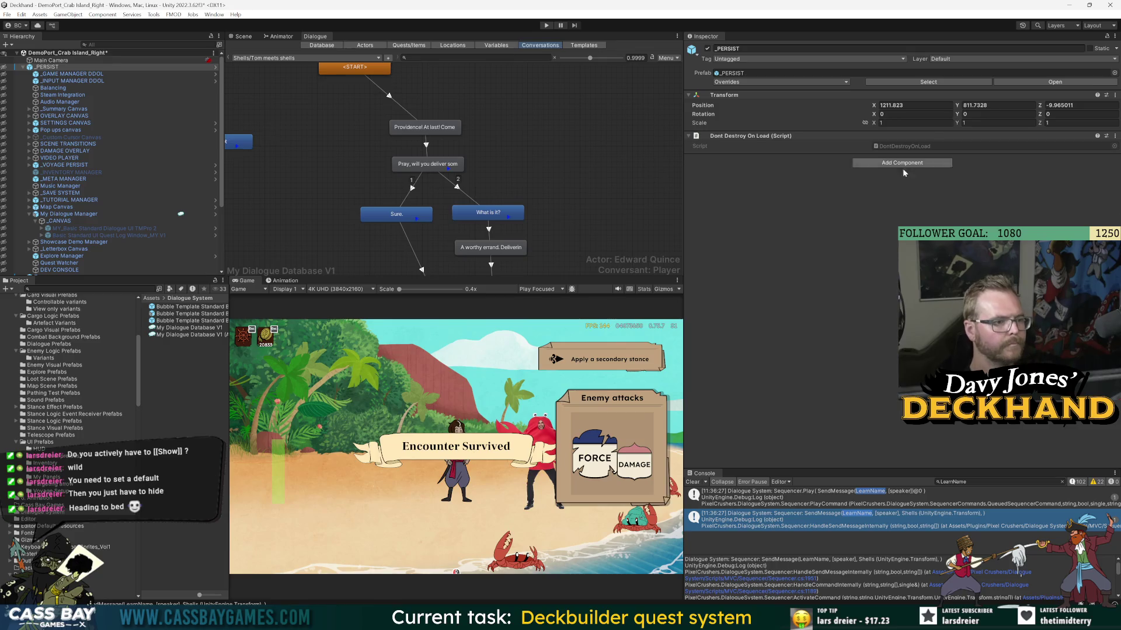
- Widen the scene and game views, clear the Console log, and make the Console panel taller
left_click_drag(683, 184, 829, 208)
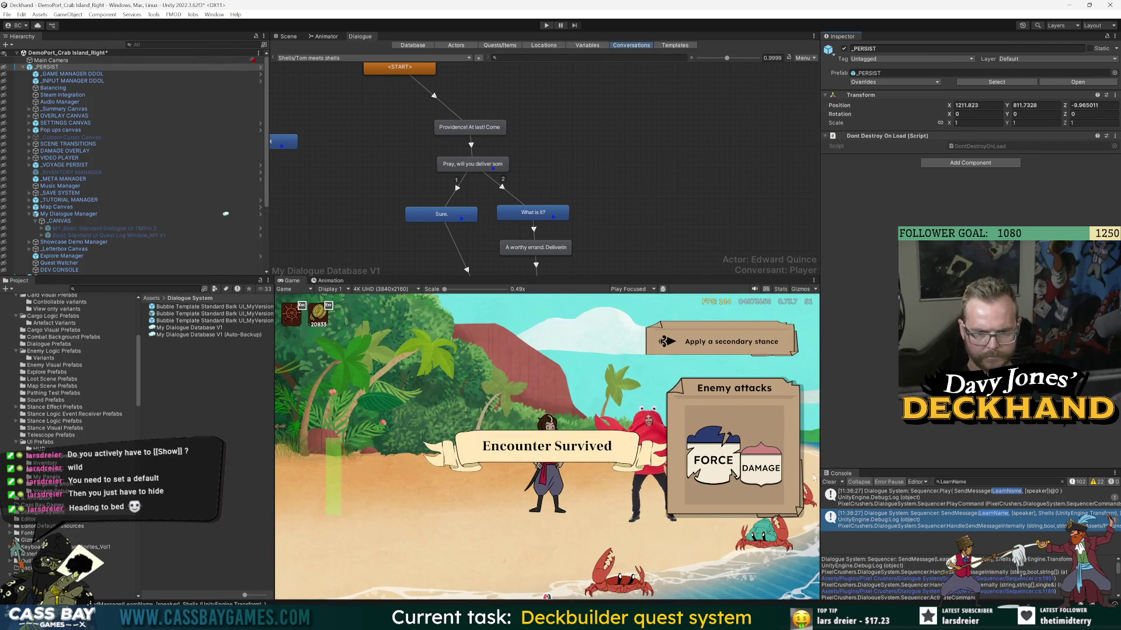
left_click(829, 482)
left_click_drag(940, 470, 941, 413)
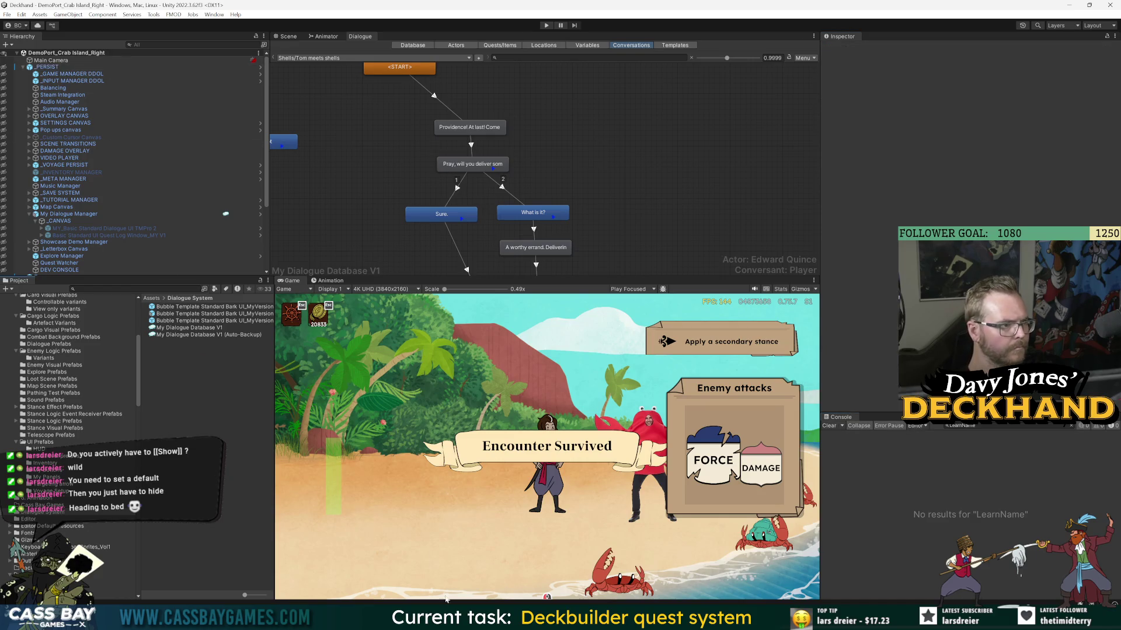
key("alt+Tab")
- Copy the SendMessage(LogActorName, [speaker]) example from Google's AI overview
left_click(607, 238)
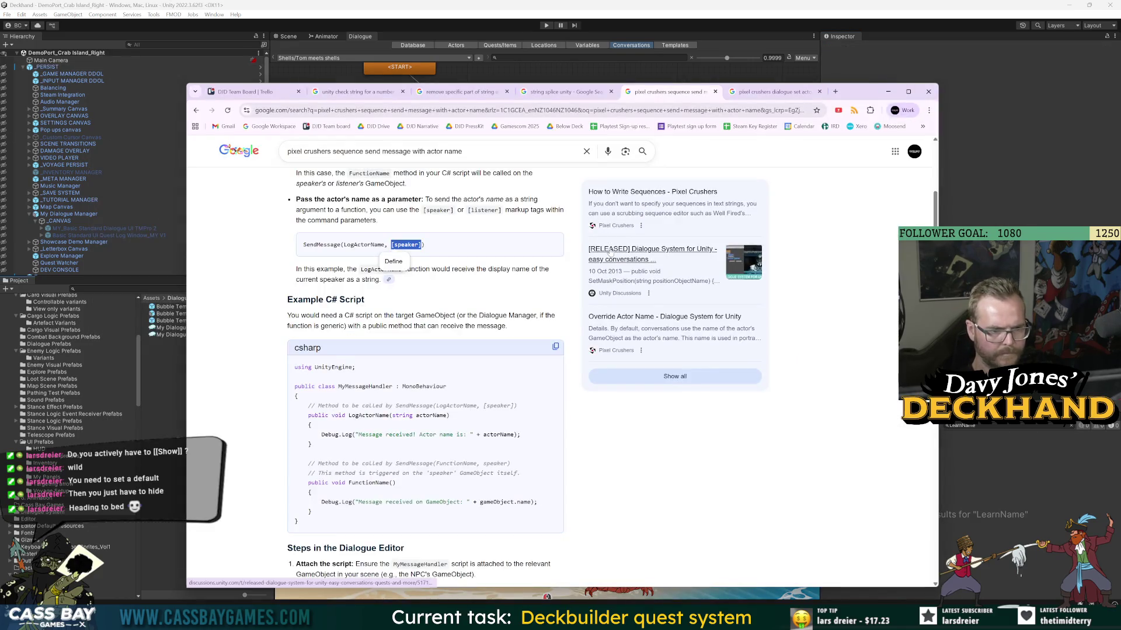
left_click(465, 262)
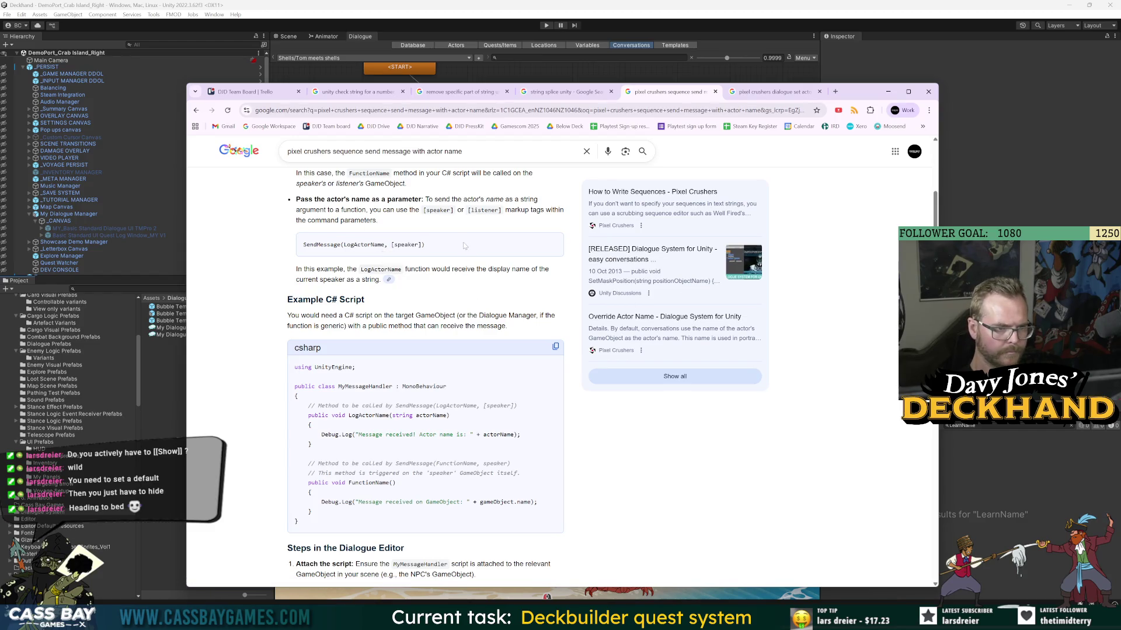
scroll(466, 251, "down", 5)
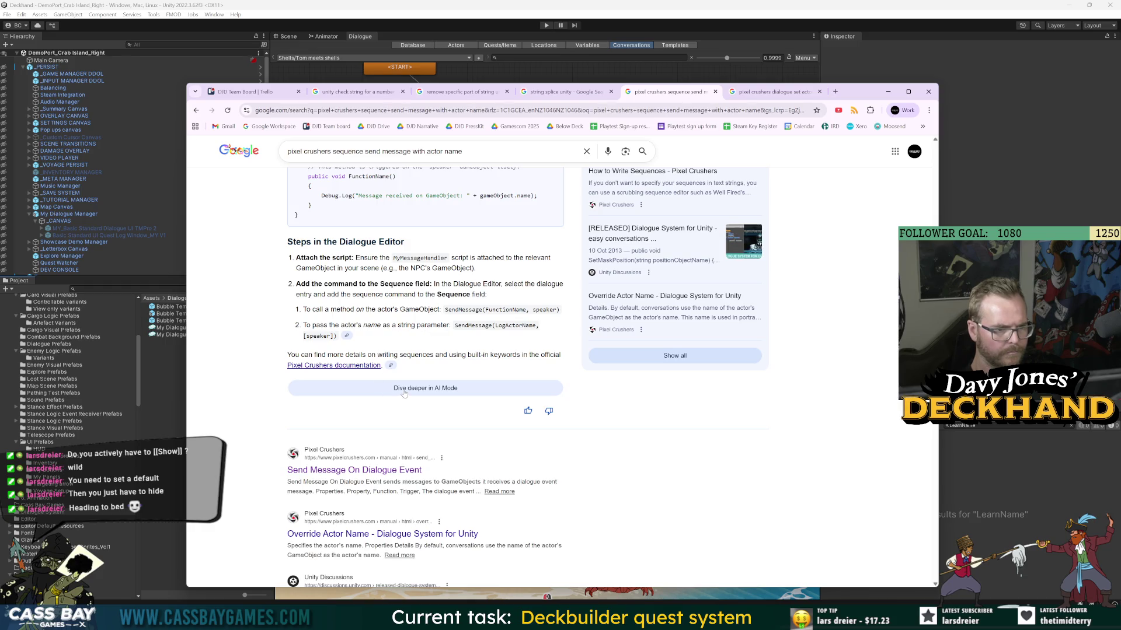
left_click_drag(454, 325, 336, 337)
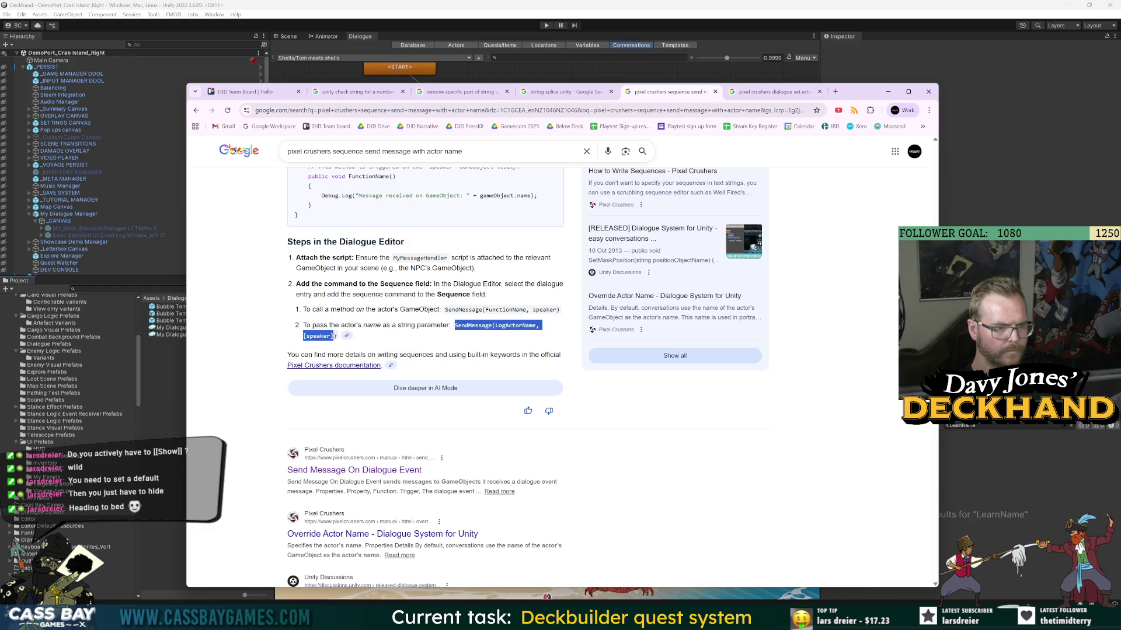
key("alt+Tab")
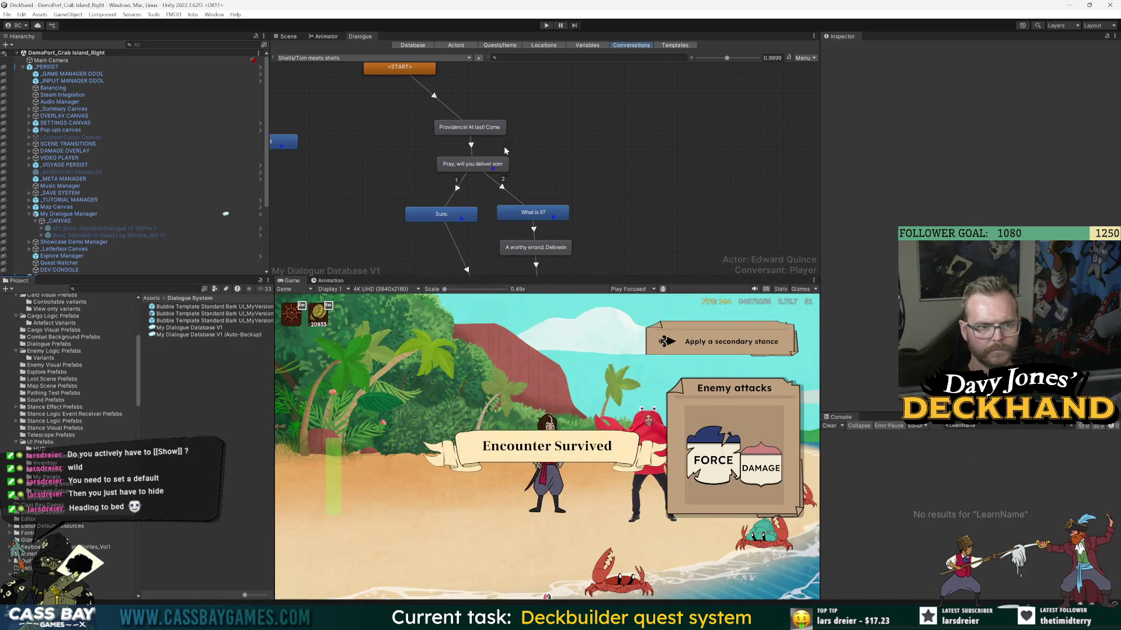
- Replace the delicate-delivery entry's second sequence line with SendMessage(LearnName, [speaker]), then enter Play mode
left_click(487, 164)
left_click_drag(884, 197, 807, 195)
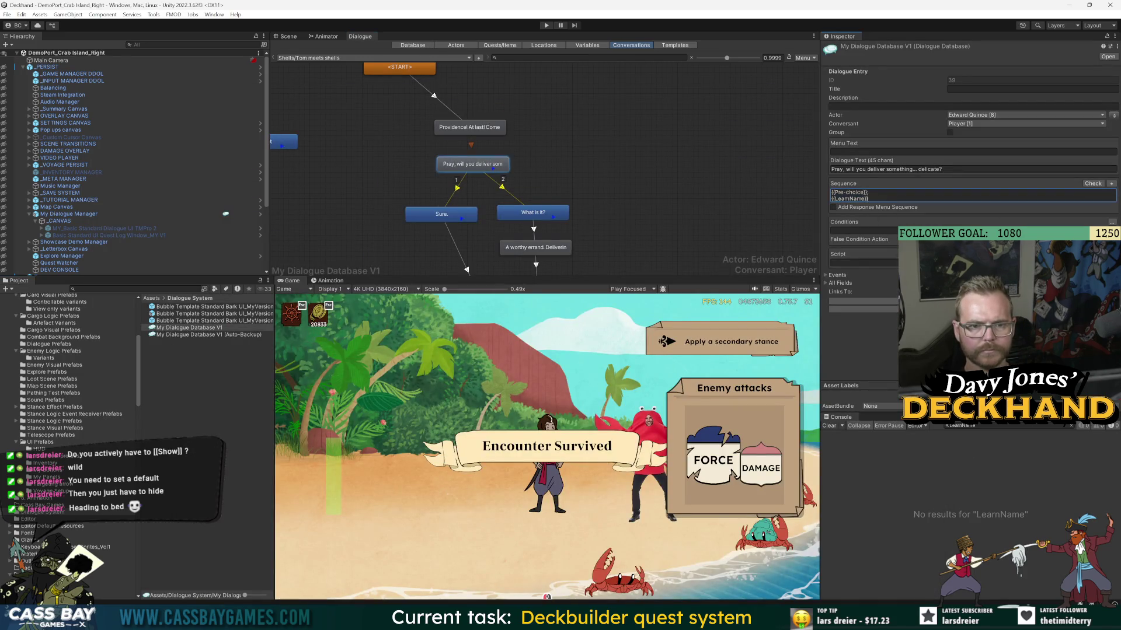
type("SendMessage(LogActorName, [speaker])")
double_click(888, 199)
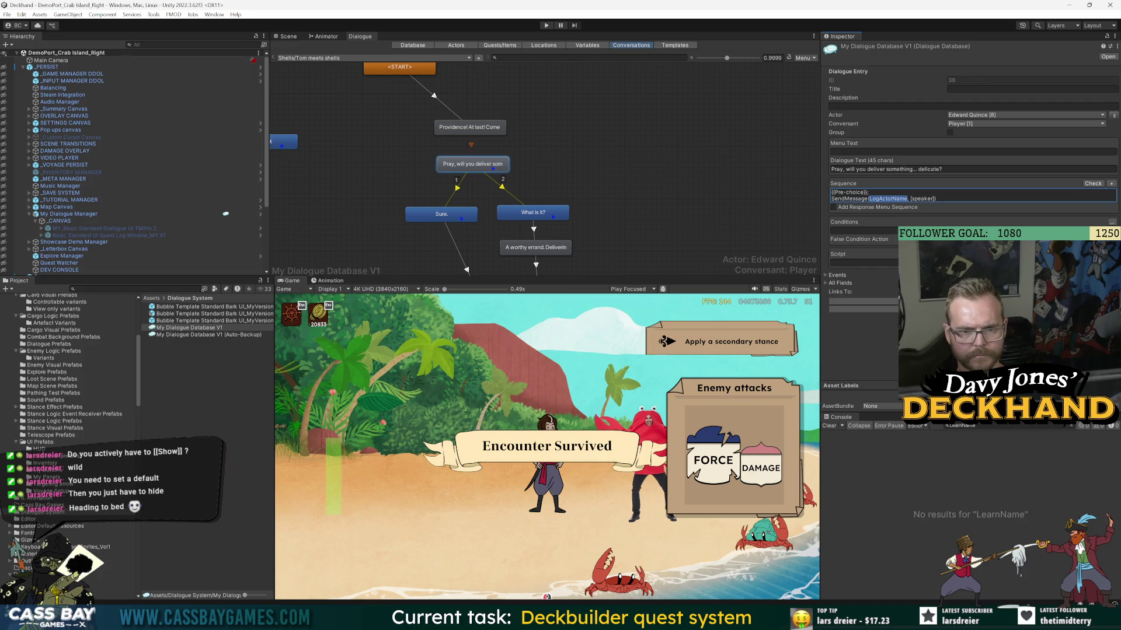
type("LearnName")
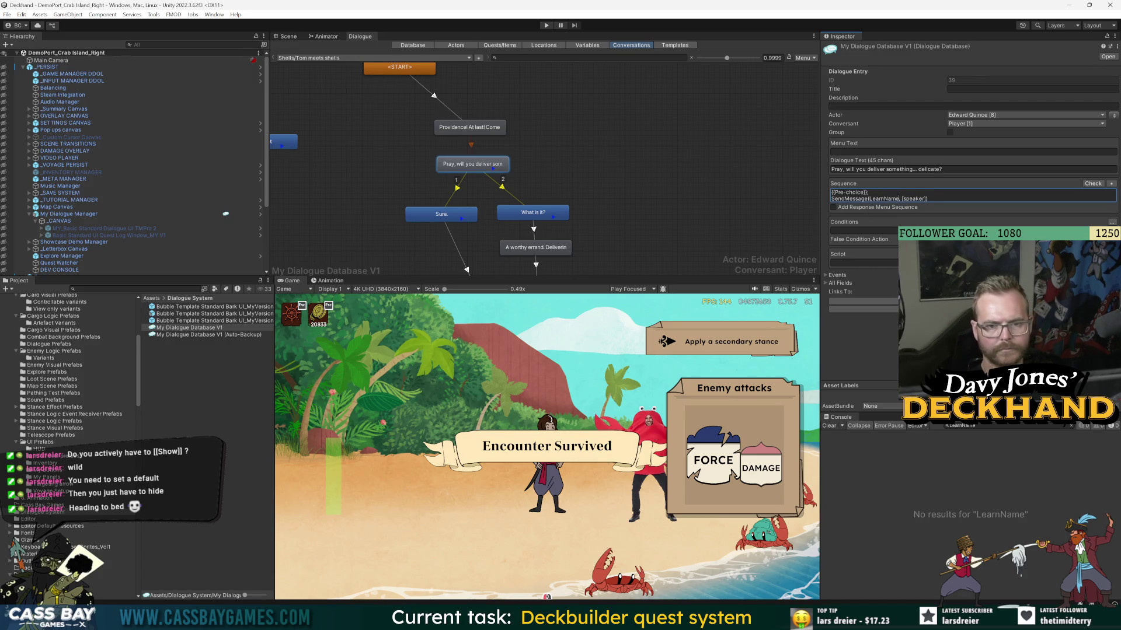
left_click(896, 175)
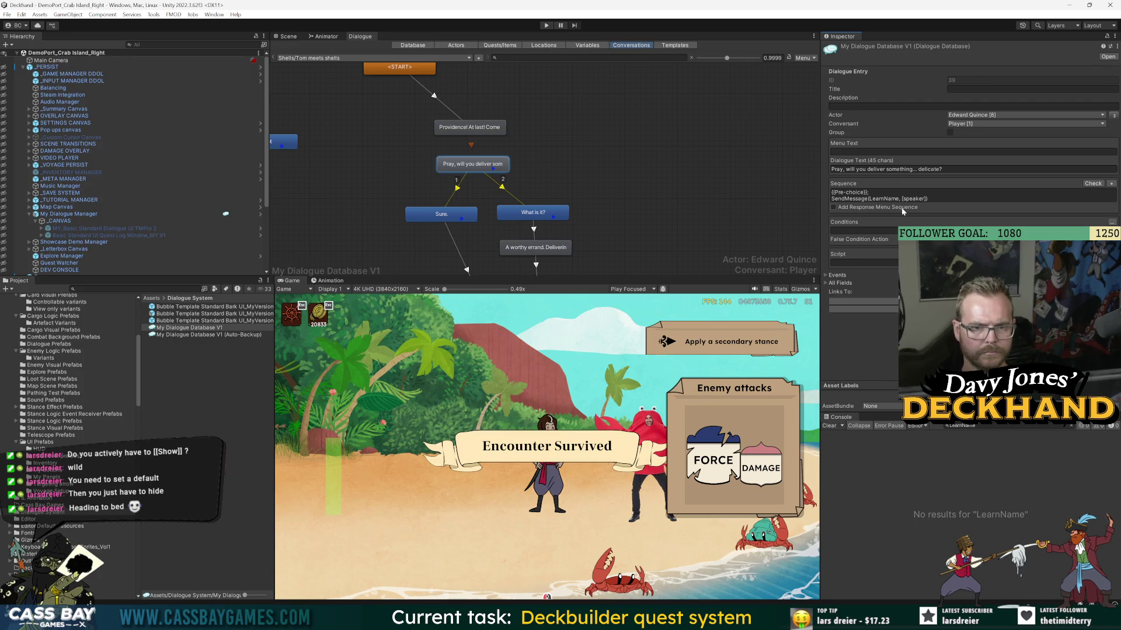
left_click(548, 26)
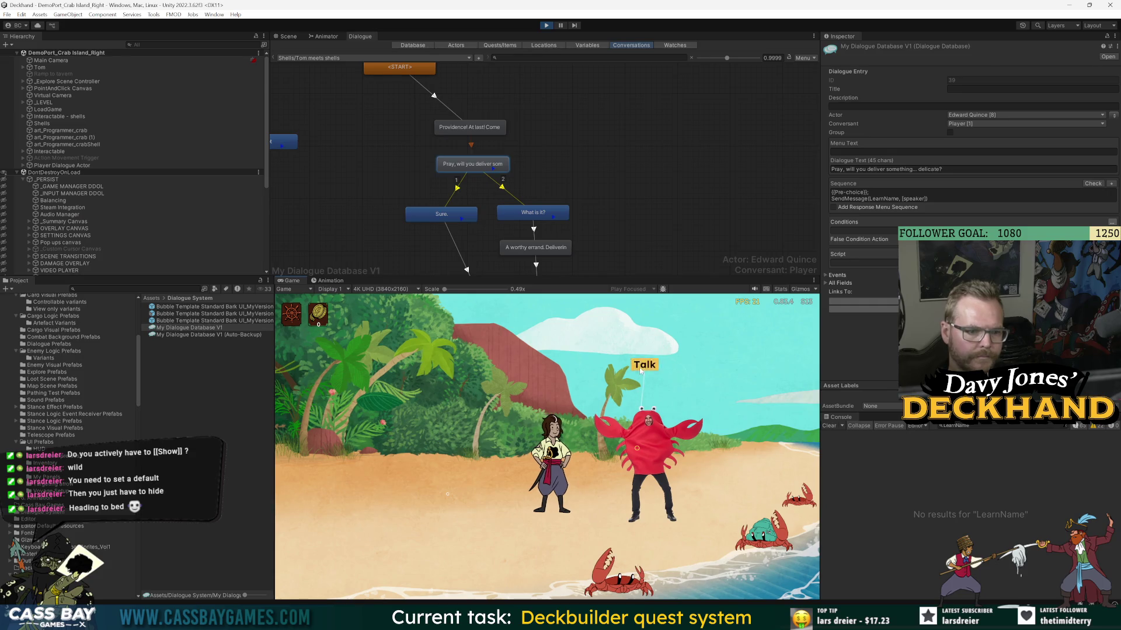
- Talk to the crab up to the delicate-delivery line, inspect the Sequencer.Play log entry, and stop the game
left_click(640, 366)
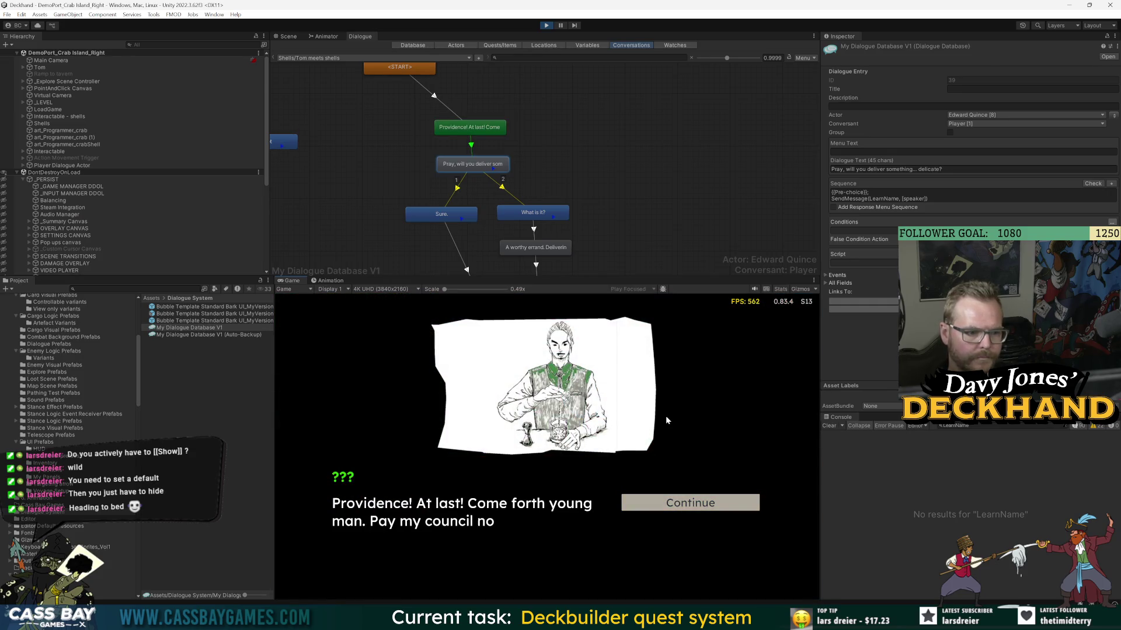
left_click(701, 508)
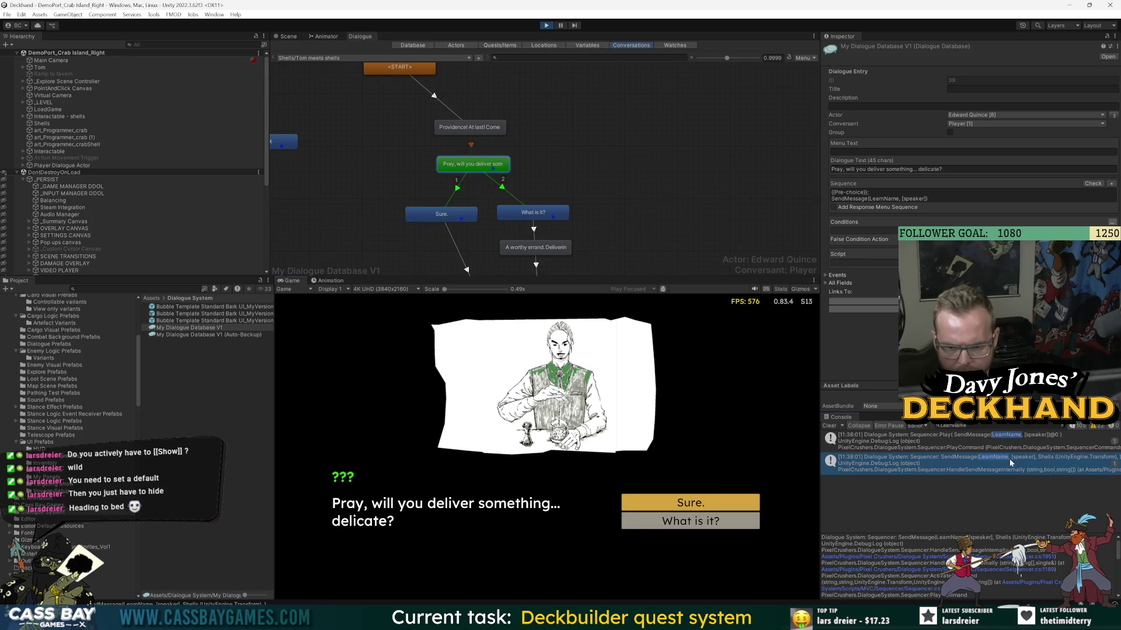
left_click(1041, 441)
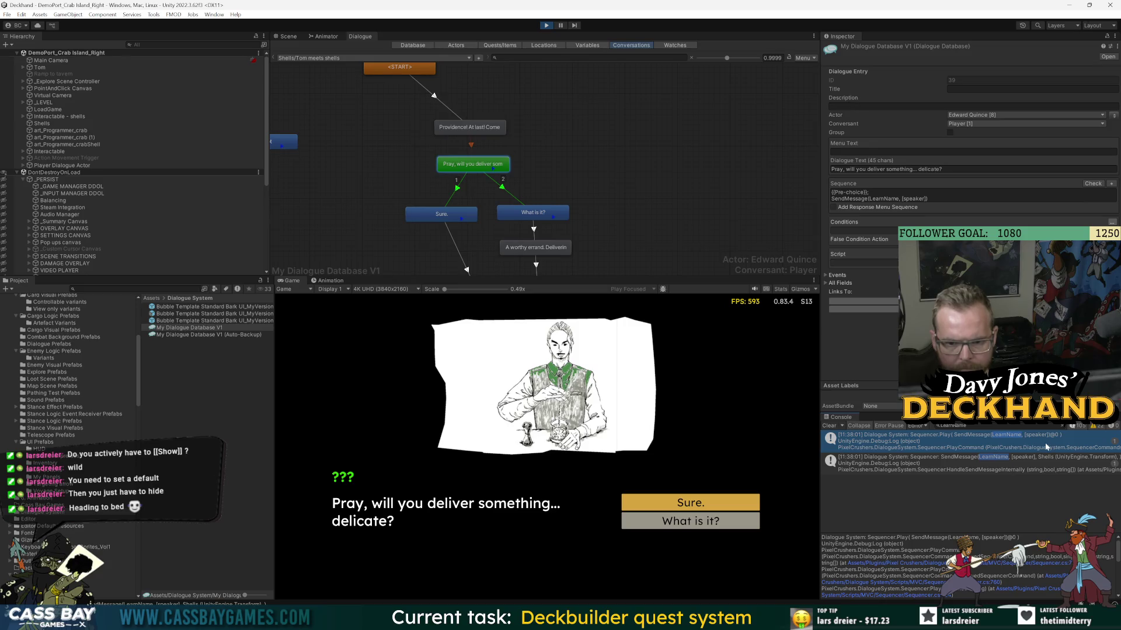
left_click(546, 25)
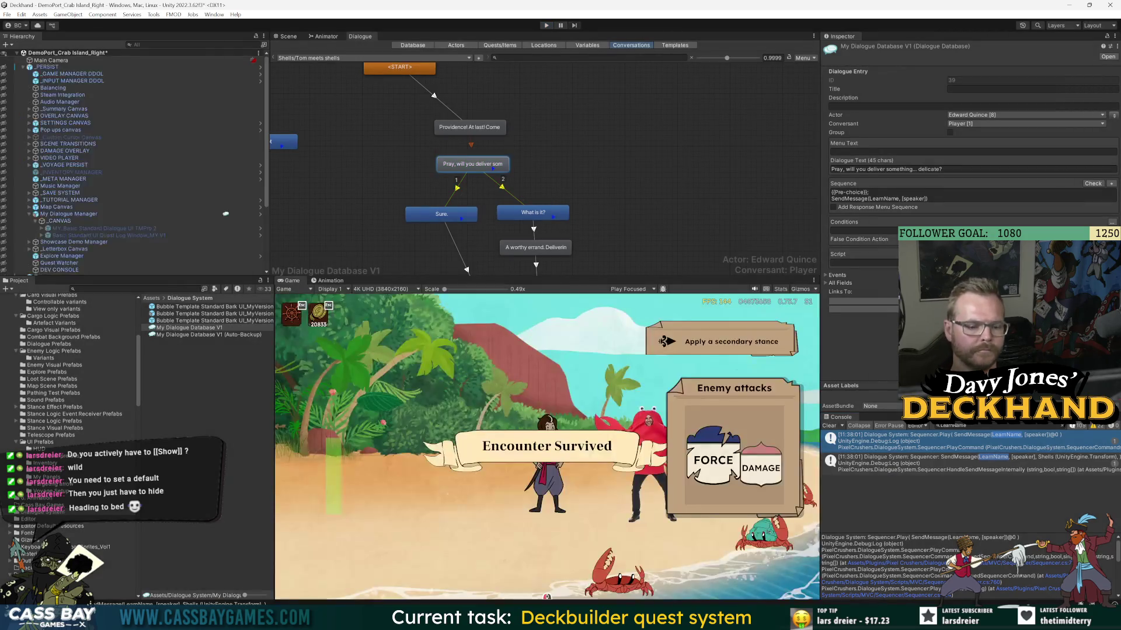
key("alt+Tab")
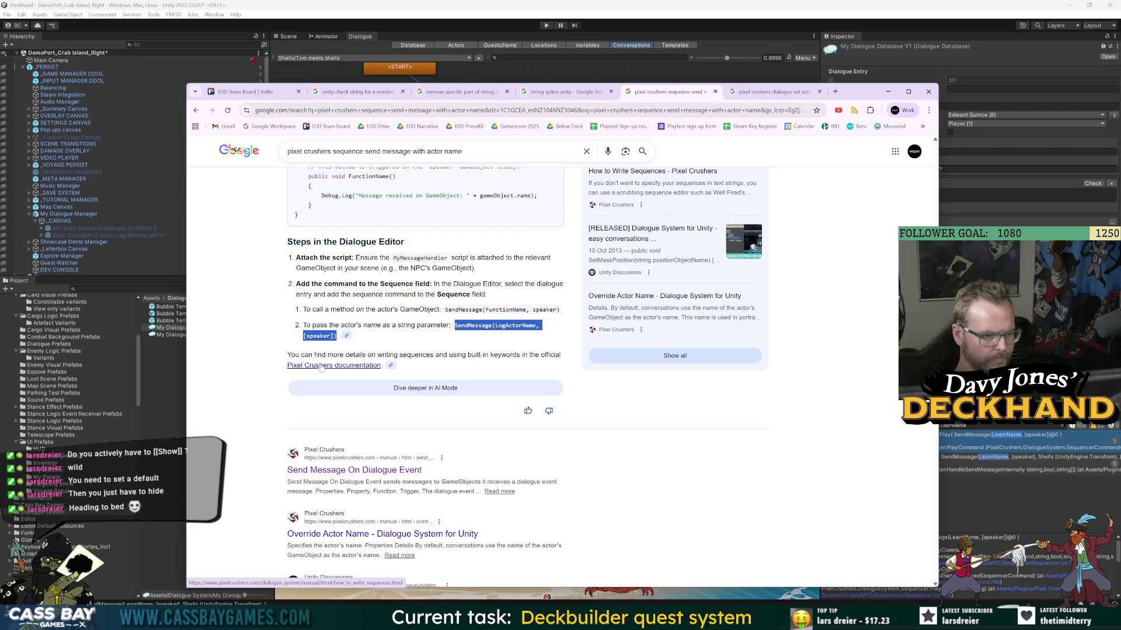
- Open the Pixel Crushers documentation in a new tab and read the Send Message On Dialogue Event page
right_click(321, 366)
left_click(350, 374)
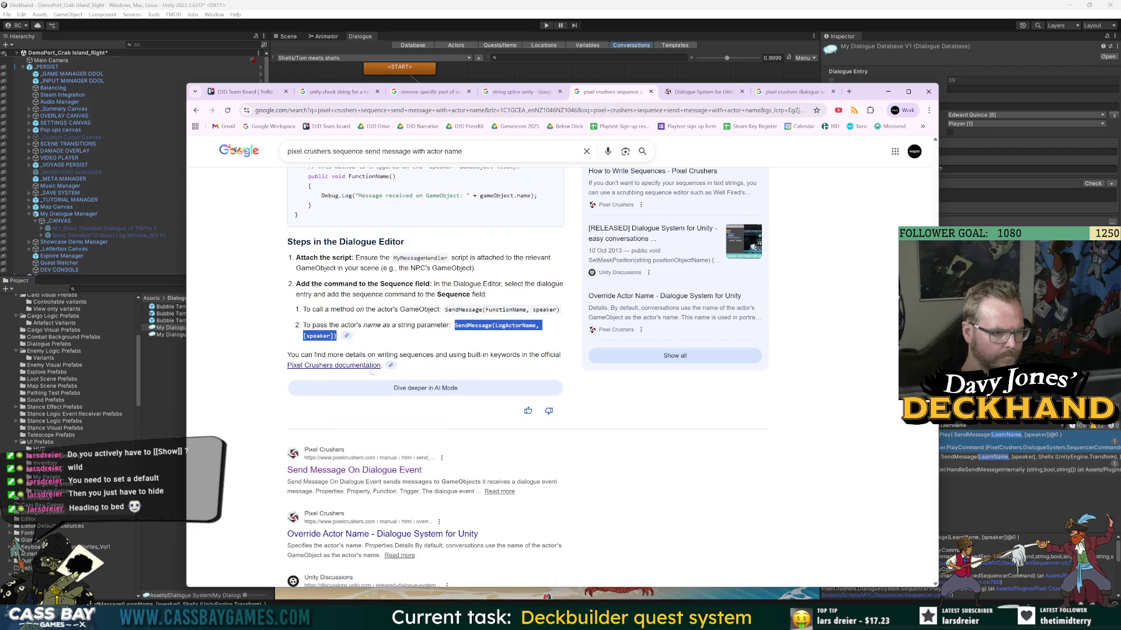
left_click(351, 474)
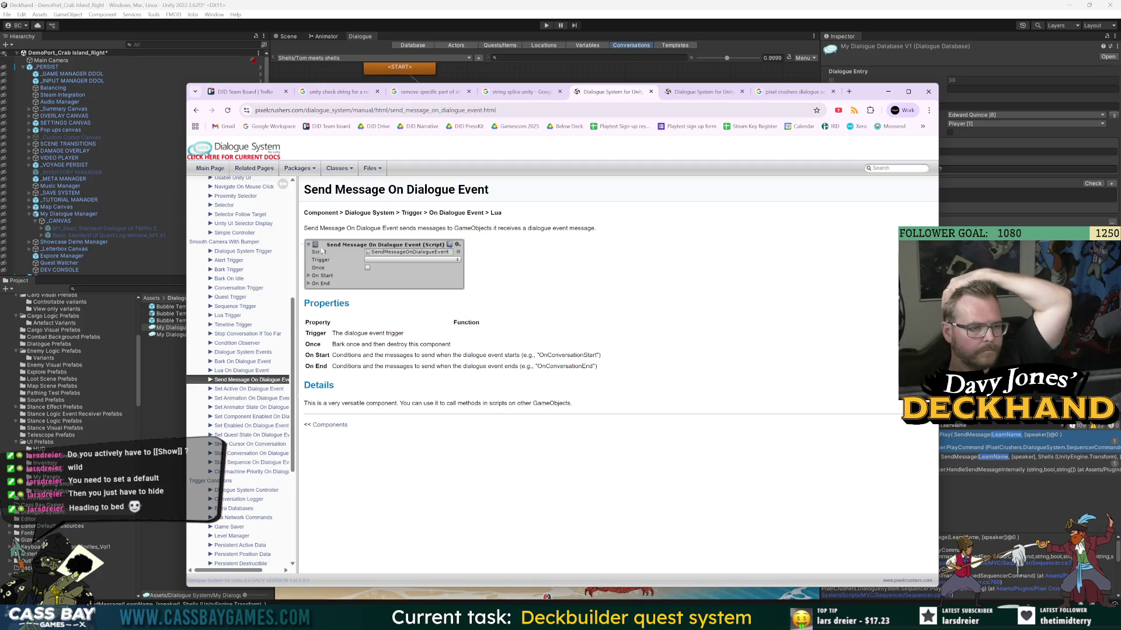
left_click_drag(366, 228, 462, 227)
left_click(318, 297)
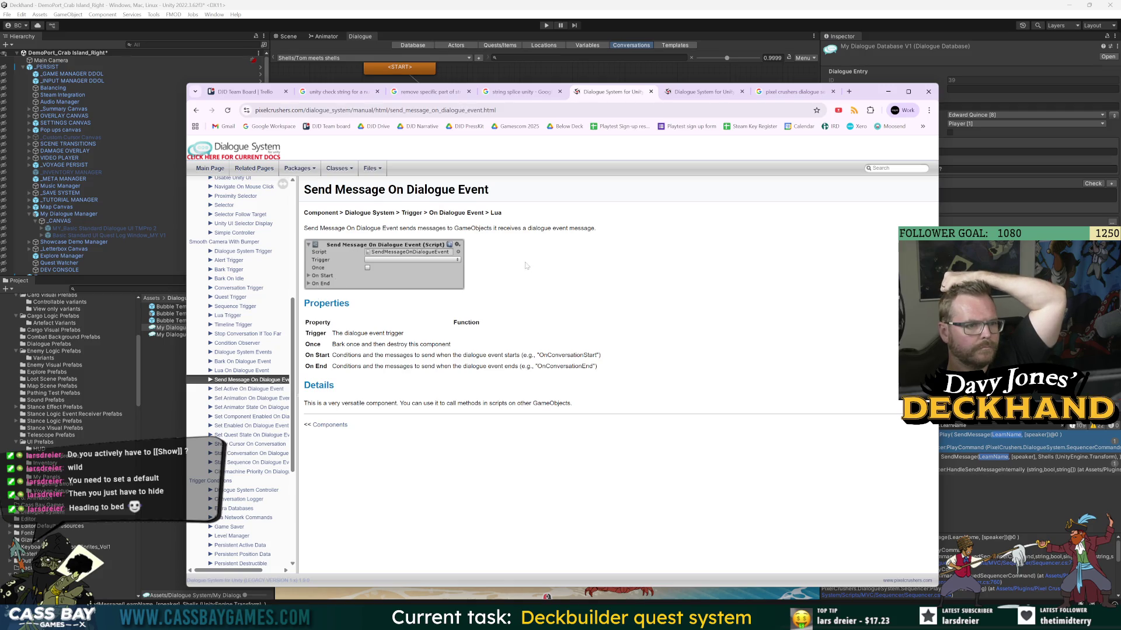
- Read How to Write Sequences, checking the speaker keyword and scrolling through Built-in Keywords and Shortcuts
left_click(706, 100)
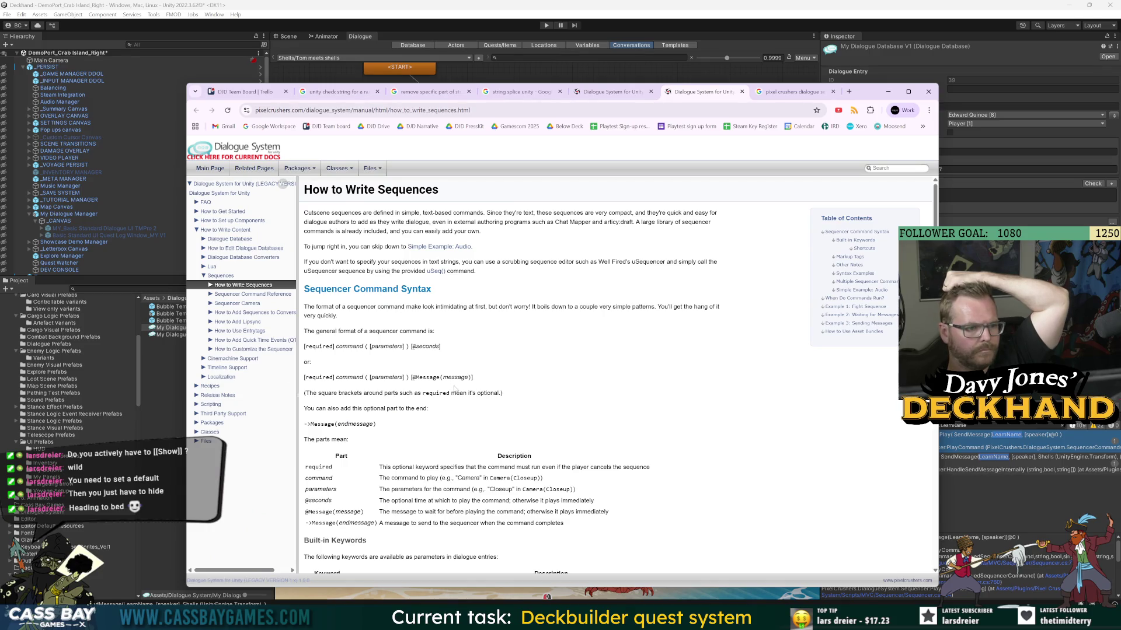
scroll(457, 387, "down", 4)
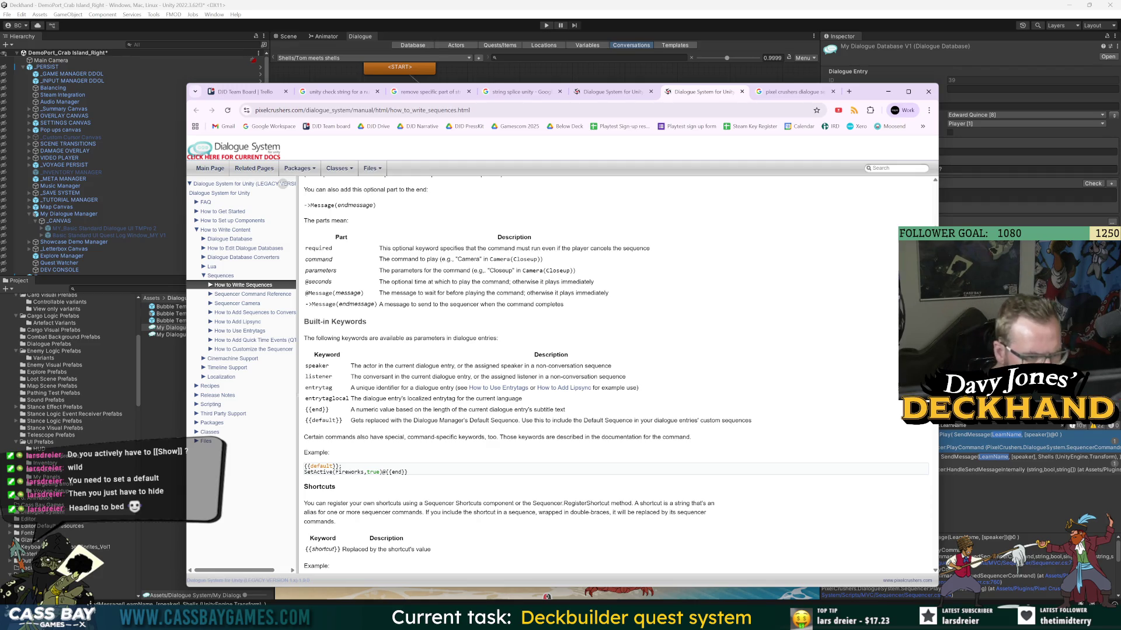
double_click(317, 366)
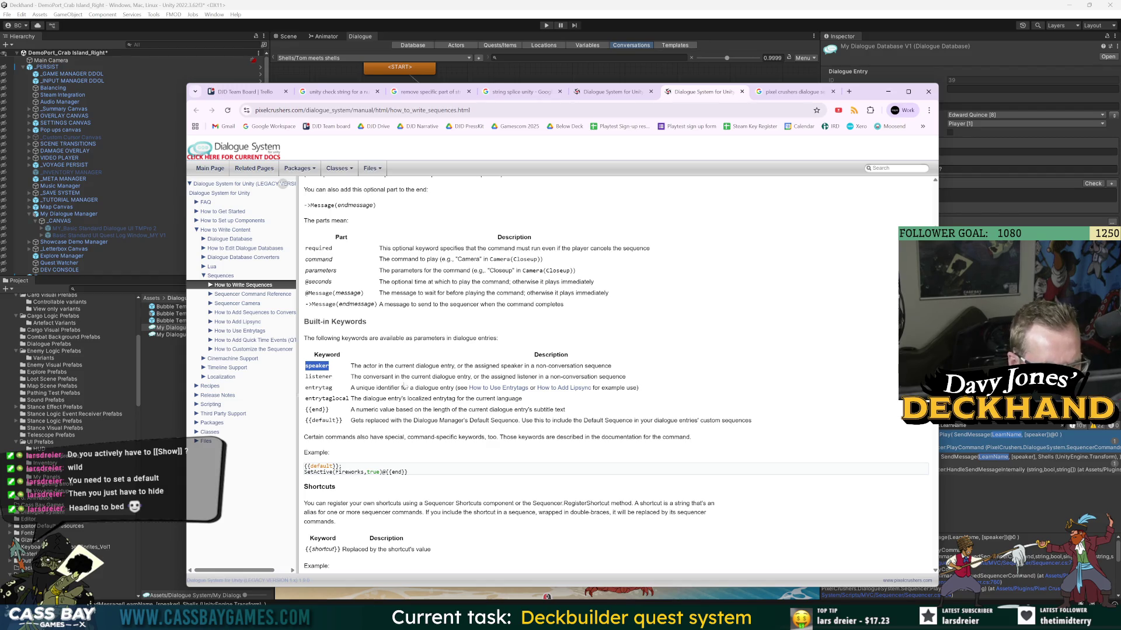
left_click(467, 366)
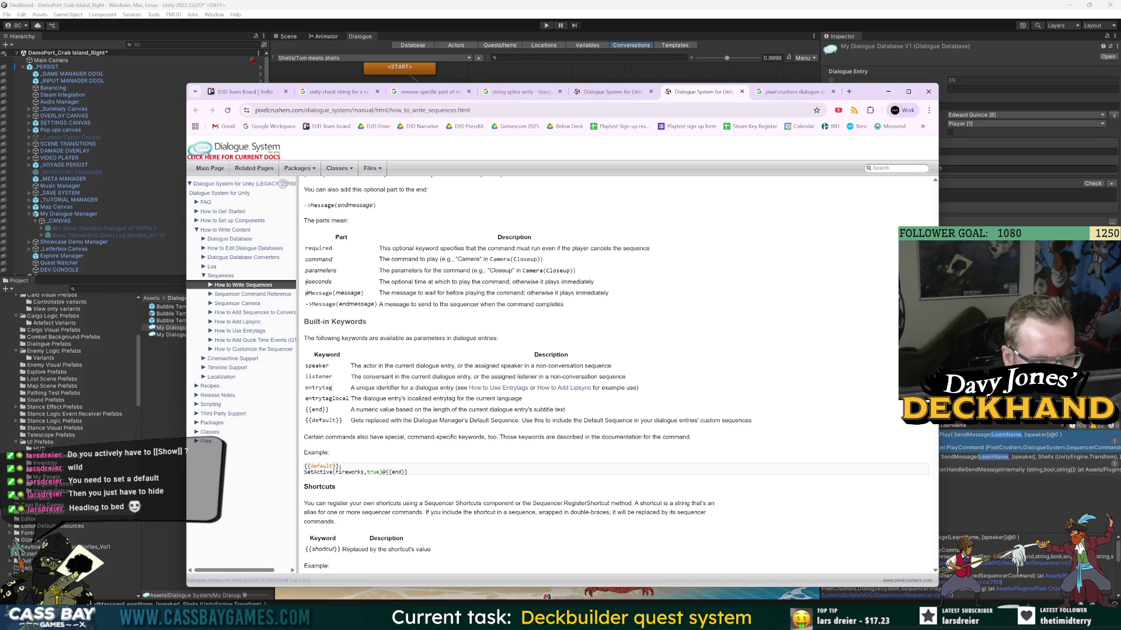
double_click(317, 366)
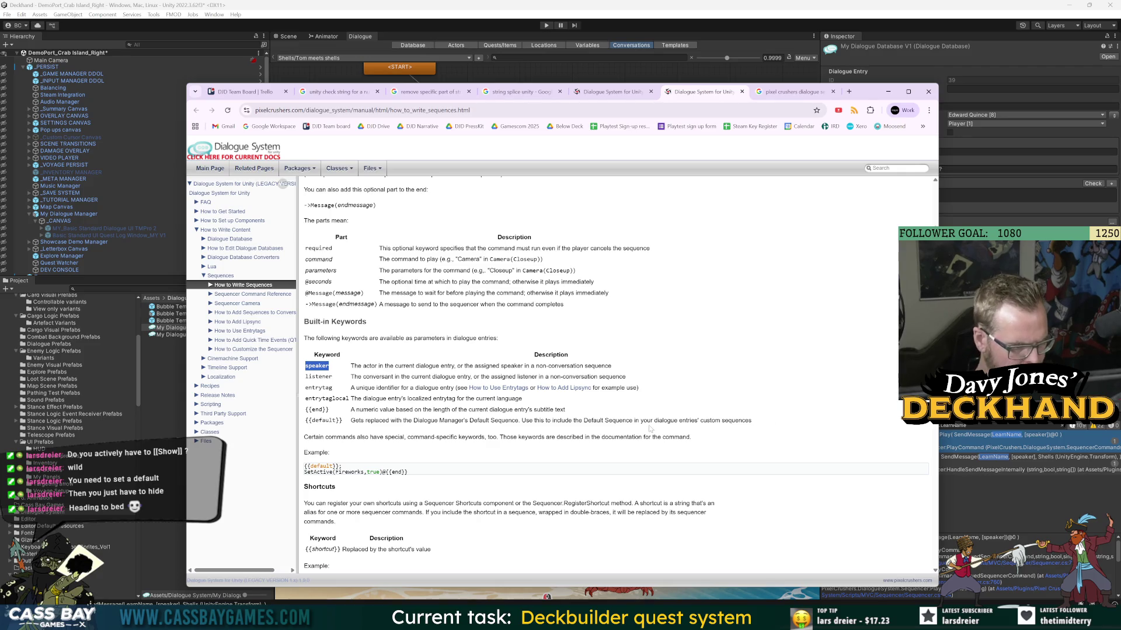
scroll(395, 494, "down", 2)
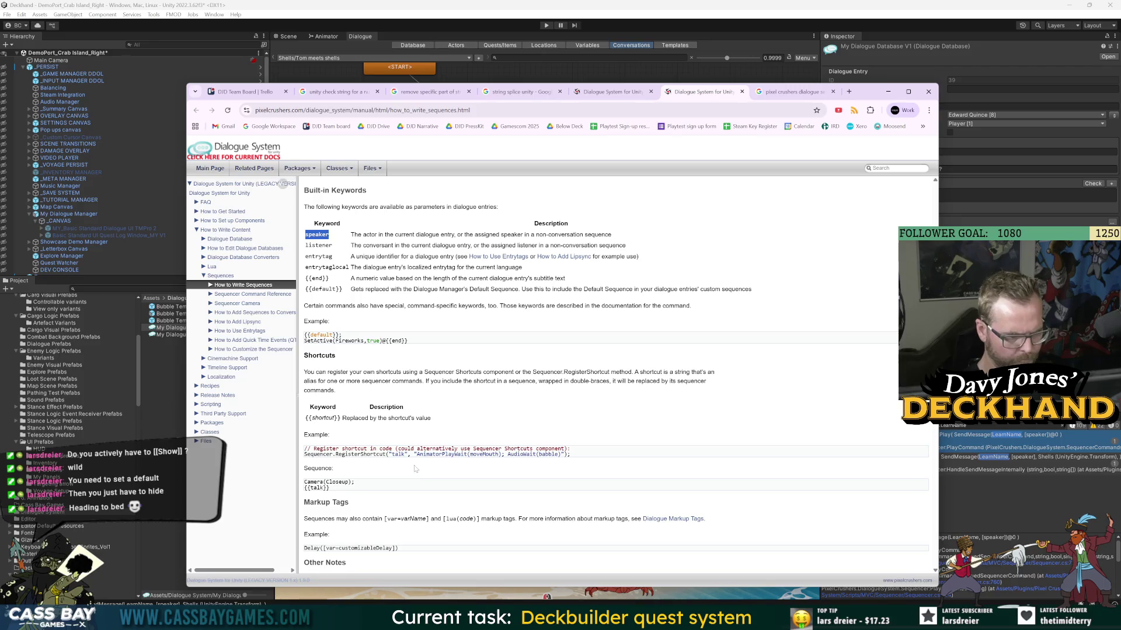
scroll(614, 492, "down", 3)
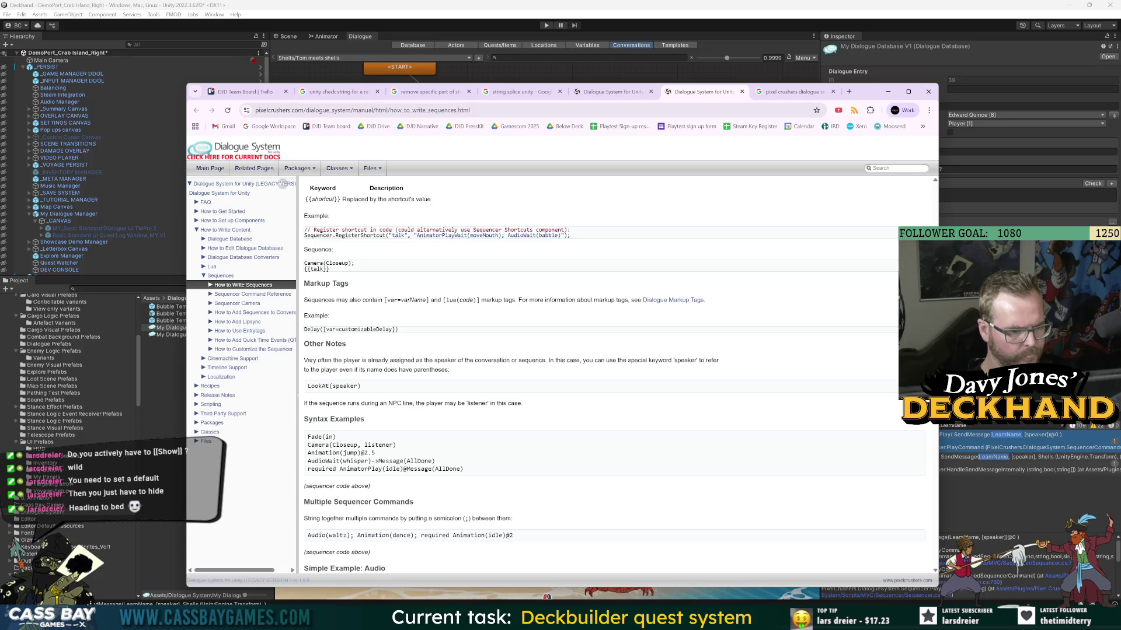
scroll(427, 462, "down", 3)
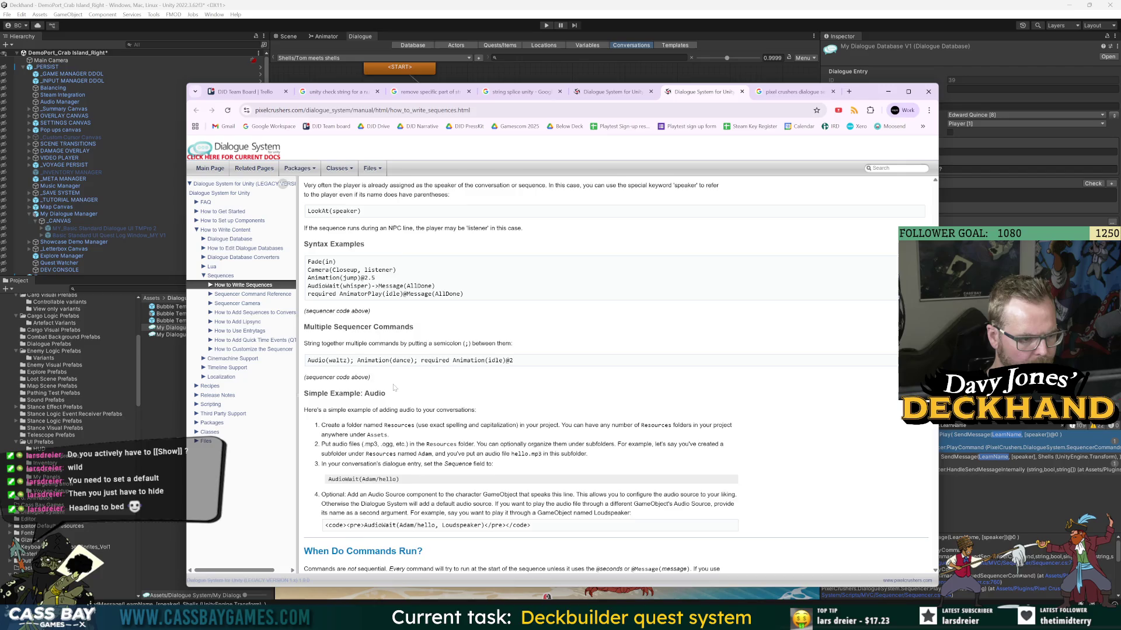
scroll(394, 388, "down", 5)
scroll(584, 373, "down", 1)
- Go back through Chrome history to the actor-name SendMessage search results
left_click(612, 91)
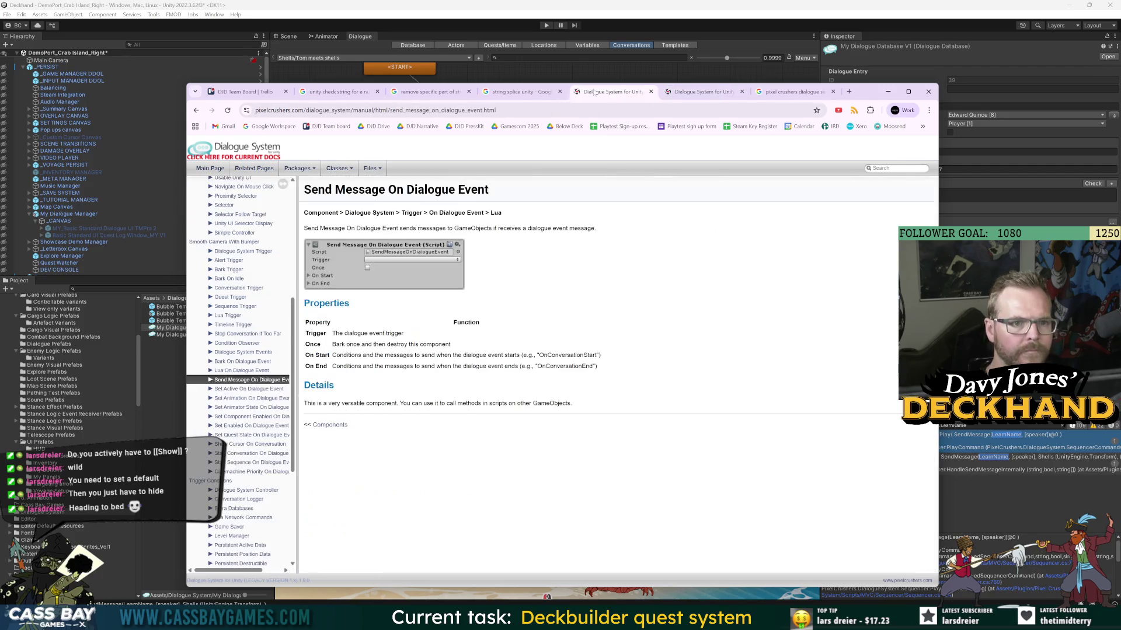
left_click(196, 110)
left_click(196, 110)
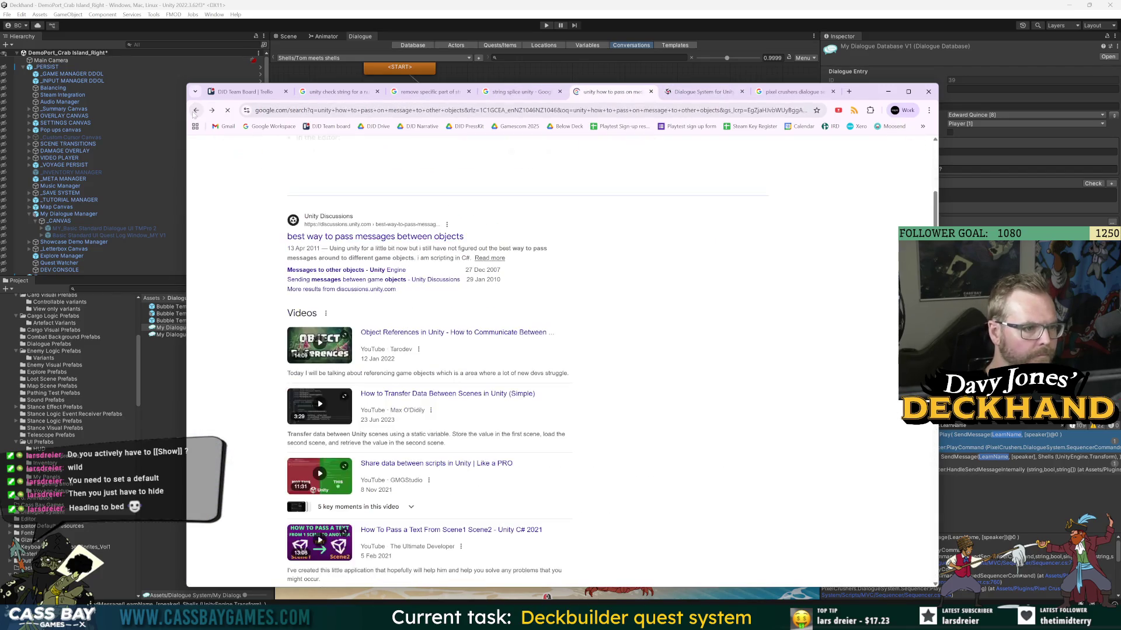
left_click(196, 110)
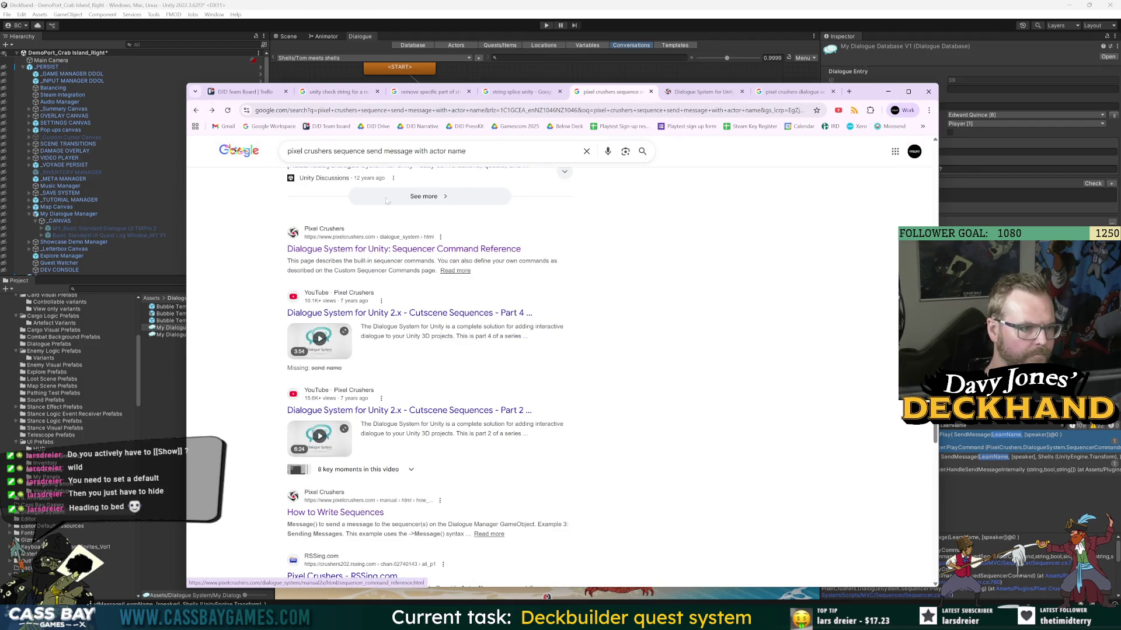
- Search 'pixel crushers change actor display name' and read the expanded AI Overview
left_click_drag(333, 152, 470, 151)
type("change actor display name")
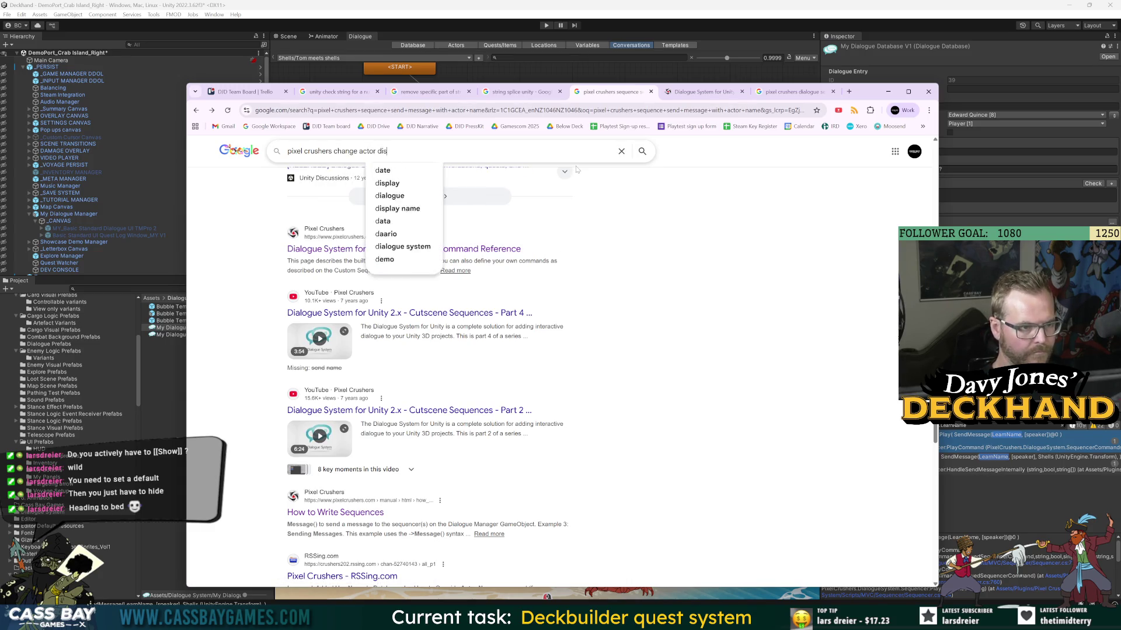
key("Return")
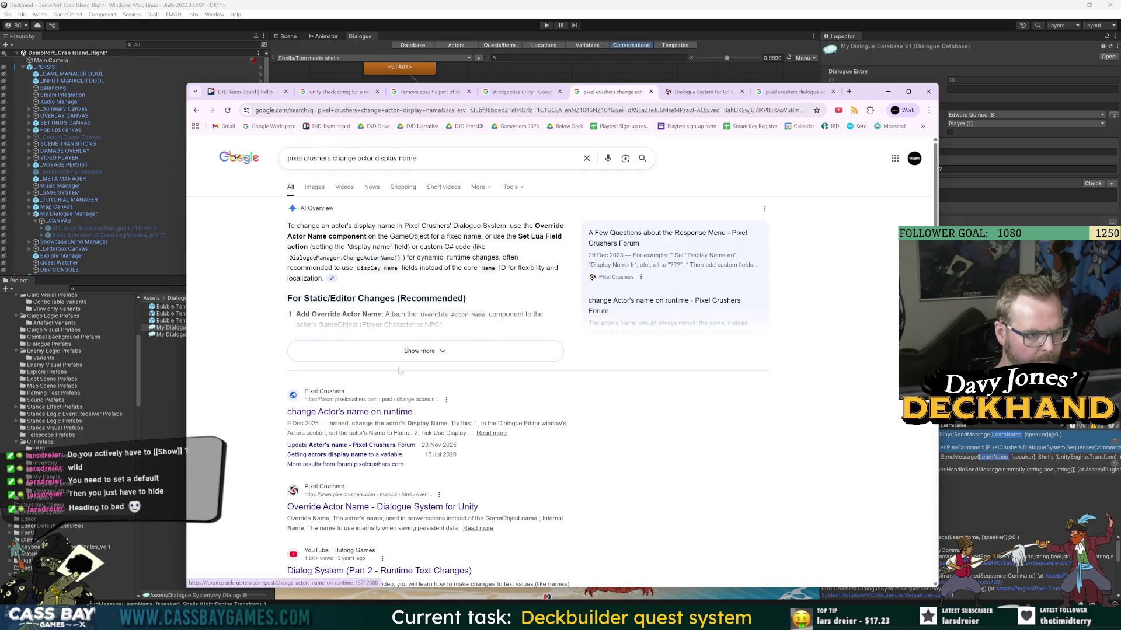
left_click(442, 351)
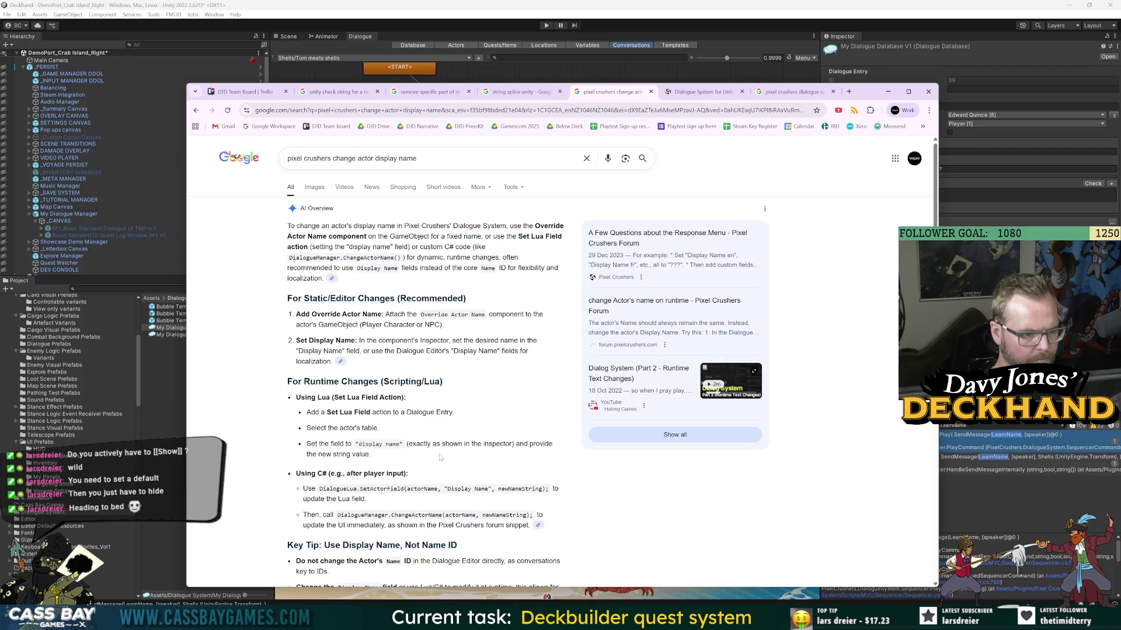
scroll(457, 455, "down", 2)
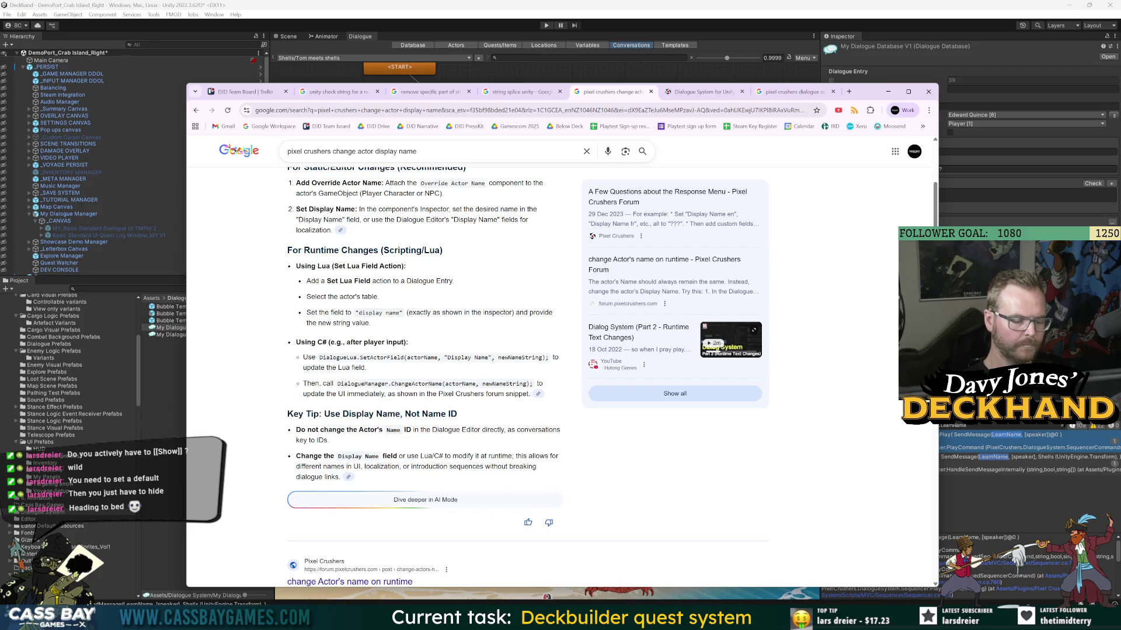
key("alt+Tab")
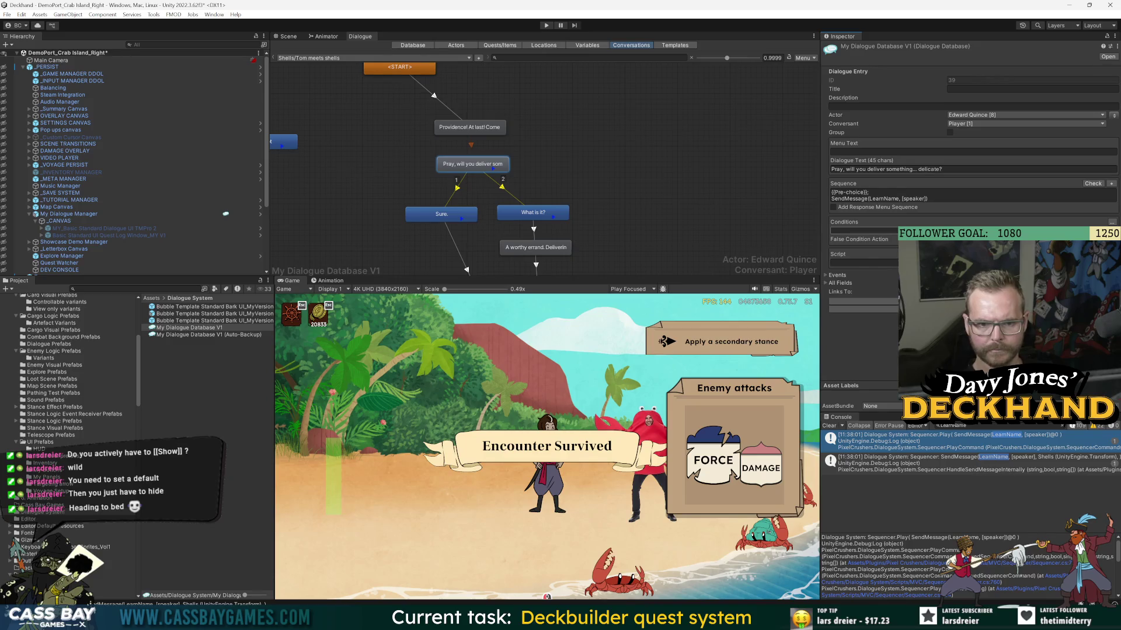
- Add a Set Actor script line for Edward Quince and cut the entry's sequence to {{Pre-choice}}
left_click(837, 264)
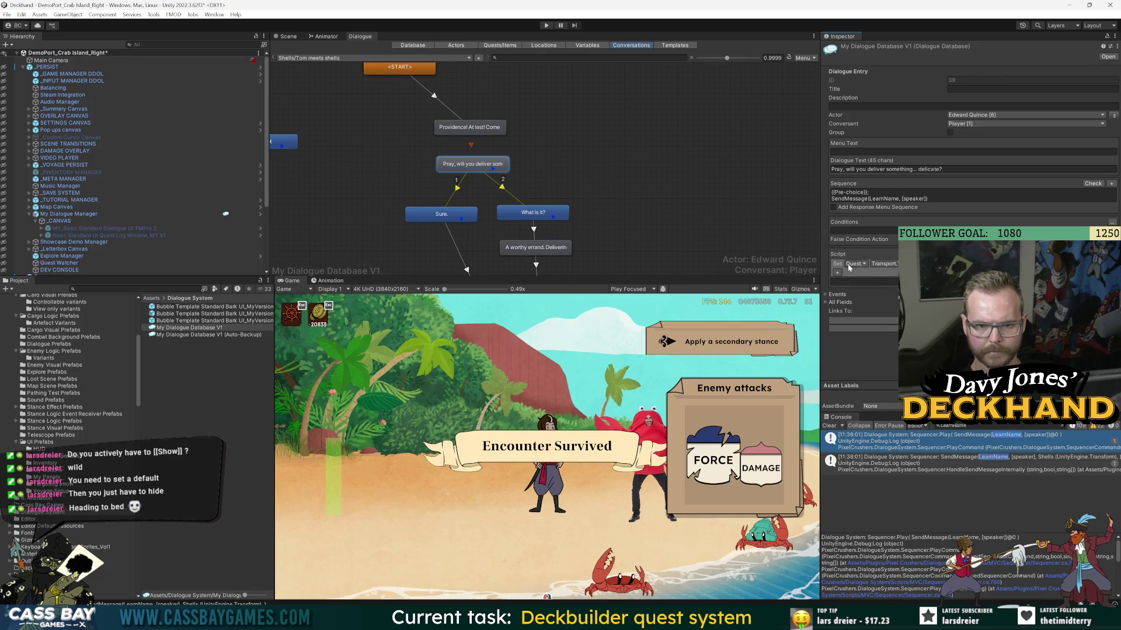
left_click(855, 263)
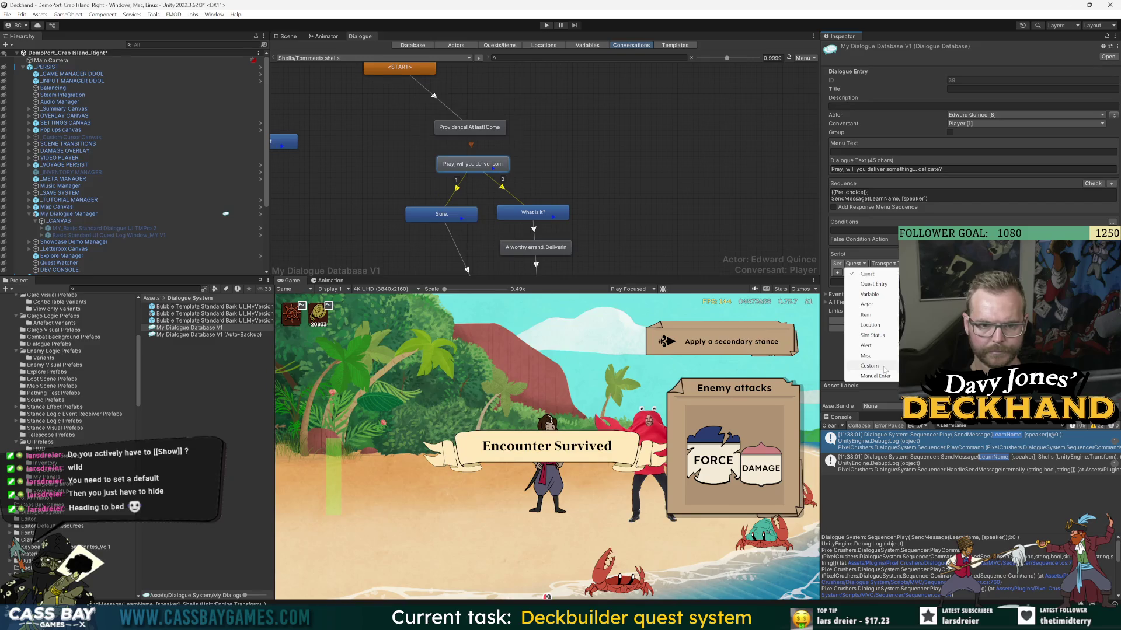
left_click(866, 304)
left_click(878, 264)
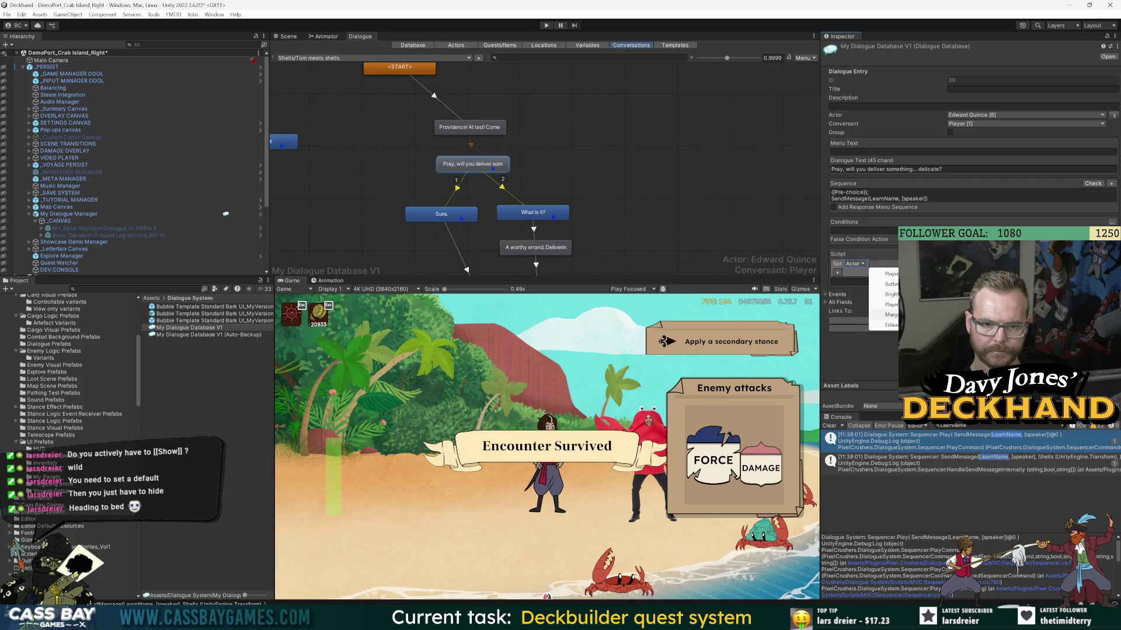
left_click(878, 325)
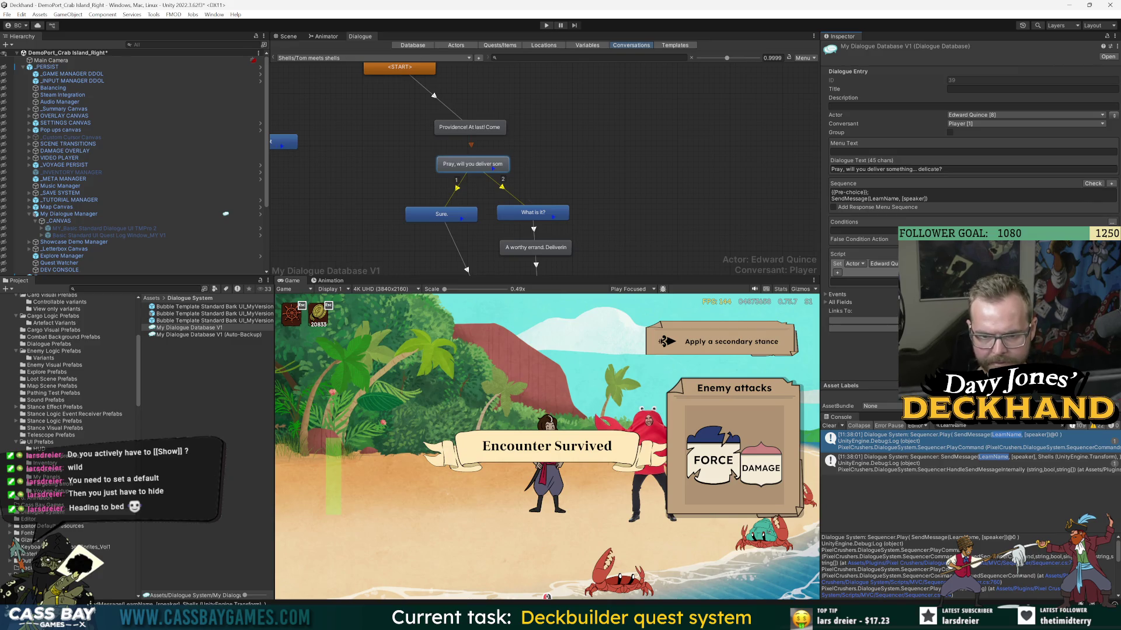
left_click(1100, 282)
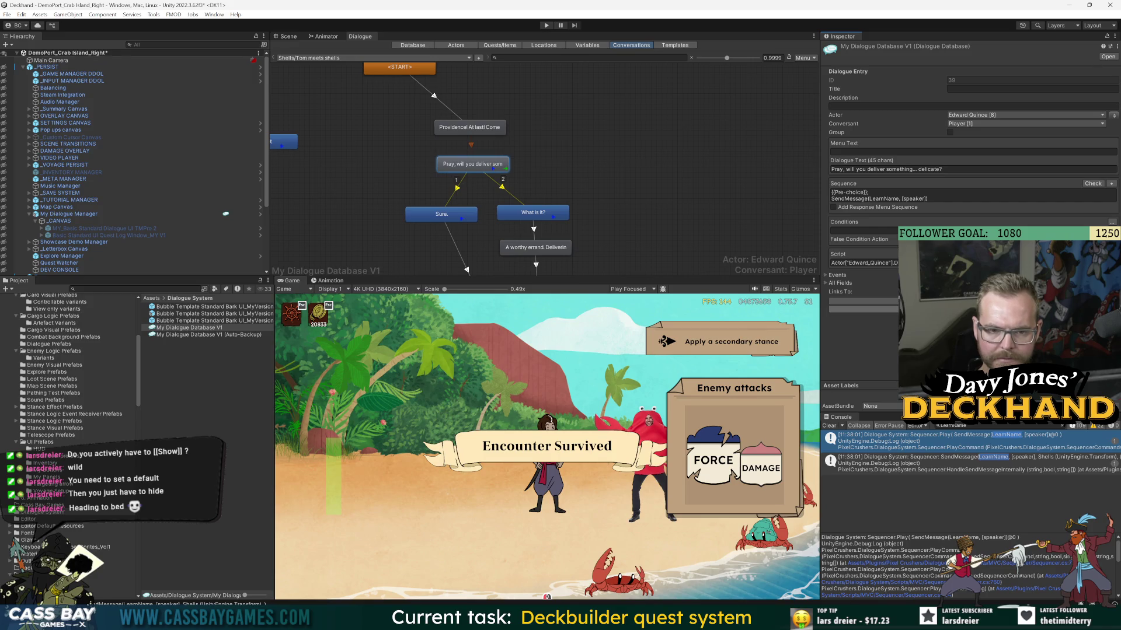
left_click(846, 196)
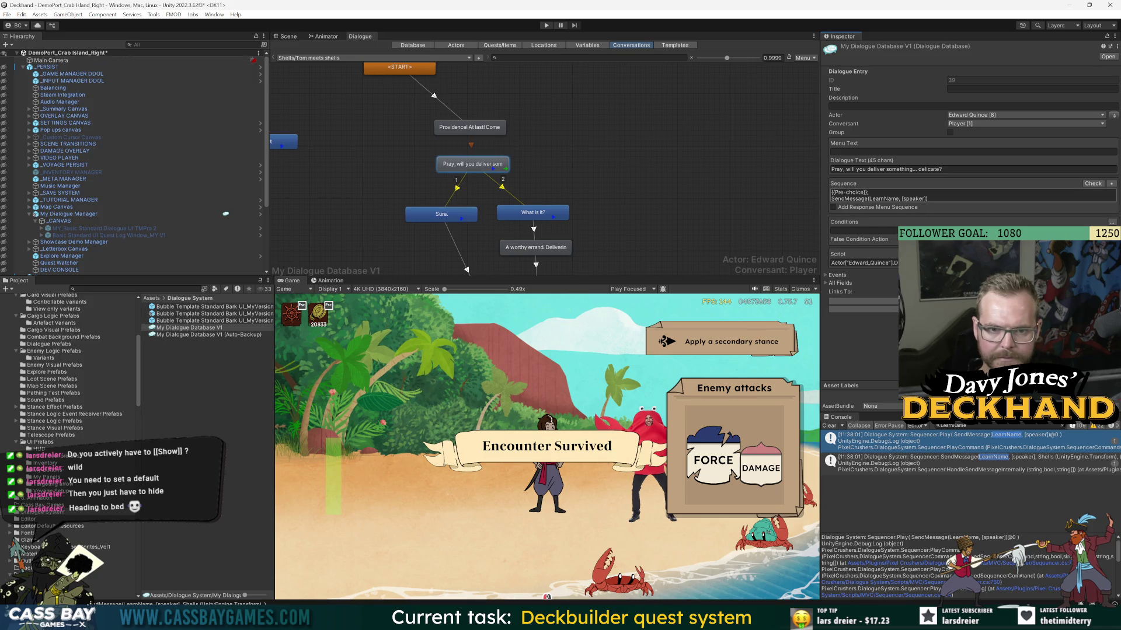
left_click(741, 233)
- Playtest the crab conversation, answering 'Sure.' and advancing through Tom's replies, then stop play mode
key("ctrl+p")
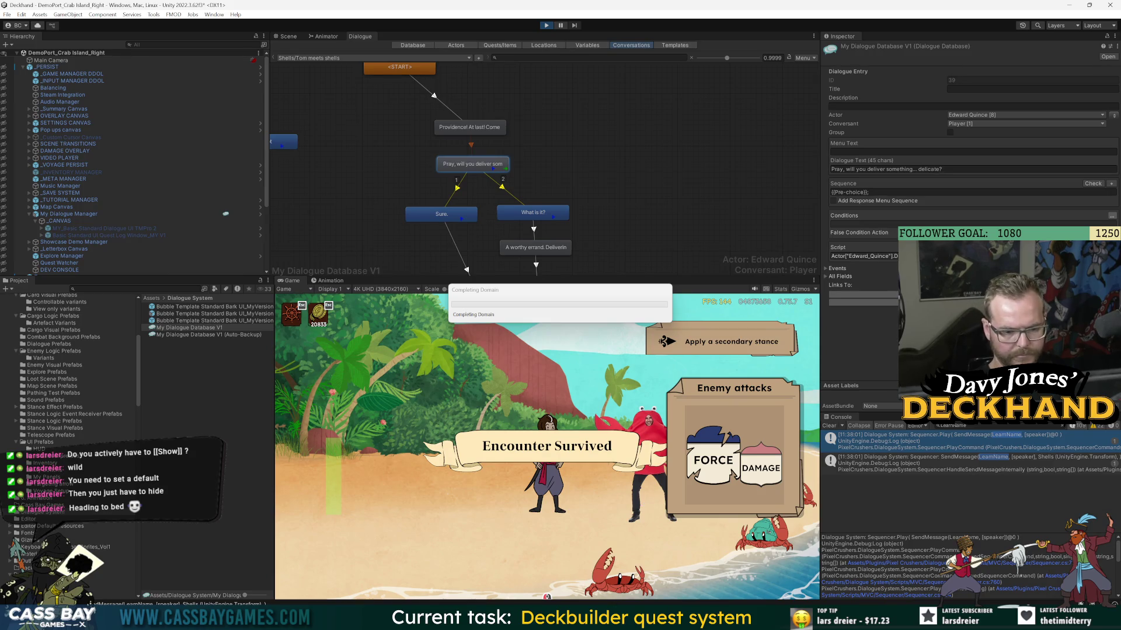
mouse_move(619, 619)
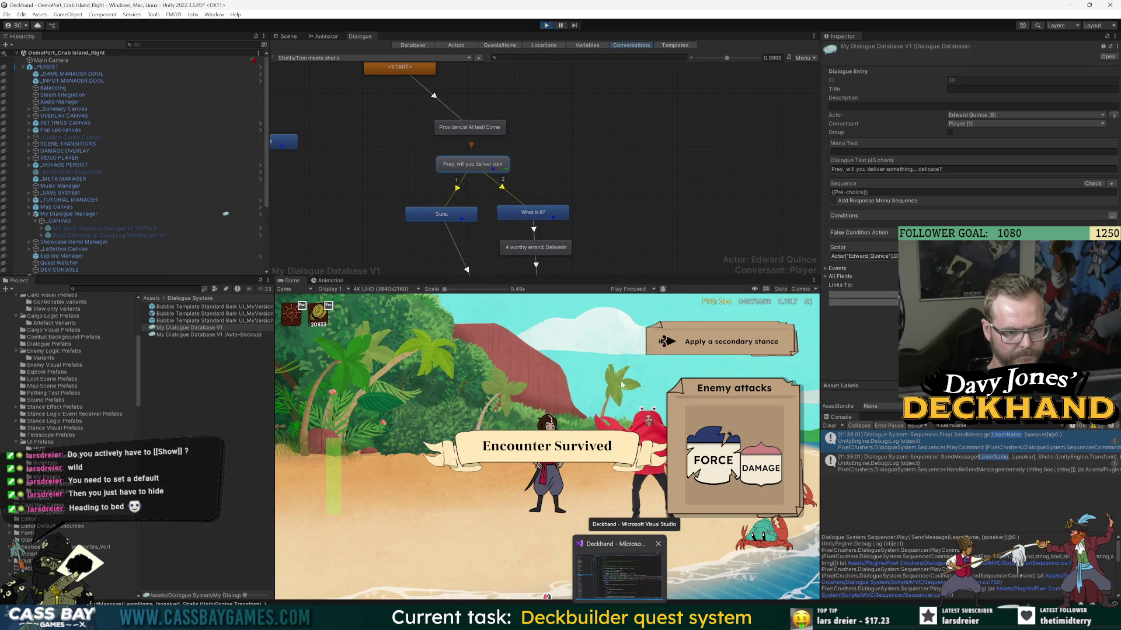
left_click(630, 353)
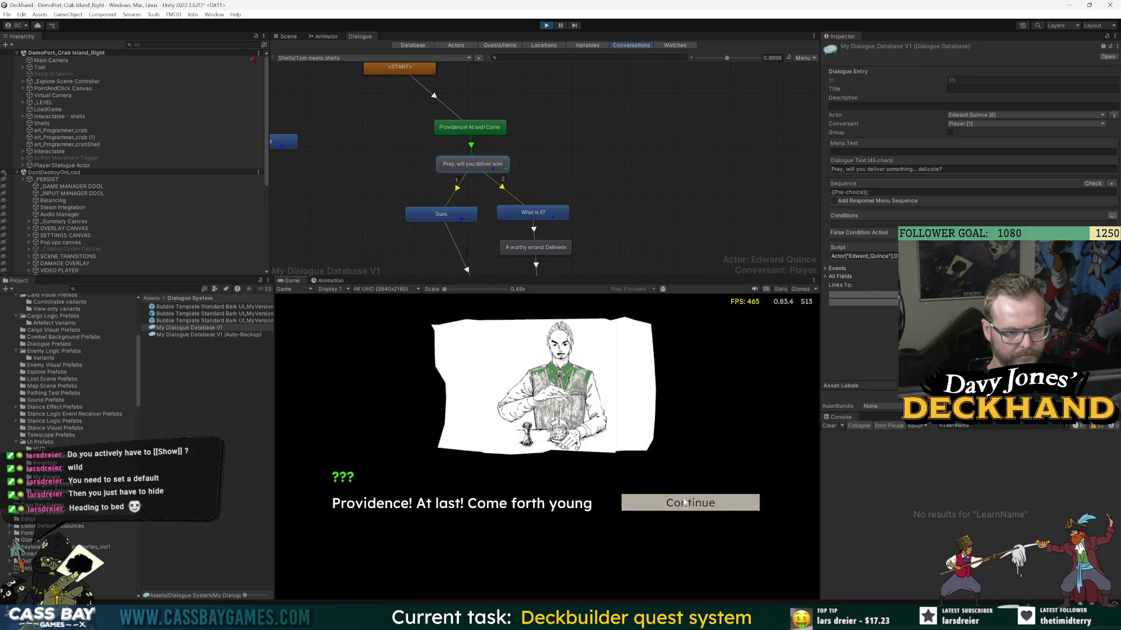
left_click(689, 502)
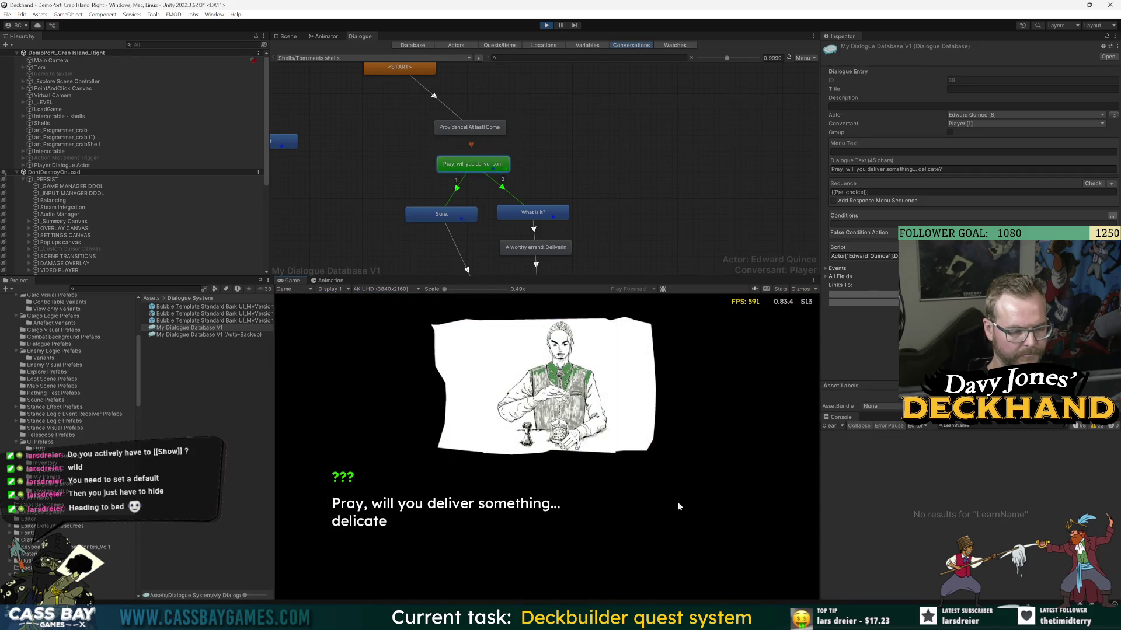
left_click(694, 504)
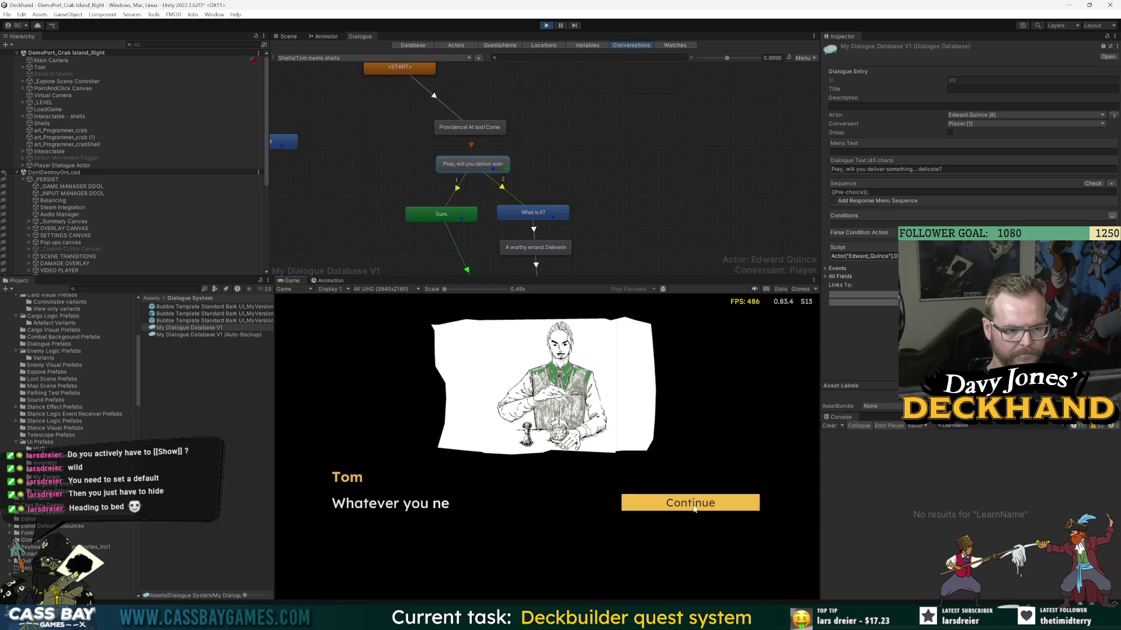
left_click(694, 508)
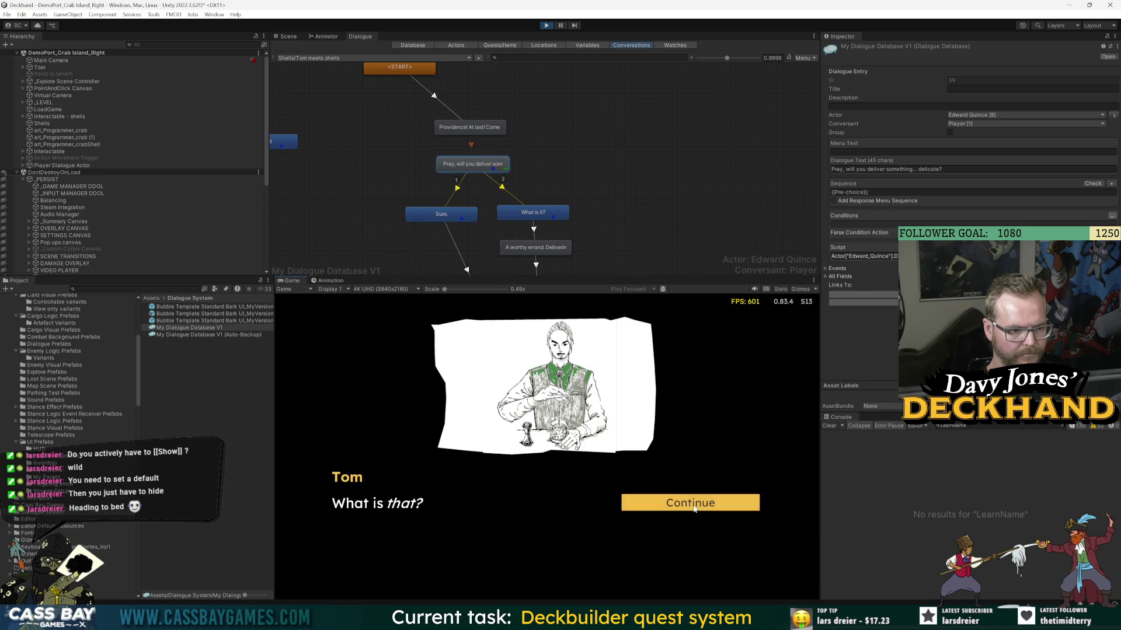
left_click(694, 508)
left_click(694, 509)
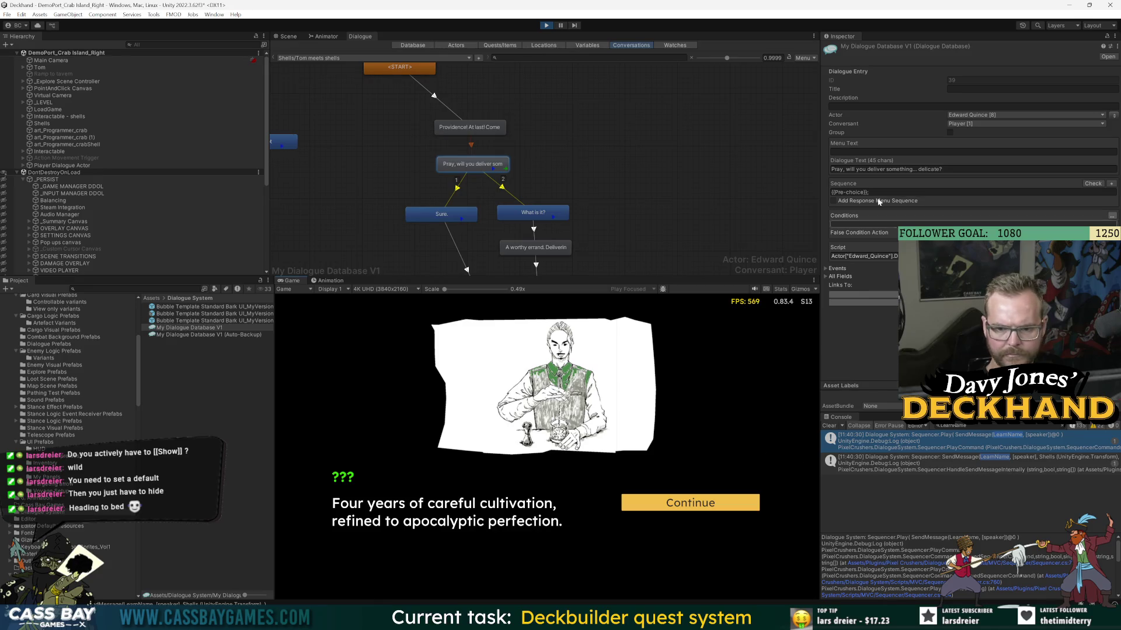
left_click(546, 26)
key("alt+Tab")
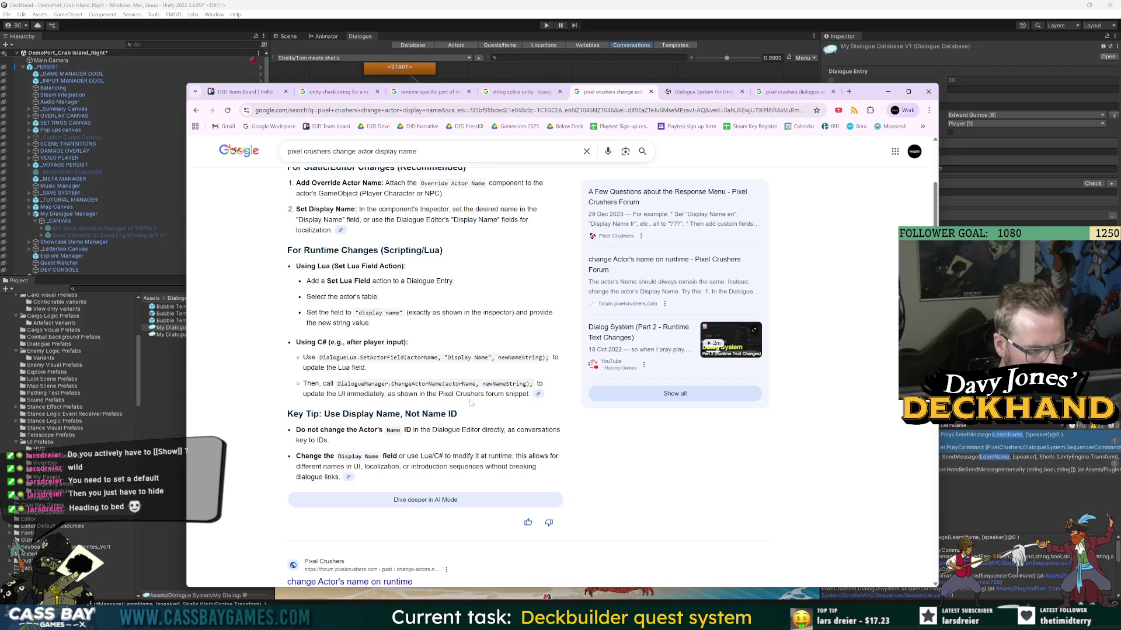
- Review the AI Overview's C# ChangeActorName example for renaming an actor at runtime
left_click_drag(327, 384, 407, 386)
left_click(407, 385)
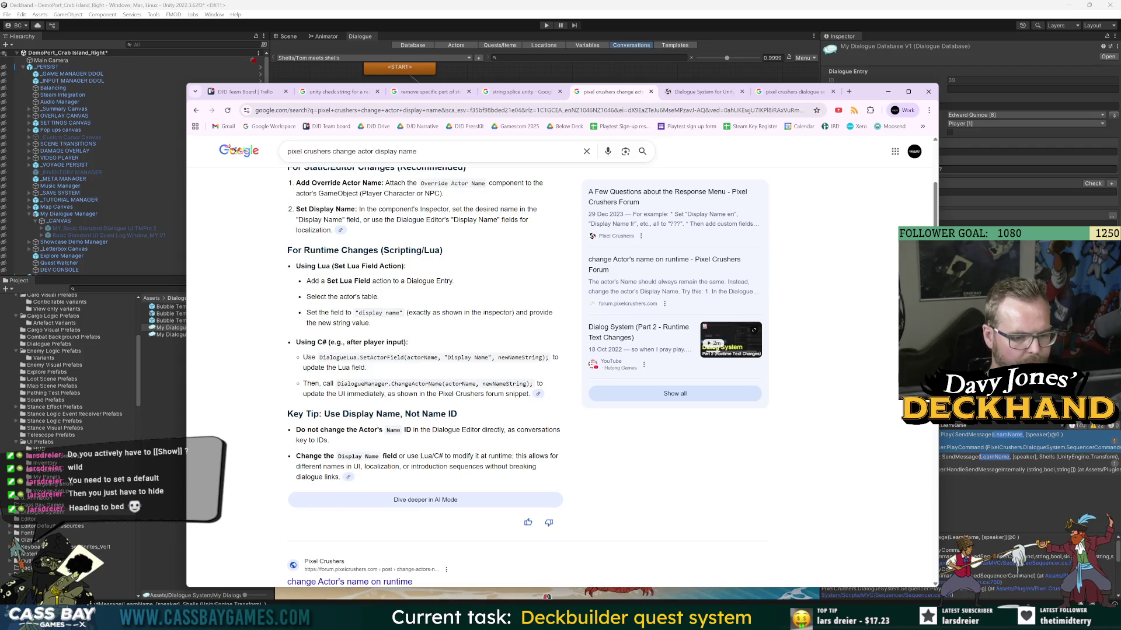
mouse_move(619, 618)
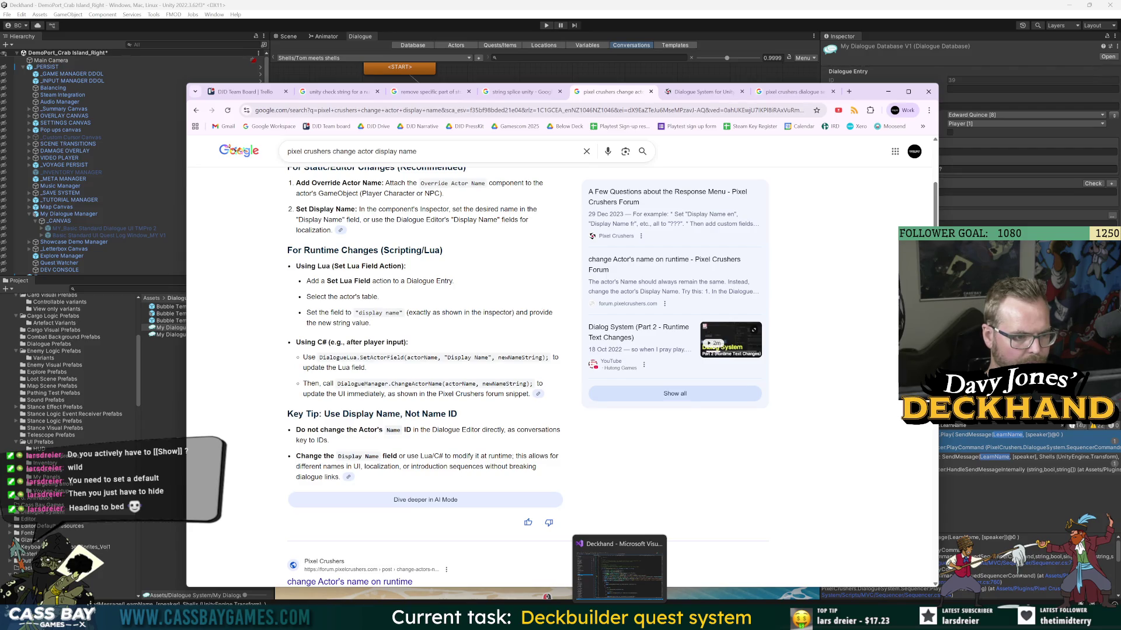
key("alt+Tab")
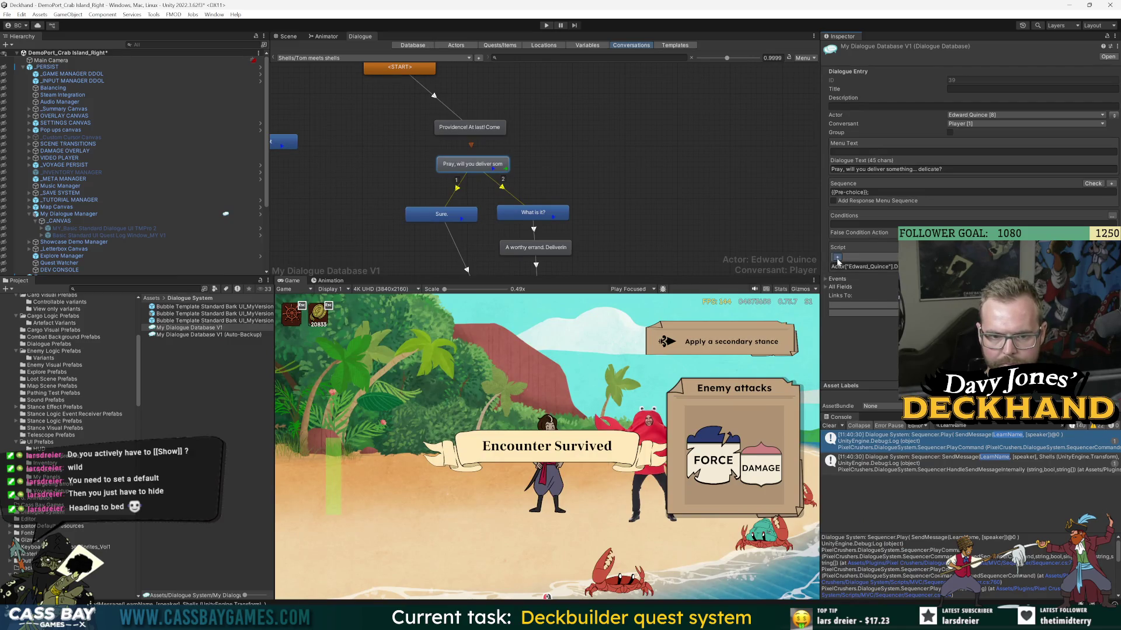
- Add a second Set > Actor > Edward Quince script line to the entry and apply it
left_click(837, 261)
left_click(855, 257)
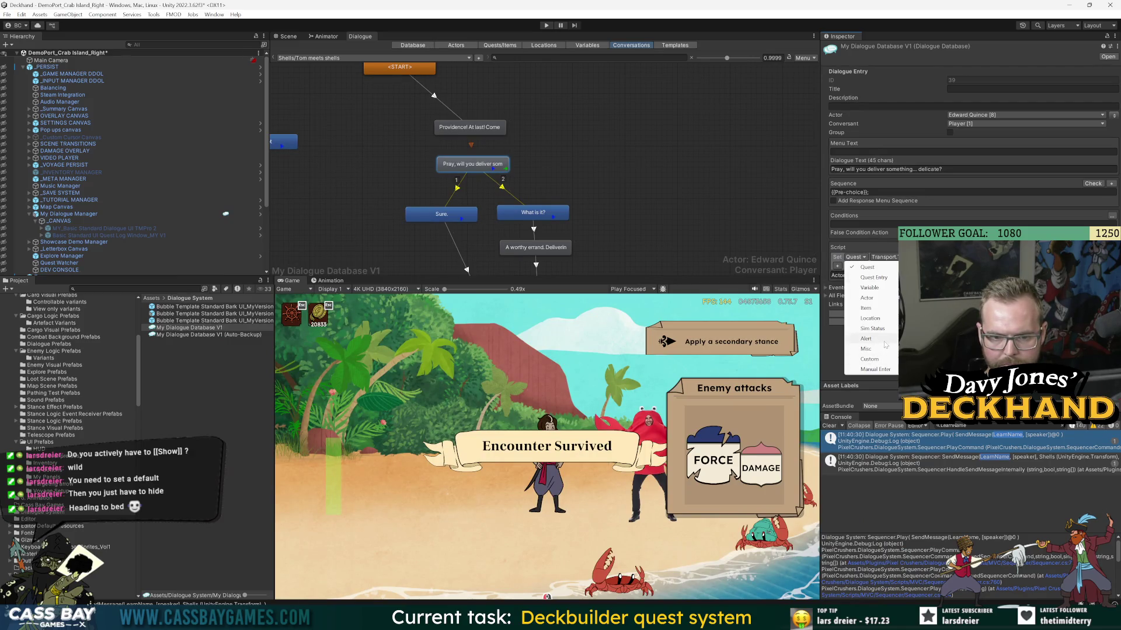
left_click(866, 297)
left_click(883, 257)
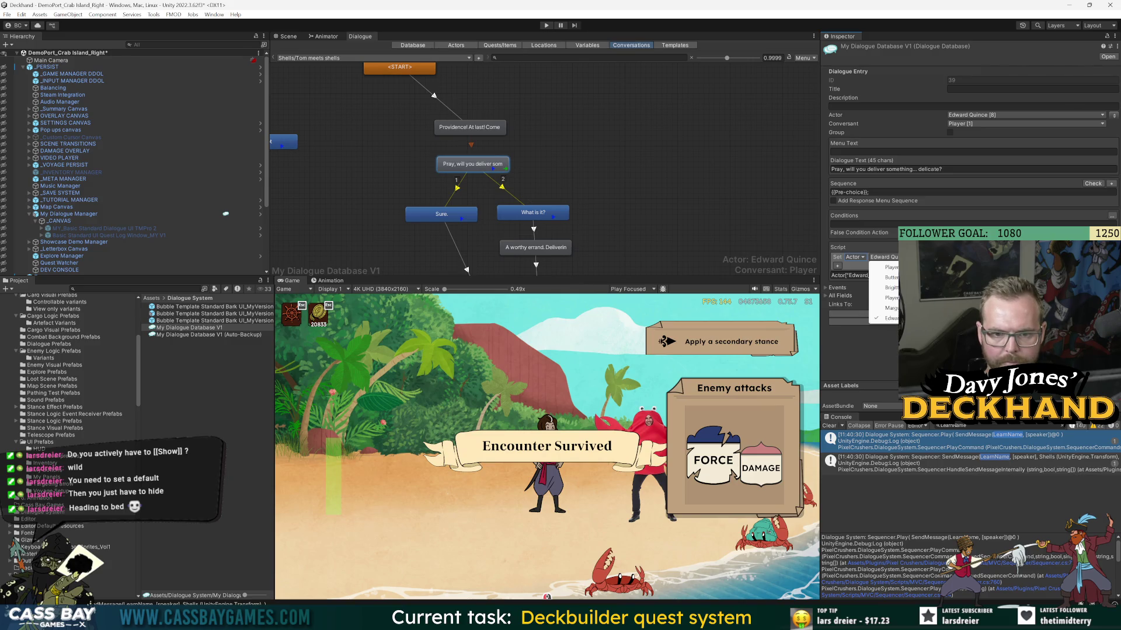
left_click(888, 318)
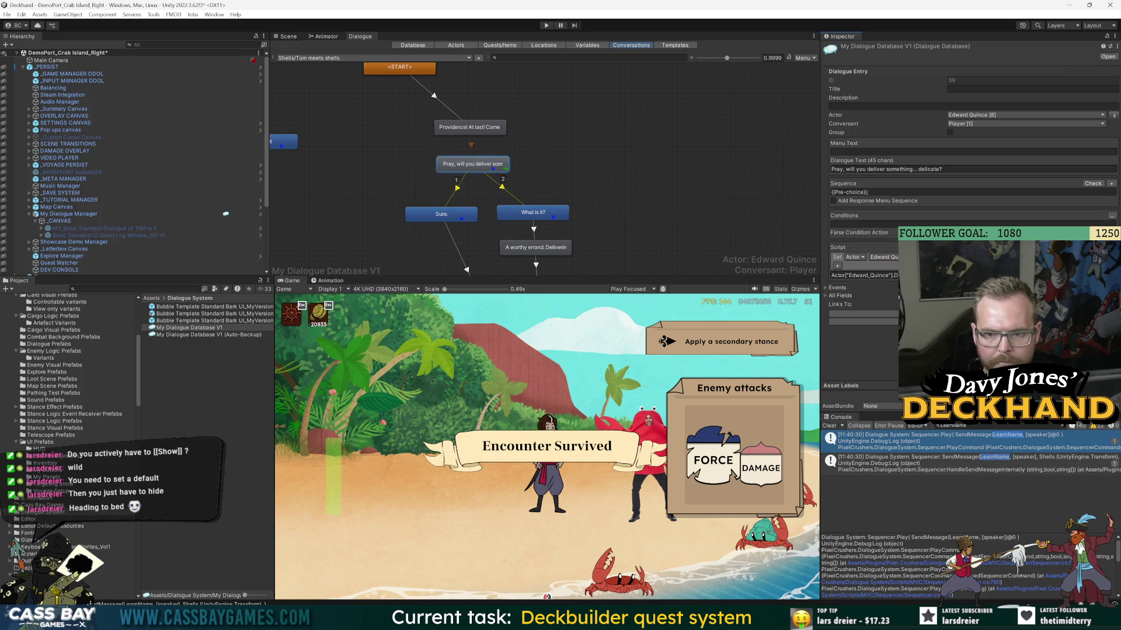
key("Return")
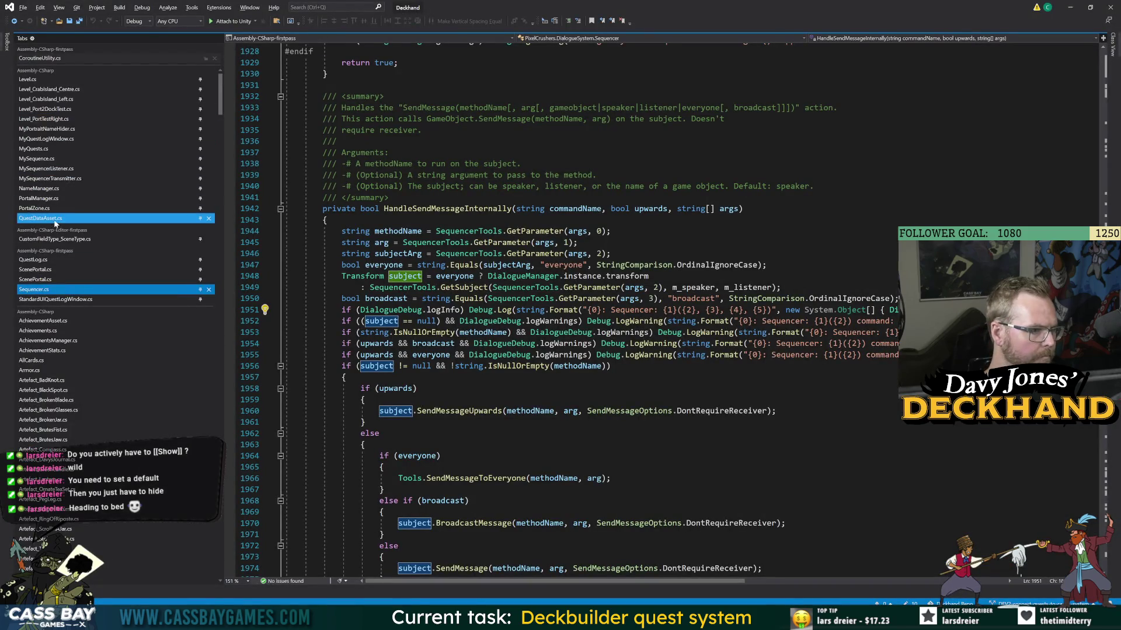
- Bring up NameManager.cs and place the cursor after the LearnName method's closing brace
left_click(39, 188)
left_click(286, 318)
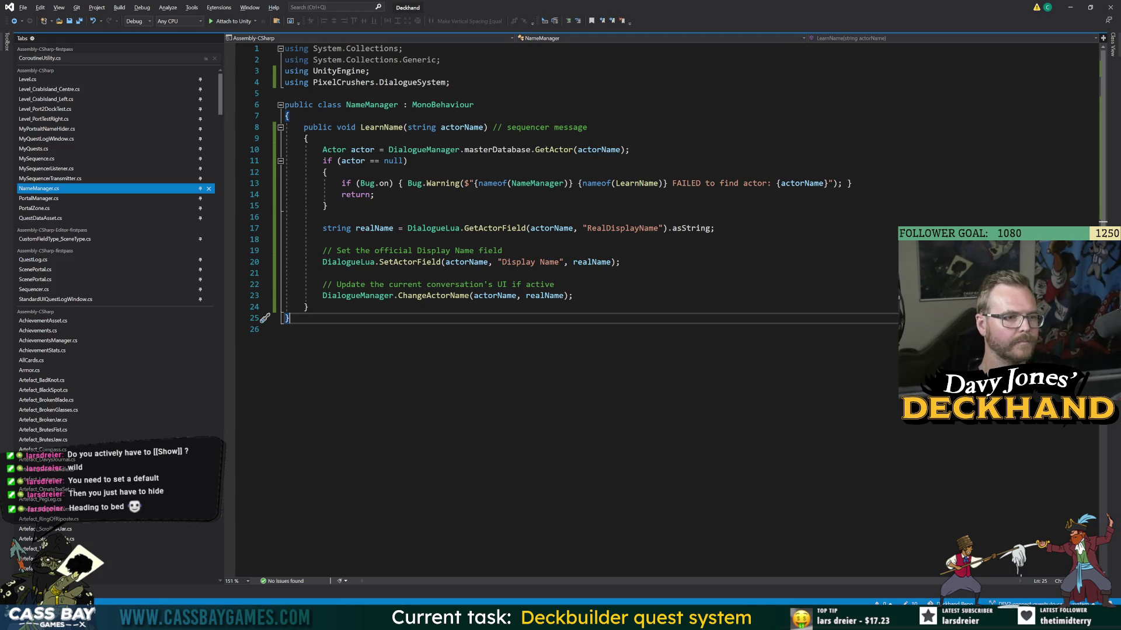
- Add an empty 'public void NameUpdateUi()' method with braces below LearnName
left_click(308, 307)
key("Return")
key("Return")
type("public;")
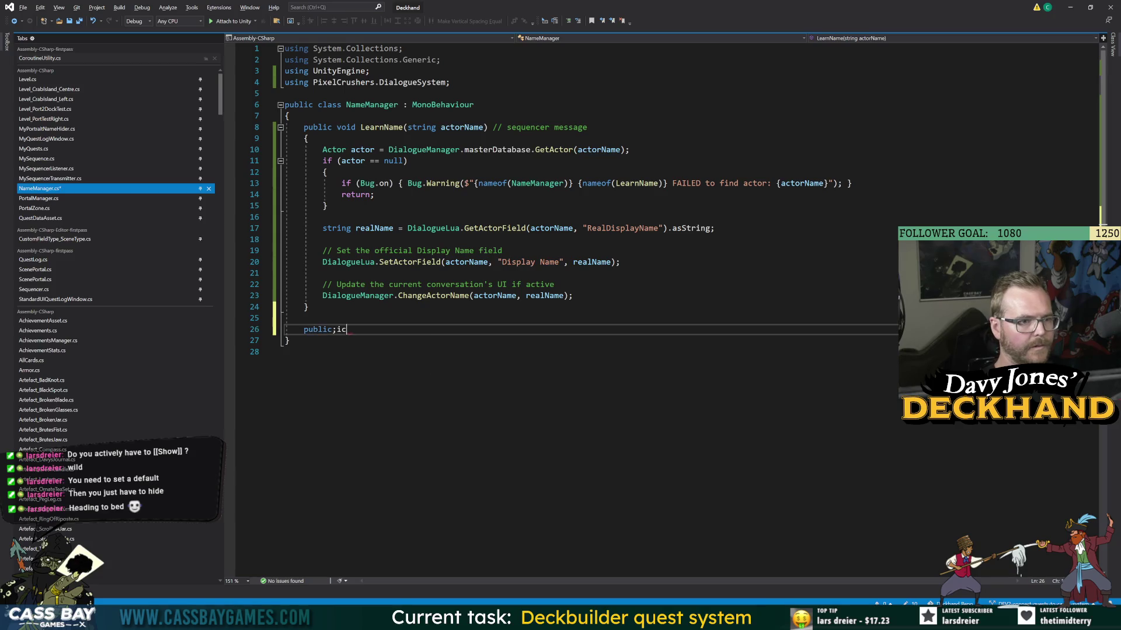
key("BackSpace")
type("void ")
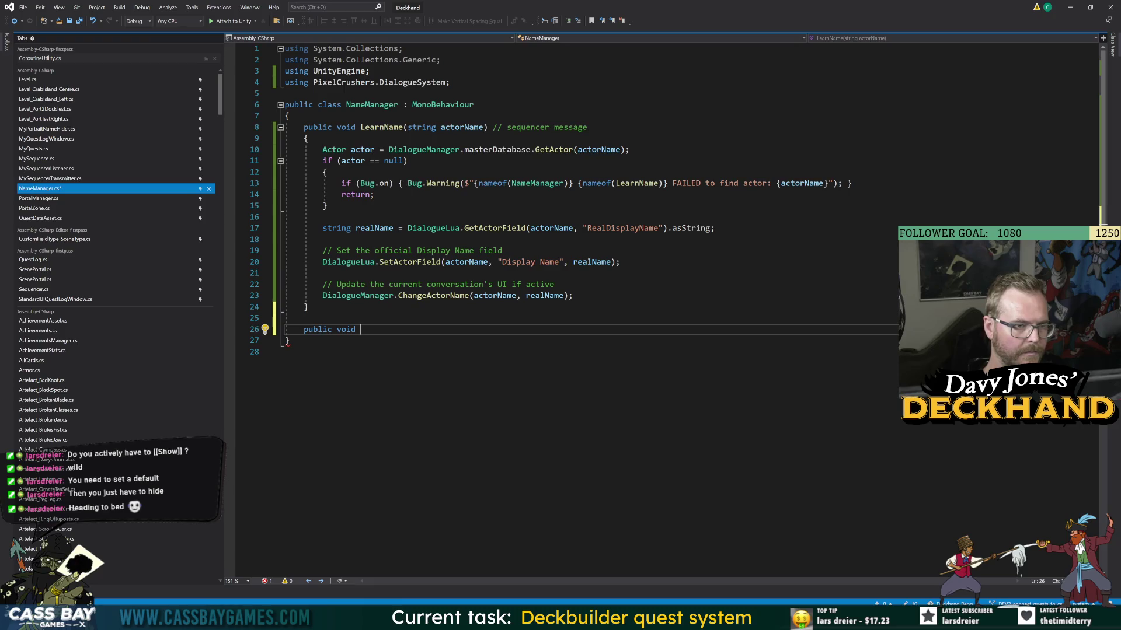
type("Update")
key("BackSpace")
key("BackSpace")
key("BackSpace")
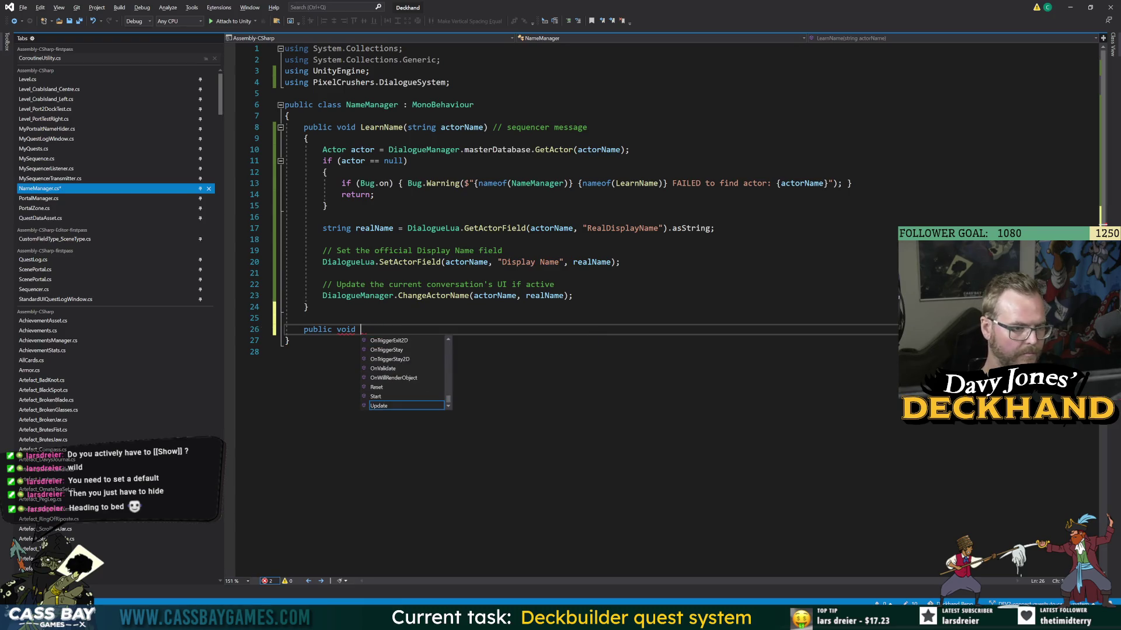
type("NameUi")
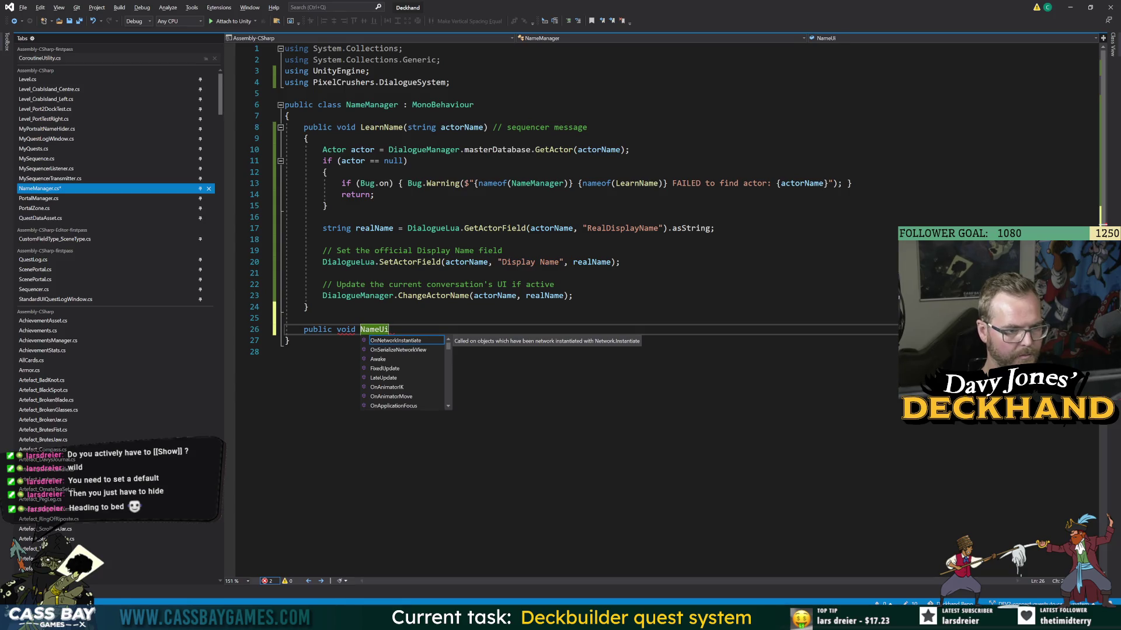
key("BackSpace")
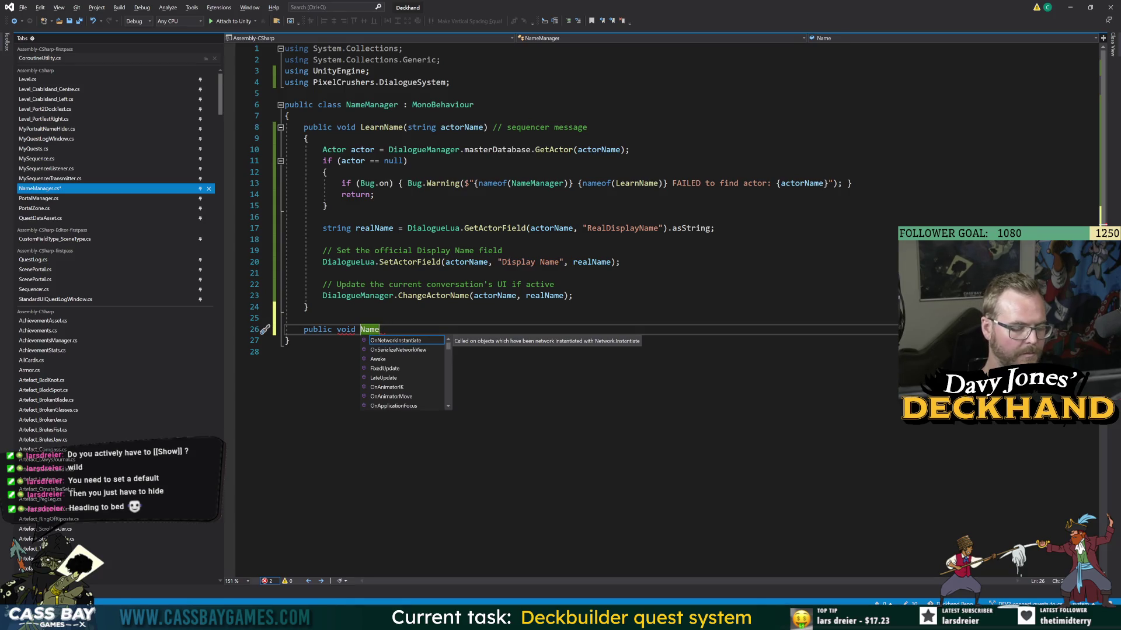
type("UpdateUi")
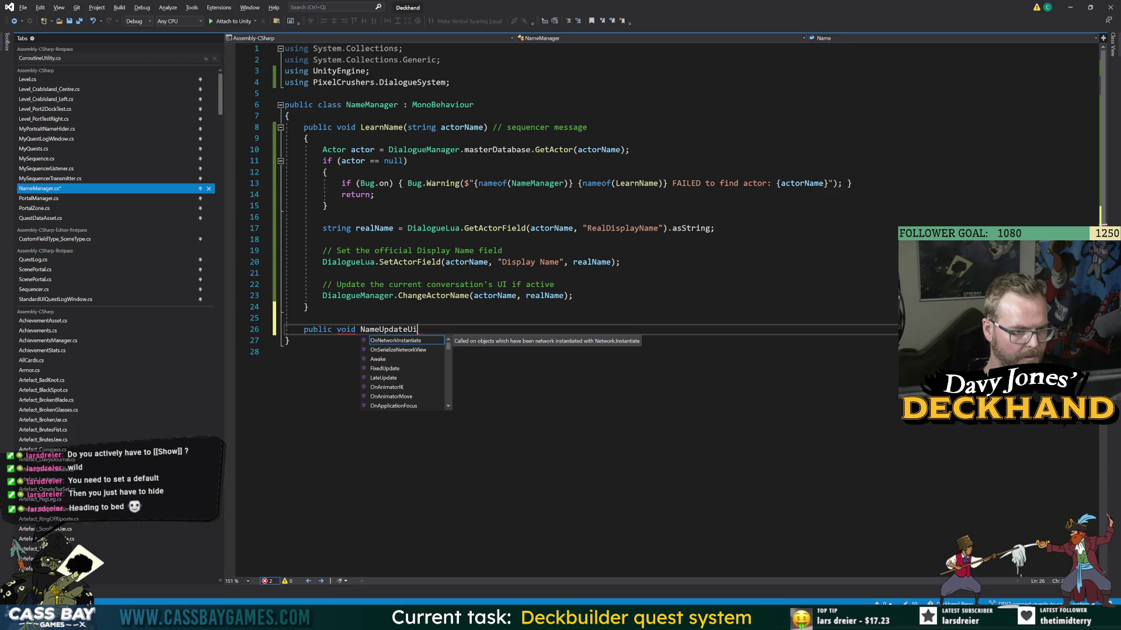
key("Escape")
type("()")
key("Return")
type("{")
key("Return")
- Start a 'DialogueManager.' call inside NameUpdateUi's body, glancing at the browser results
left_click(383, 329)
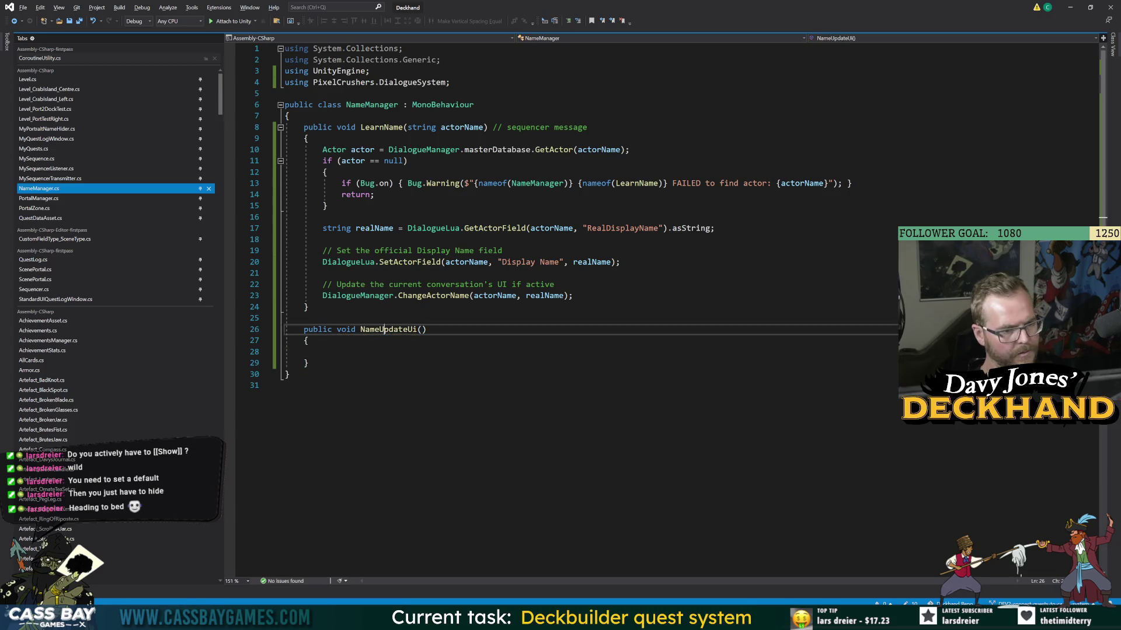
double_click(384, 329)
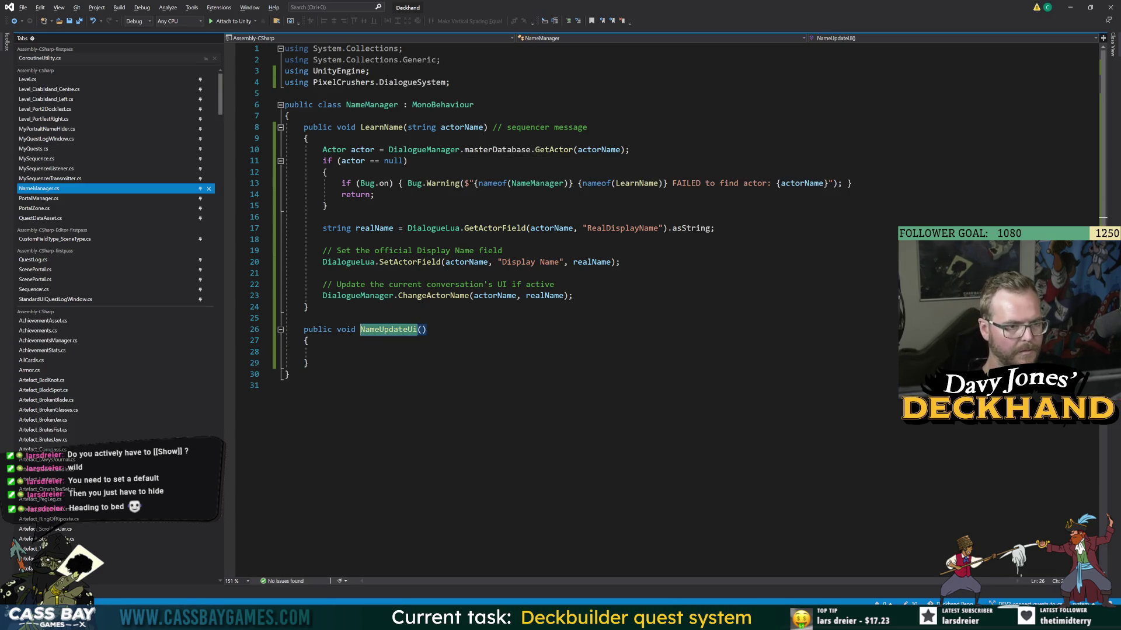
left_click(322, 351)
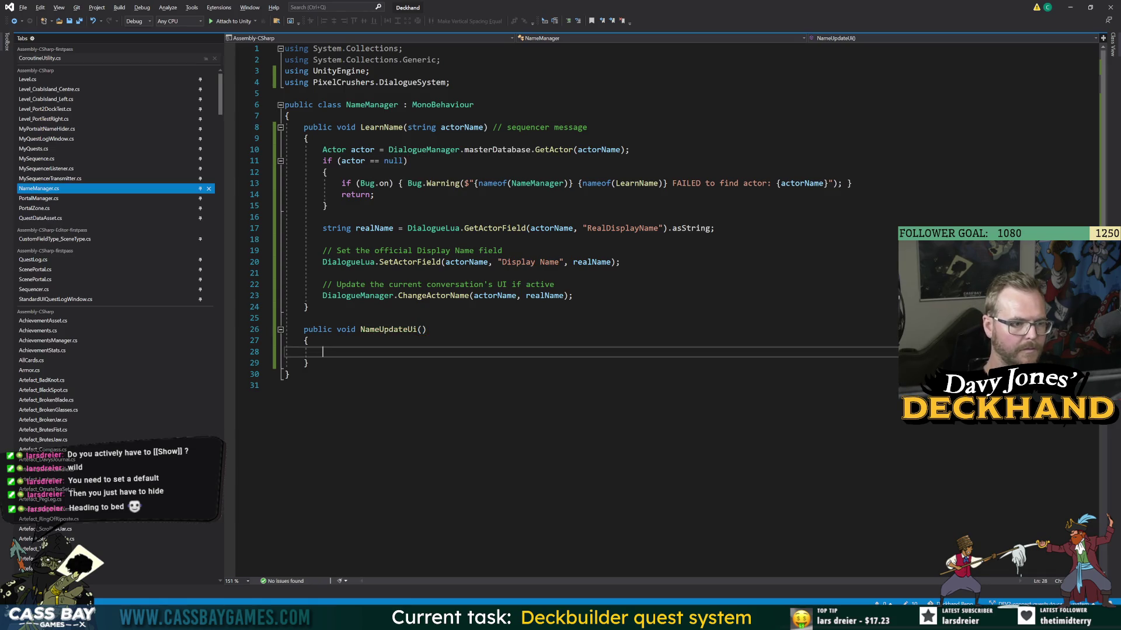
type("Dialoug")
type("M.")
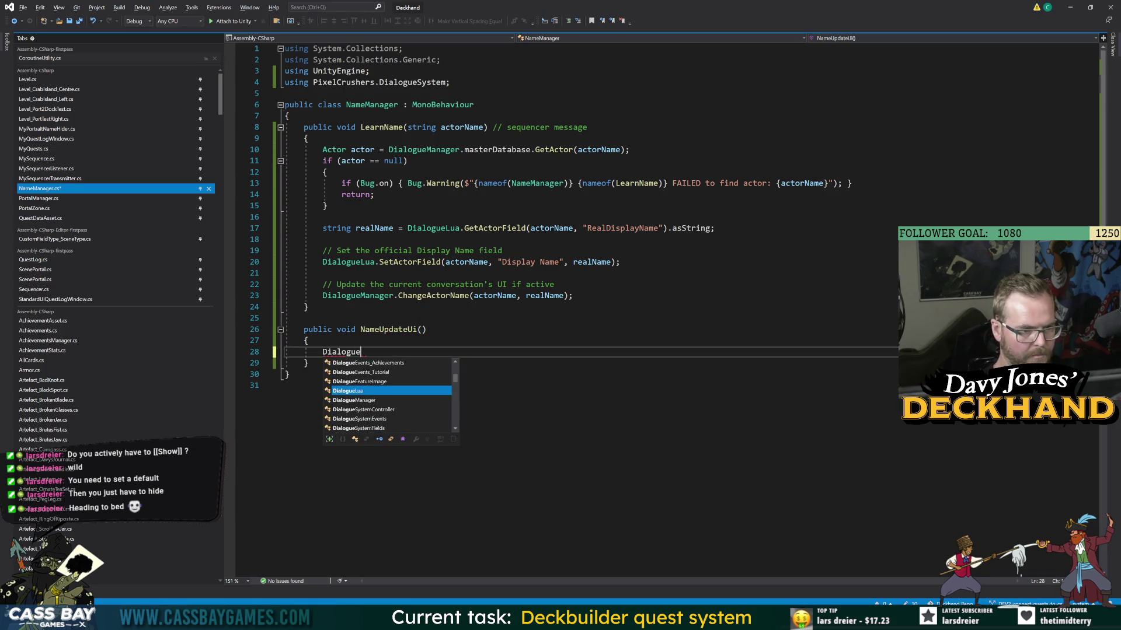
key("alt+Tab")
key("alt+Tab")
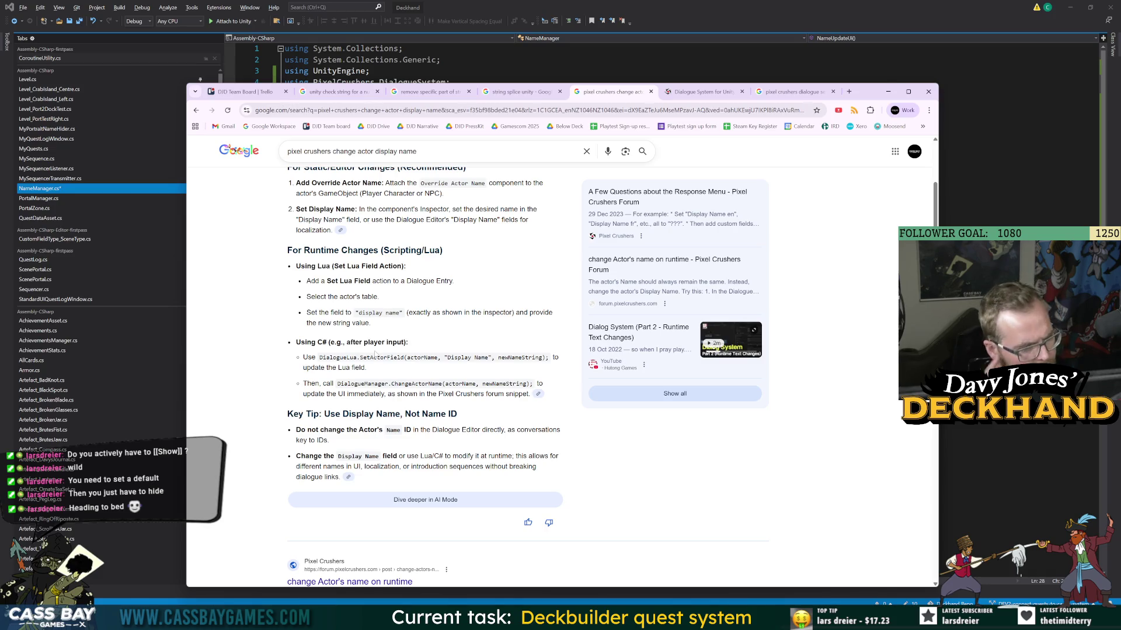
key("alt+Tab")
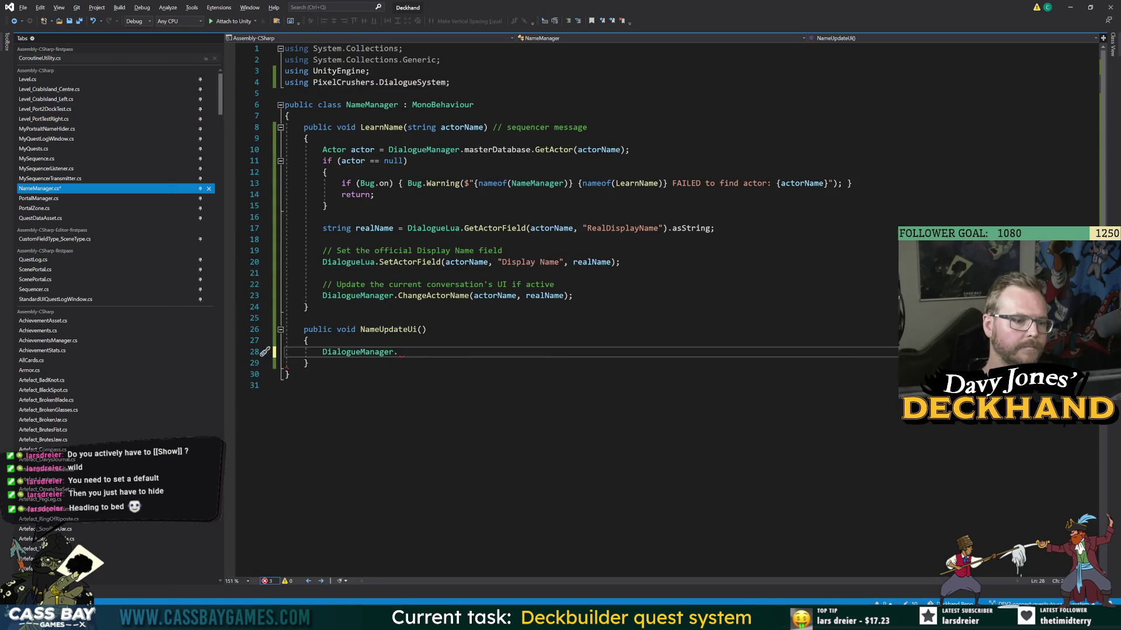
- Delete the 'string actorName' parameter from LearnName's signature
left_click(286, 385)
left_click(385, 129)
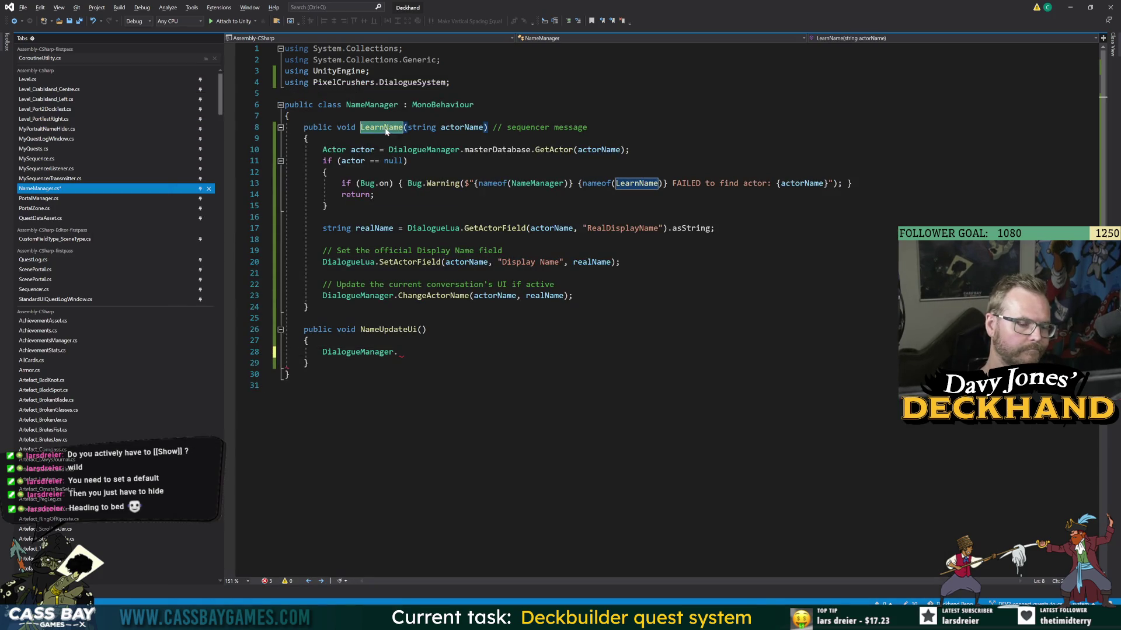
left_click(464, 128)
left_click(289, 115)
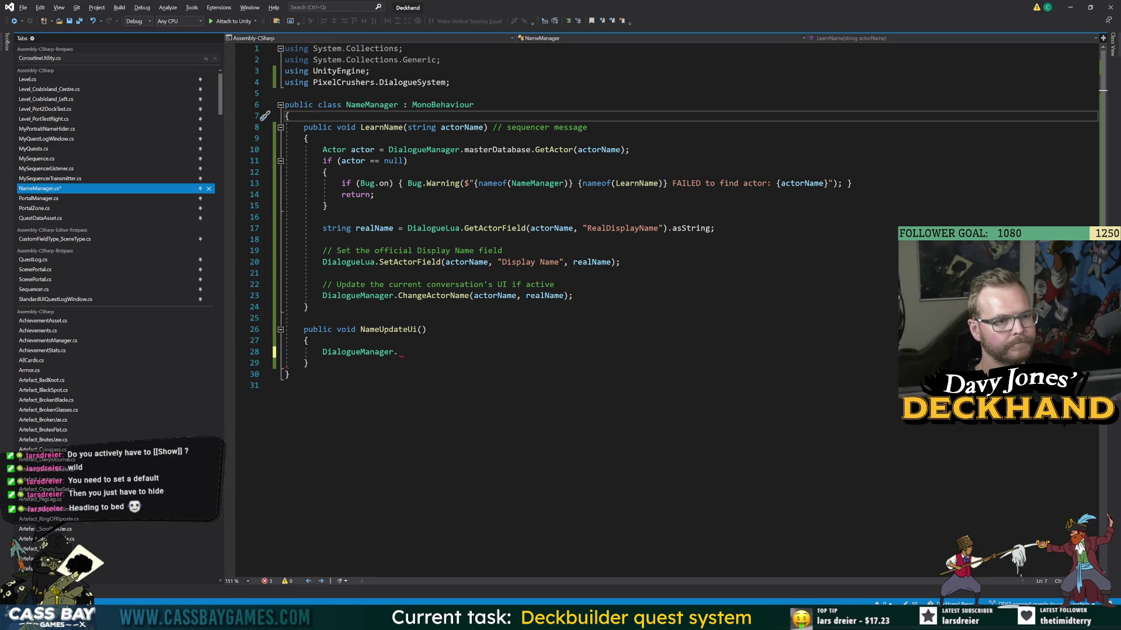
left_click(461, 128)
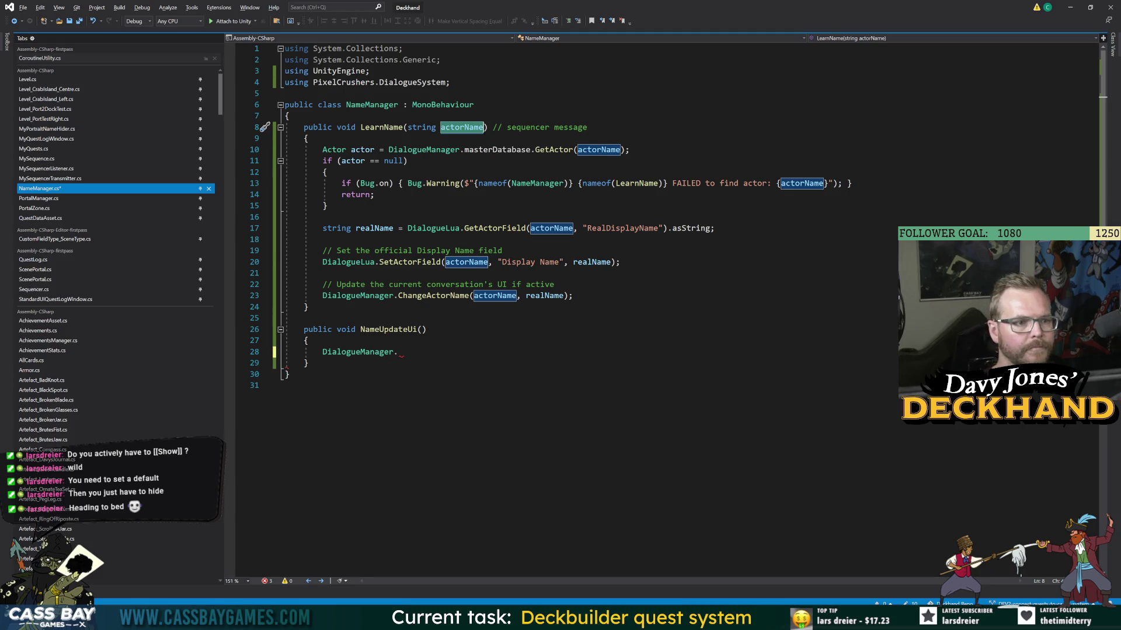
key("BackSpace")
key("BackSpace")
key("BackSpace")
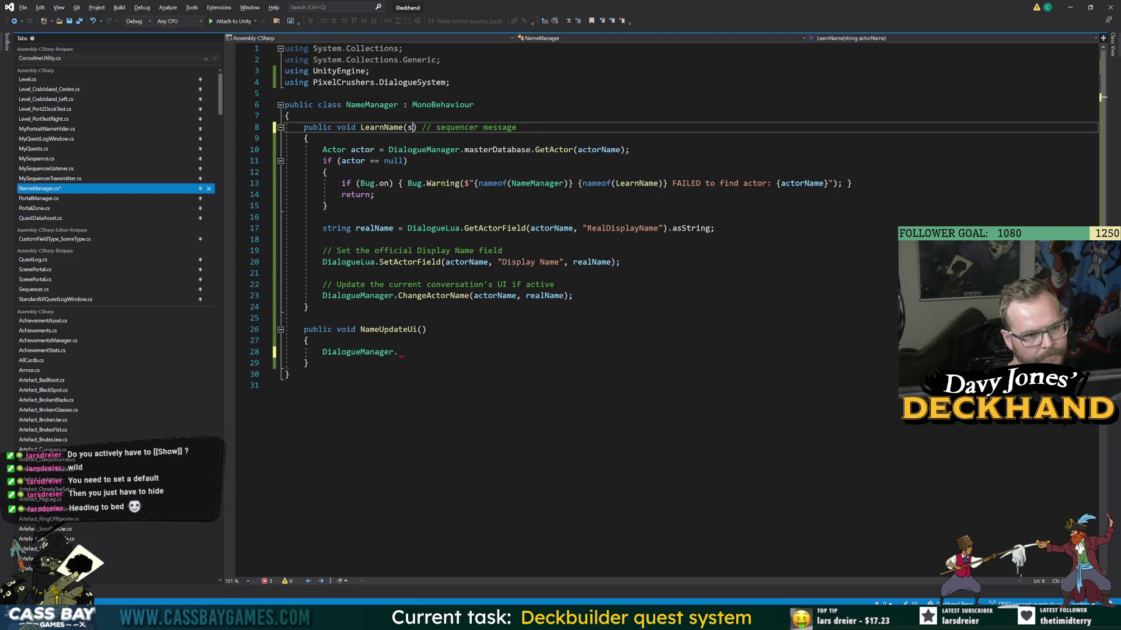
- Save NameManager.cs and insert a blank first line inside LearnName
left_click(308, 363)
key("ctrl+s")
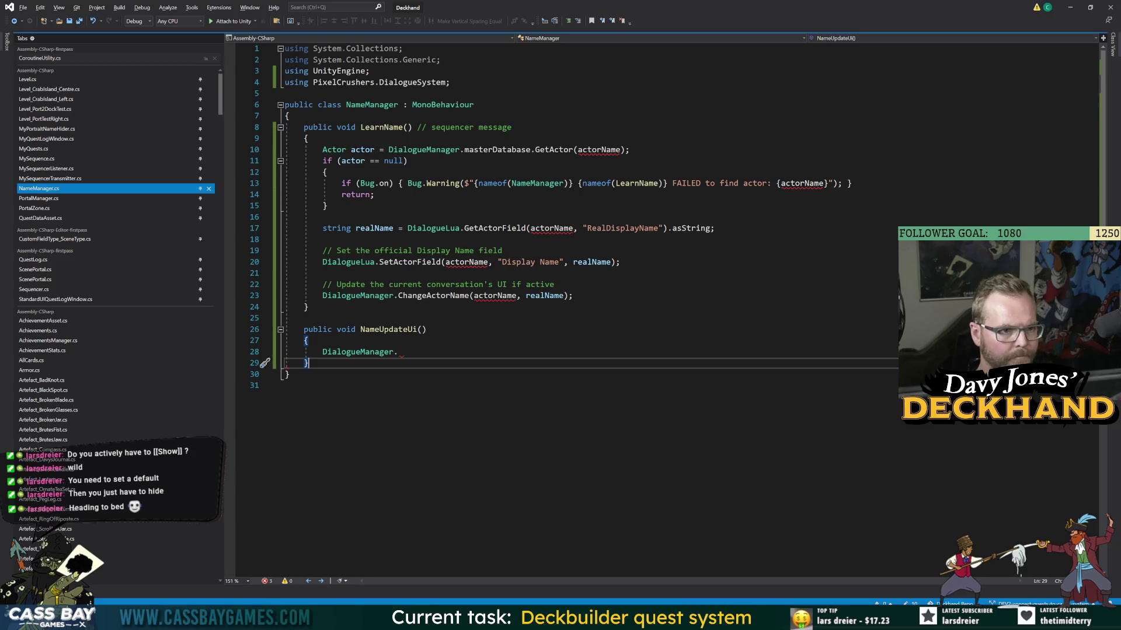
double_click(554, 150)
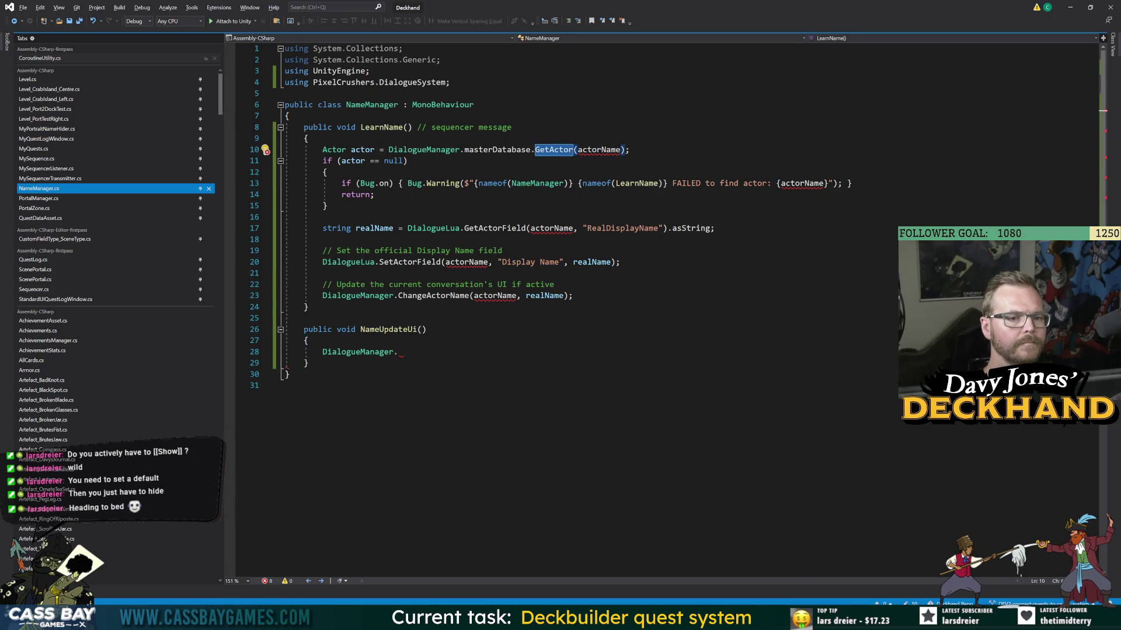
key("ctrl+Return")
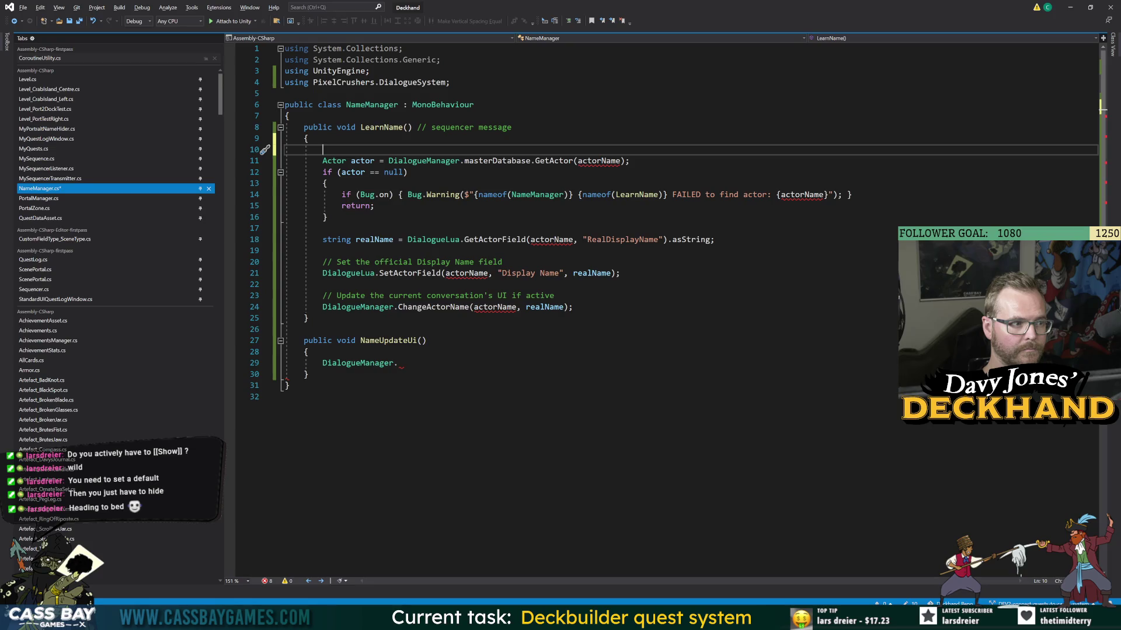
- Type 'string speakerName = DialogueManager.curr' at the top of LearnName
type("string spea")
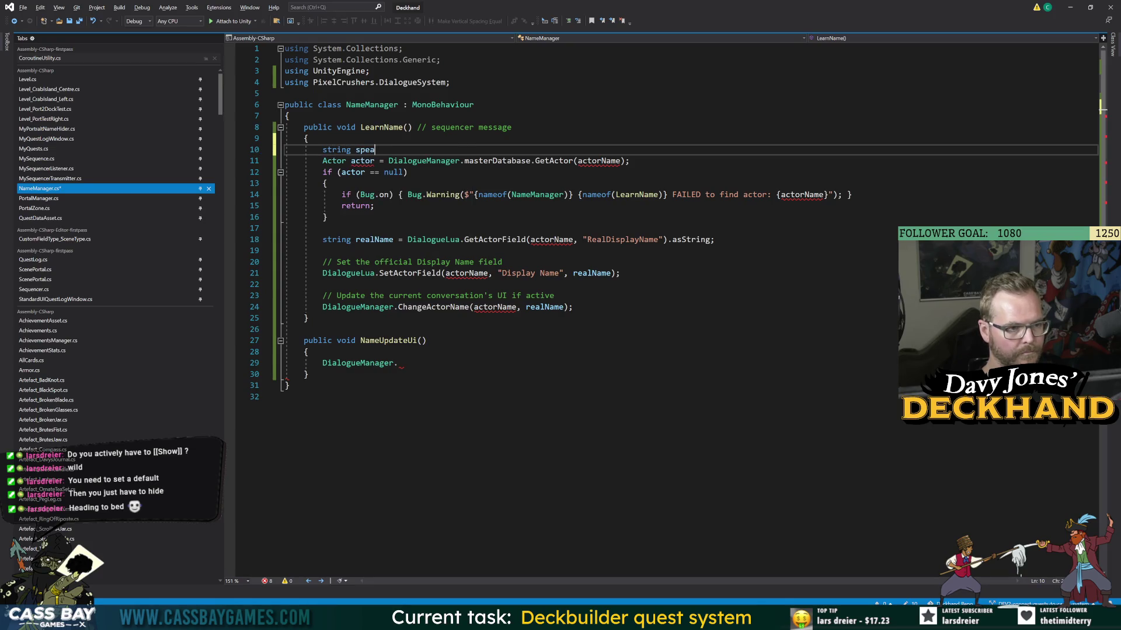
type("kerName = Dialou")
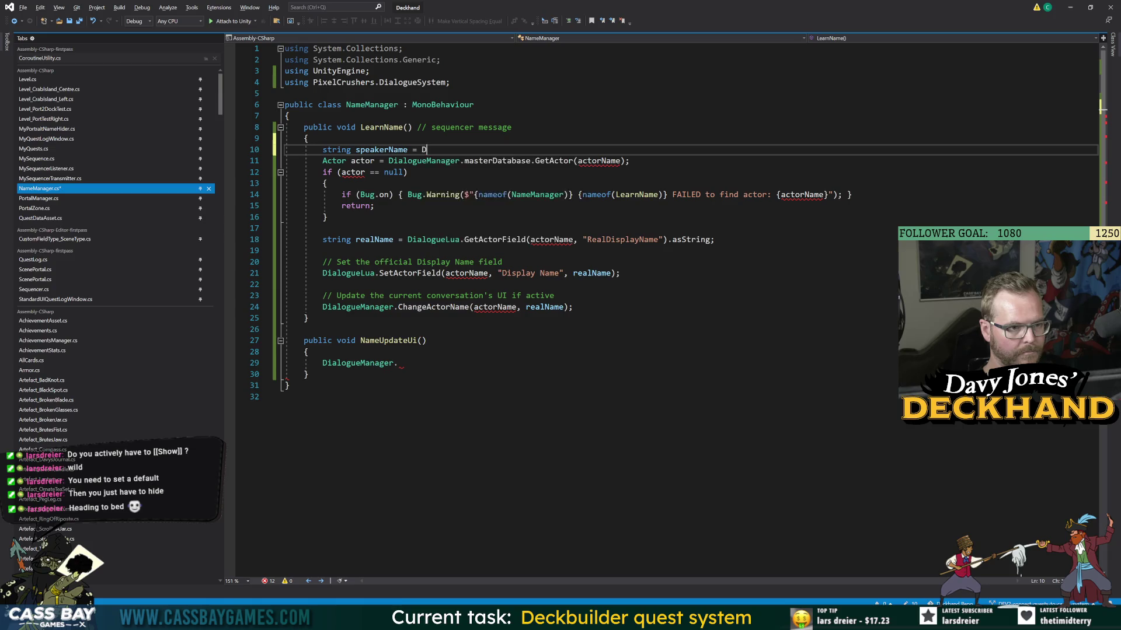
key("BackSpace")
type("gueM.g")
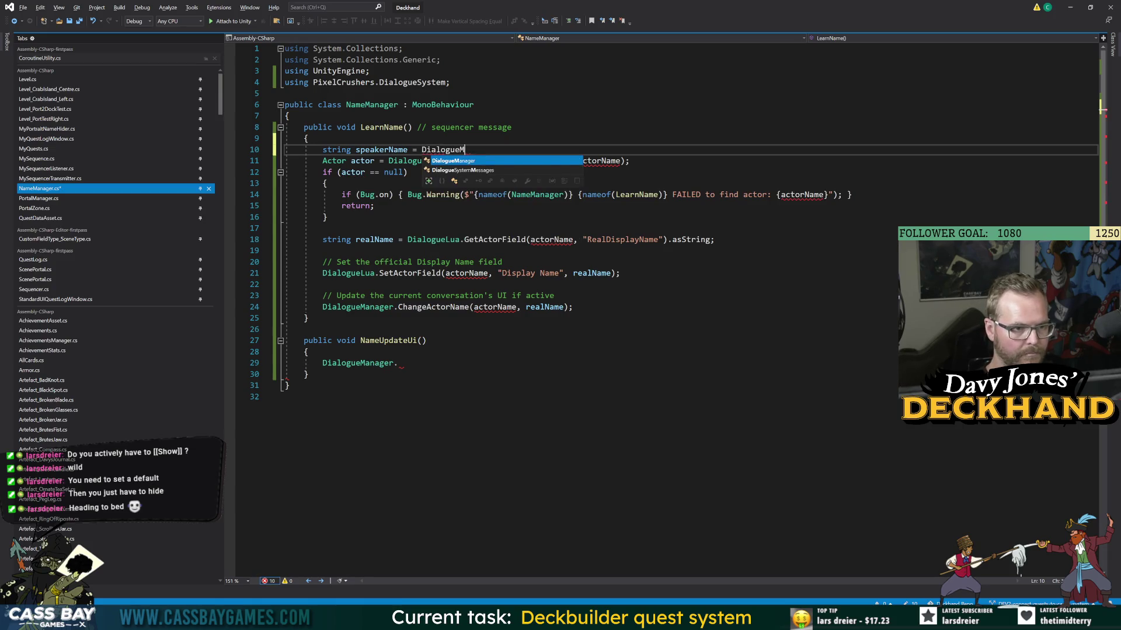
key("BackSpace")
type("spe")
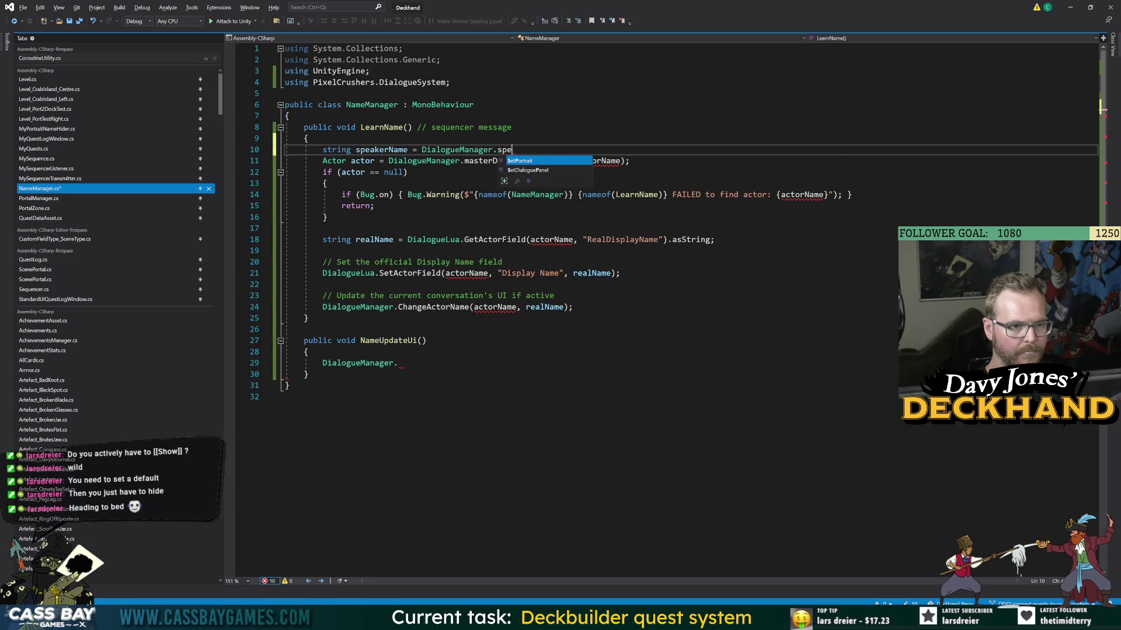
key("BackSpace")
key("BackSpace")
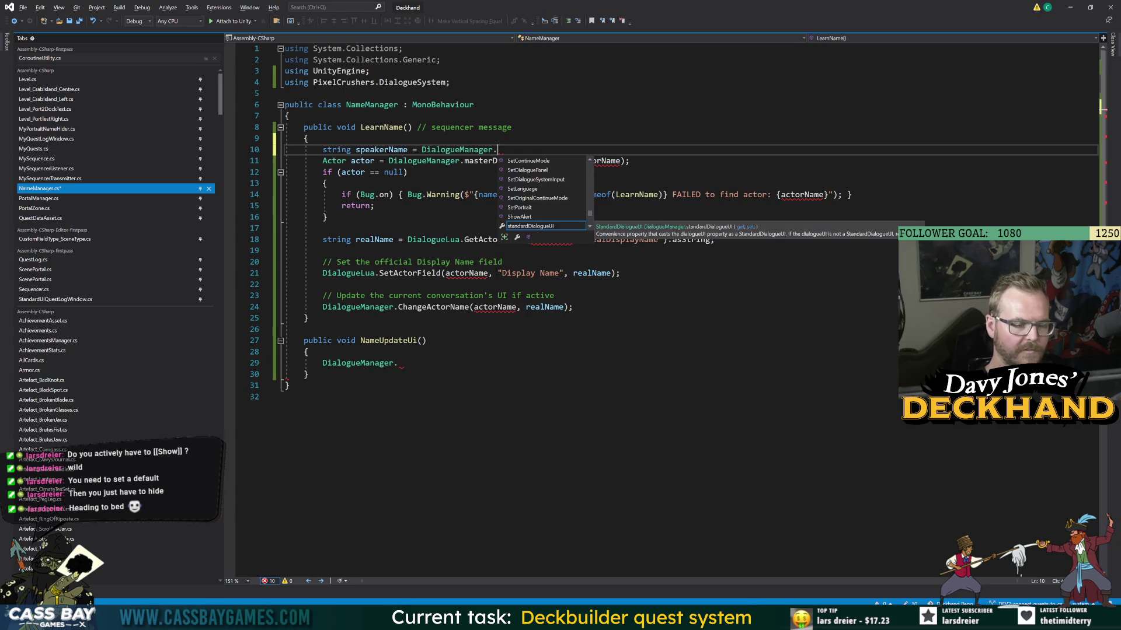
type("mas")
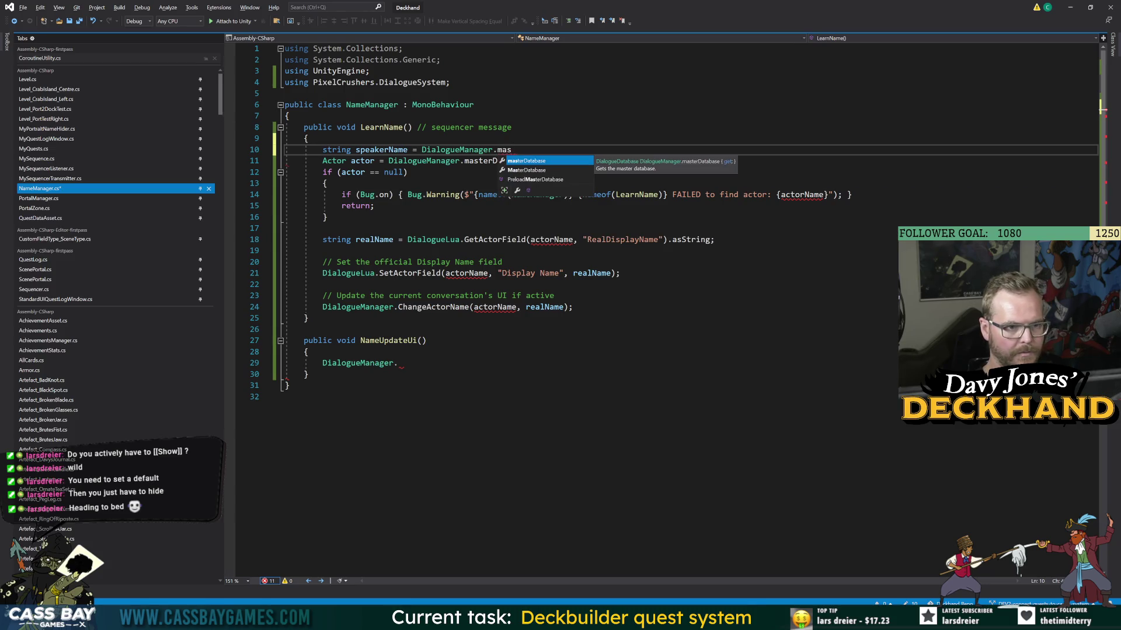
key("BackSpace")
key("BackSpace")
key("BackSpace")
type("curr")
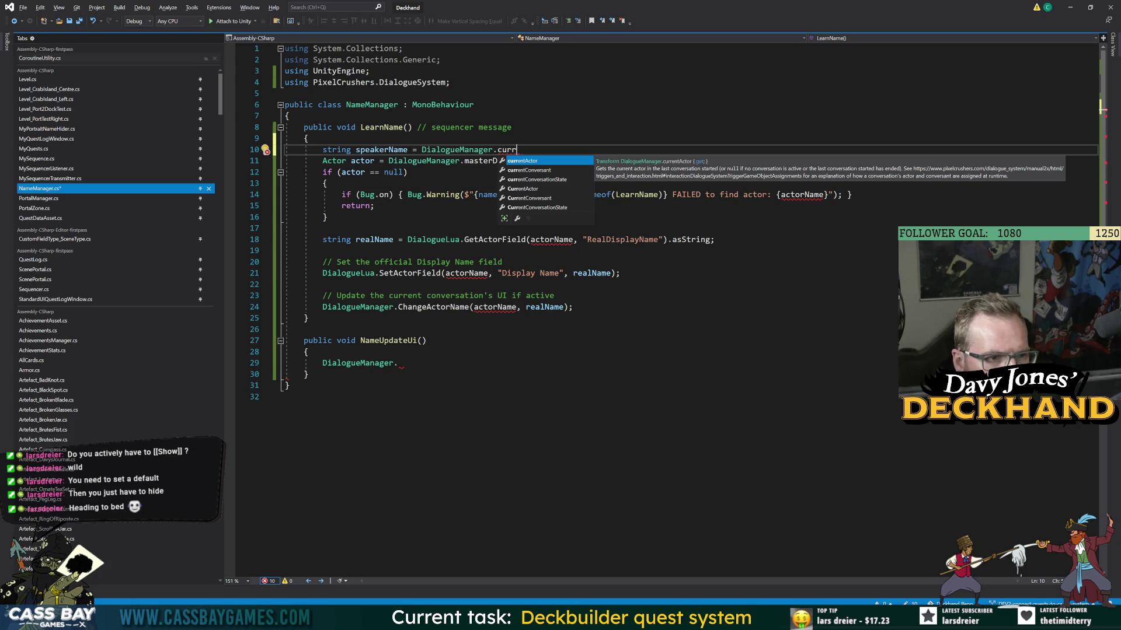
- Review the currentConversant, currentConversationState and CurrentActor suggestions, then switch windows
key("Down")
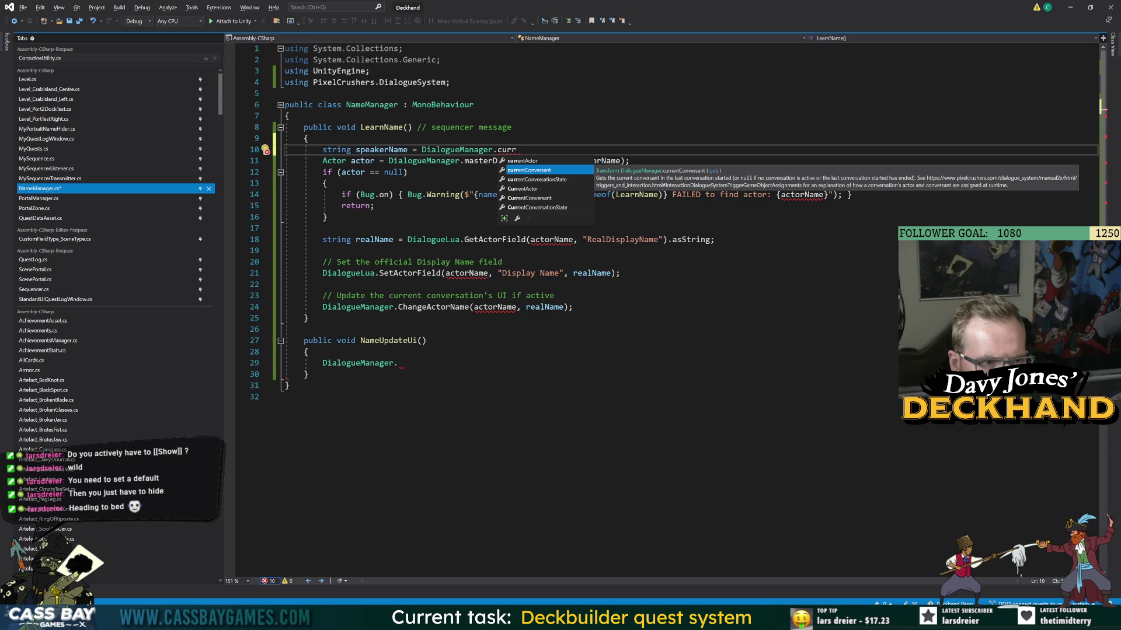
key("Down")
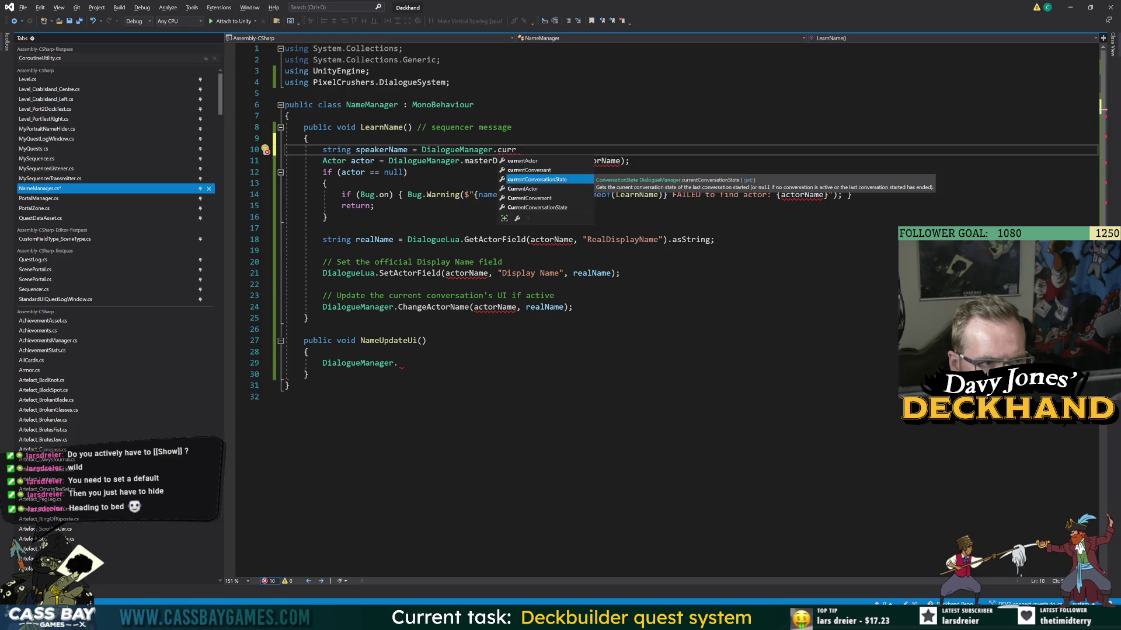
key("Down")
key("Down")
key("Down")
key("Up")
key("Up")
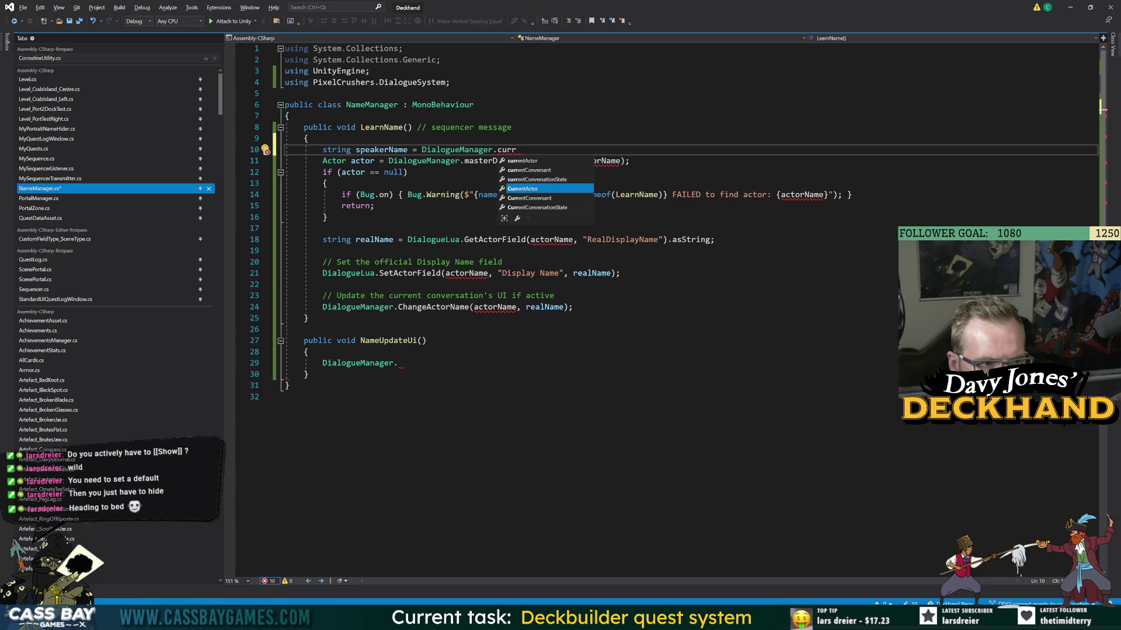
key("alt+Tab")
key("Tab")
key("Tab")
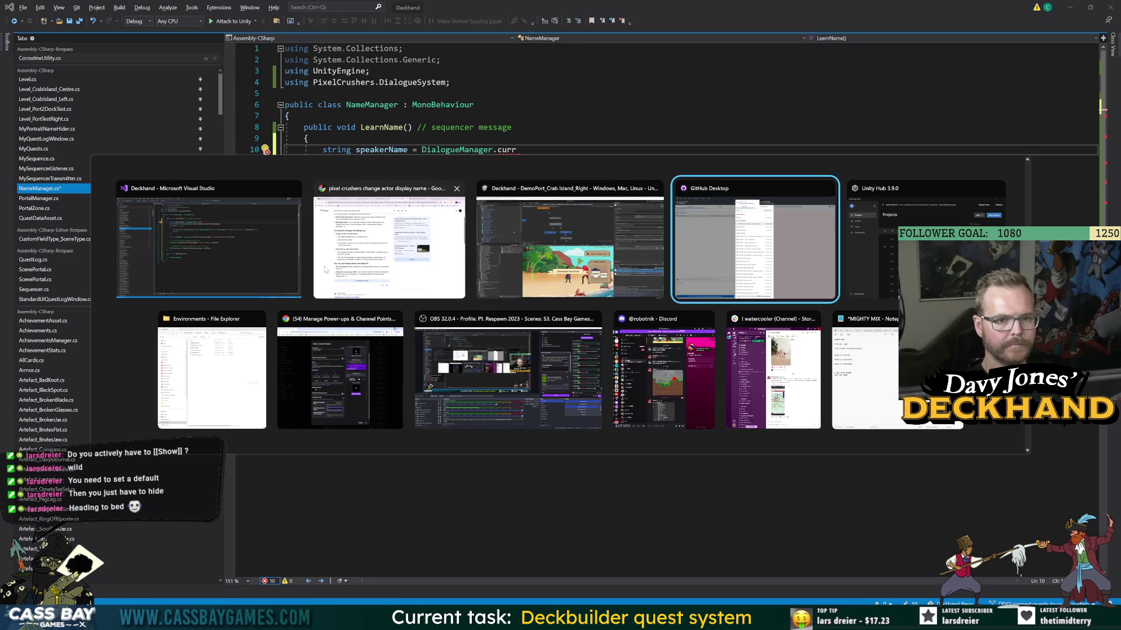
- Search Google for 'pixel crushers get speaker'
left_click(325, 269)
scroll(432, 379, "down", 5)
key("ctrl+l")
type("p")
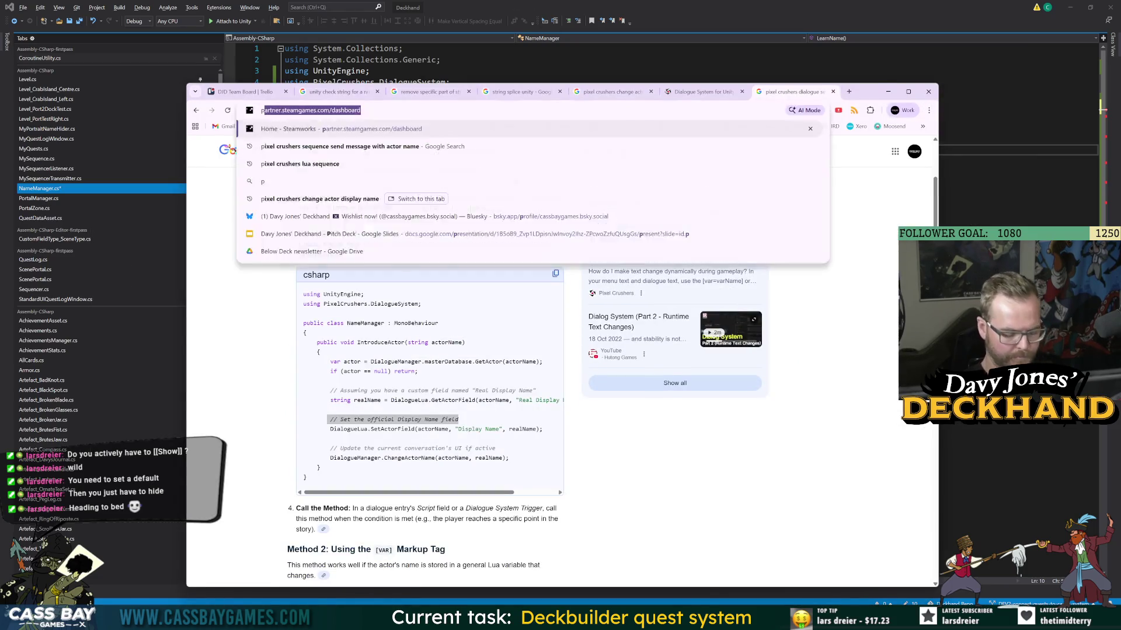
type("ixel crushers")
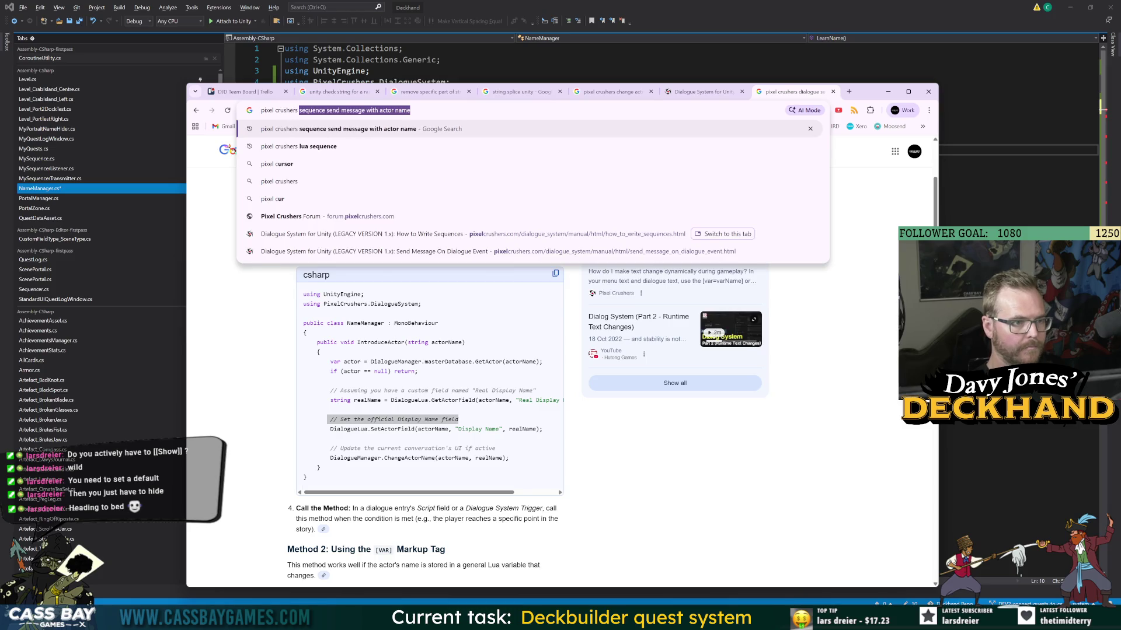
type(" get speaker")
key("Return")
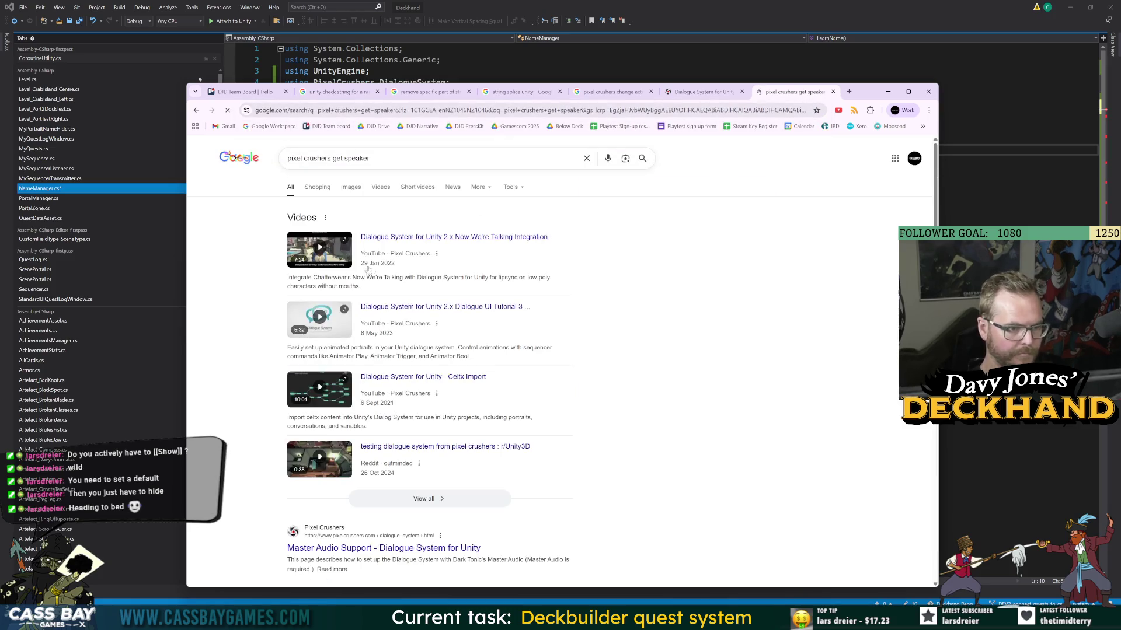
- Refine to 'pixel crushers get current speaker', expand the AI Overview, and return to Visual Studio
scroll(368, 270, "down", 4)
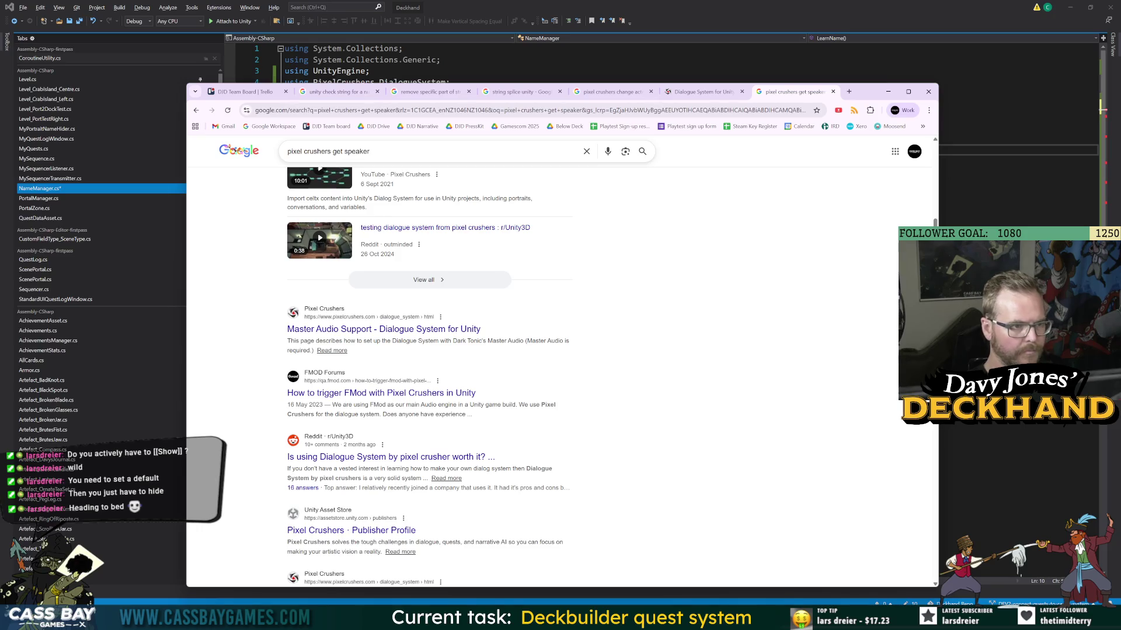
left_click(343, 151)
type("curren ")
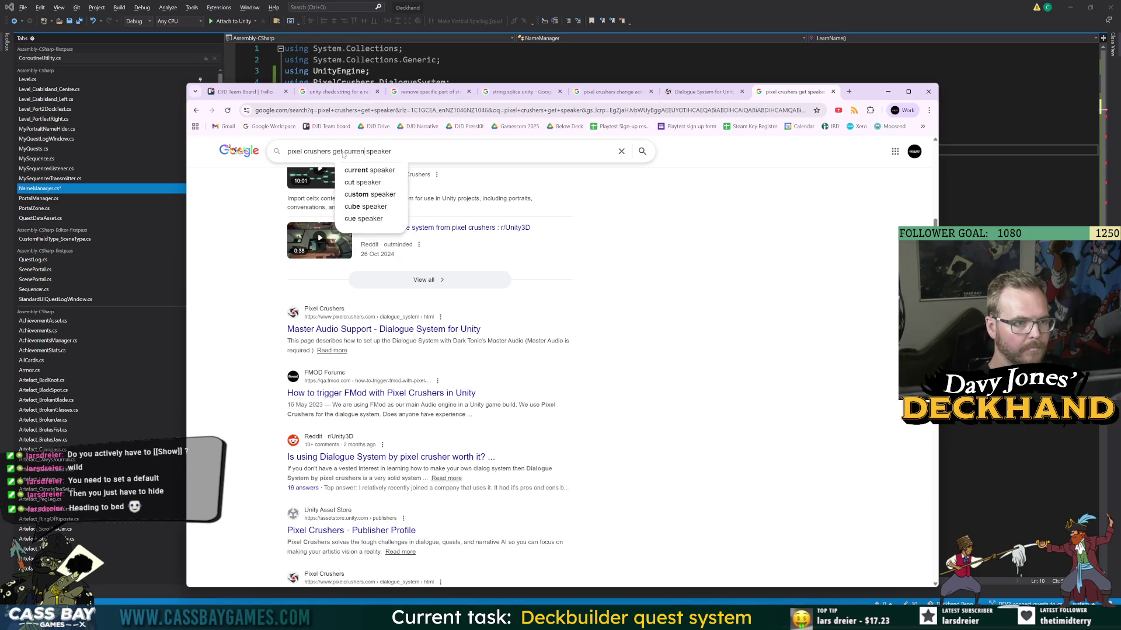
type("t")
key("Return")
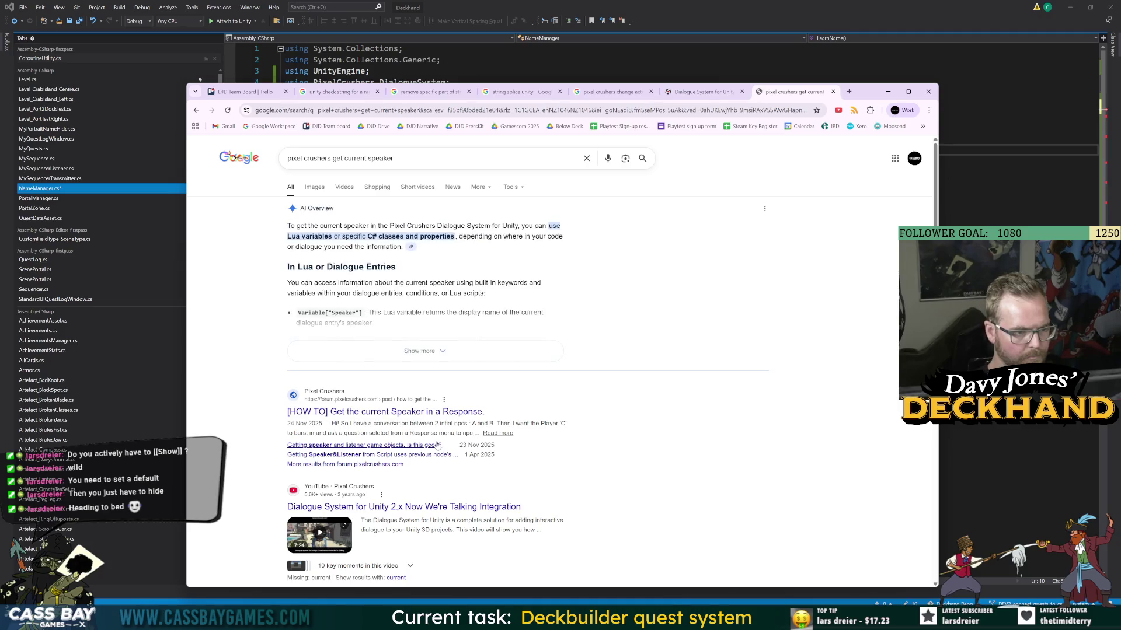
left_click(420, 351)
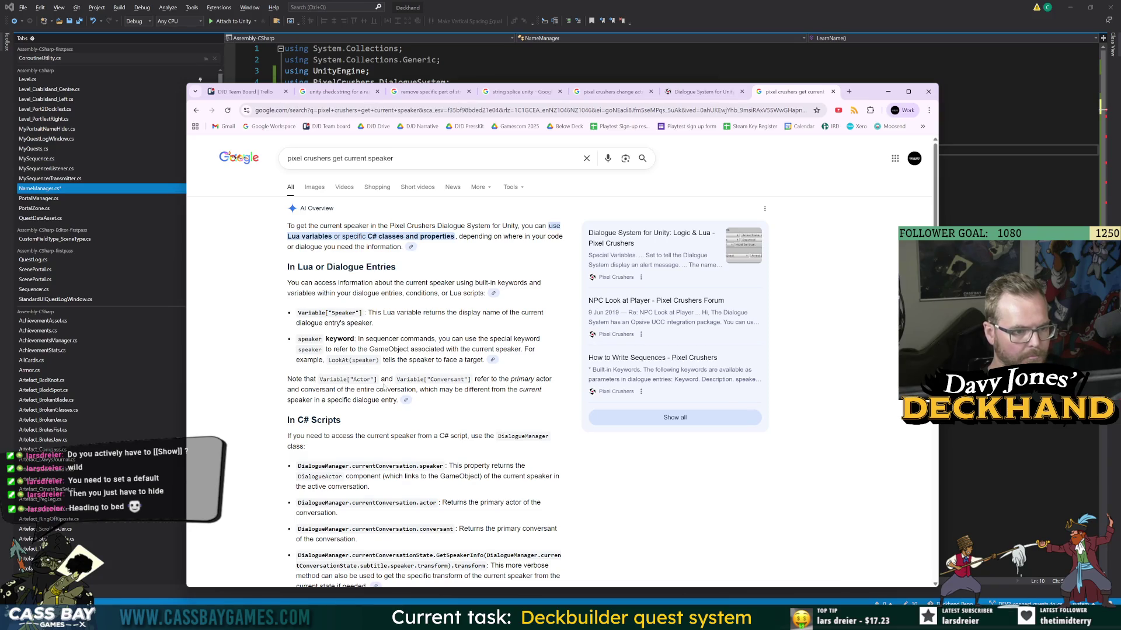
key("alt+Tab")
key("Escape")
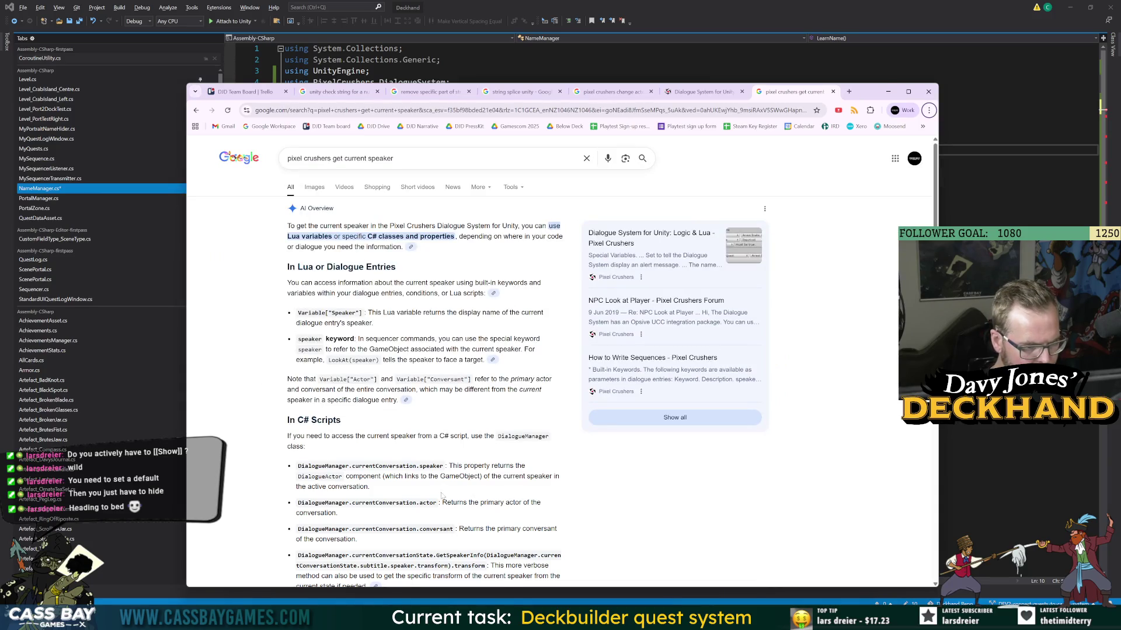
key("alt+Tab")
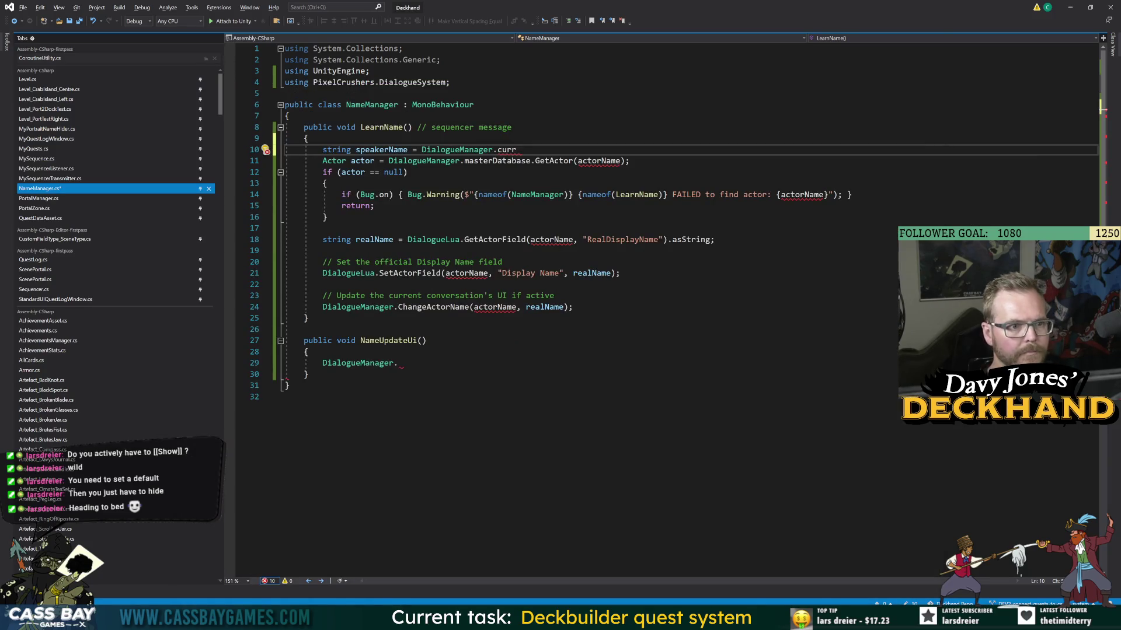
- Try currentConver and then conversation as the speakerName member, checking the search results between
type("ent")
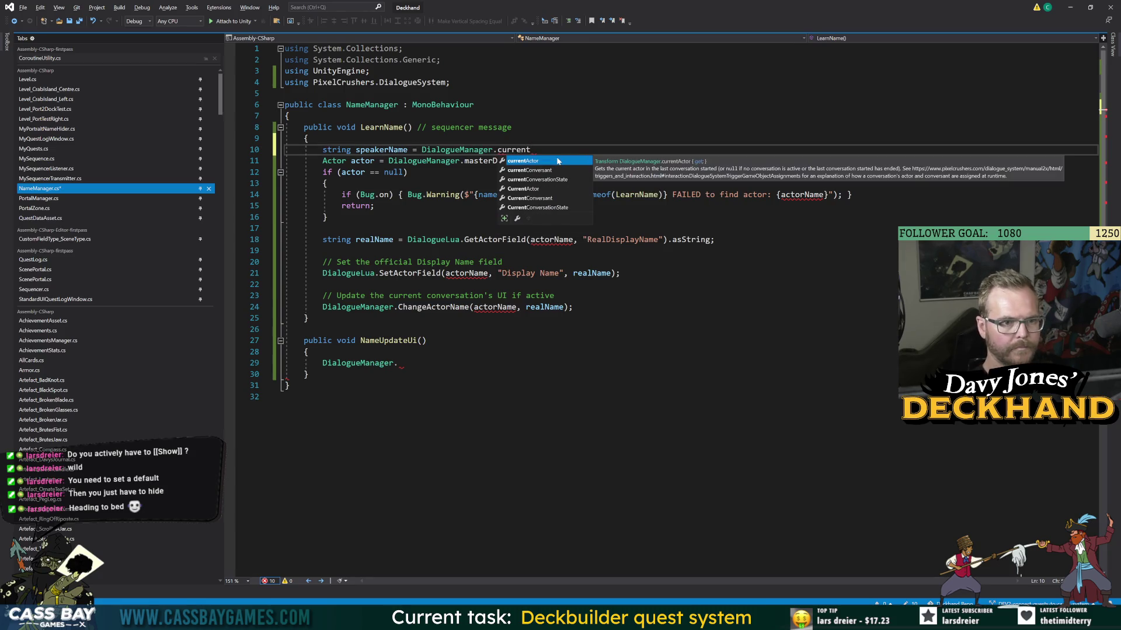
type("Co")
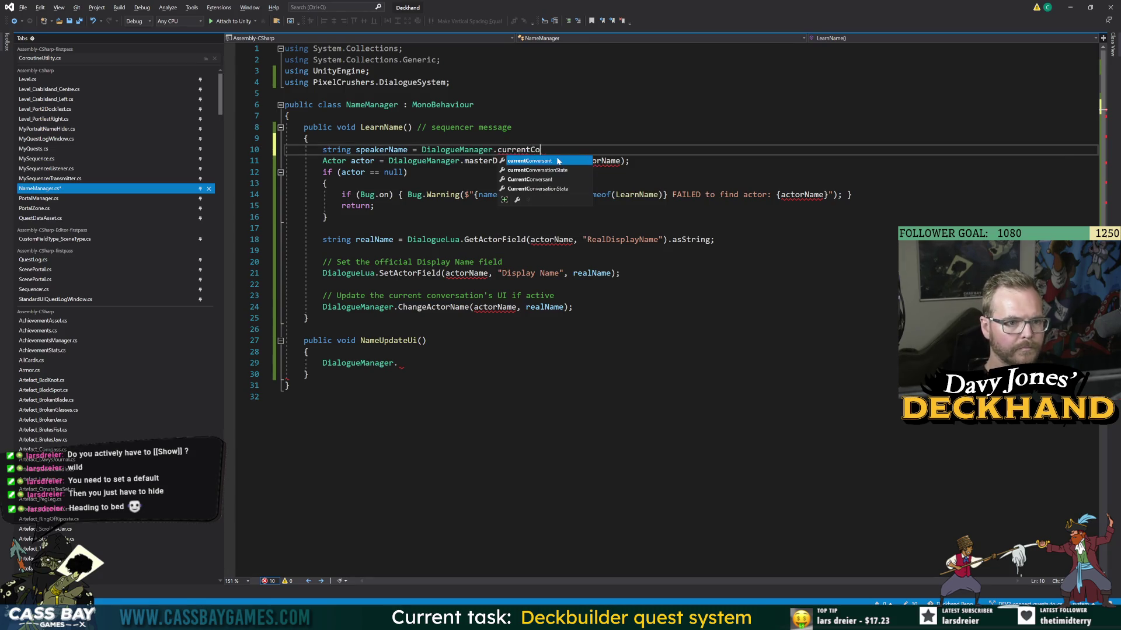
type("nver")
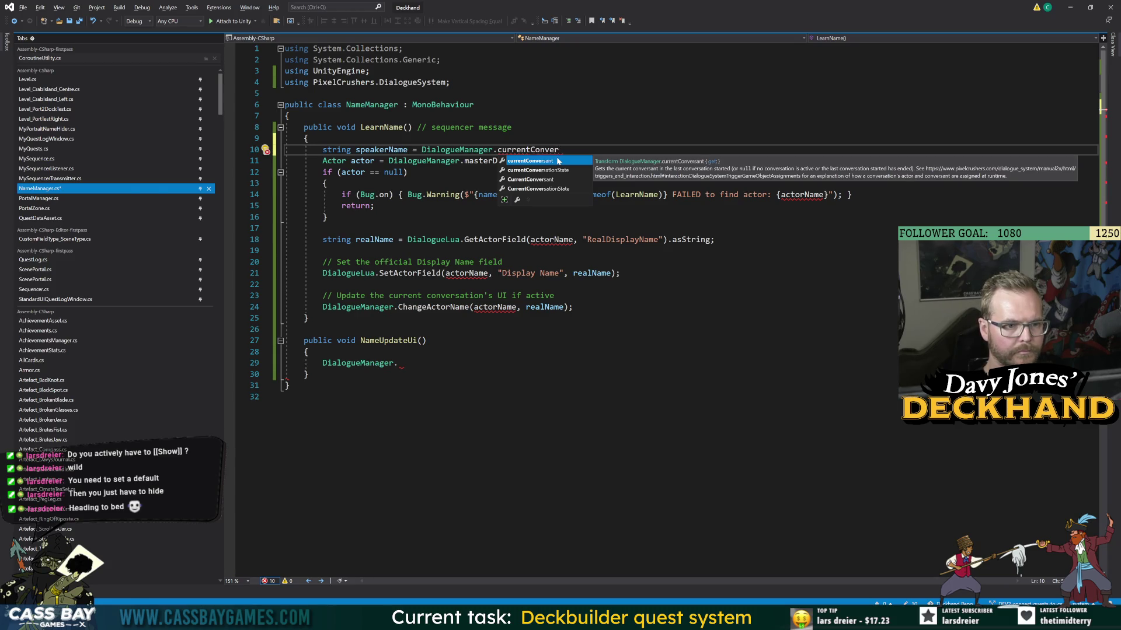
key("alt+Tab")
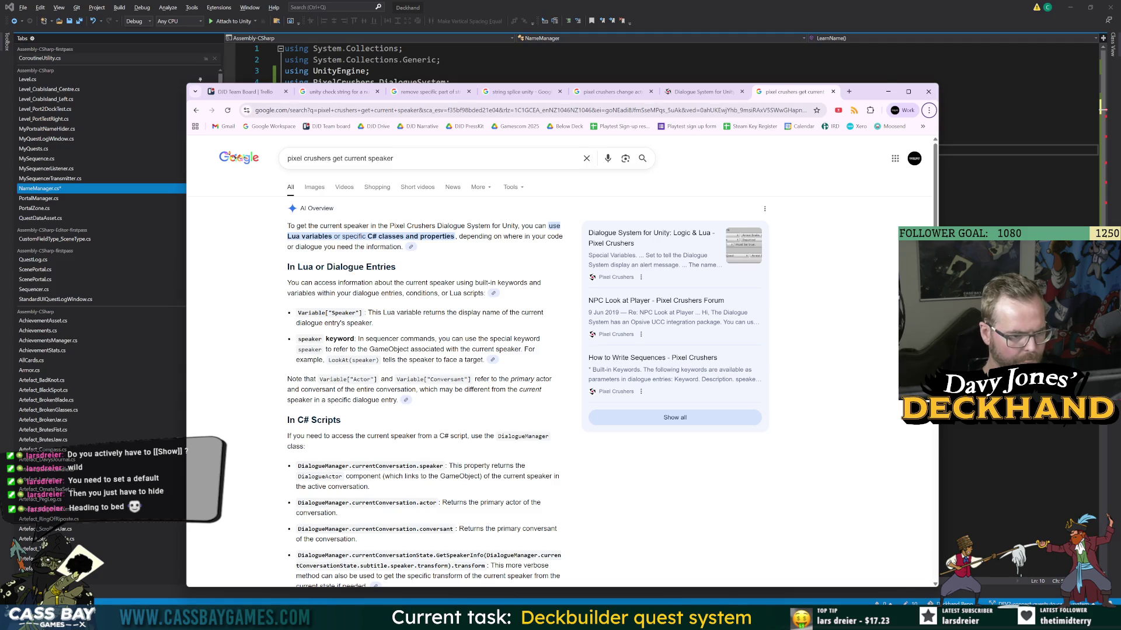
key("alt+Tab")
key("BackSpace")
key("BackSpace")
key("BackSpace")
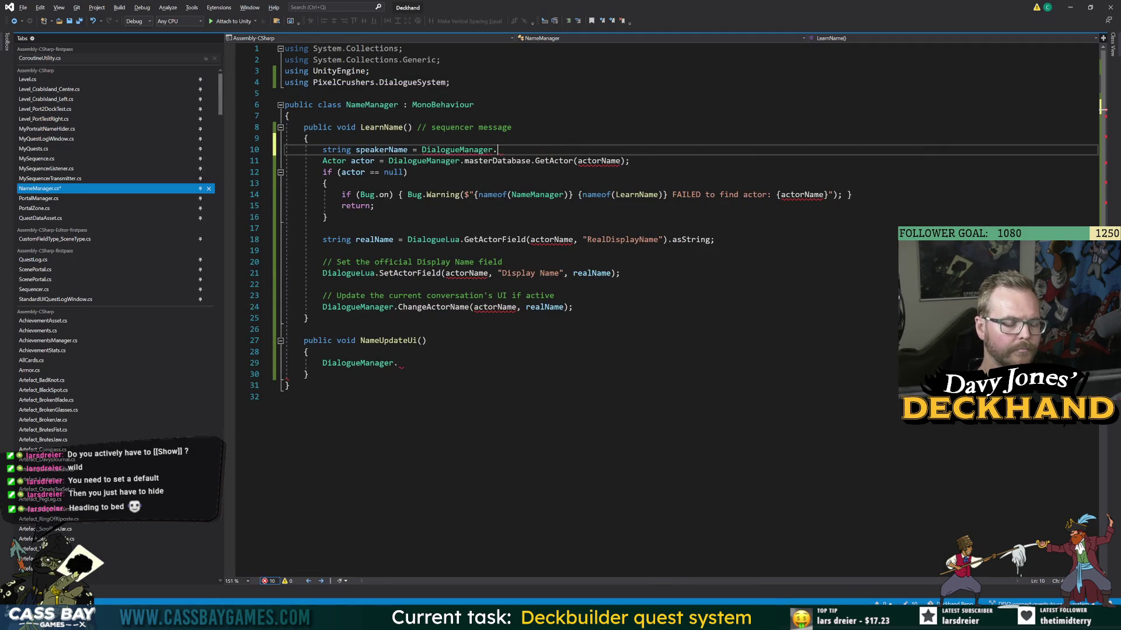
type("conversation")
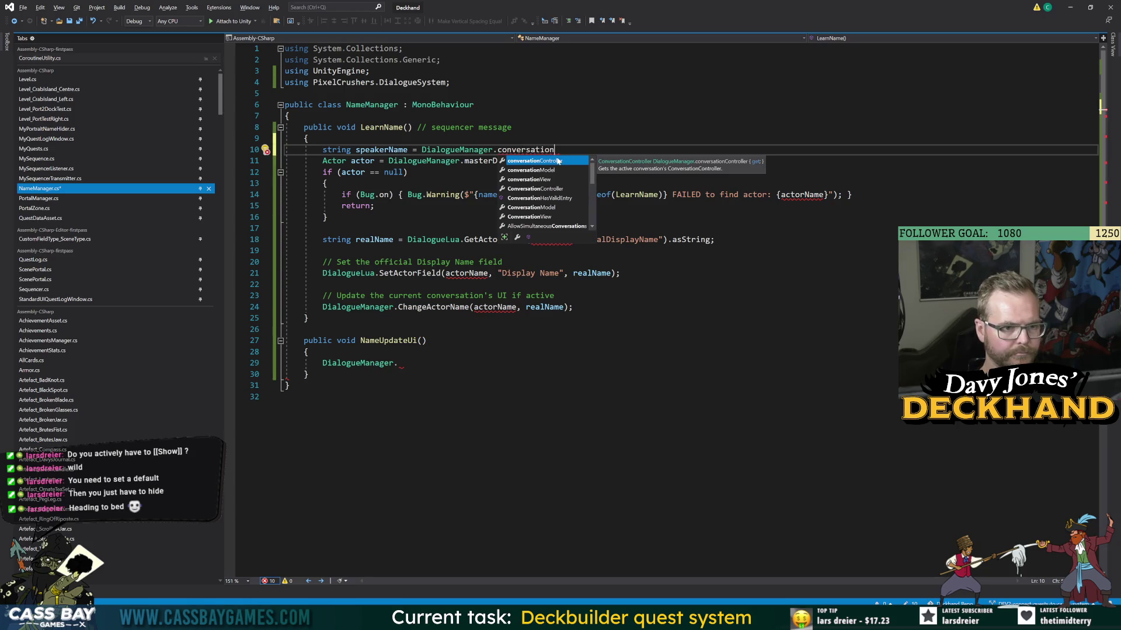
key("BackSpace")
key("BackSpace")
- Try masterDatabase and conv, settle on 'DialogueManager.curren', then switch to the Chrome results
type("masterDatabase.curr")
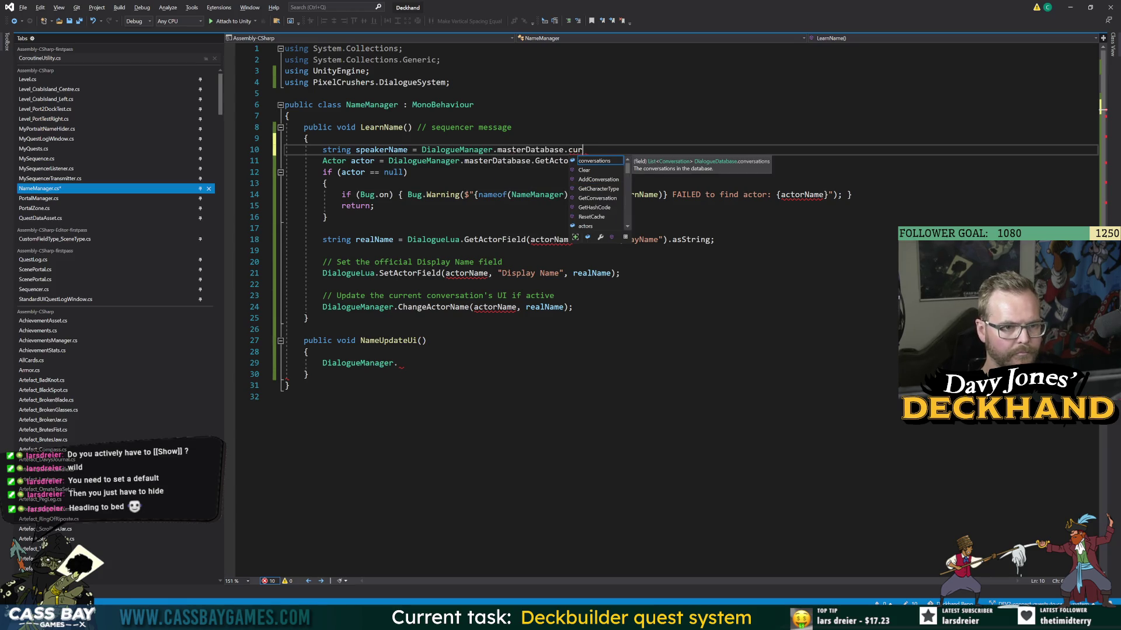
key("BackSpace")
key("BackSpace")
type("onve")
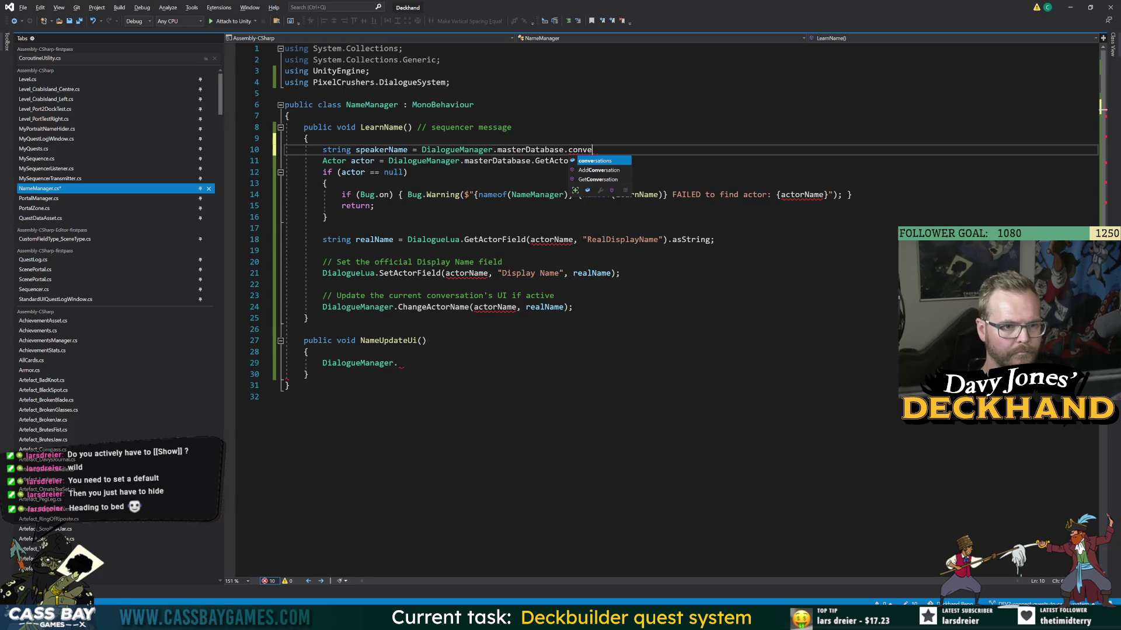
type("o")
key("BackSpace")
key("BackSpace")
key("Down")
key("Down")
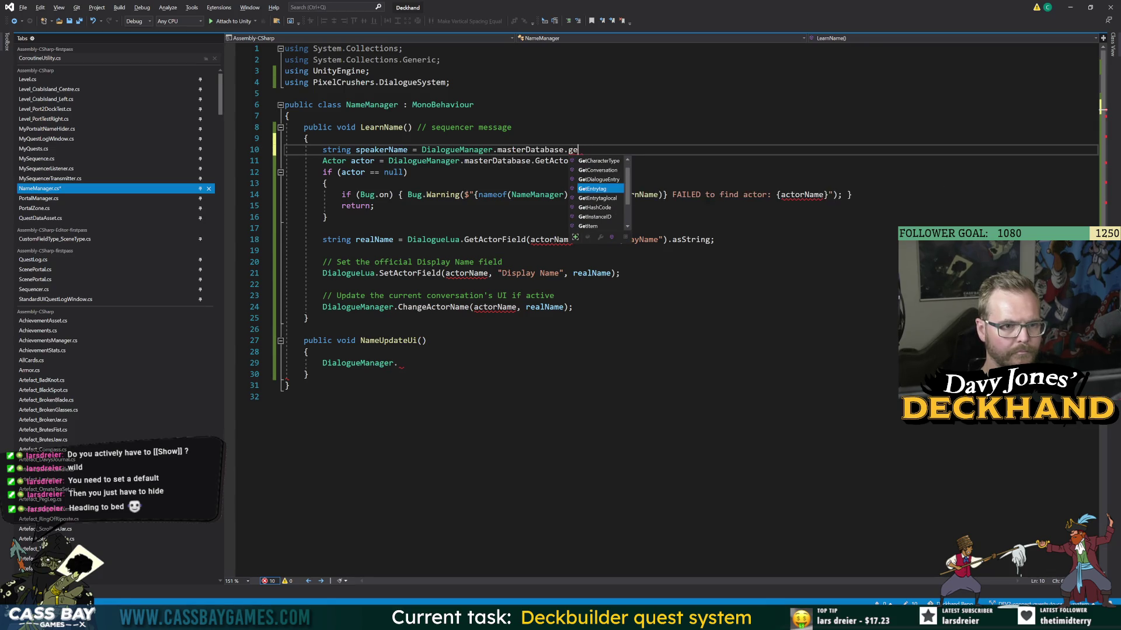
key("ctrl+BackSpace")
type("conv")
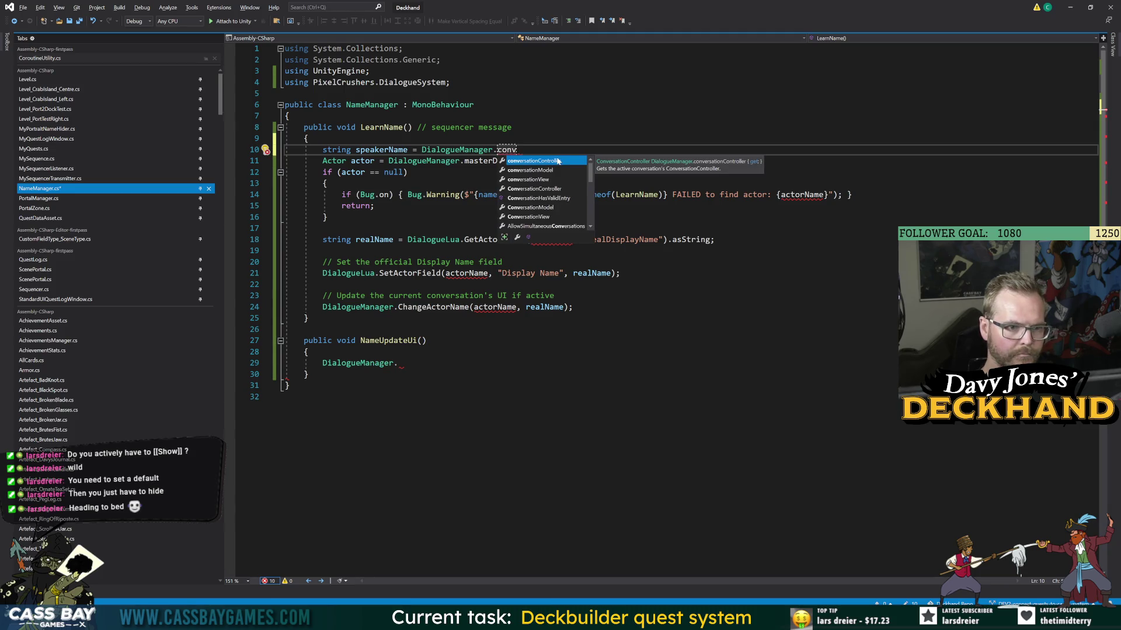
key("BackSpace")
key("BackSpace")
key("BackSpace")
type("curren")
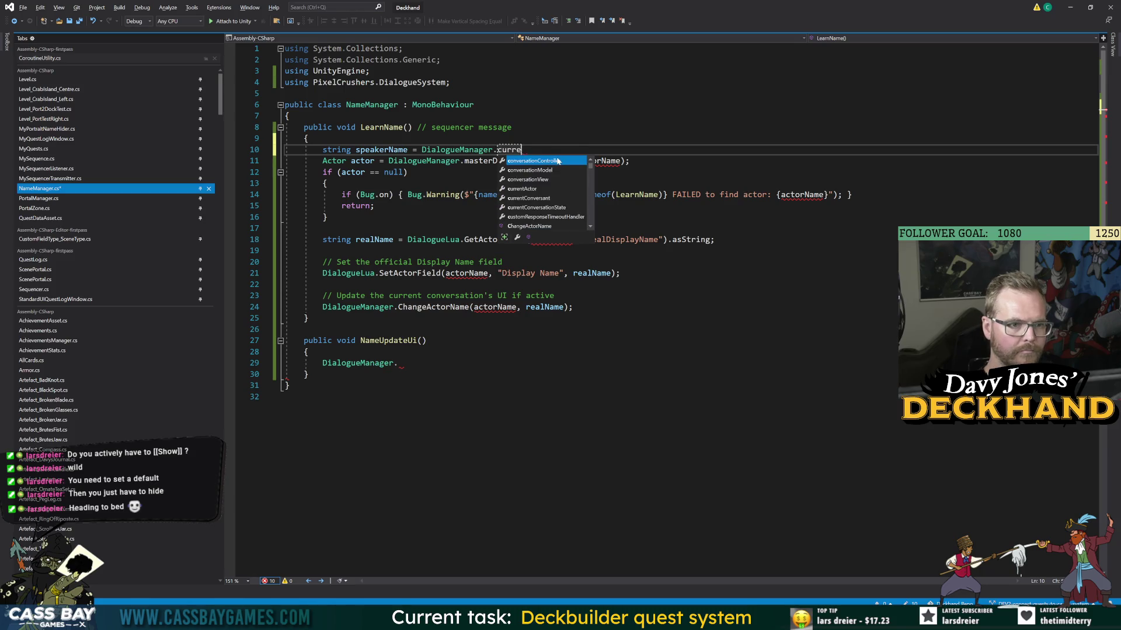
key("alt+Tab")
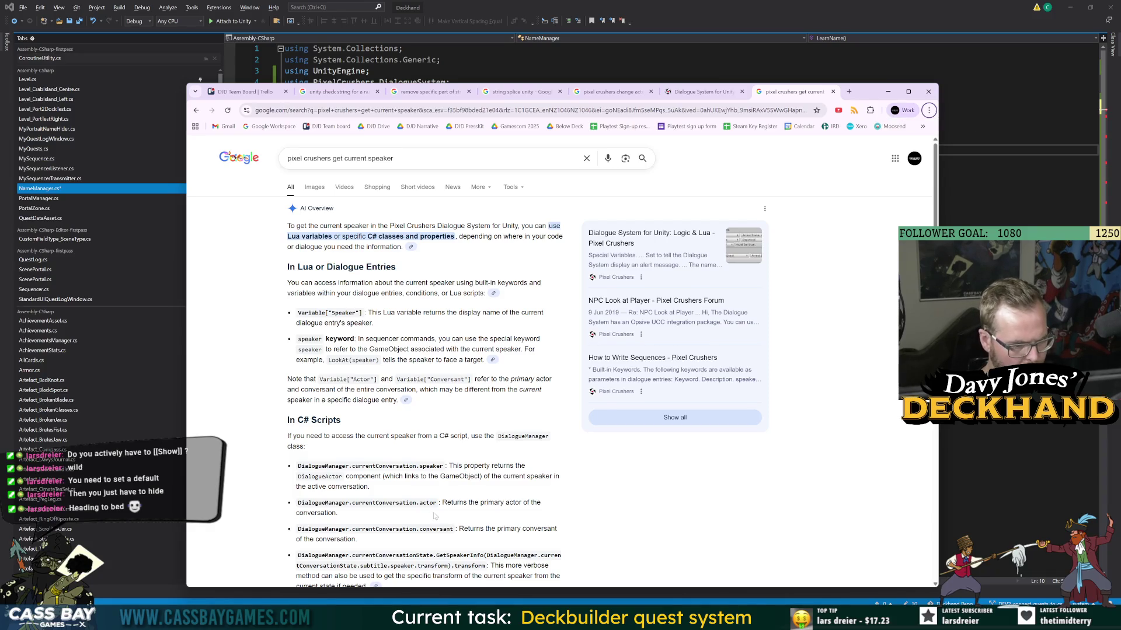
- Open the '[HOW TO] Get the current Speaker in a Response' forum thread in a new tab
scroll(434, 516, "down", 5)
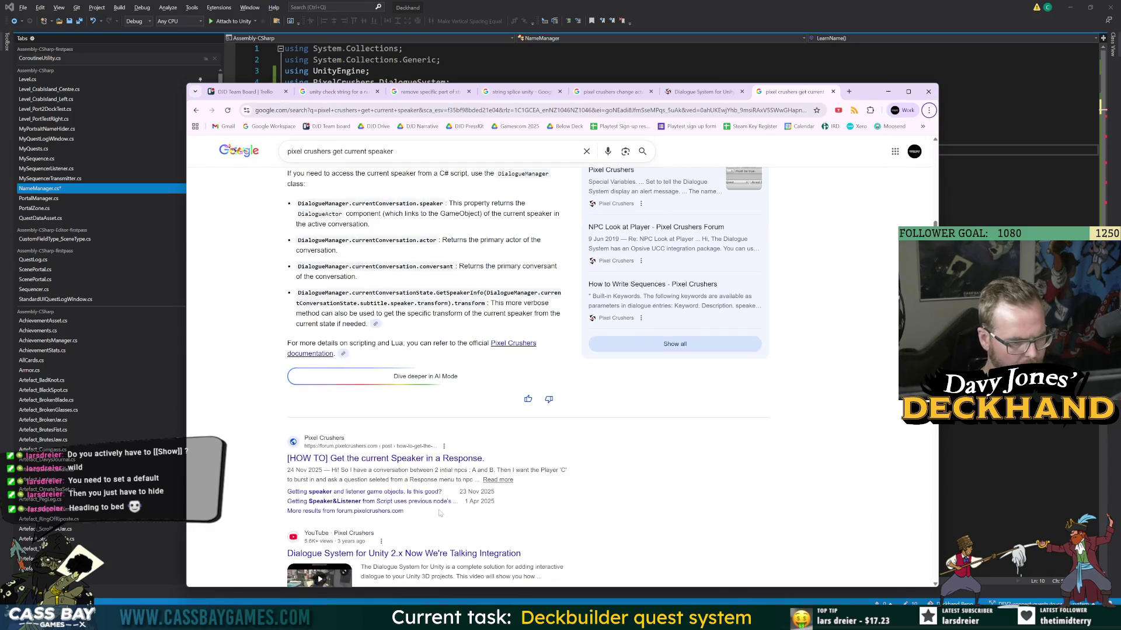
right_click(403, 462)
left_click(424, 467)
scroll(424, 464, "down", 5)
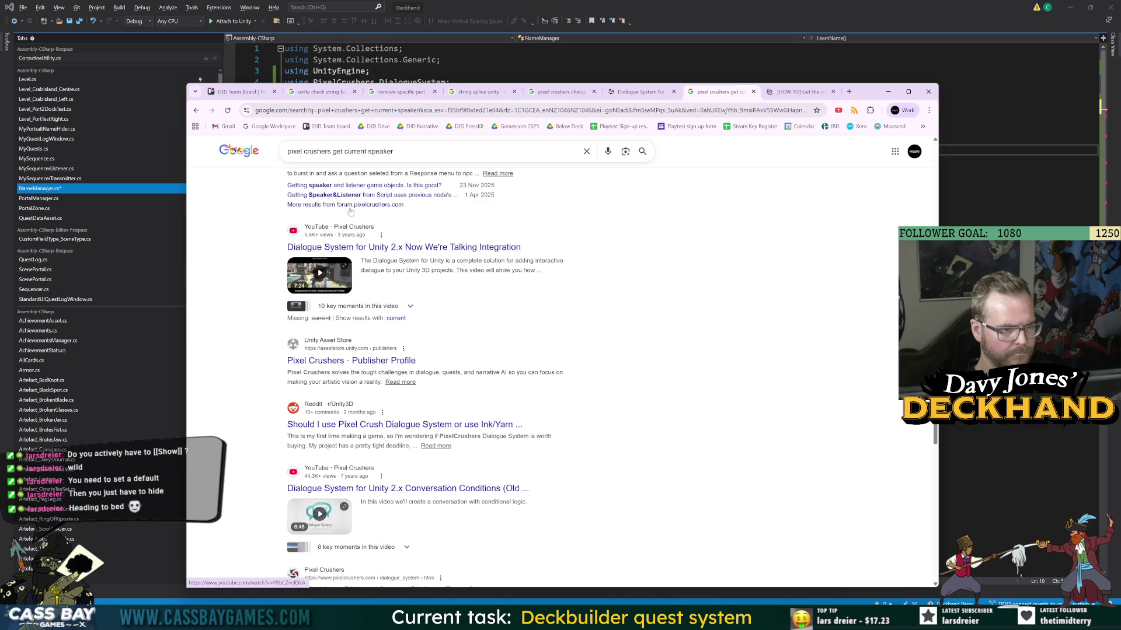
key("ctrl+Tab")
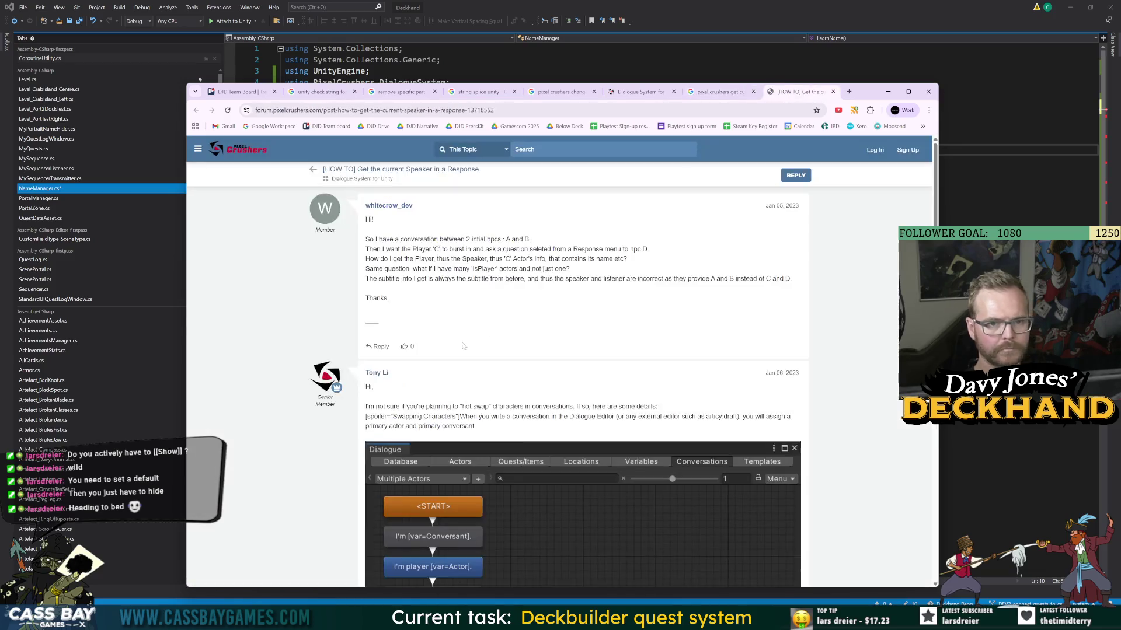
- Read the forum thread, go back to the Google results, and return to Visual Studio
scroll(546, 477, "down", 10)
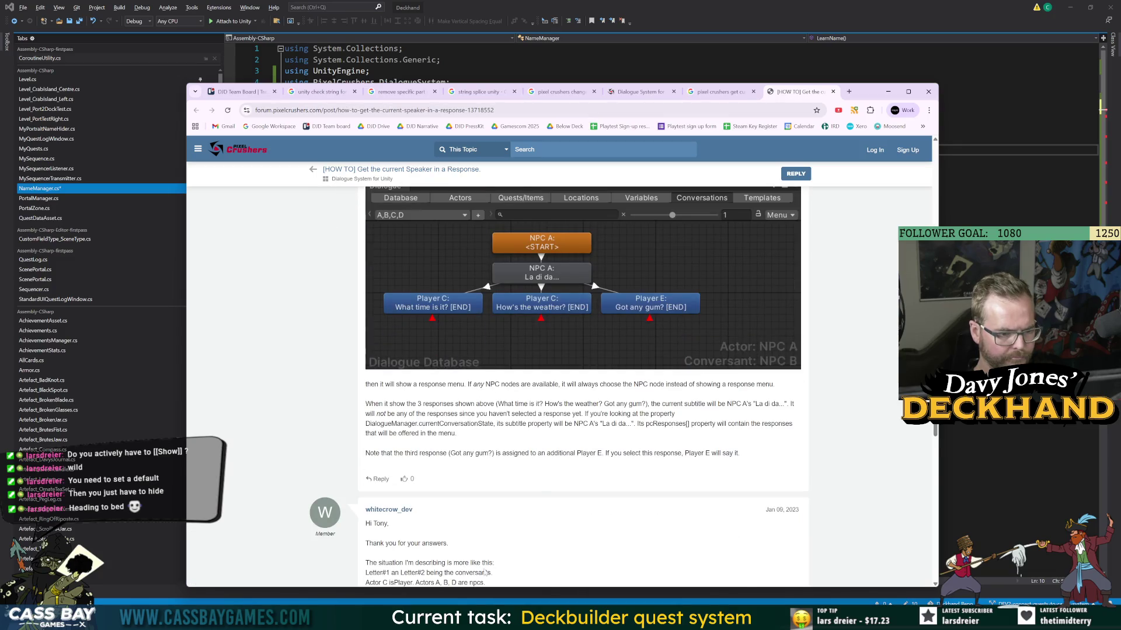
scroll(484, 572, "down", 2)
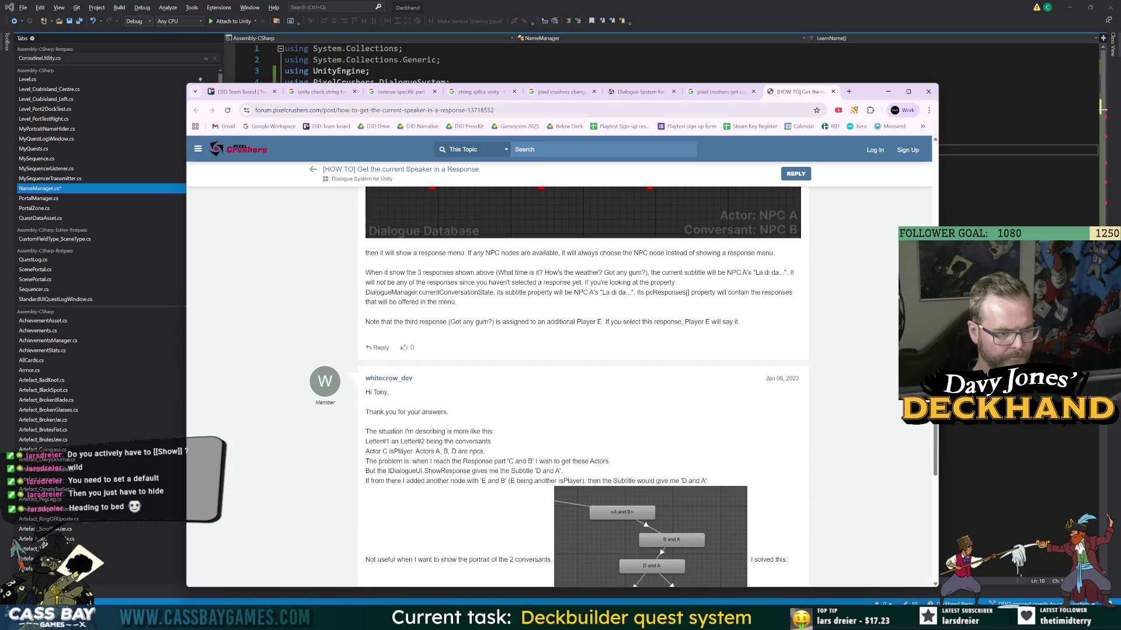
scroll(630, 377, "down", 5)
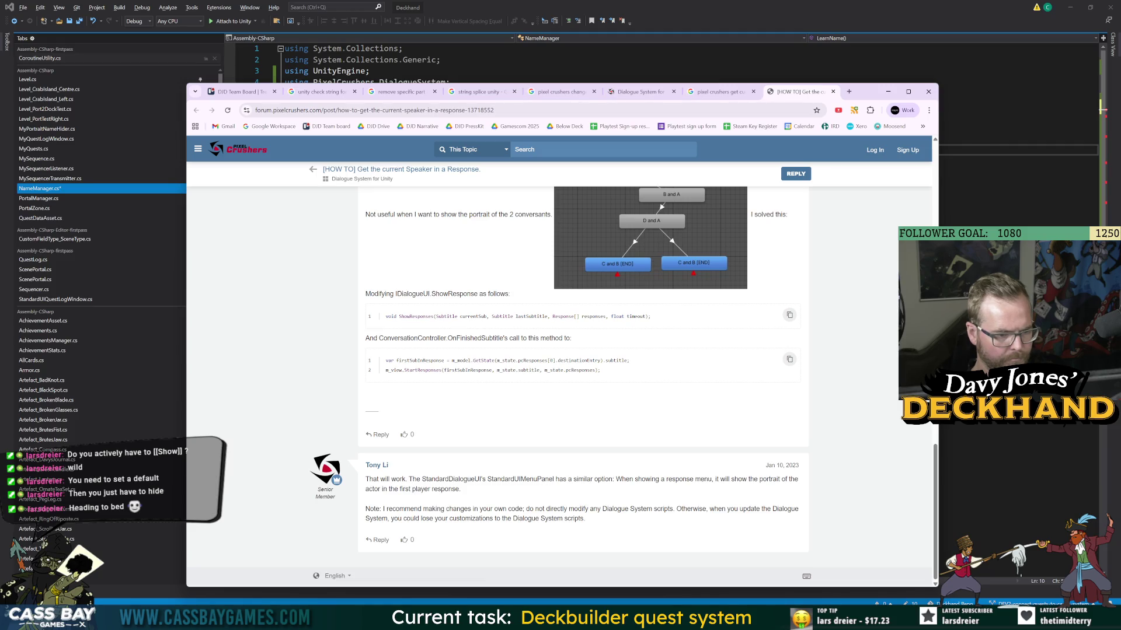
left_click(704, 92)
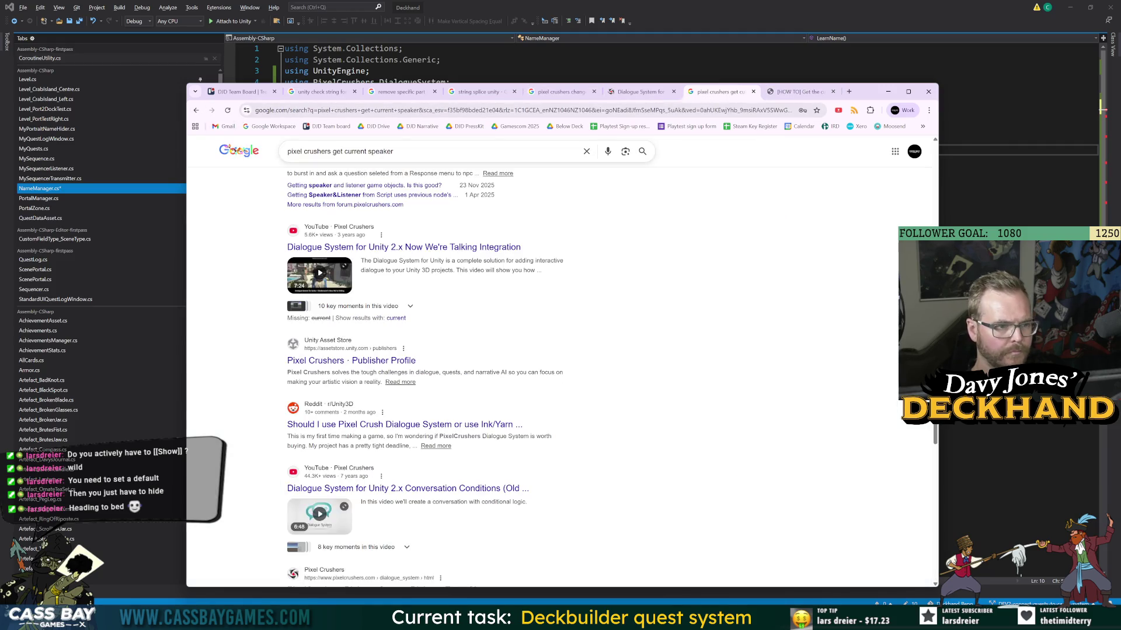
scroll(337, 140, "up", 3)
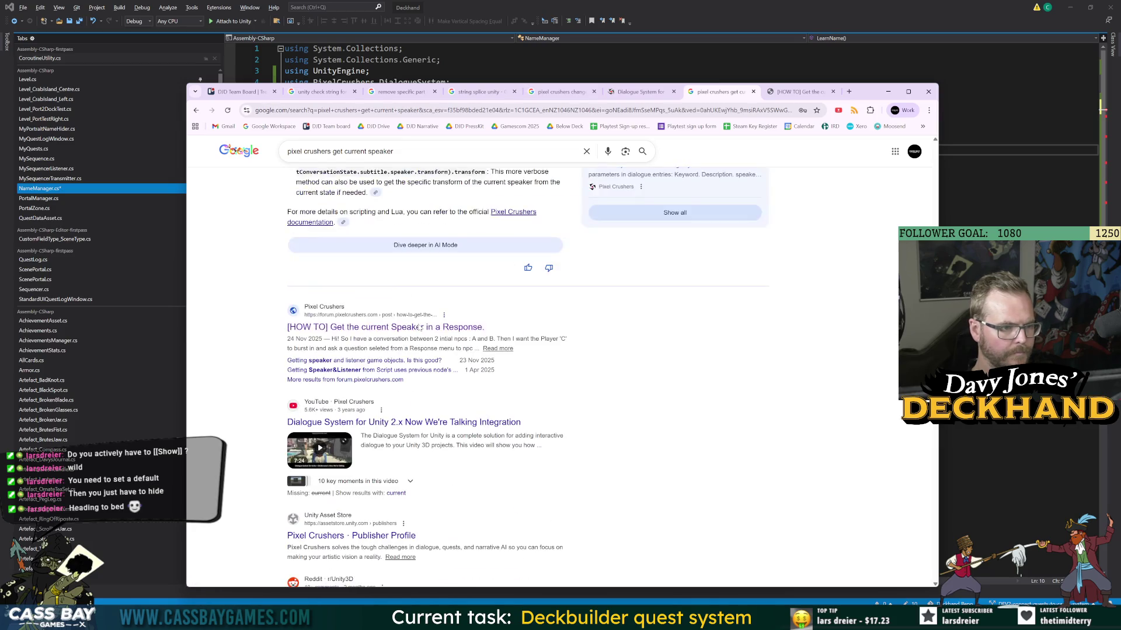
scroll(381, 199, "up", 4)
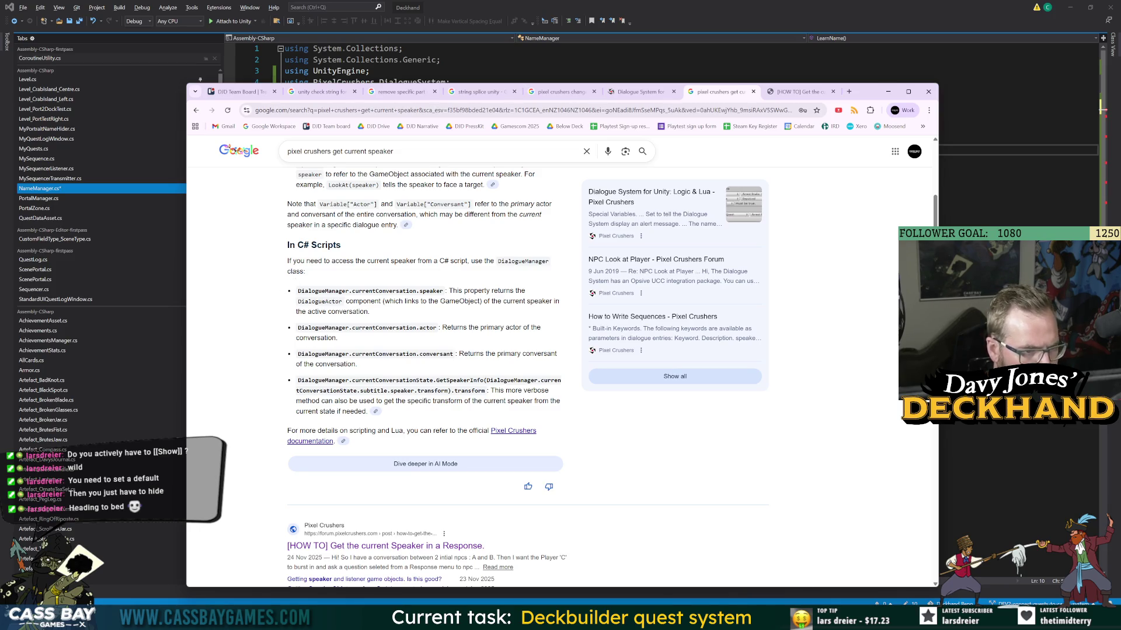
key("alt+Tab")
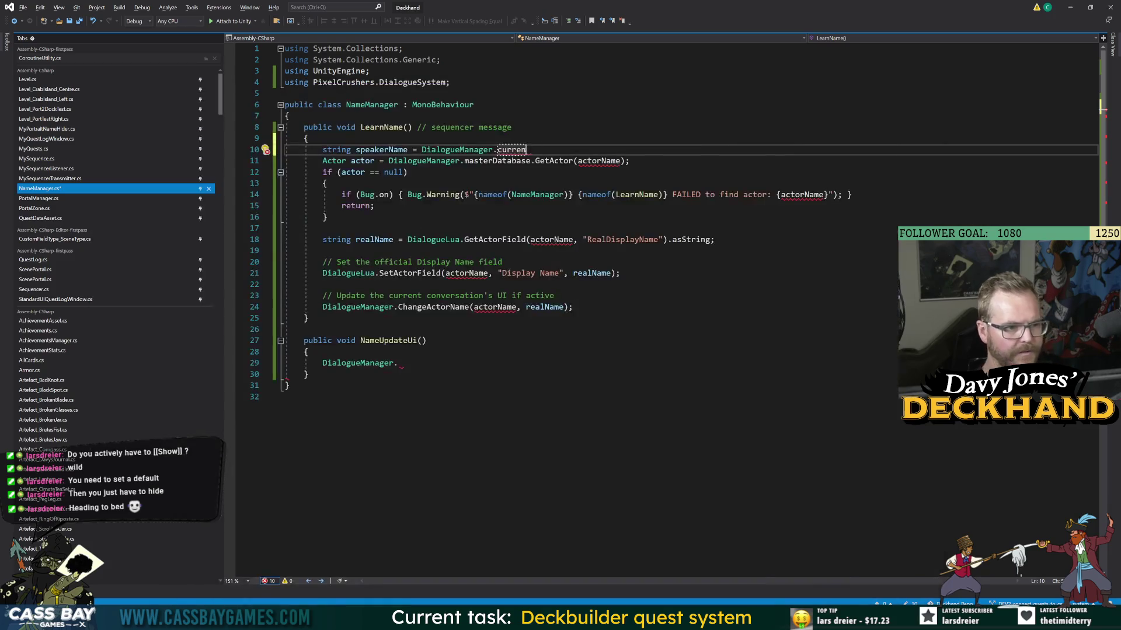
- Complete line 10 to 'DialogueManager.currentConversationState.' and bring up the Chrome search results
type("t")
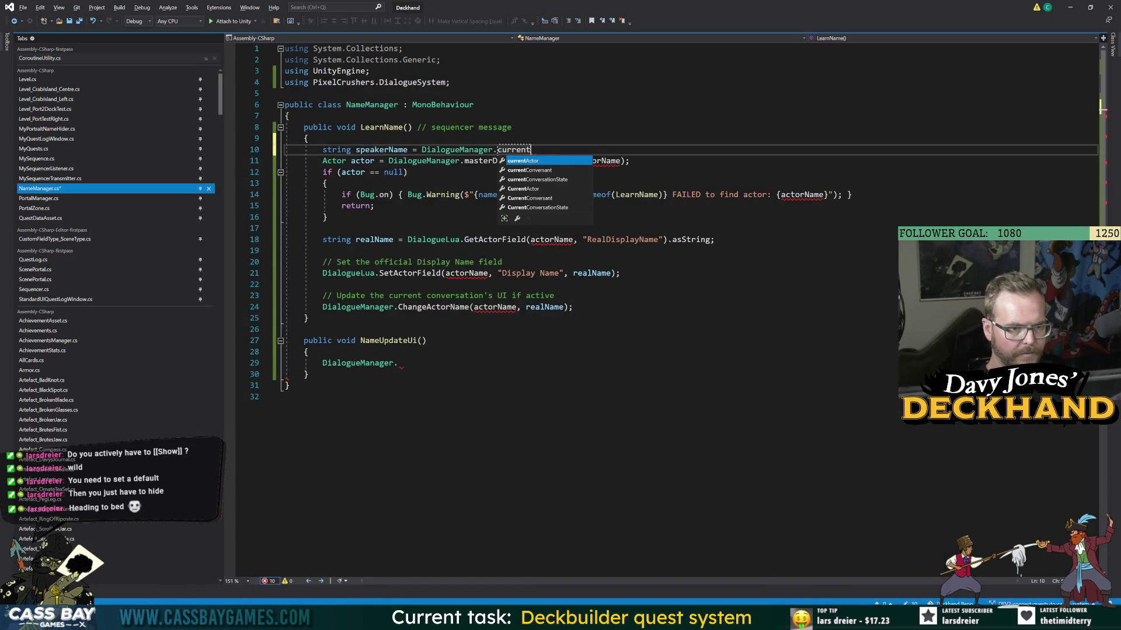
type("conversation")
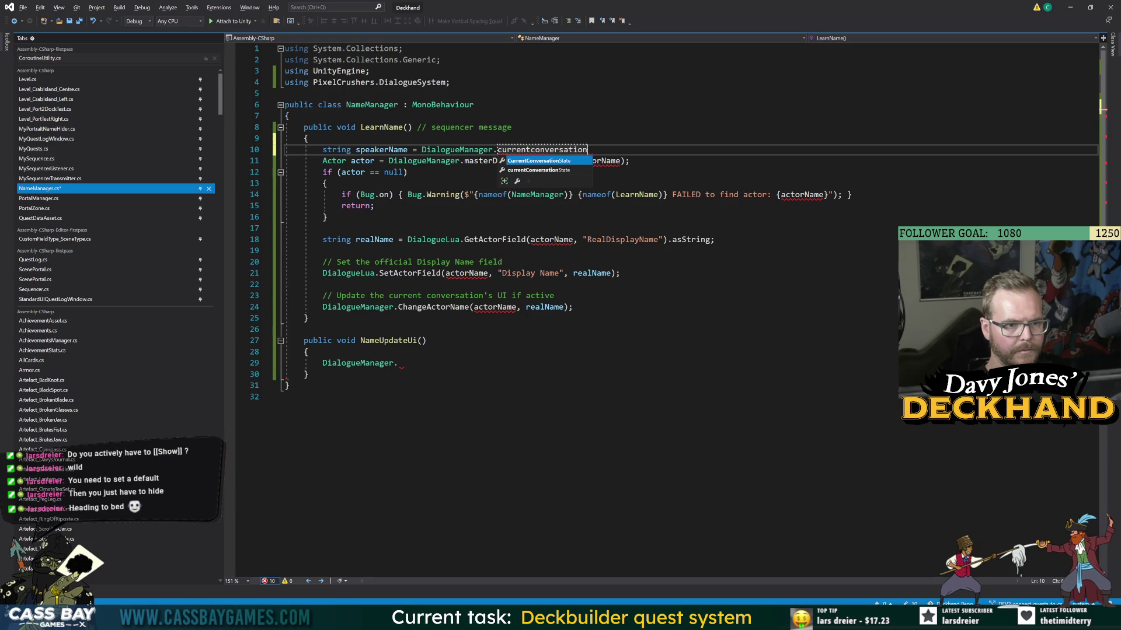
key("BackSpace")
key("BackSpace")
key("BackSpace")
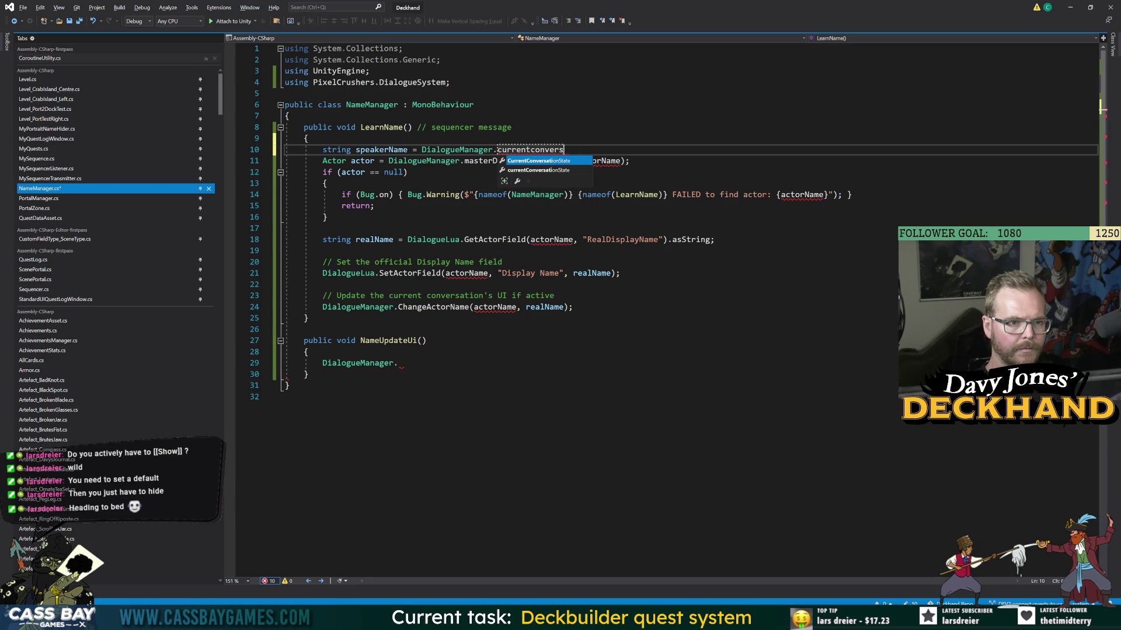
key("Down")
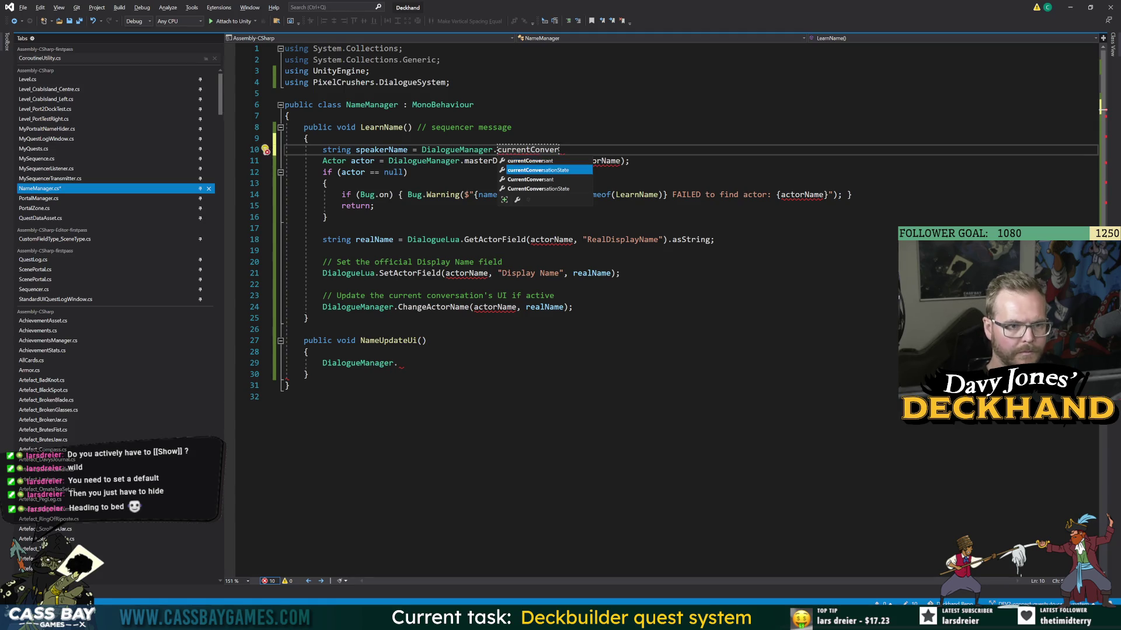
type(".sp")
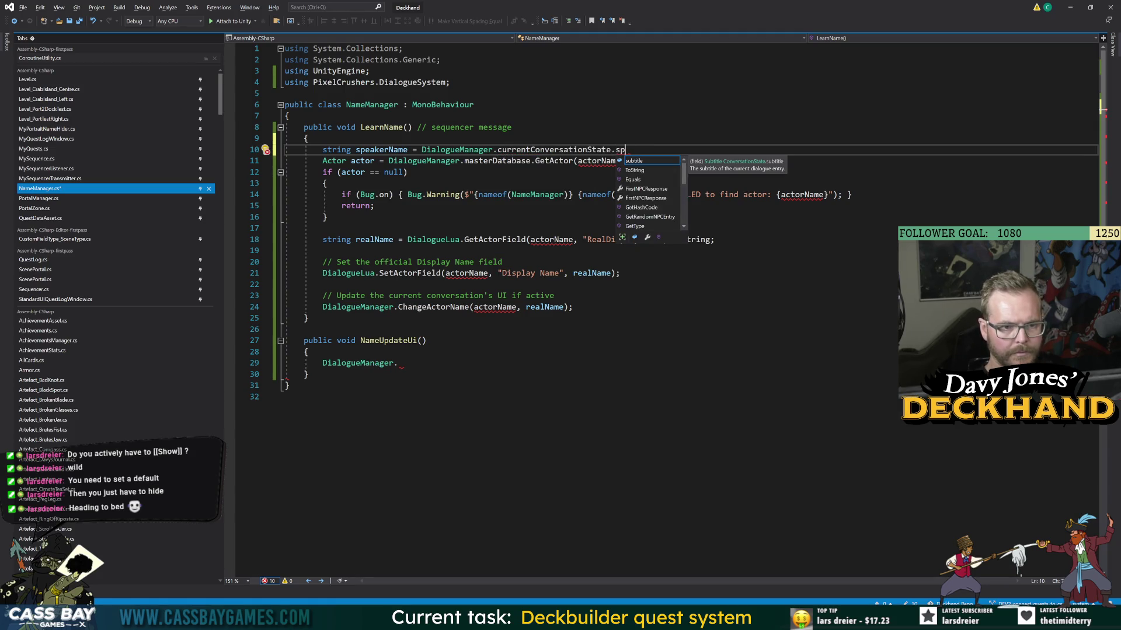
key("BackSpace")
key("BackSpace")
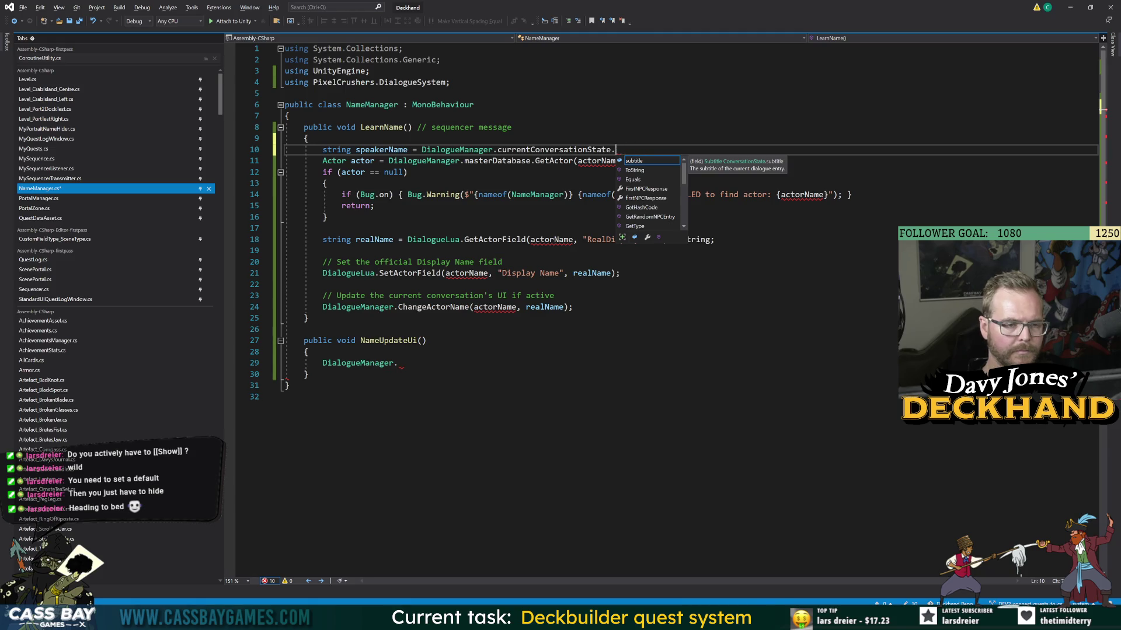
key("alt+Tab")
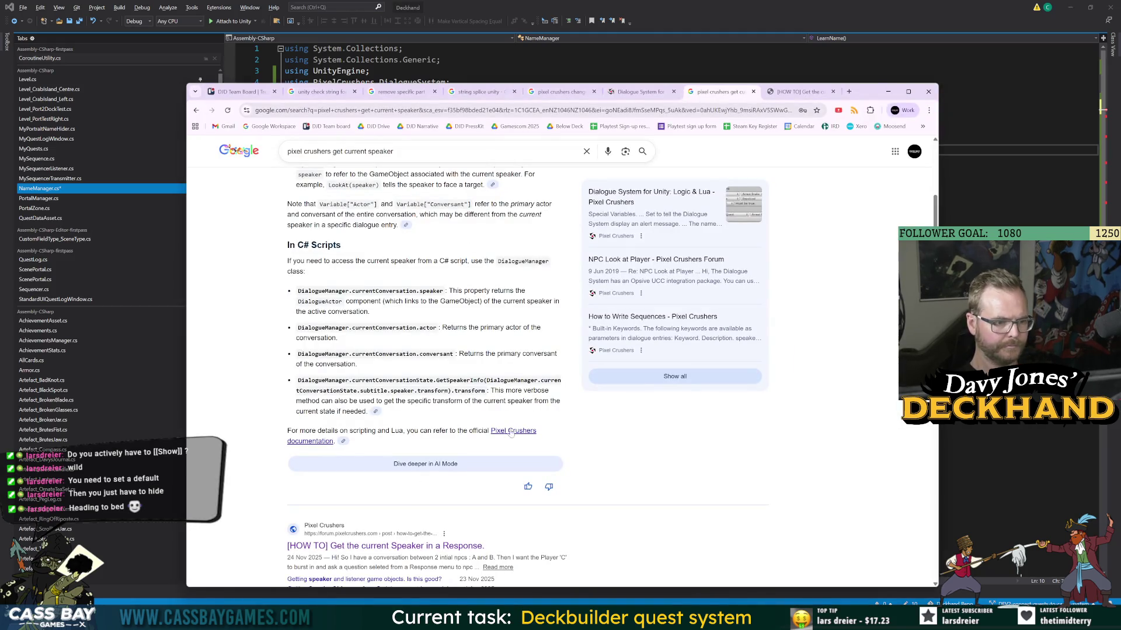
- Open the Pixel Crushers Dialogue System docs and jump to the How to Get Help section
left_click(502, 432)
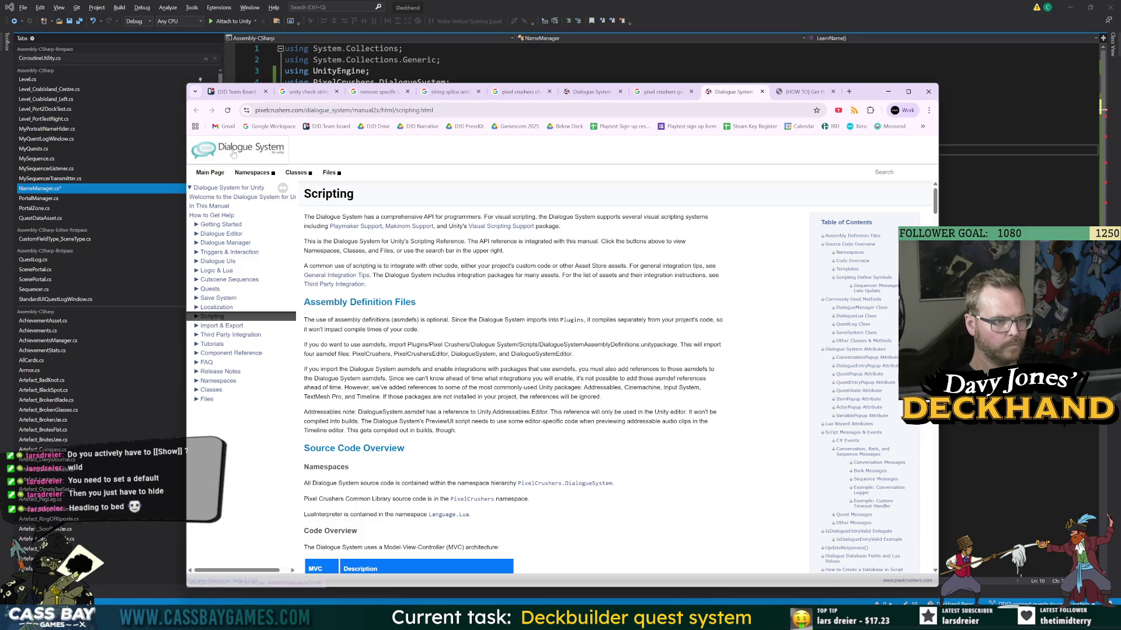
left_click(218, 216)
mouse_move(246, 175)
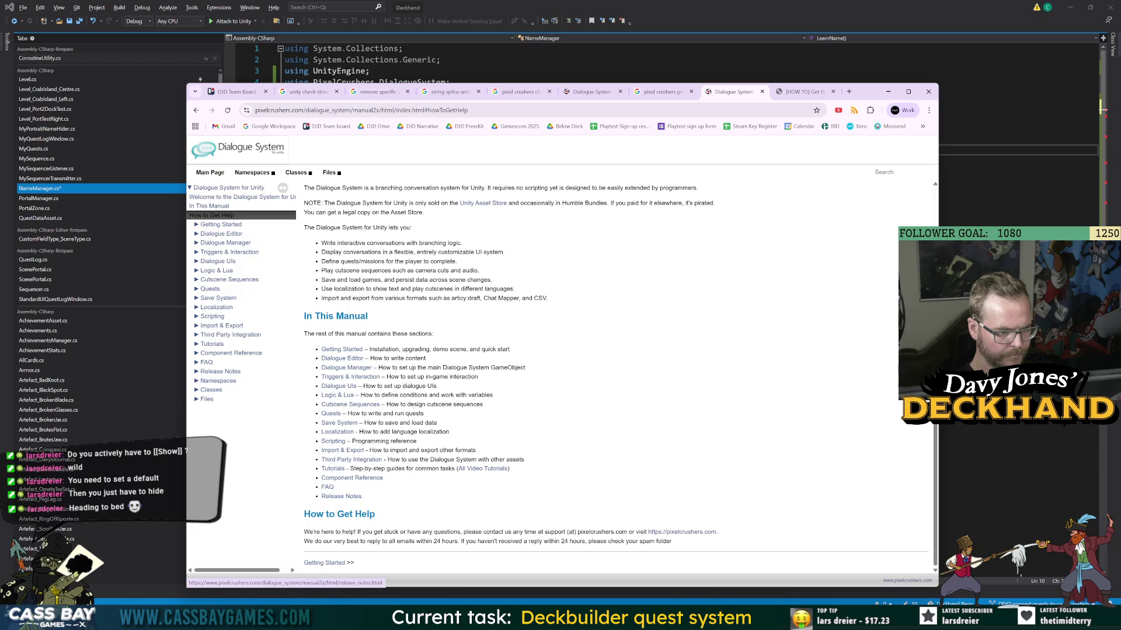
- Search 'pixel crushers how to get current speaker', expand the AI Overview, then select currentConversationState in code
left_click(467, 110)
type("pix")
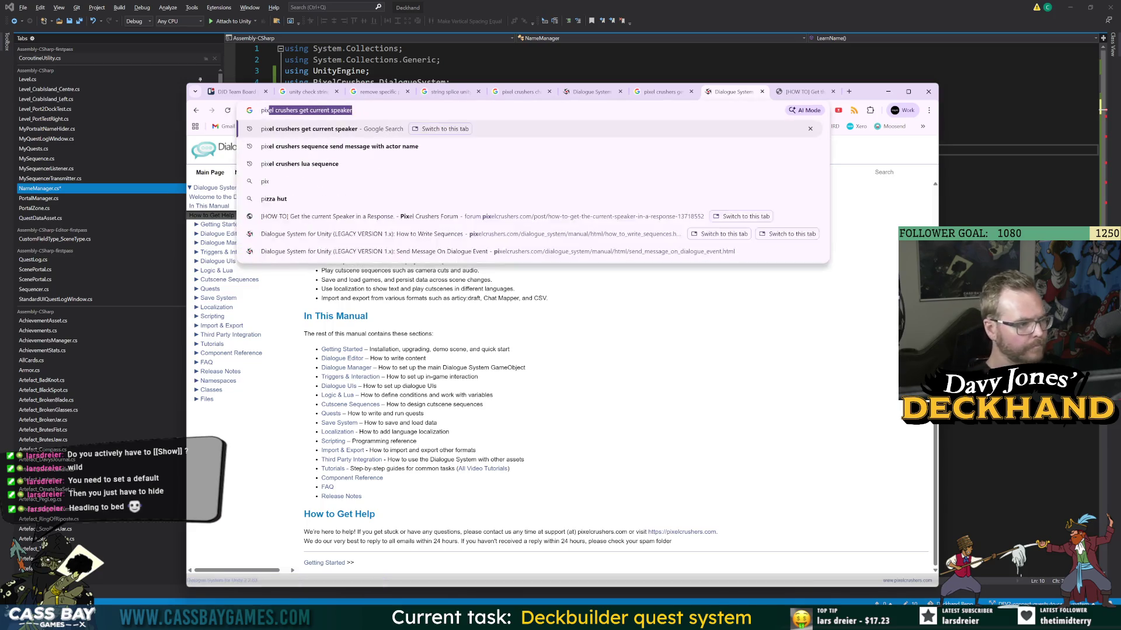
type("el crushers how to ")
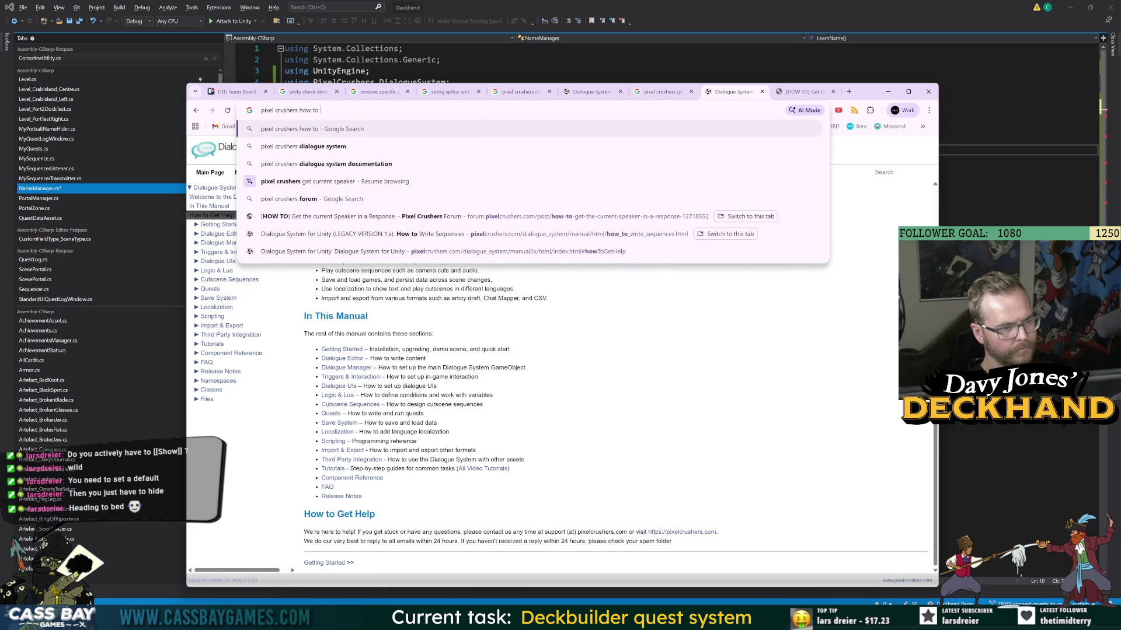
type("get current speaker")
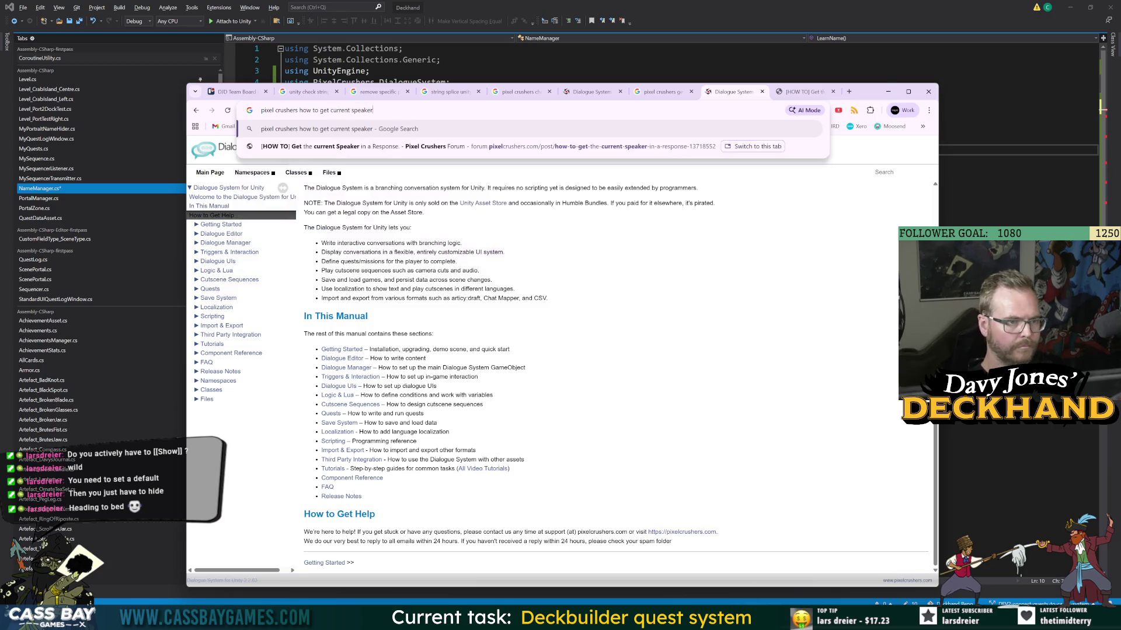
key("Return")
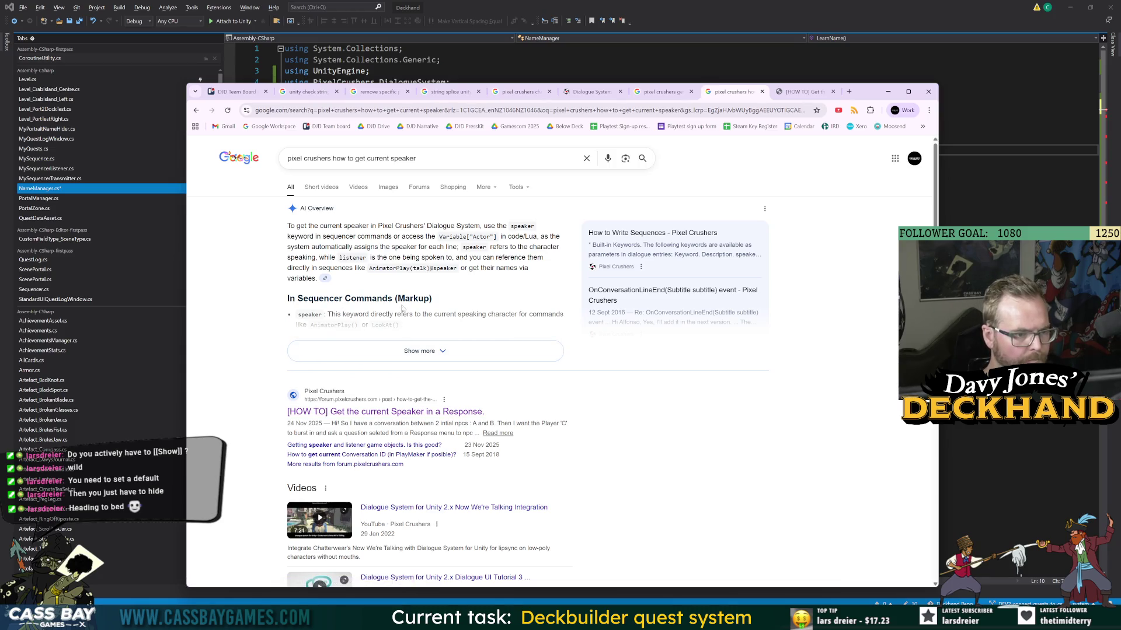
left_click(392, 351)
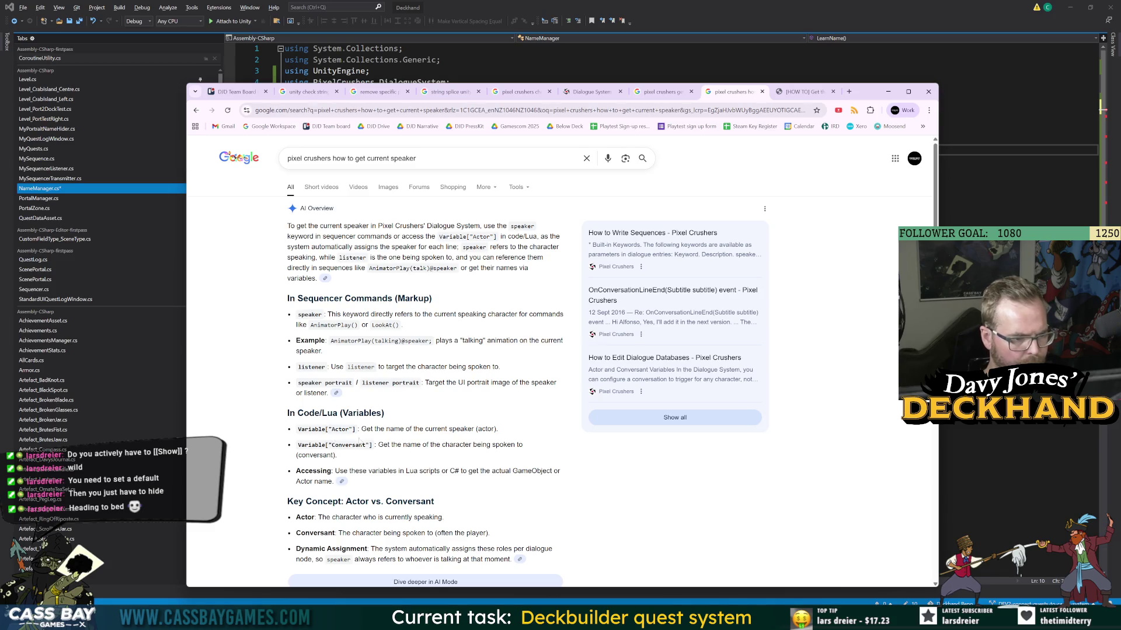
scroll(360, 438, "down", 3)
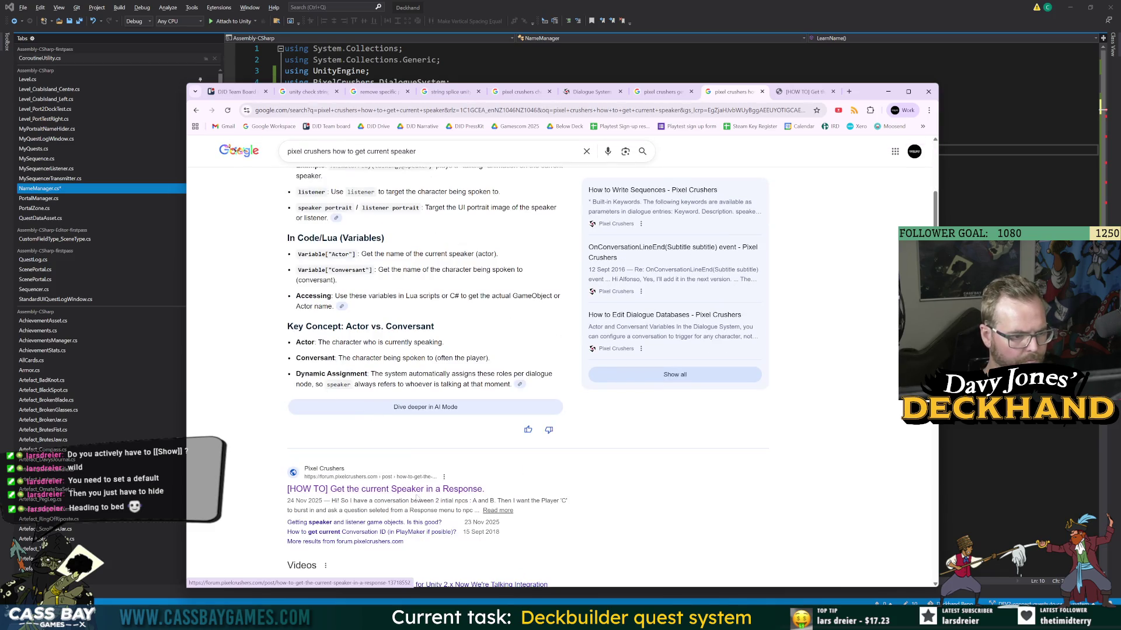
key("alt+Tab")
double_click(577, 151)
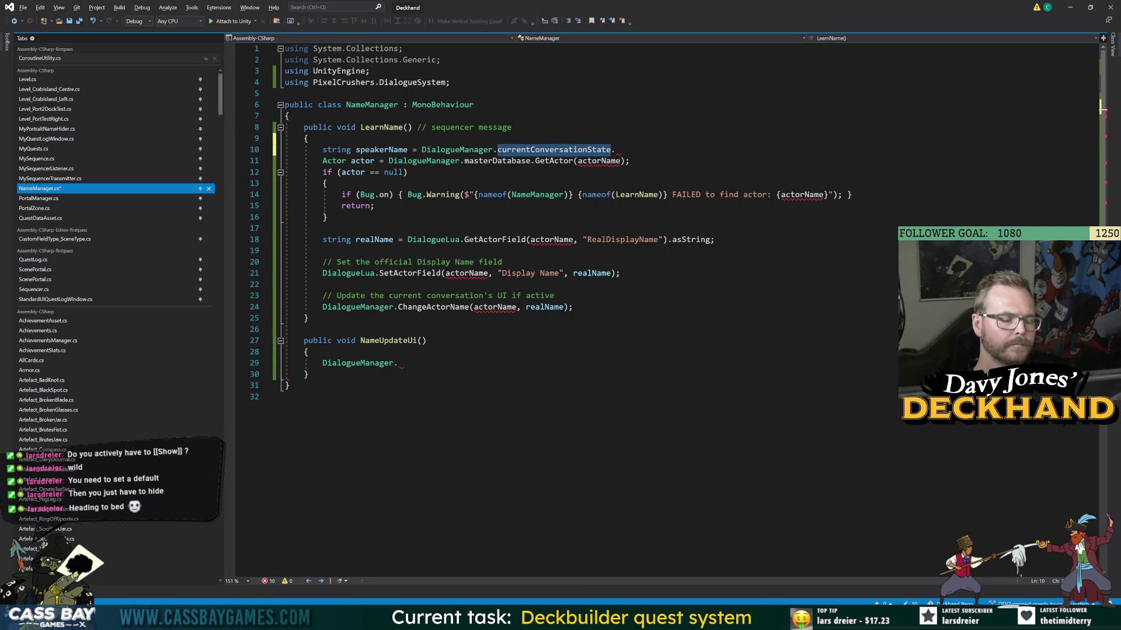
- Replace the DialogueManager expression with DialogueLua, trying several member suggestions
key("shift+Left")
key("shift+Left")
key("shift+Left")
type("Dial")
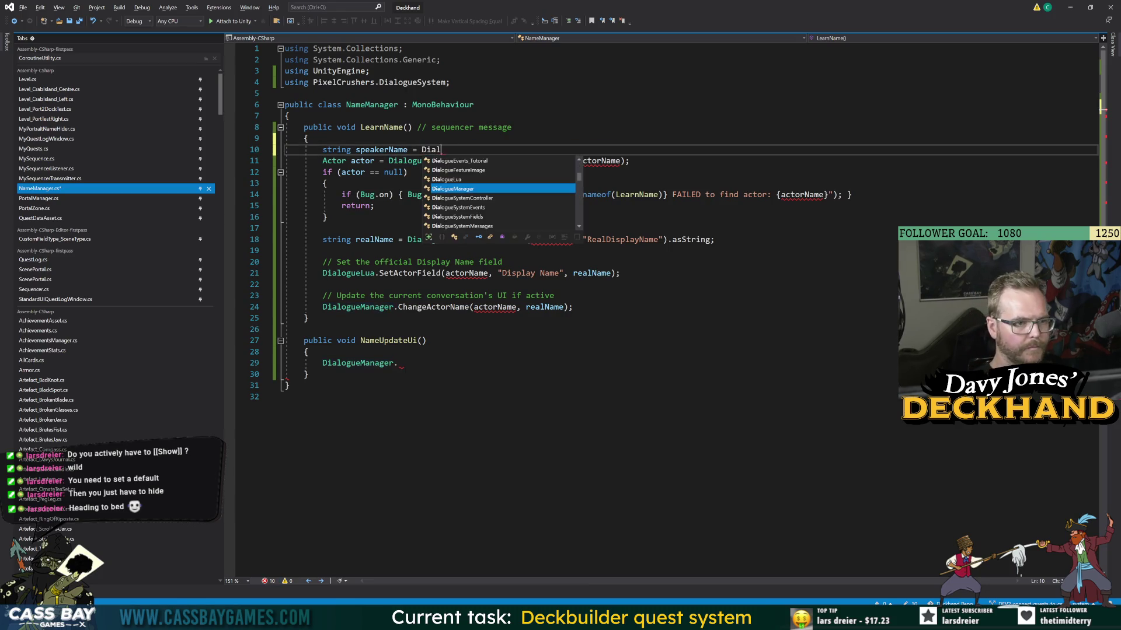
type("ogueLu")
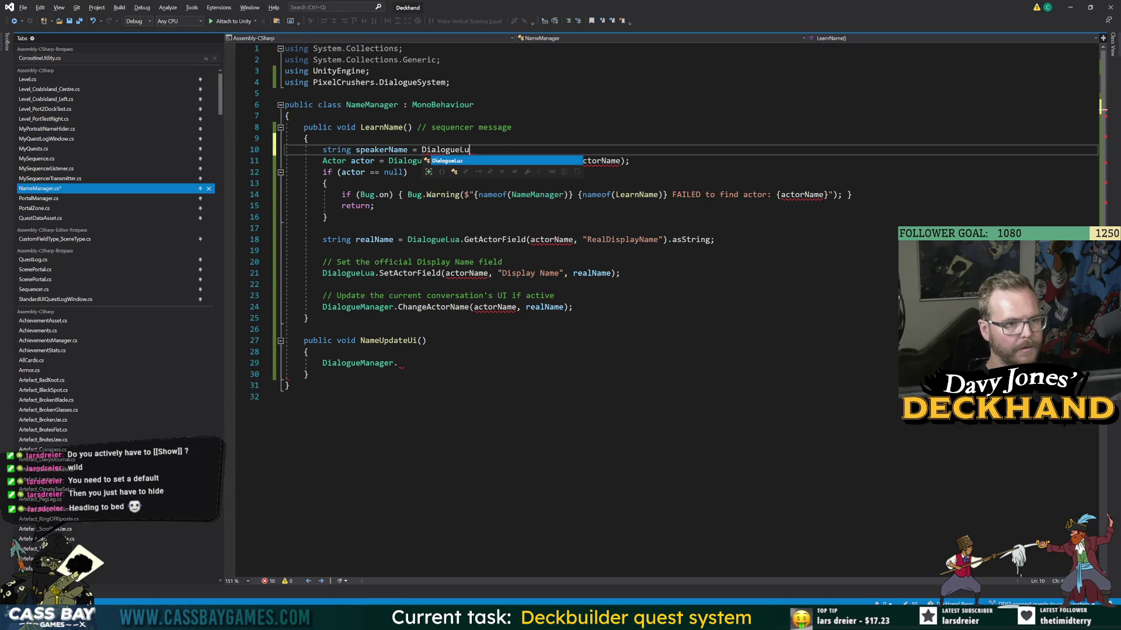
type("a.conv")
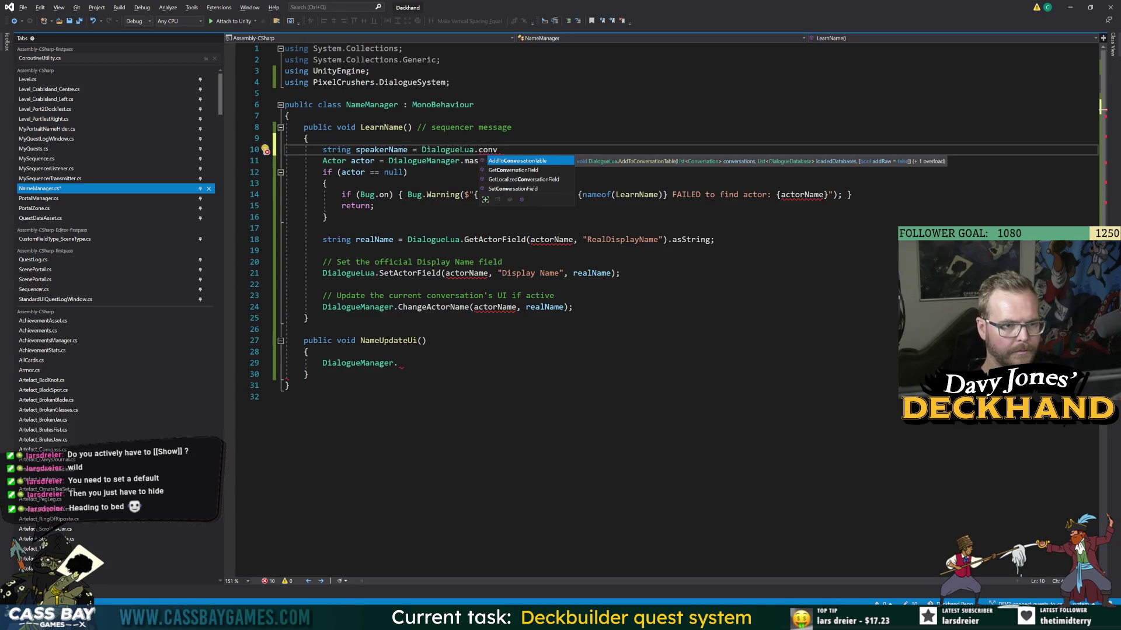
key("BackSpace")
key("BackSpace")
key("BackSpace")
key("BackSpace")
type("get")
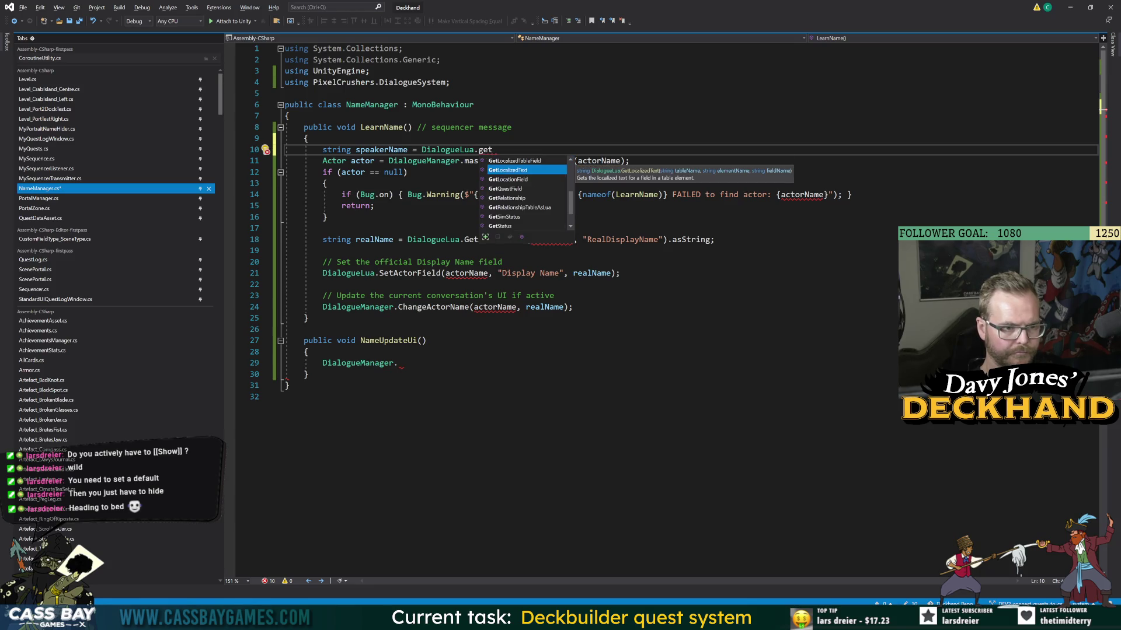
key("BackSpace")
key("BackSpace")
key("BackSpace")
type("conv")
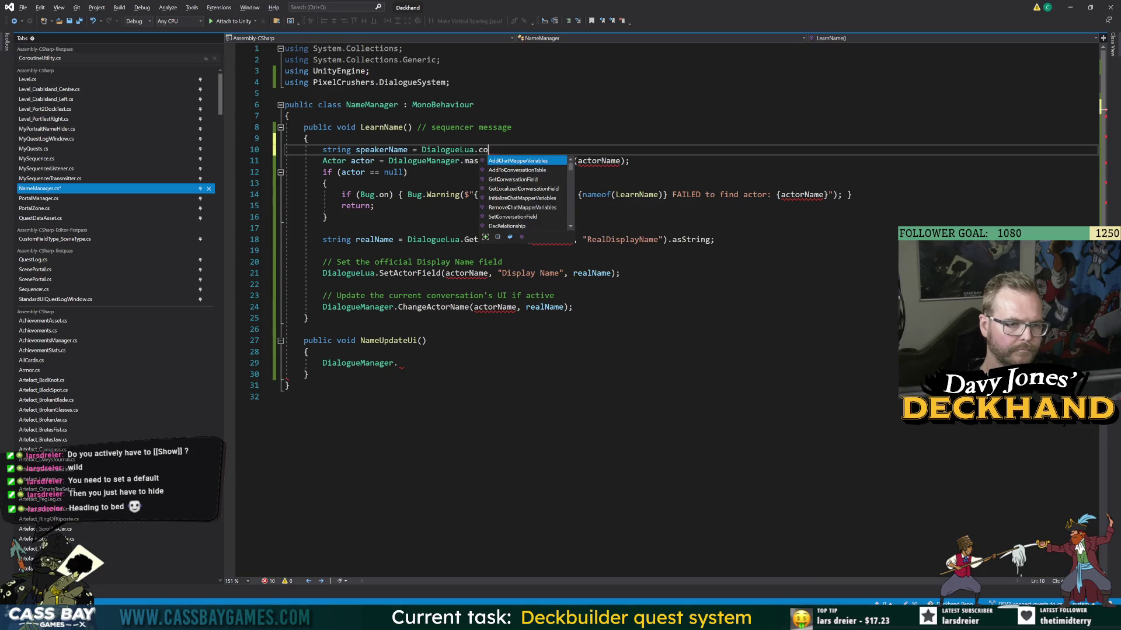
key("BackSpace")
key("BackSpace")
key("BackSpace")
type("speak")
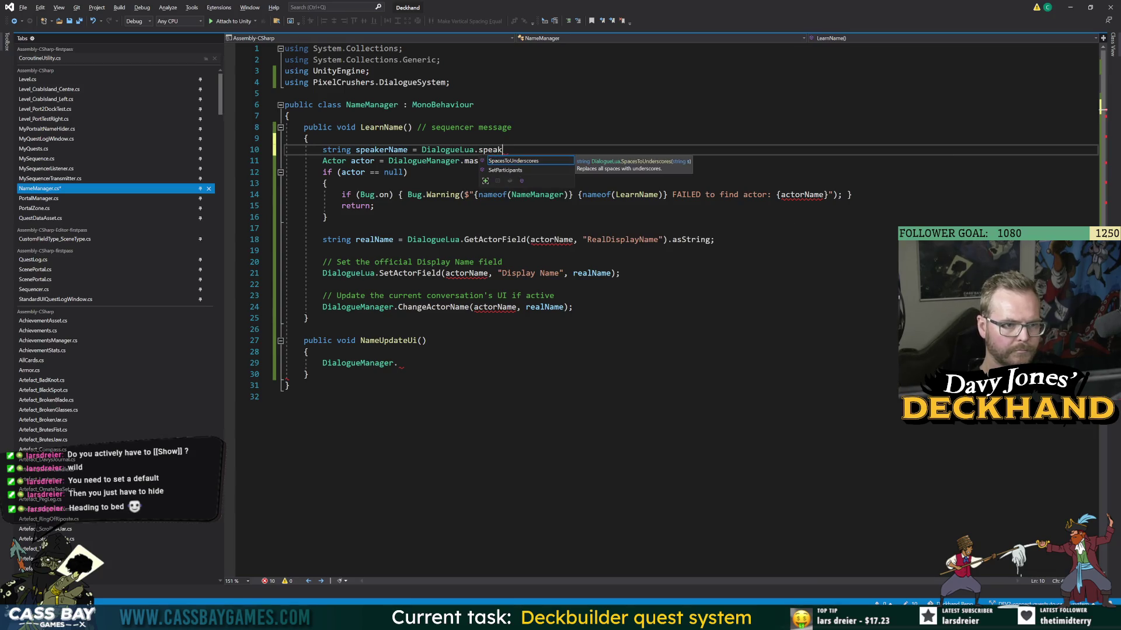
key("BackSpace")
key("BackSpace")
key("BackSpace")
key("BackSpace")
key("BackSpace")
- Complete speakerName as DialogueLua.GetVariable("Speaker").asString
type("getv")
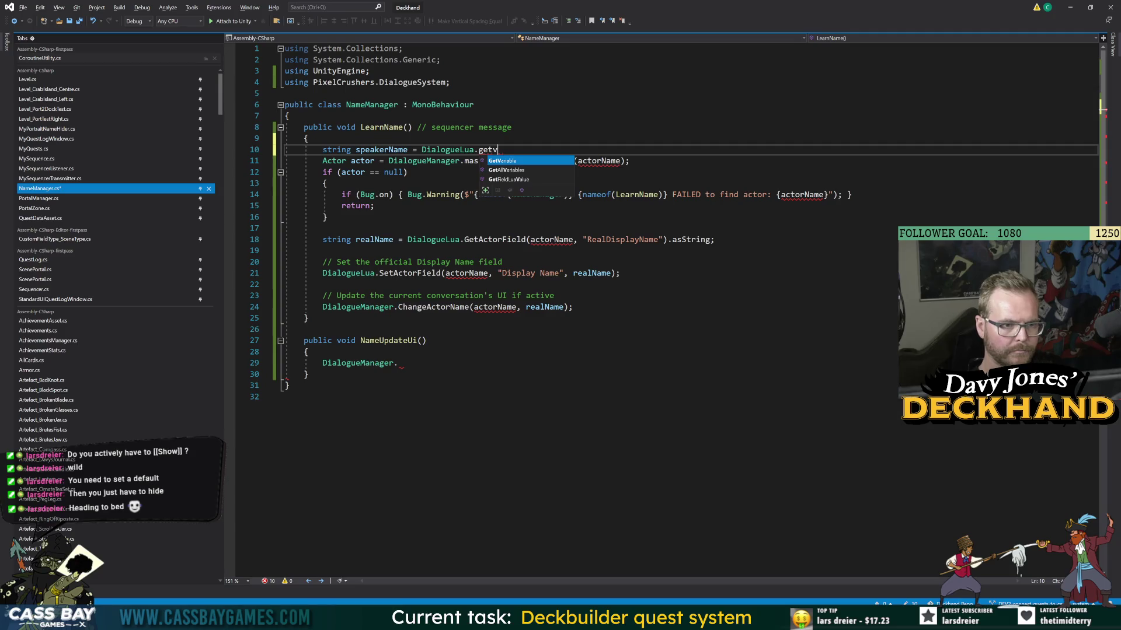
key("Tab")
type("(")
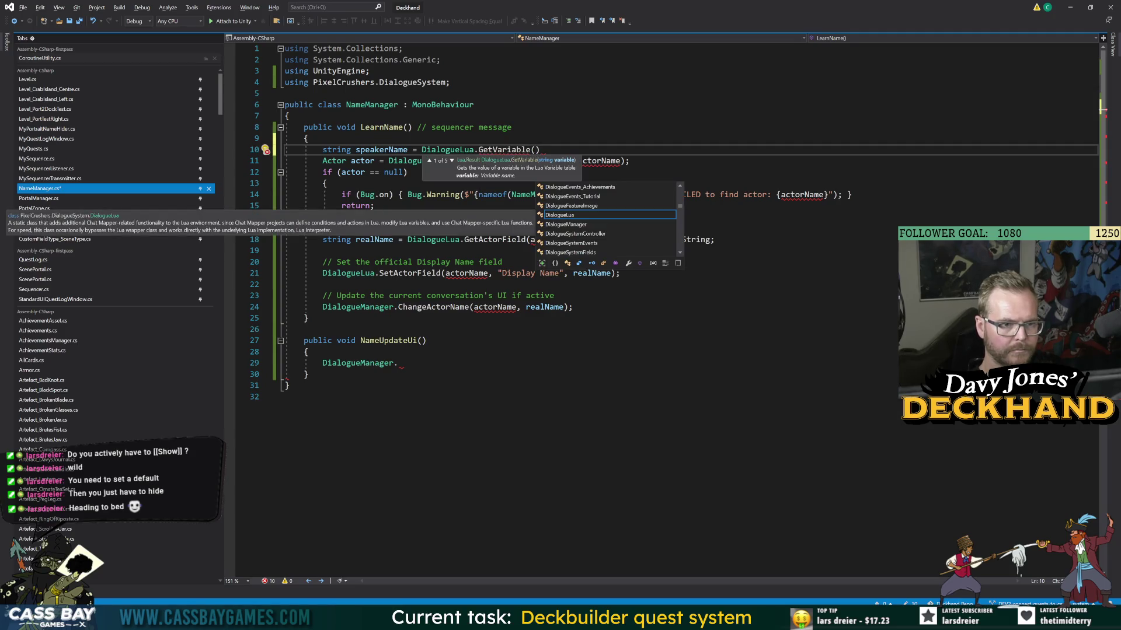
type("\"")
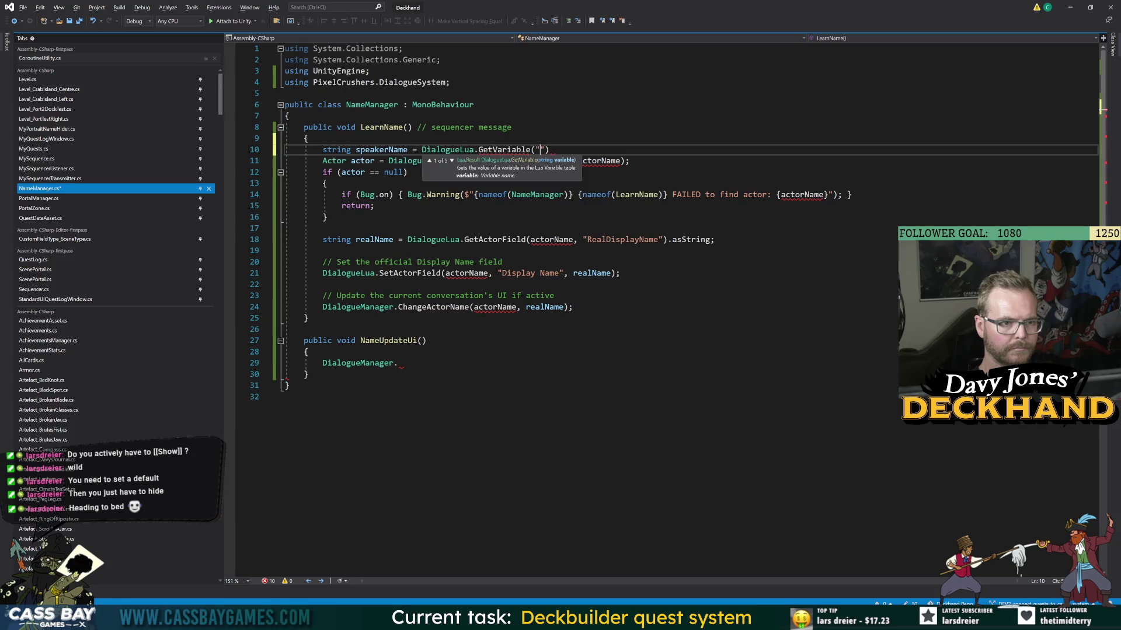
type("Speaker")
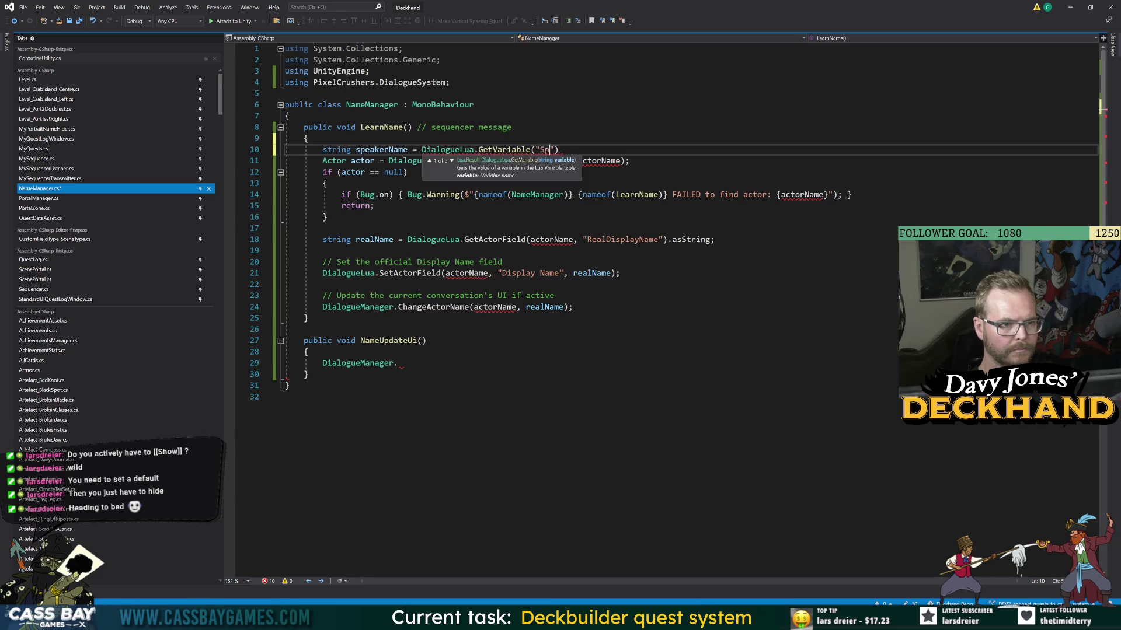
type("\"")
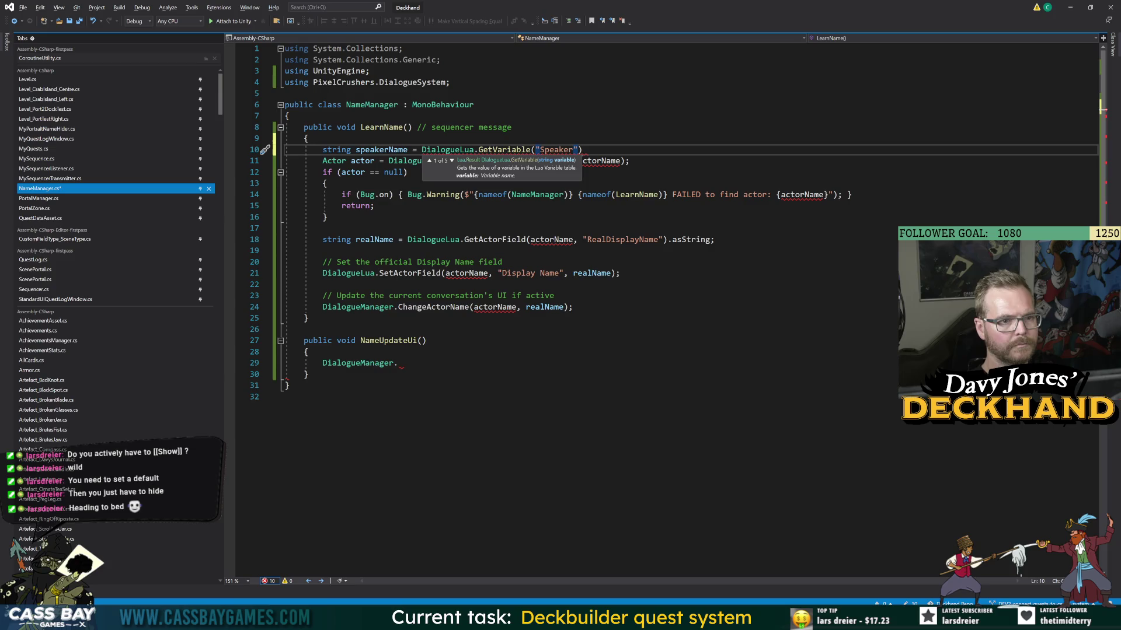
type(");")
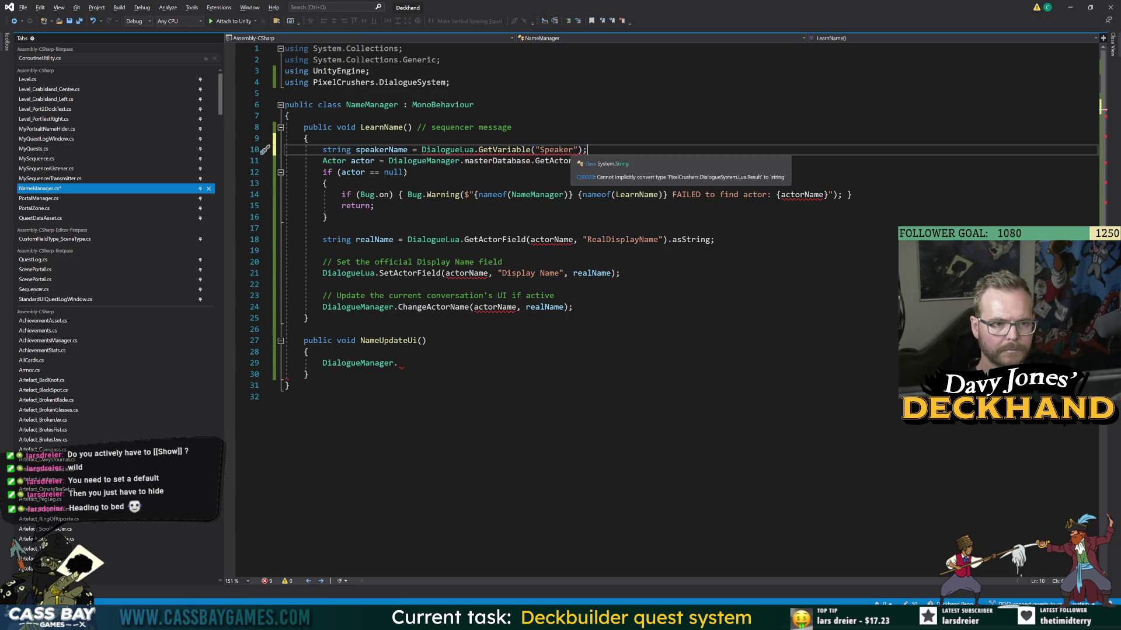
key("Left")
type(".as")
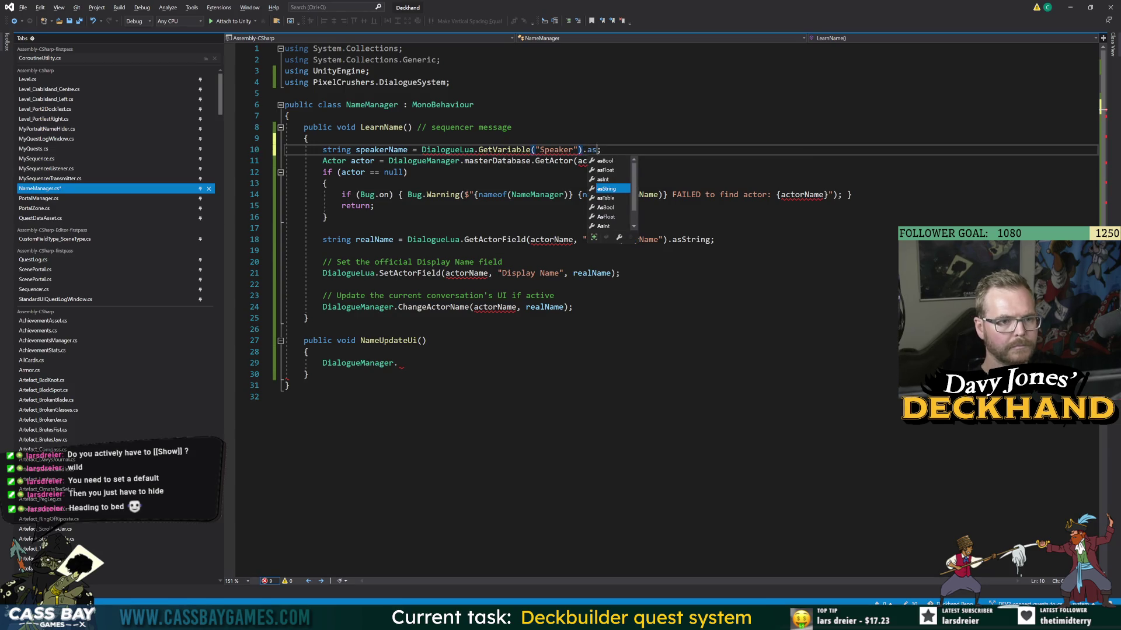
key("Tab")
left_click(290, 115)
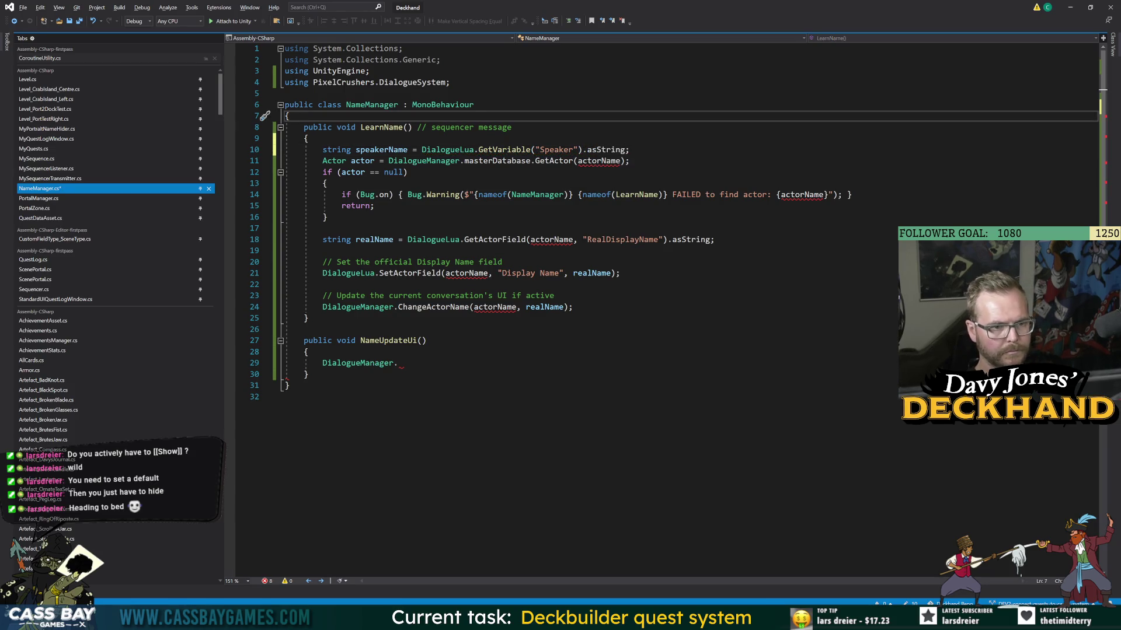
- Save NameManager, then copy speakerName and paste it over actorName on line 11
key("ctrl+s")
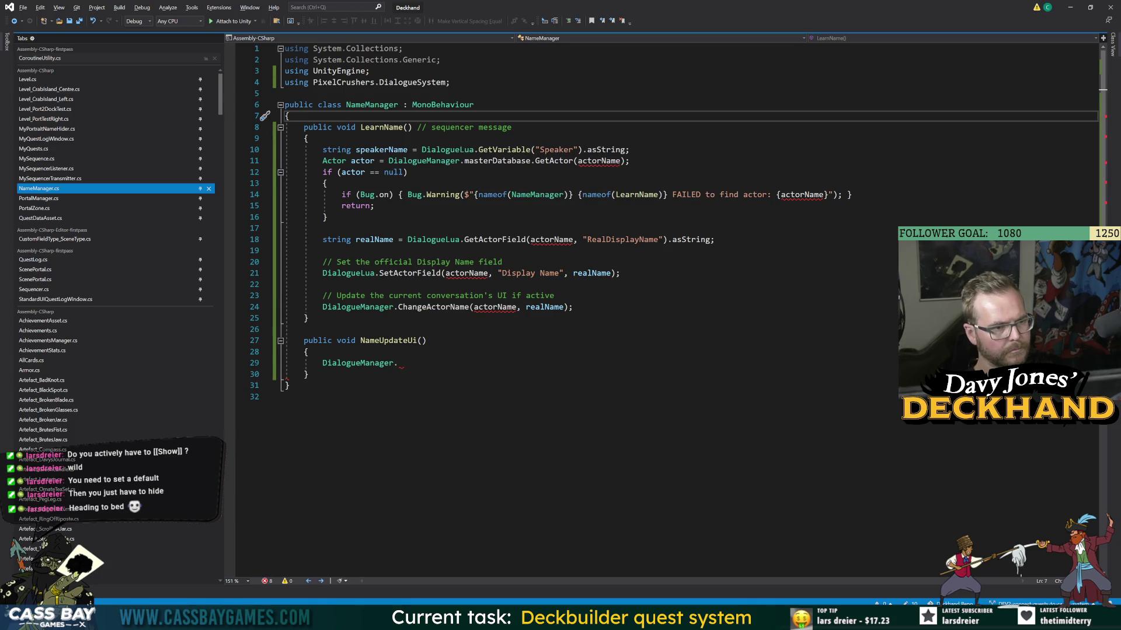
key("alt+Tab")
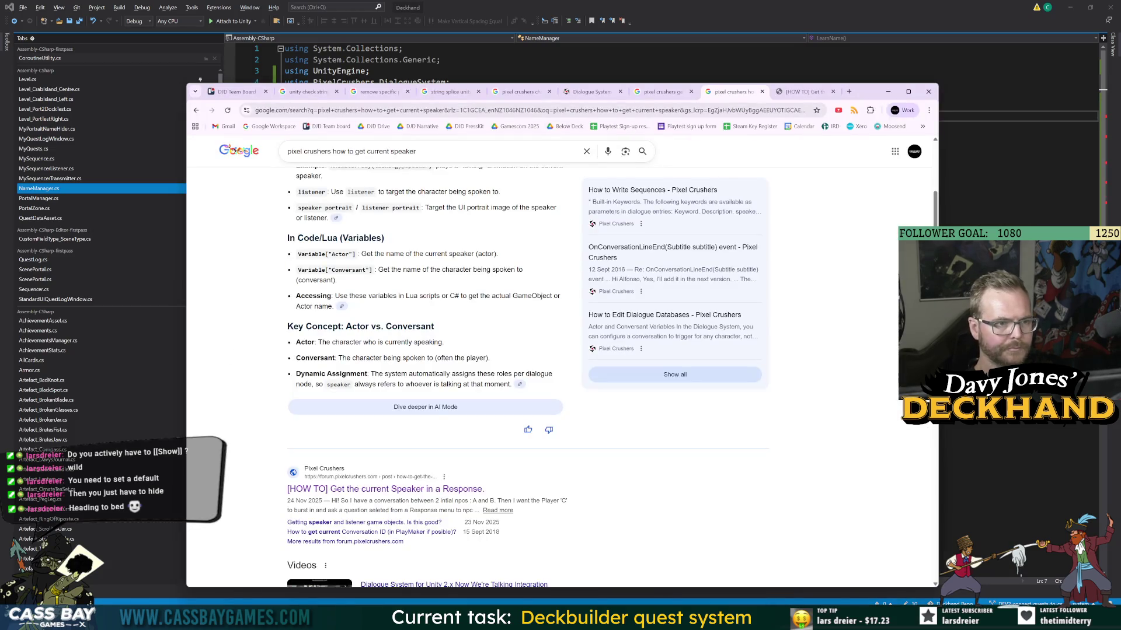
key("alt+Tab")
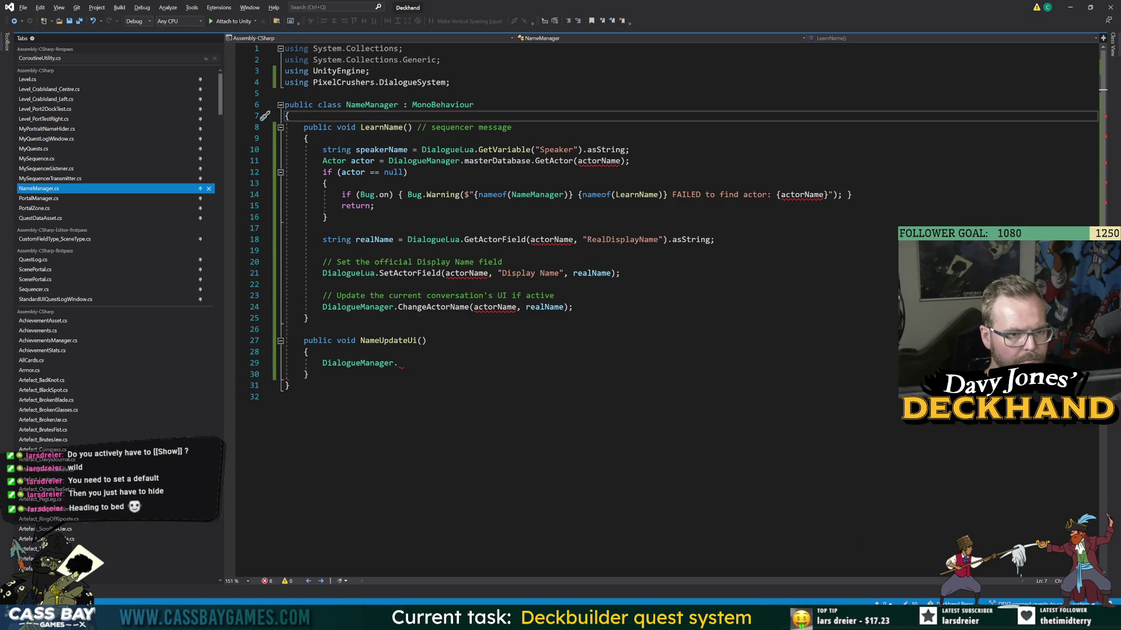
double_click(382, 150)
key("ctrl+c")
double_click(599, 160)
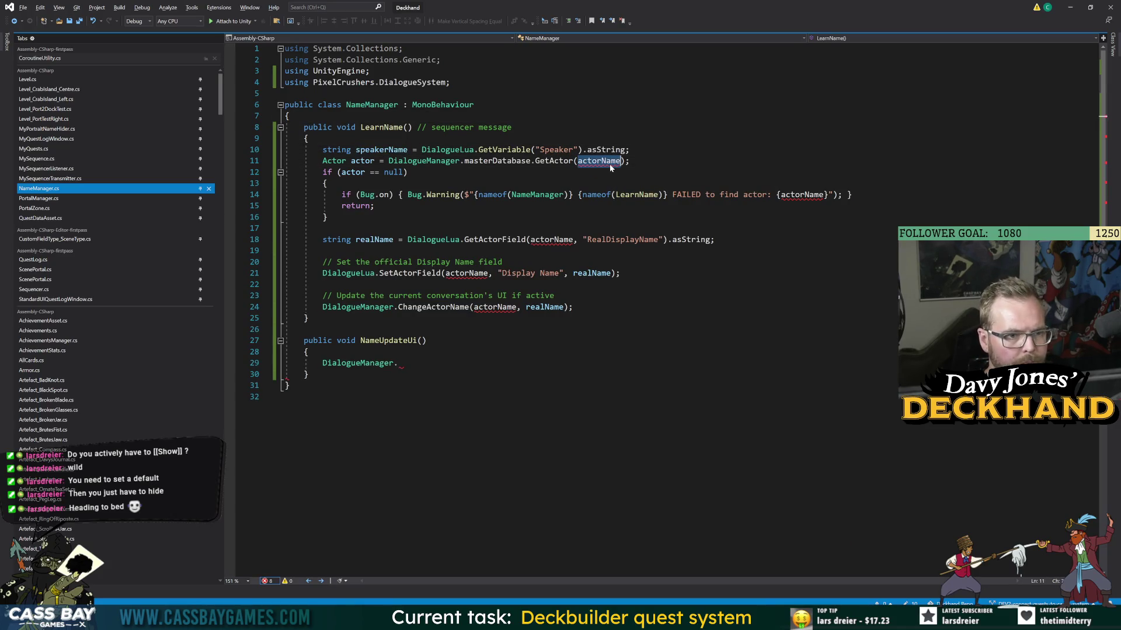
key("ctrl+v")
- Replace actorName with speakerName on lines 18, 21 and 24, then save
key("Down")
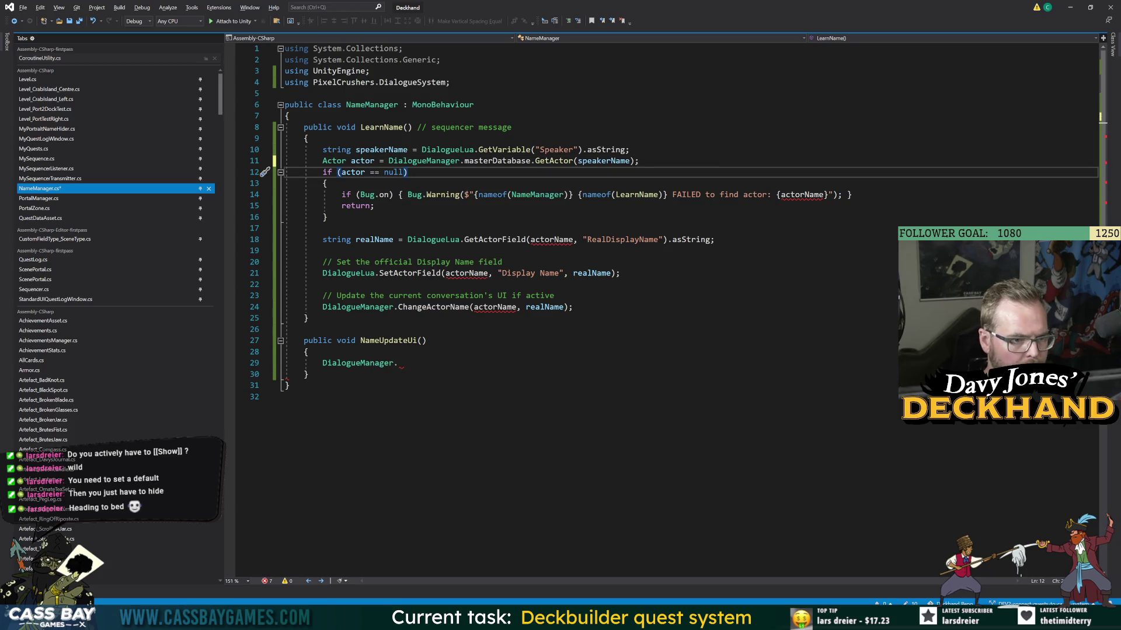
left_click(551, 239)
double_click(551, 240)
key("ctrl+v")
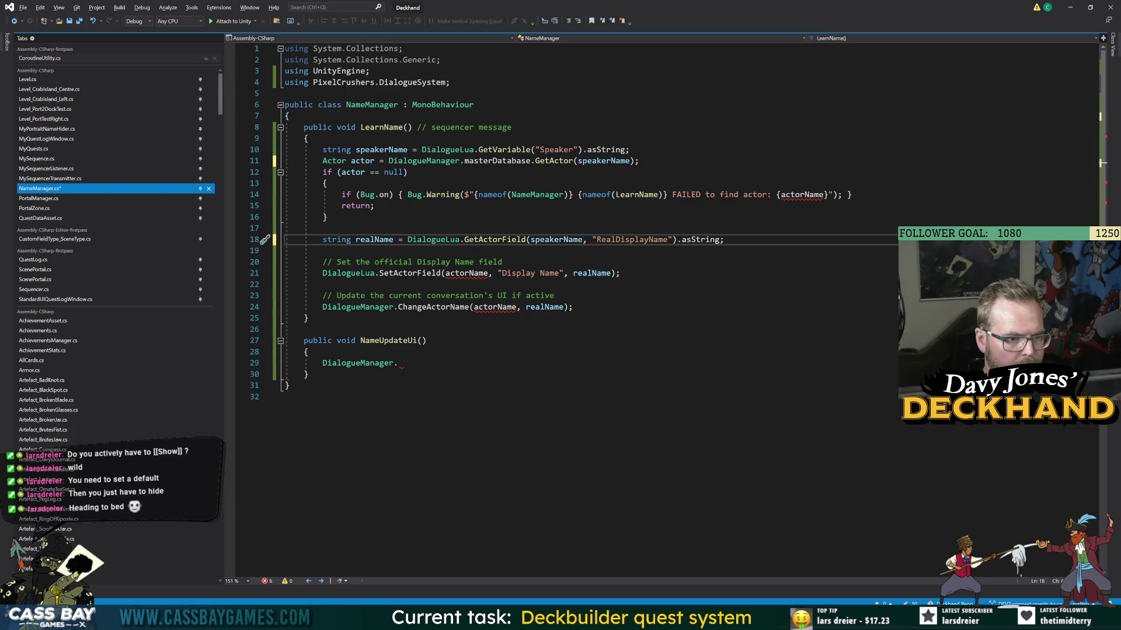
double_click(465, 273)
key("ctrl+v")
double_click(495, 307)
key("ctrl+v")
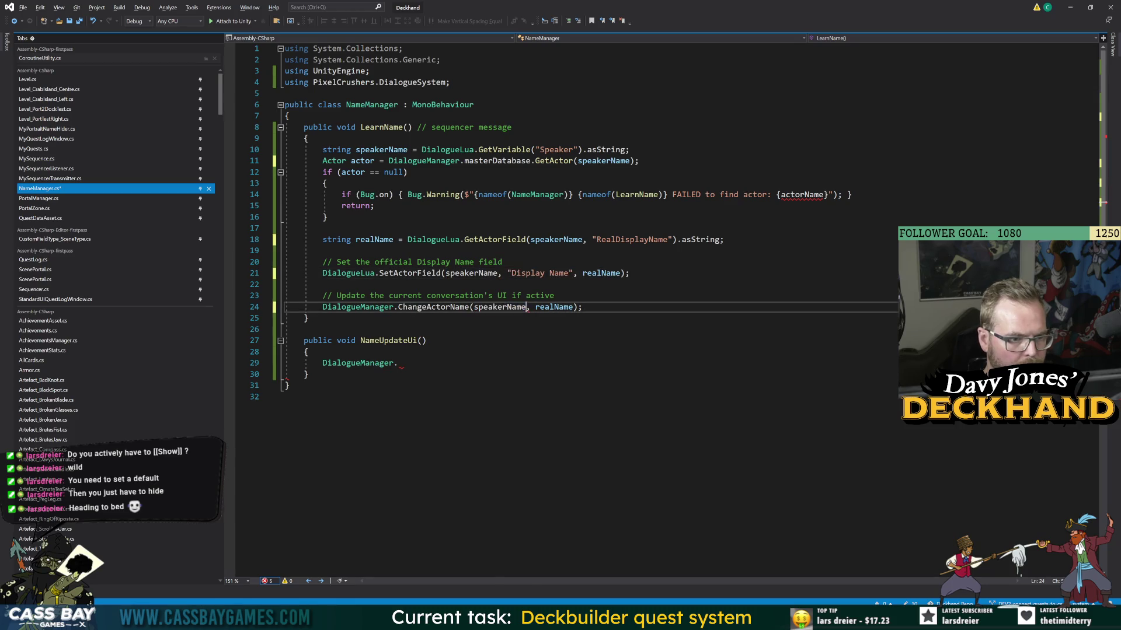
left_click(286, 385)
key("ctrl+s")
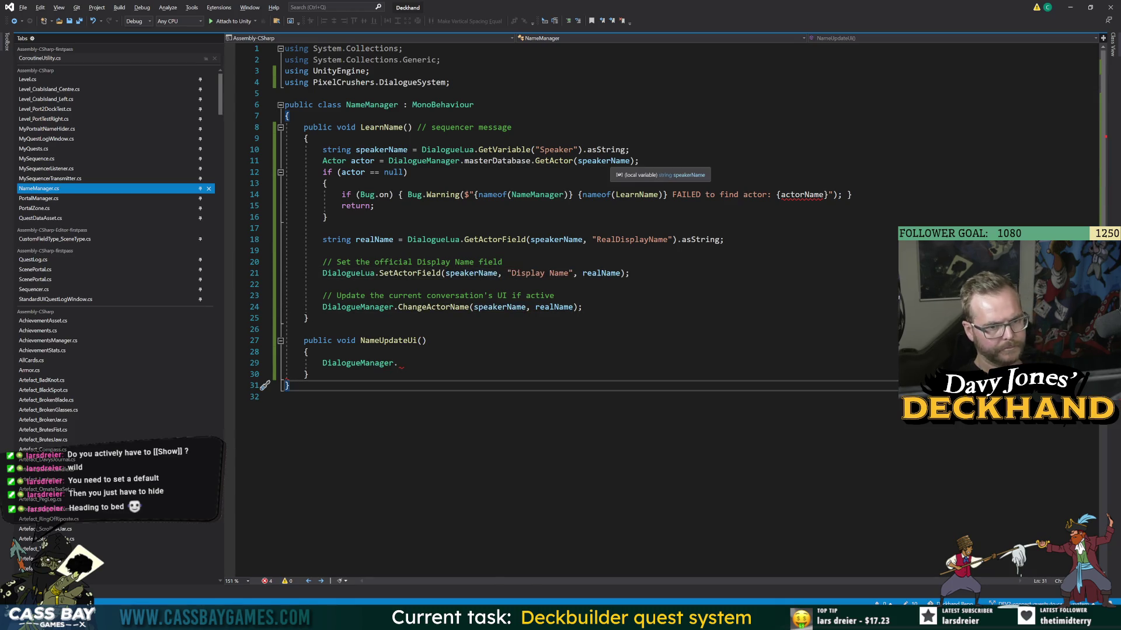
- Replace actorName in the line 14 warning message with speakerName, then return to Unity
double_click(802, 194)
key("ctrl+v")
left_click(583, 307)
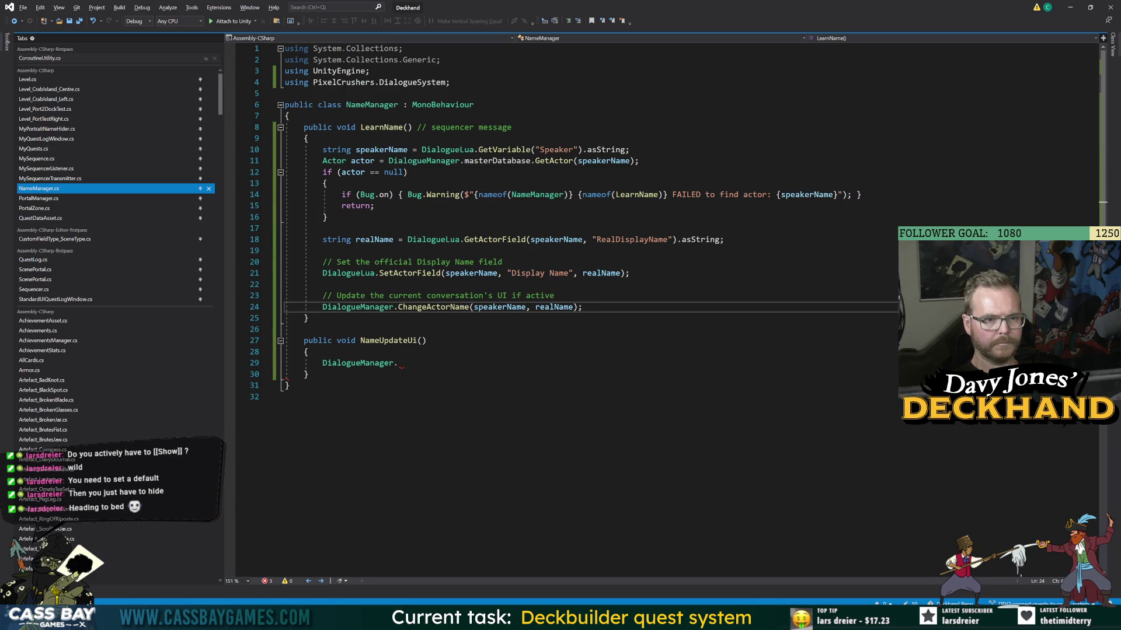
key("alt+Tab")
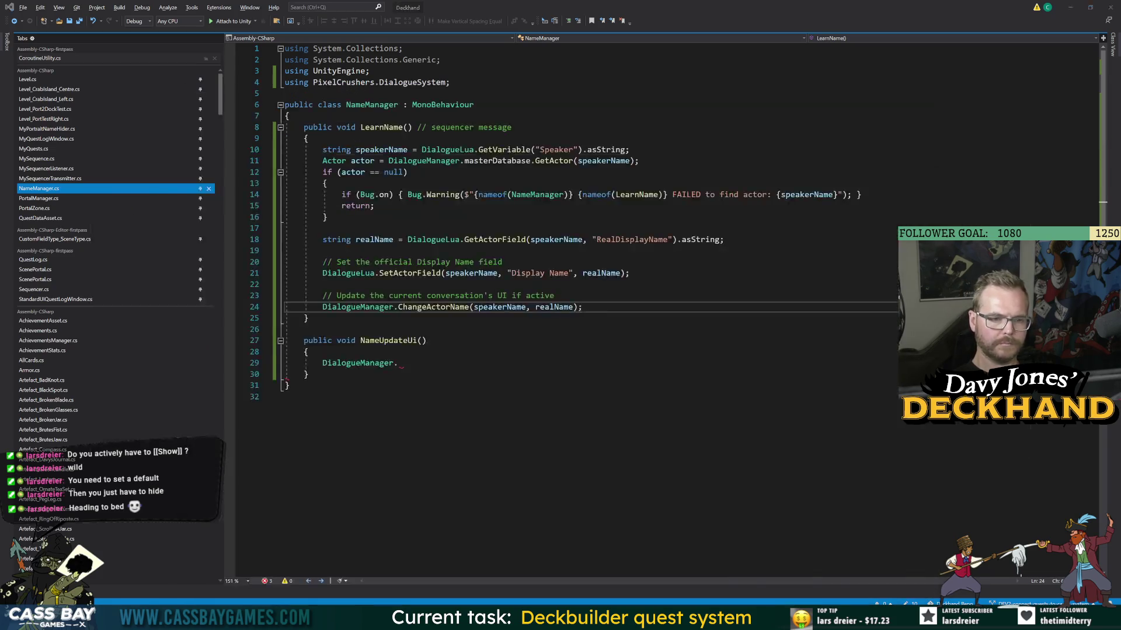
key("alt+Tab")
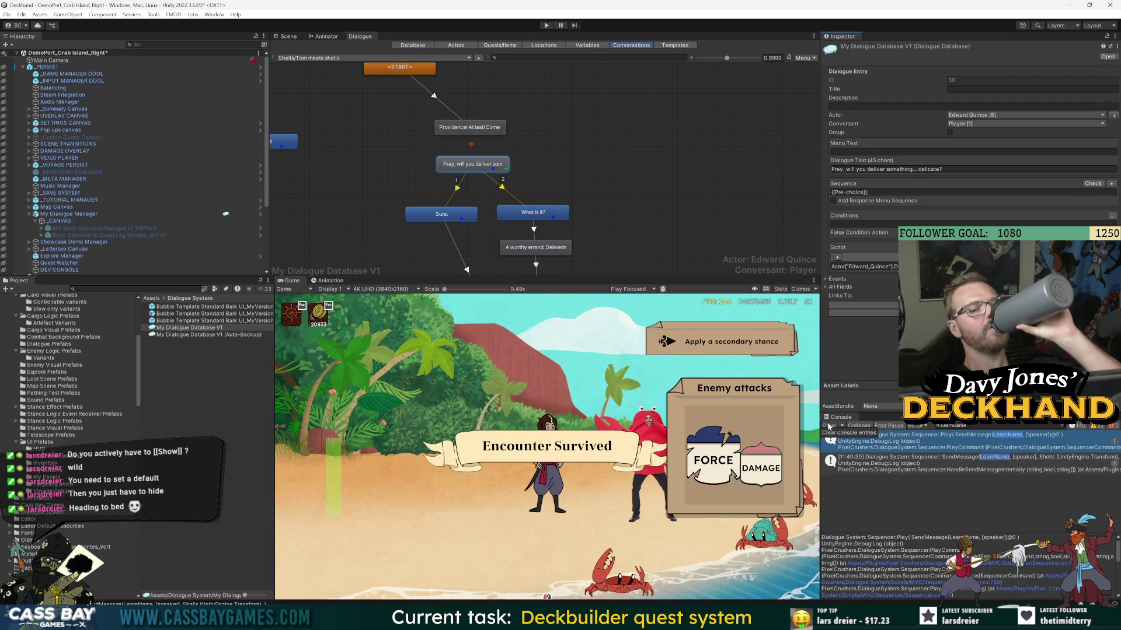
- Clear the Unity Console to isolate the NameManager.cs line 29 errors, then return to Visual Studio
left_click(829, 426)
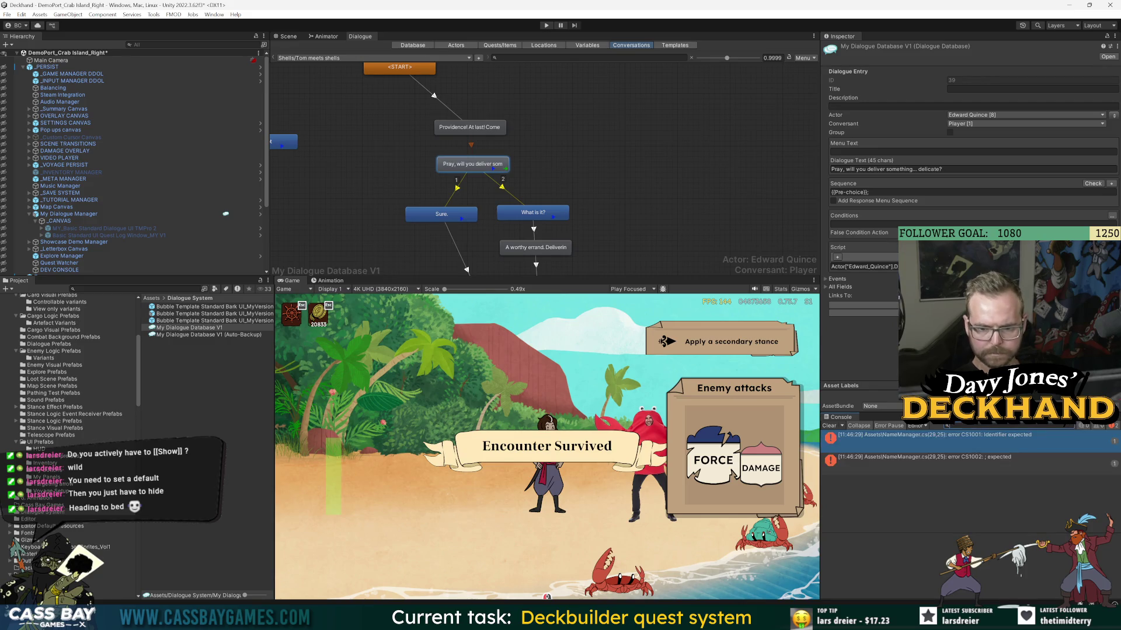
key("alt+Tab")
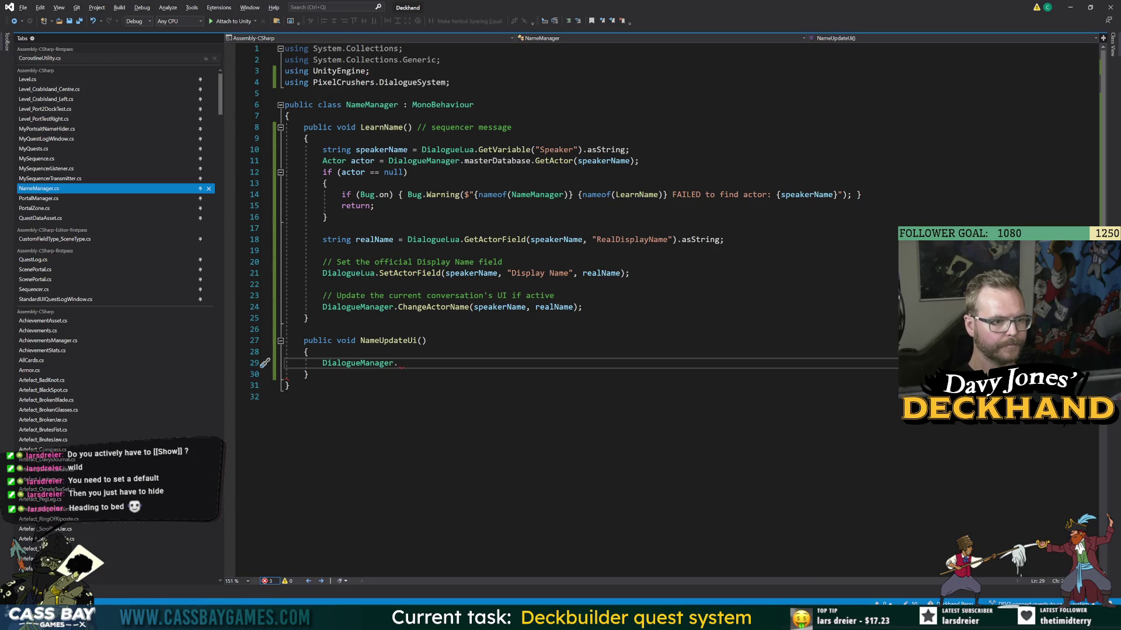
- Give NameUpdateUi a string actorName parameter and begin the ChangeActorName(actorName, call
key("Up")
key("Up")
key("End")
key("Left")
type("string ")
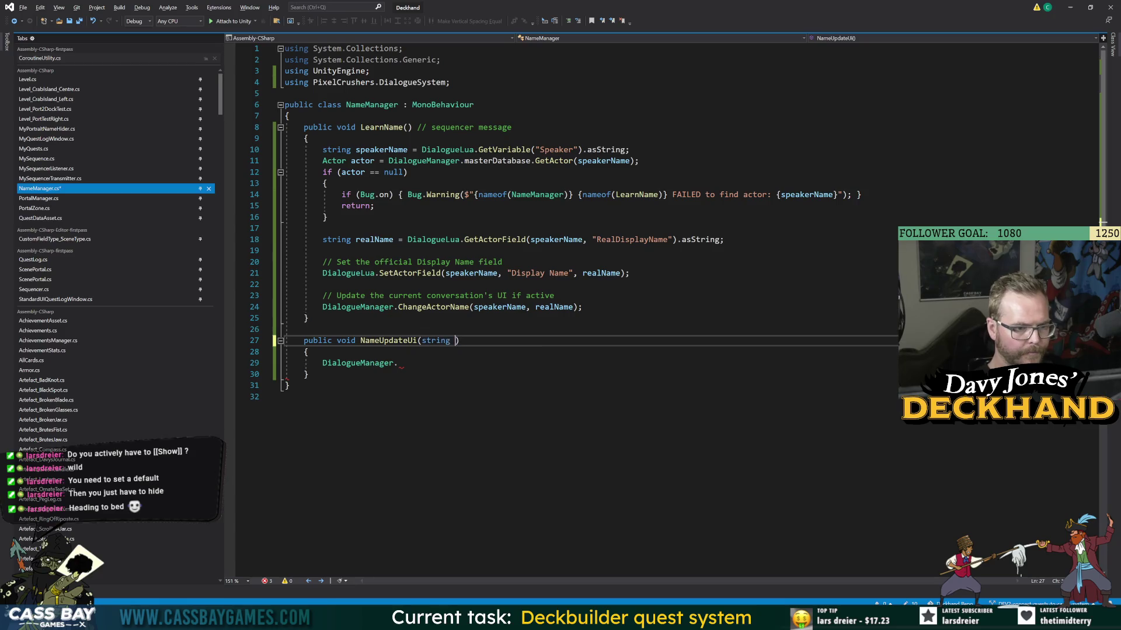
type("actorName")
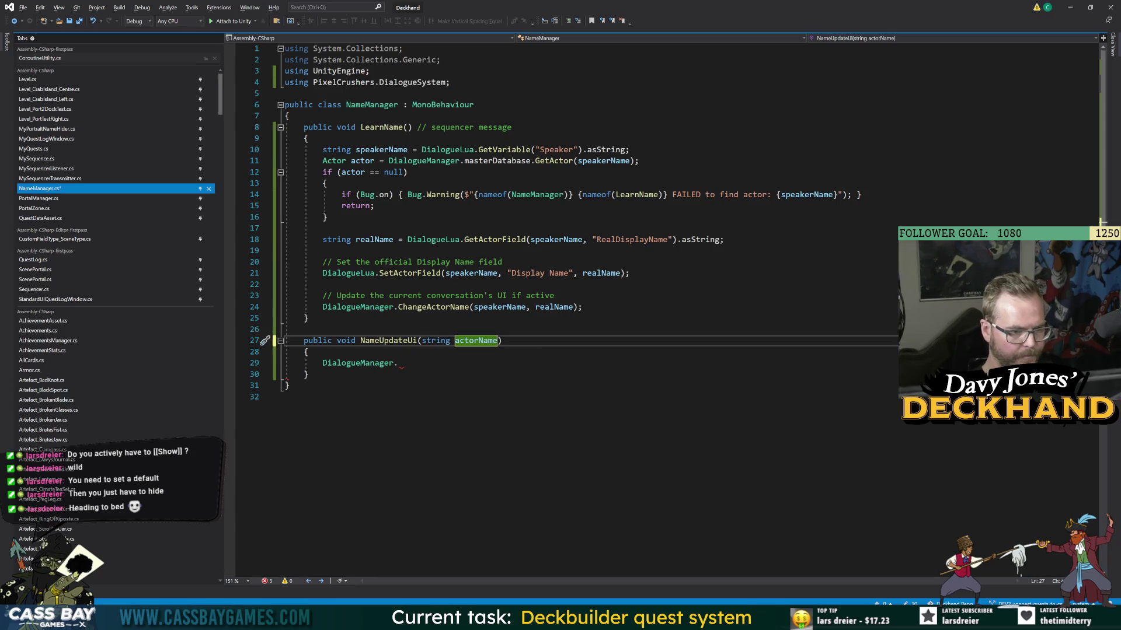
key("Down")
key("Down")
type("Cha")
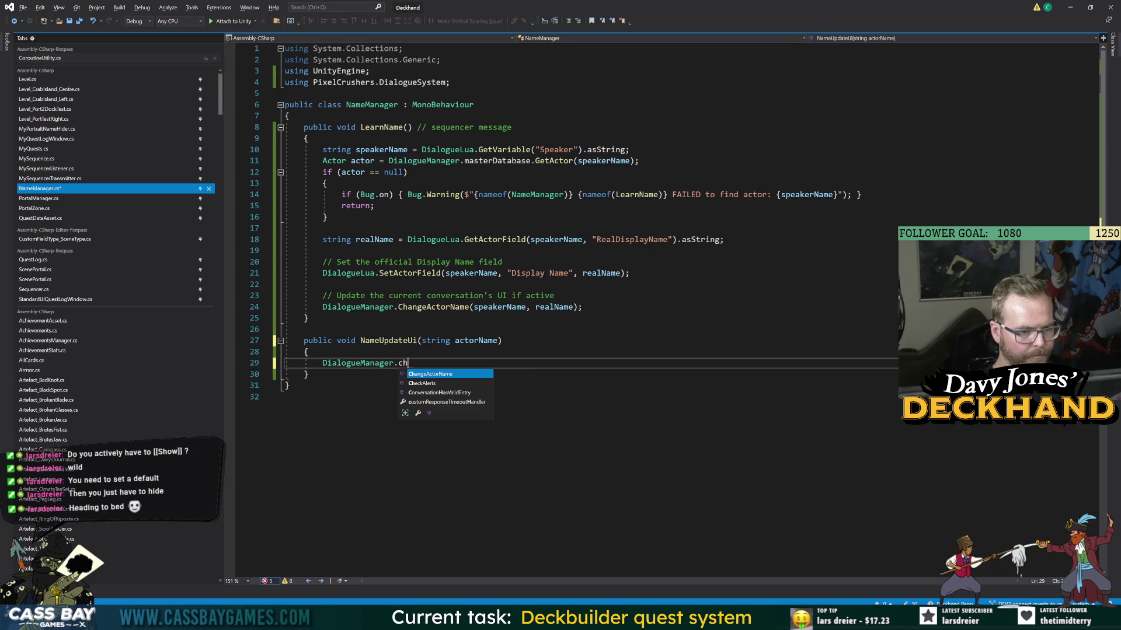
key("Tab")
type("(actorName,")
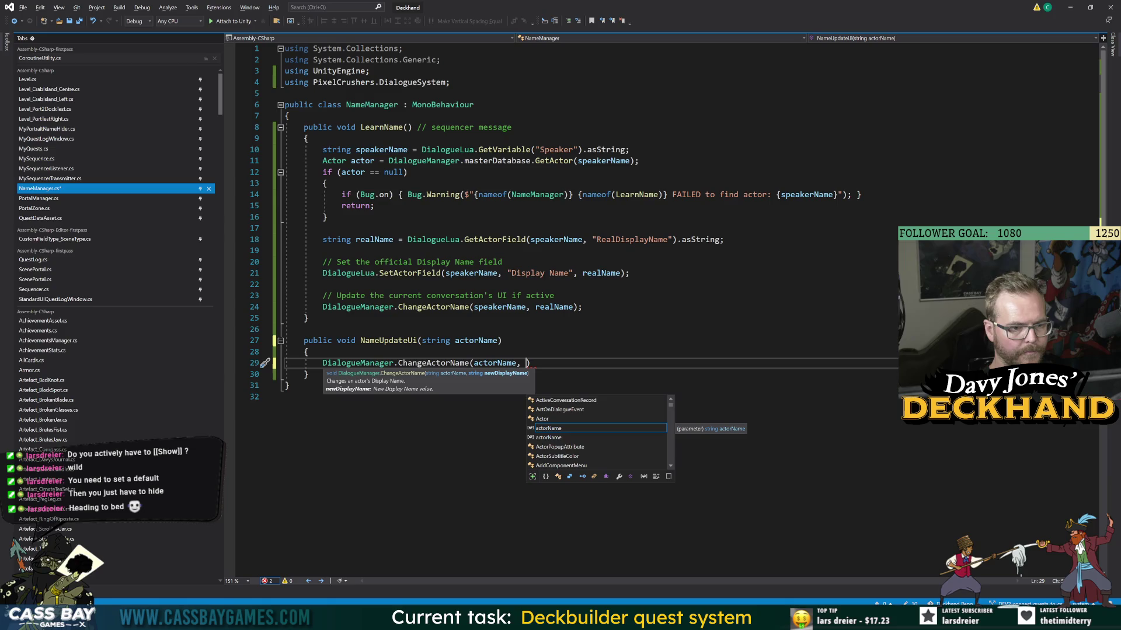
- Add a string newName parameter and finish ChangeActorName(actorName, newName); then save
left_click(498, 340)
type("string newName")
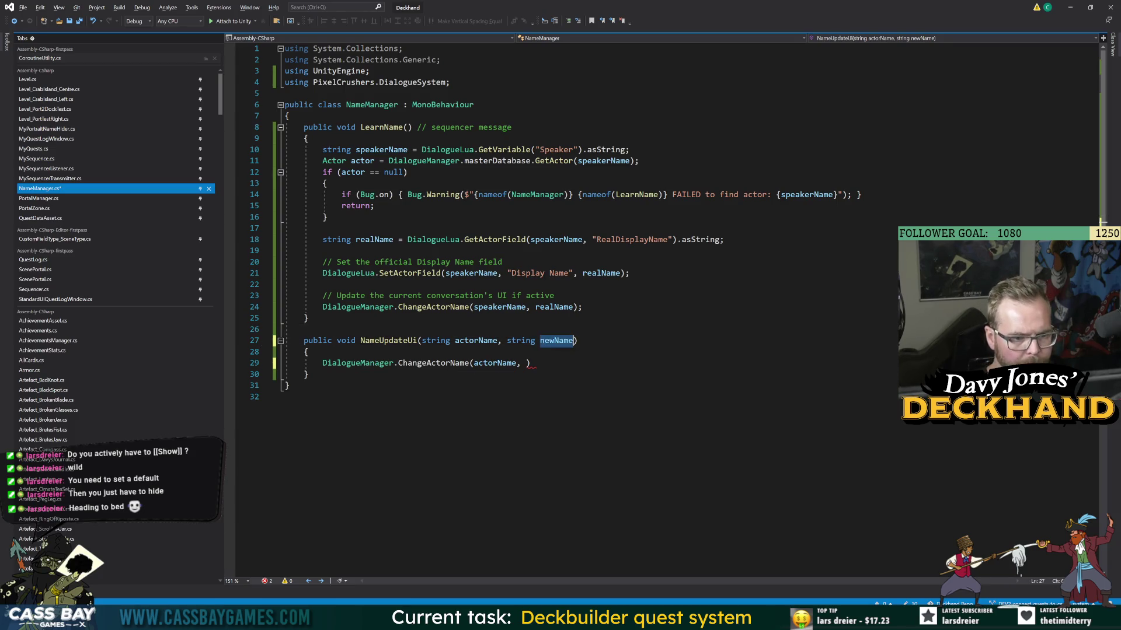
key("Down")
key("Down")
type("newName);")
key("ctrl+s")
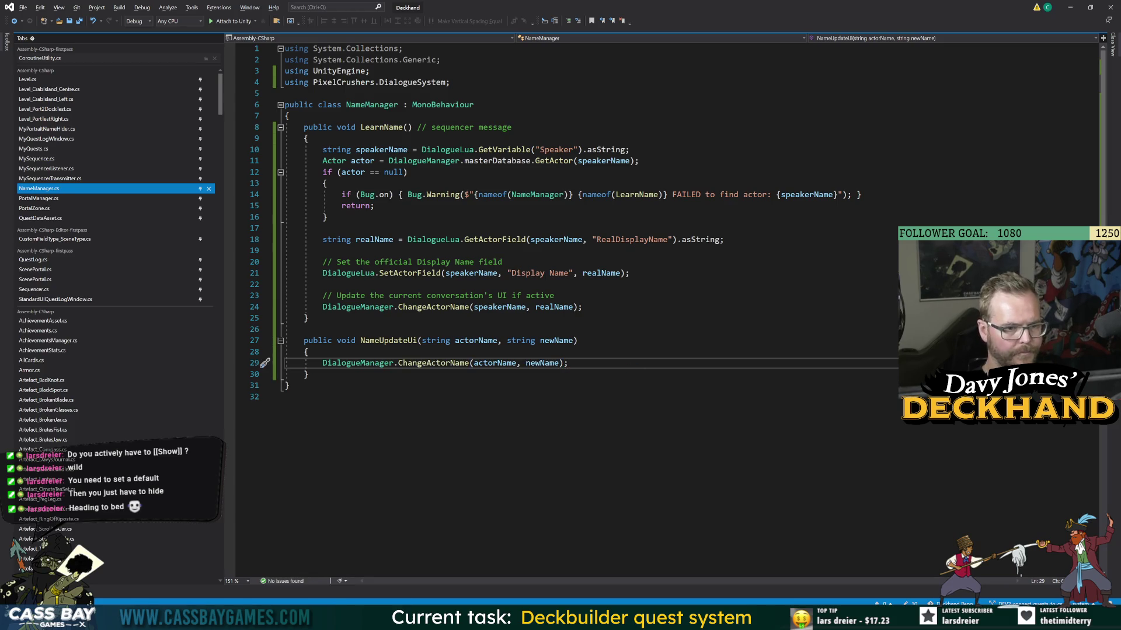
- Compare the ChangeActorName call in LearnName, checking realName and GetVariable, then return to Unity
left_click(583, 307)
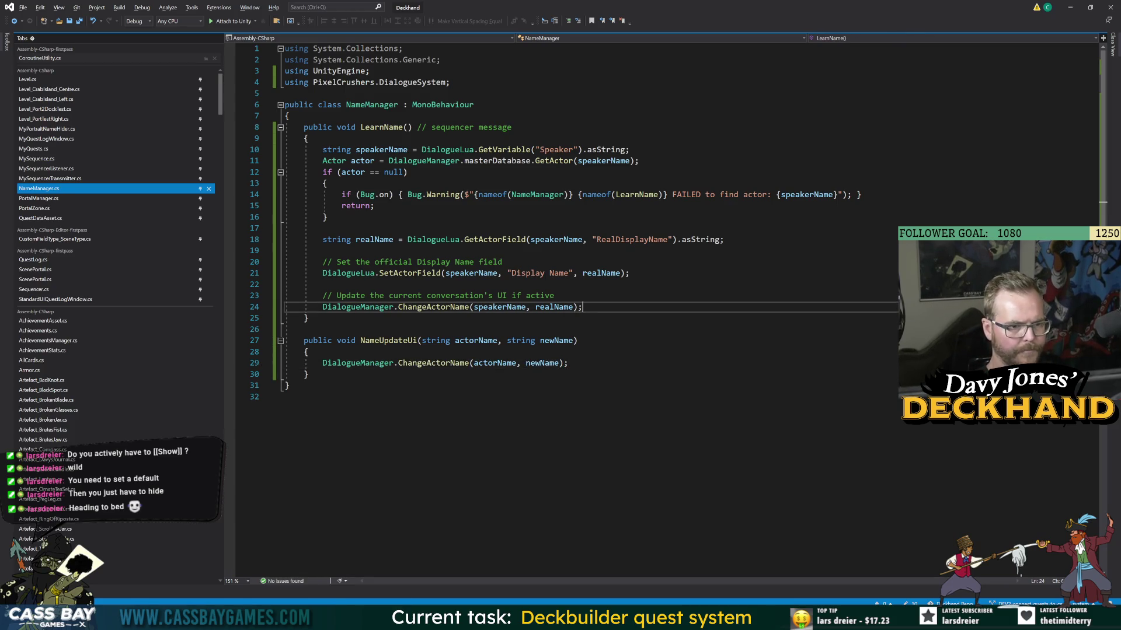
left_click(470, 307)
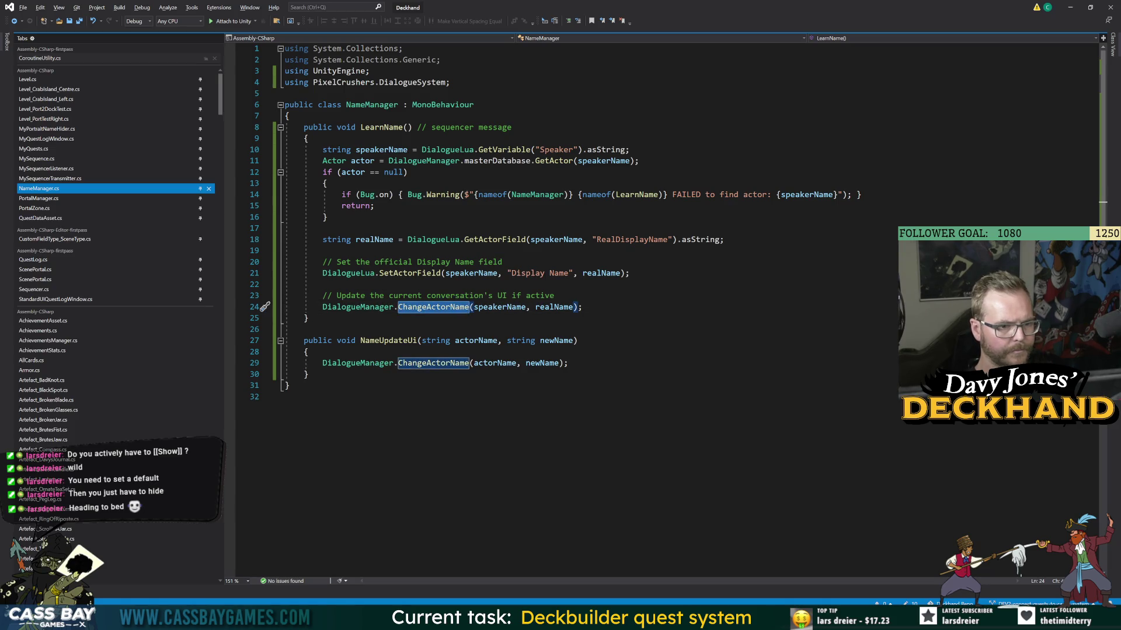
left_click(499, 307)
double_click(555, 307)
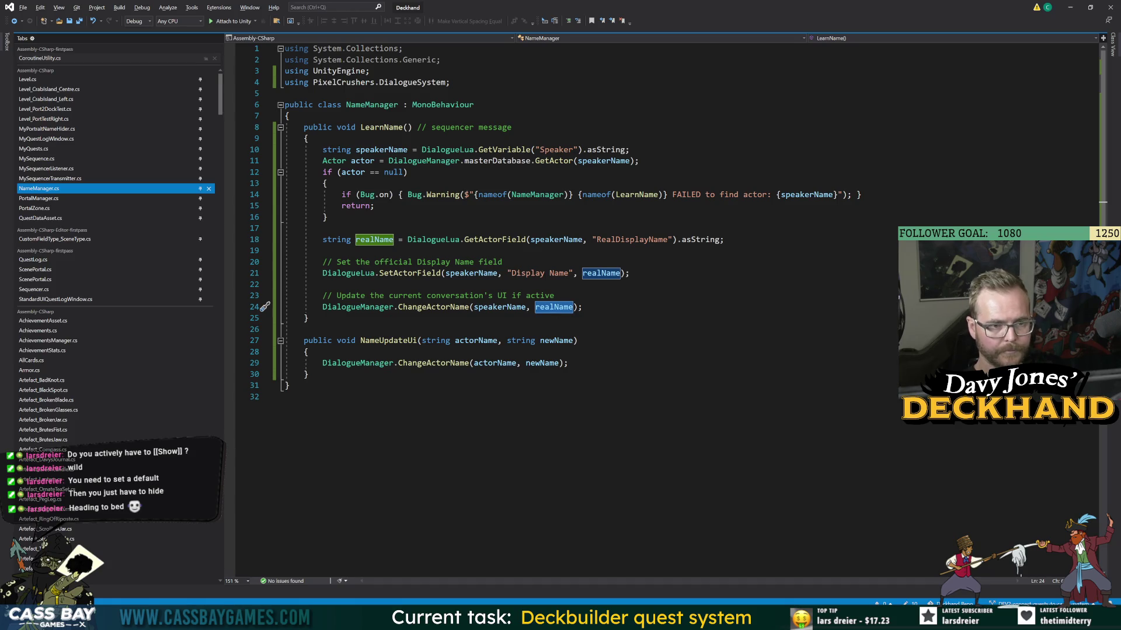
double_click(504, 149)
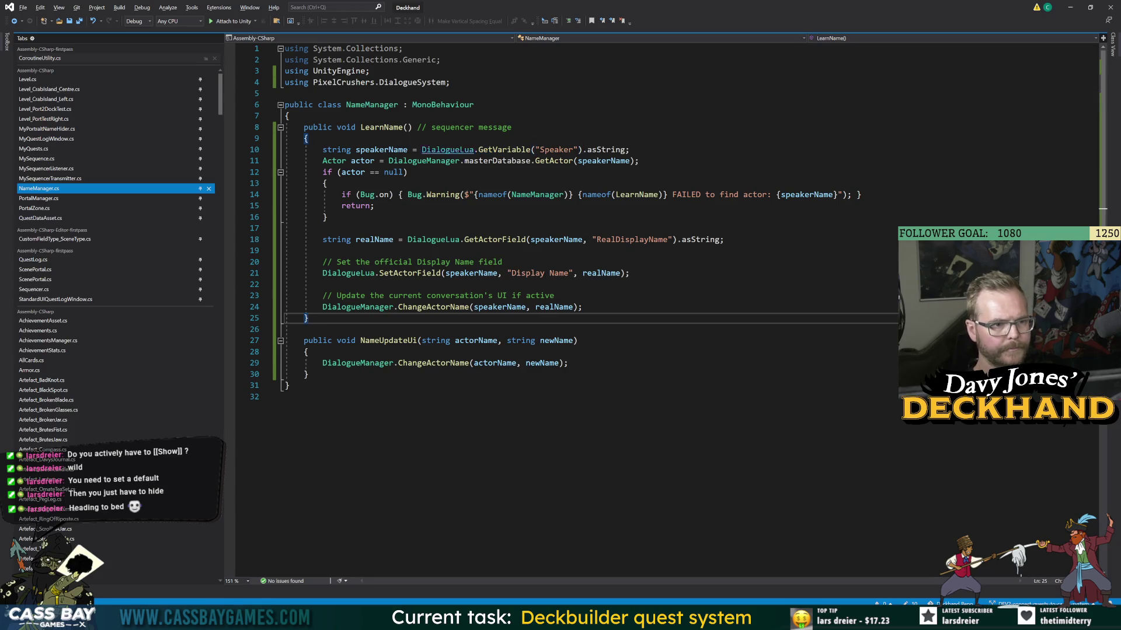
mouse_move(447, 150)
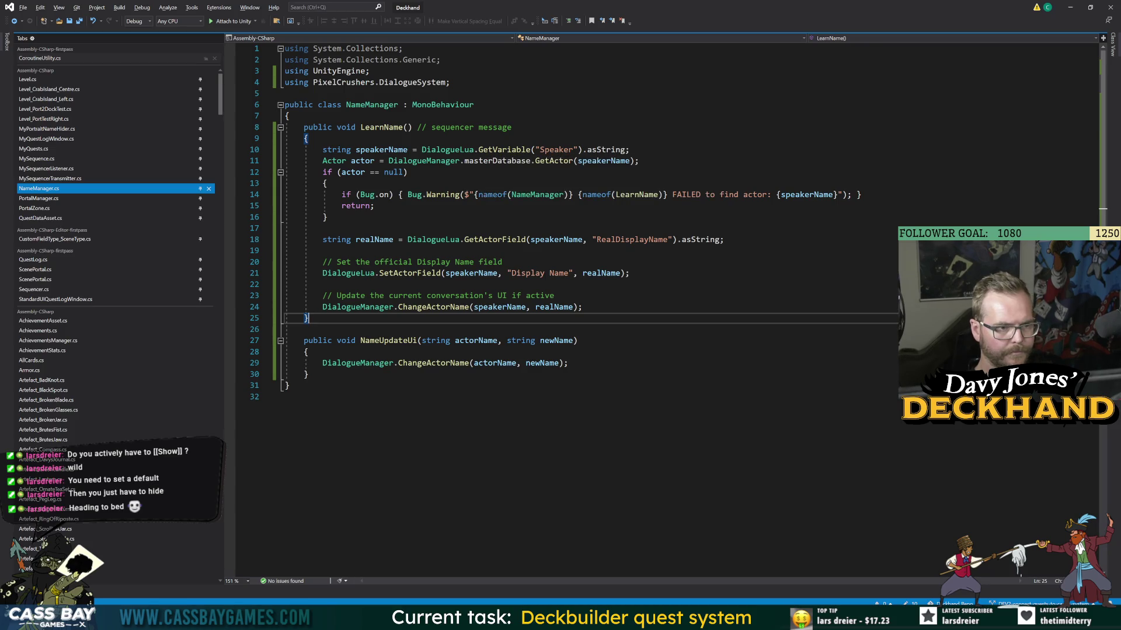
left_click(381, 128)
key("alt+Tab")
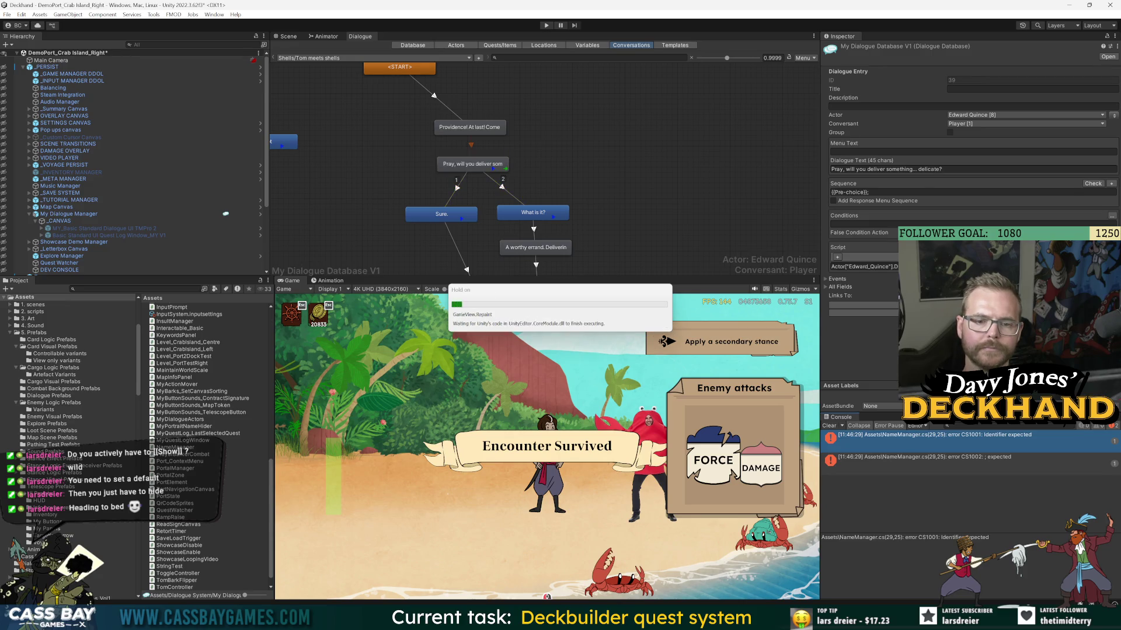
- Add the LearnName shortcut to the delivery-request dialogue entry's Sequence
left_click(499, 164)
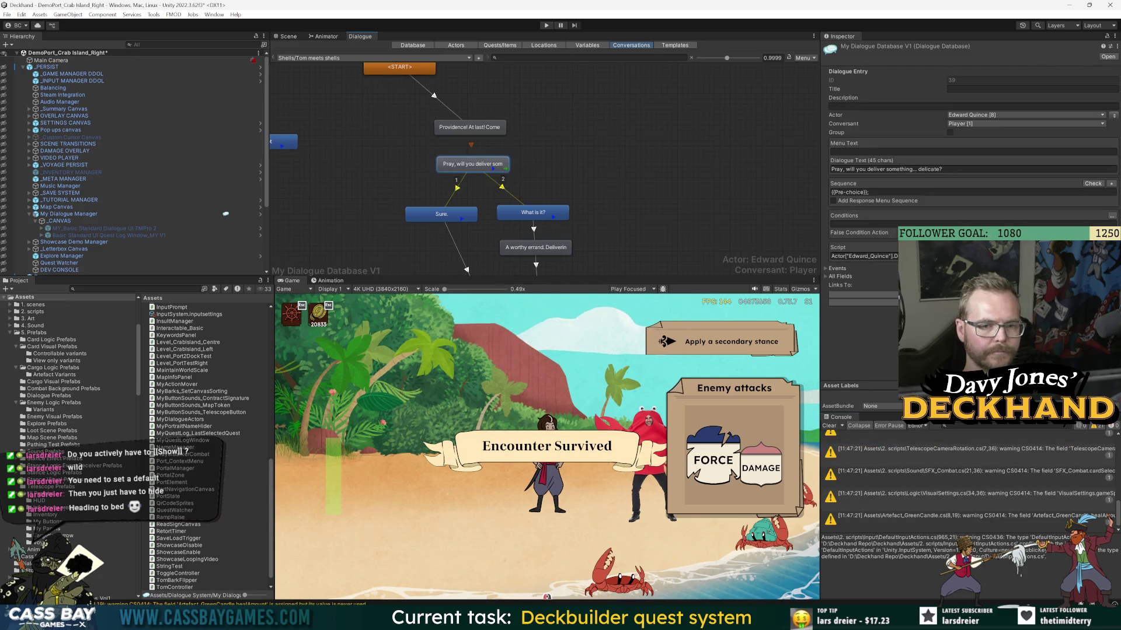
left_click(910, 201)
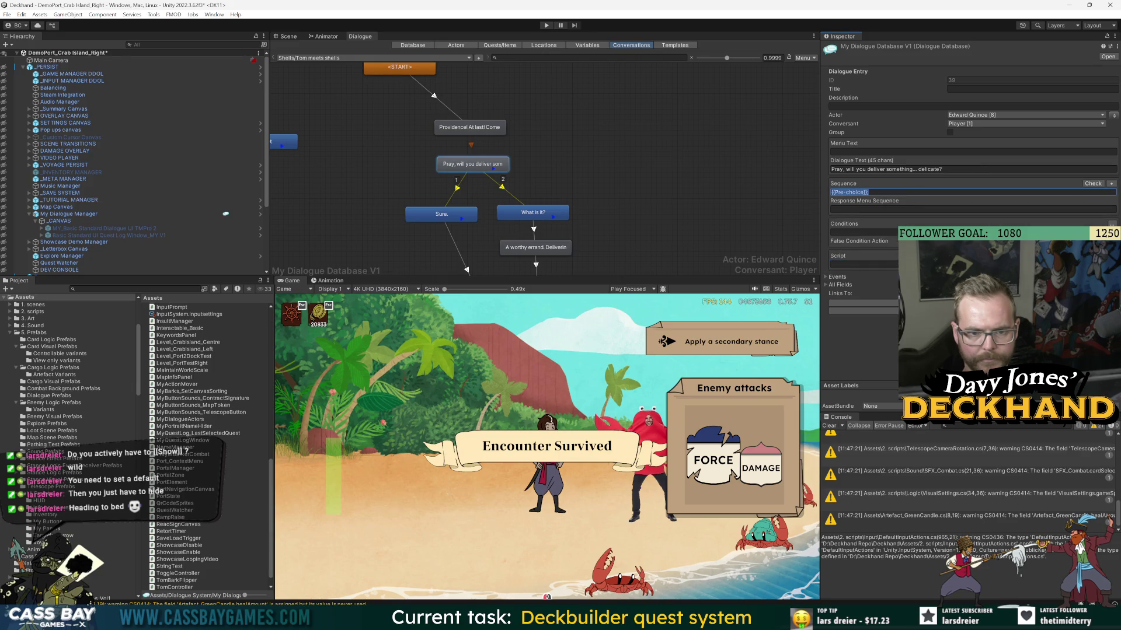
left_click(1112, 184)
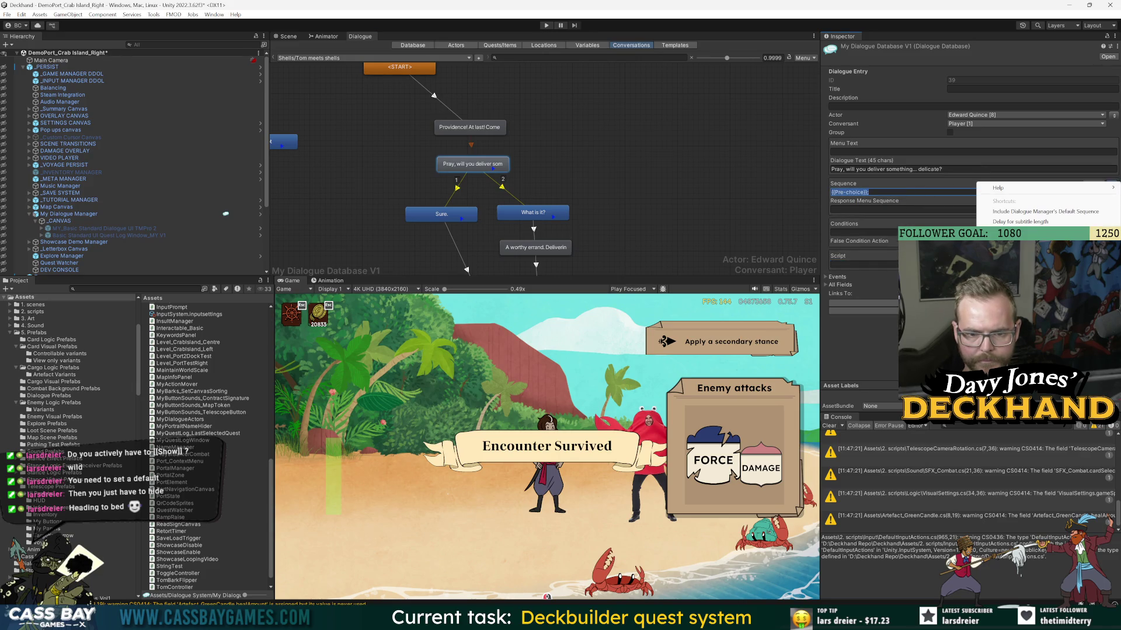
left_click(1021, 232)
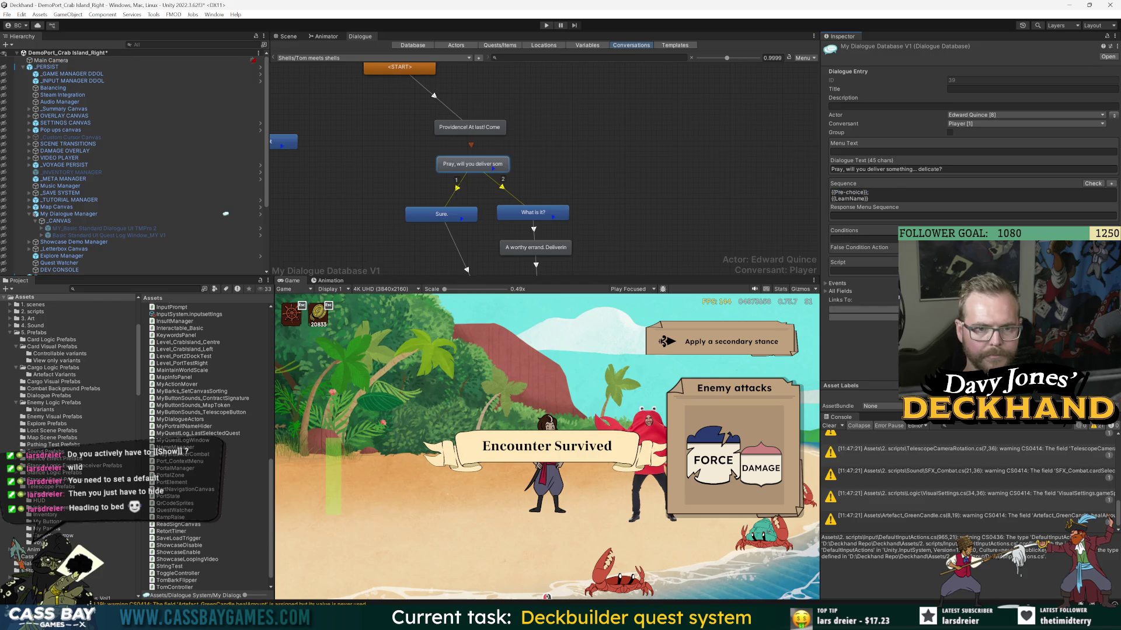
- Playtest the crab conversation, filter the Console by LearnName, enable Add Response Menu Sequence, then stop
left_click(546, 26)
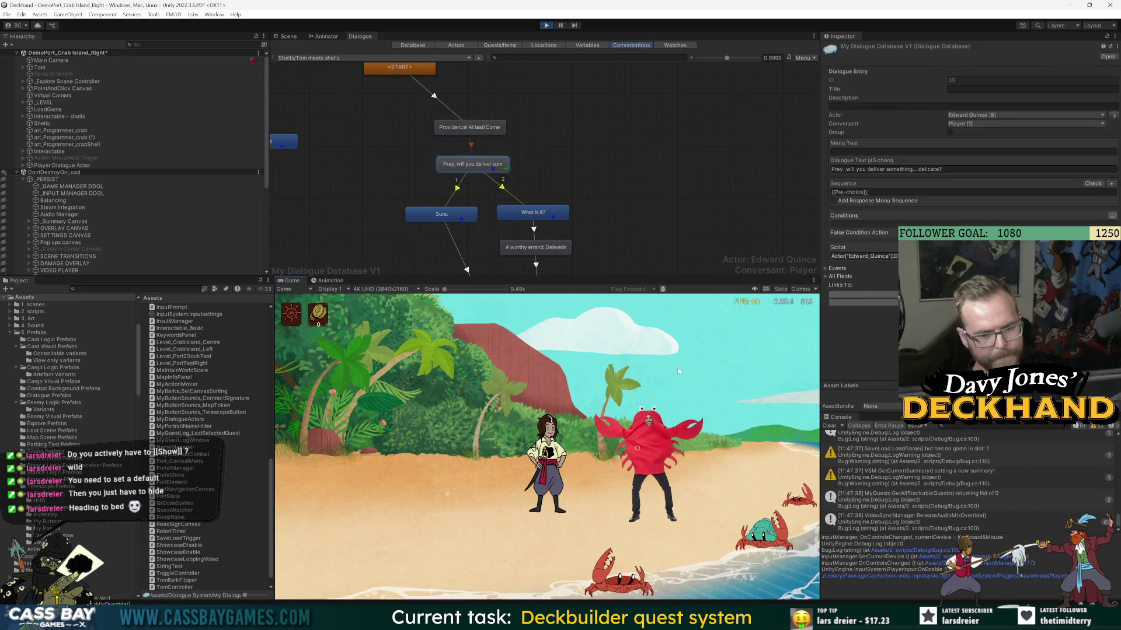
left_click(654, 368)
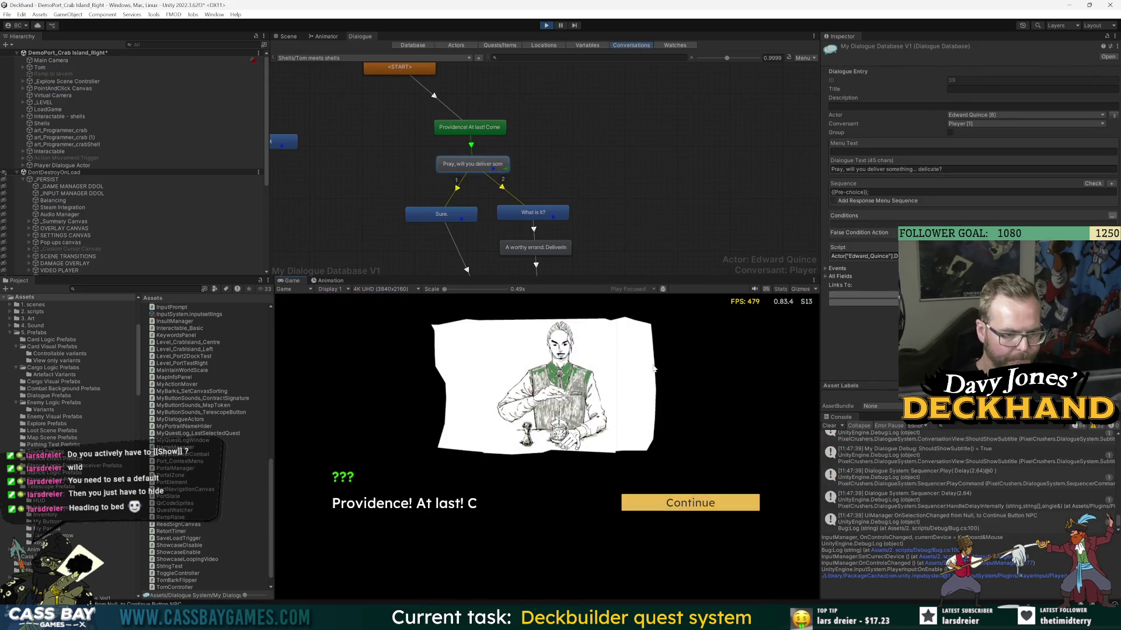
left_click(707, 505)
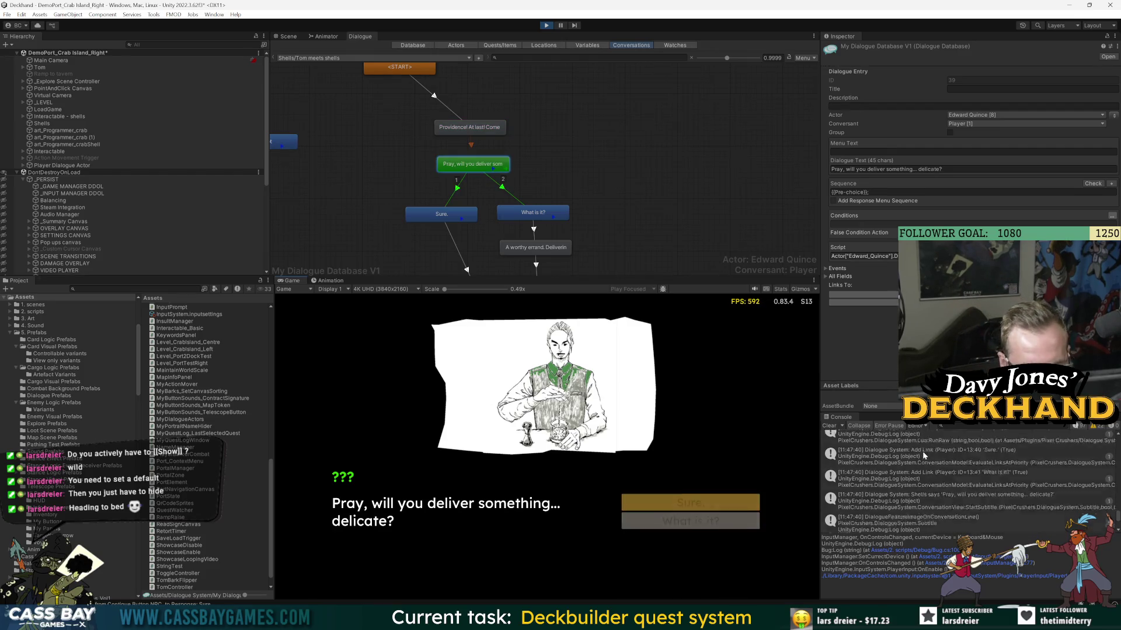
scroll(921, 454, "up", 5)
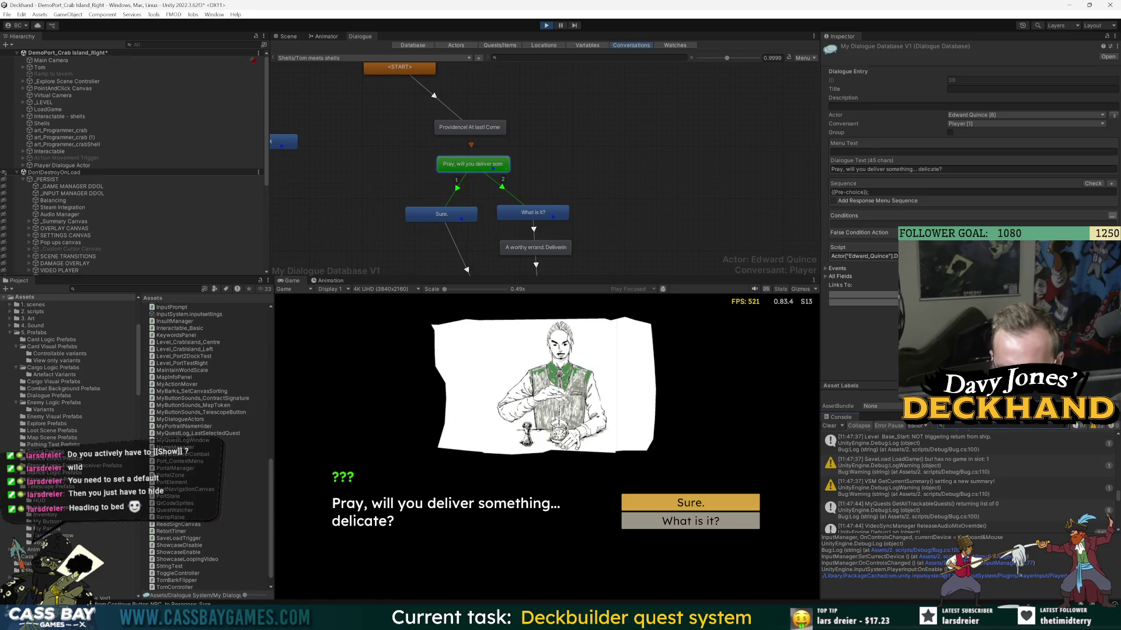
type("LearnName")
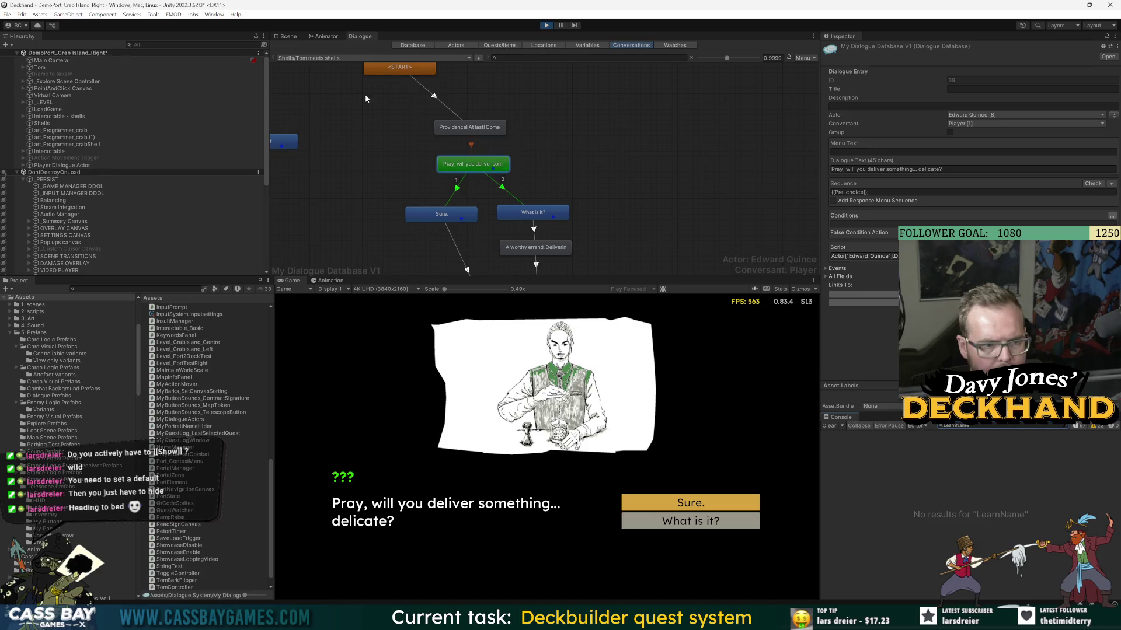
left_click(883, 192)
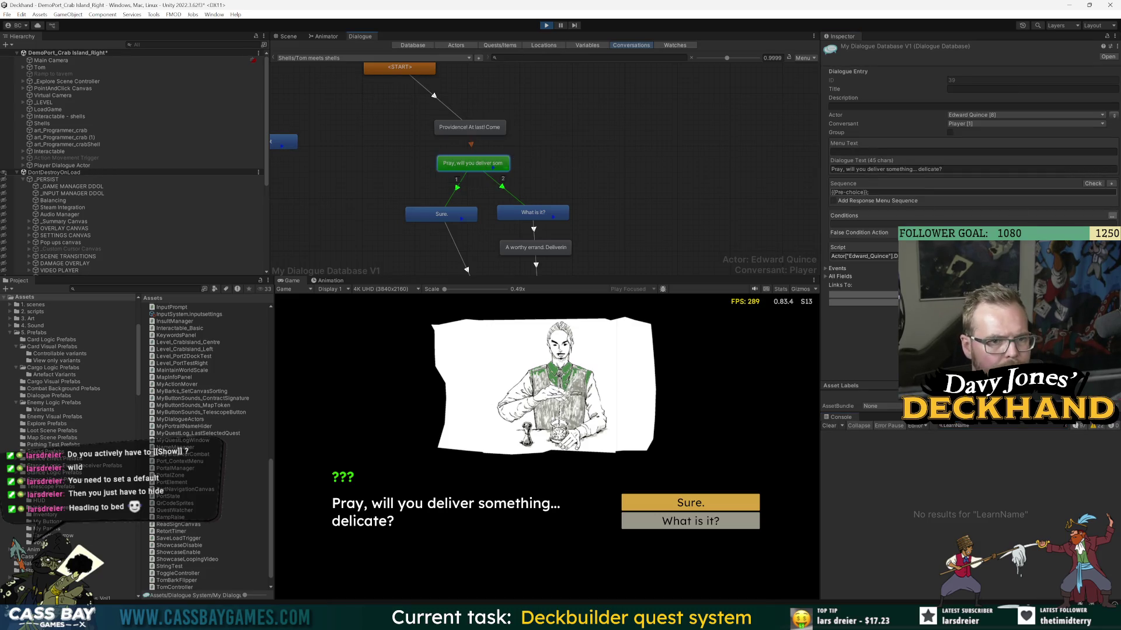
left_click(898, 200)
left_click(546, 25)
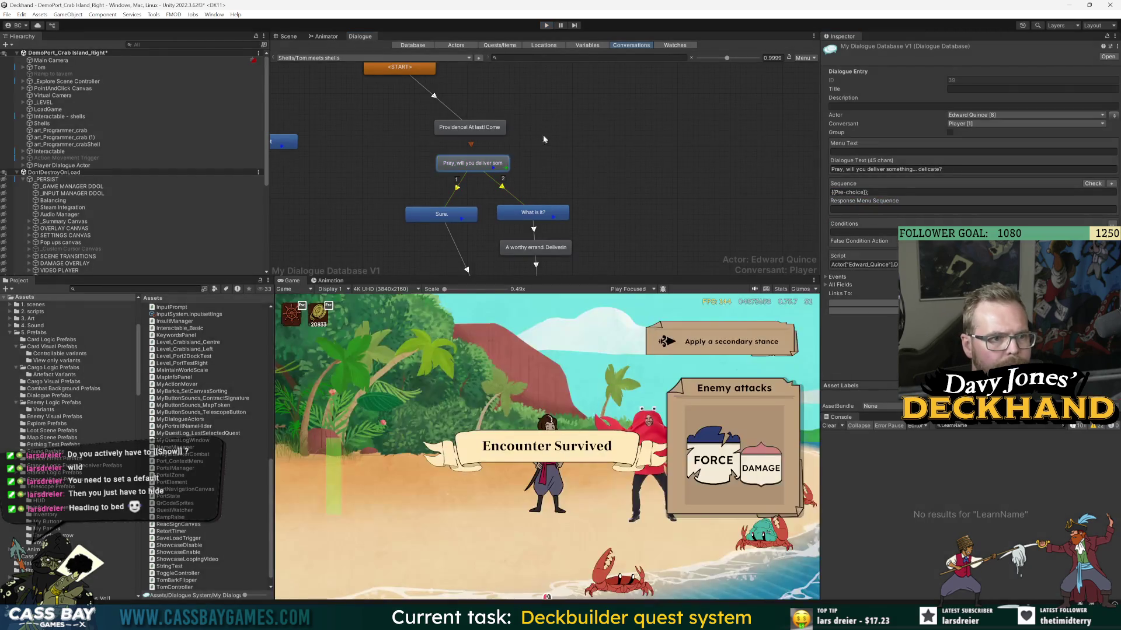
- Select the Pray line in the conversation and check its Sequence additions menu
left_click(503, 172)
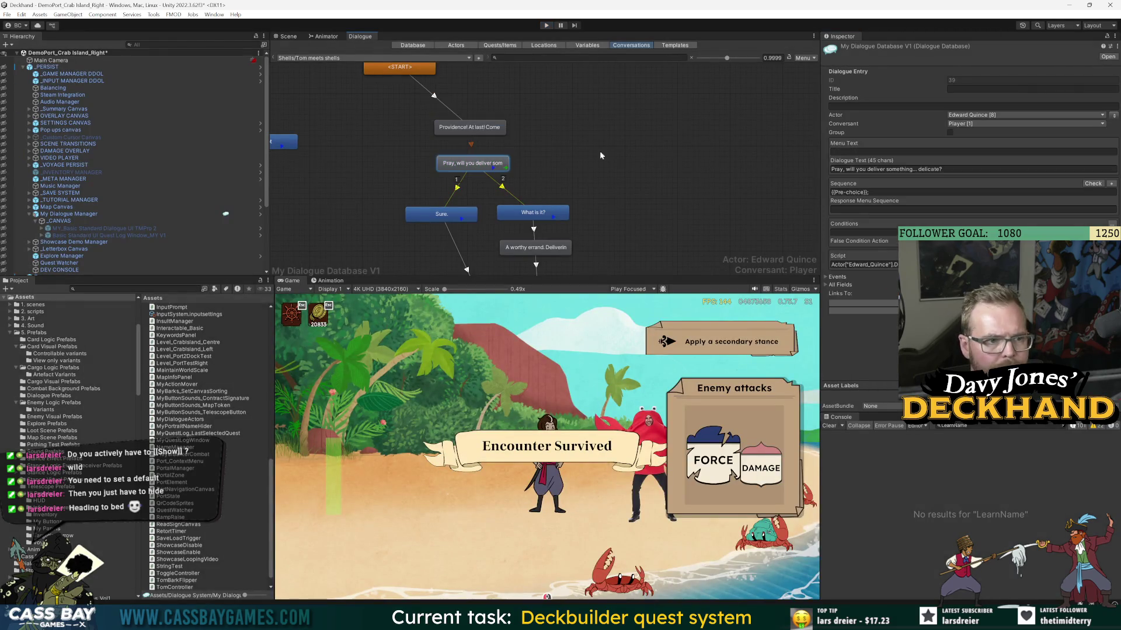
left_click(950, 192)
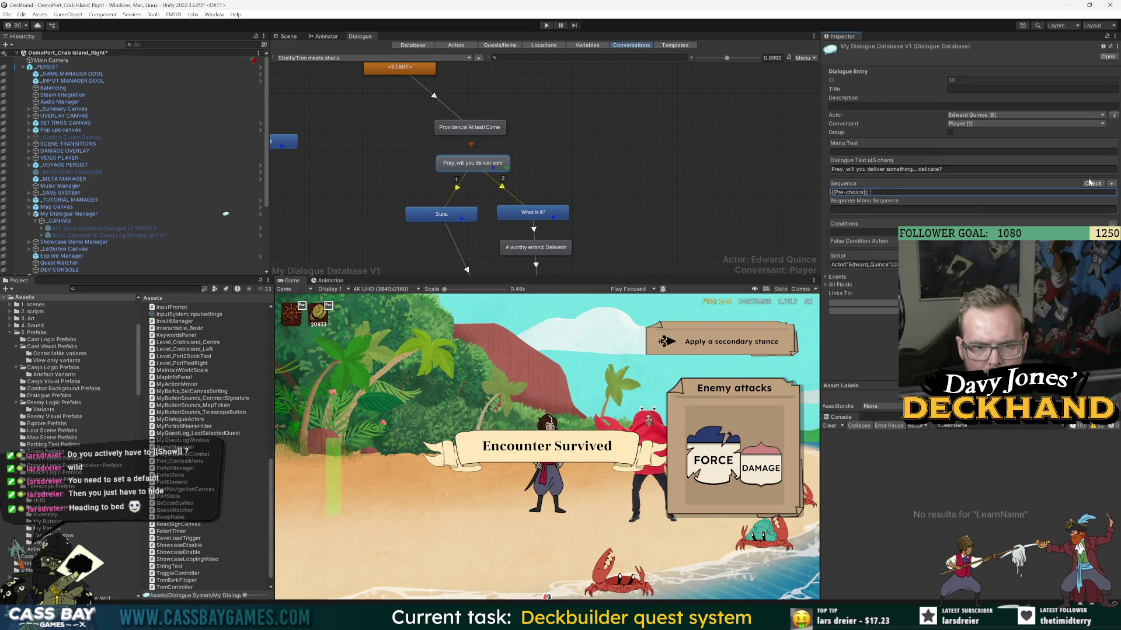
left_click(1112, 184)
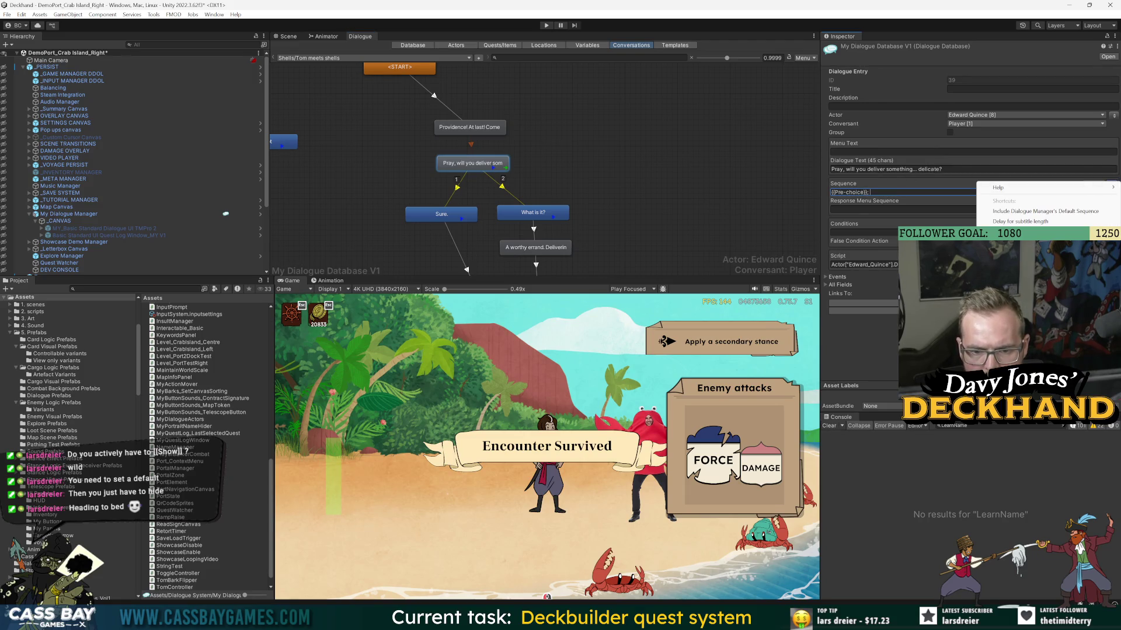
key("Escape")
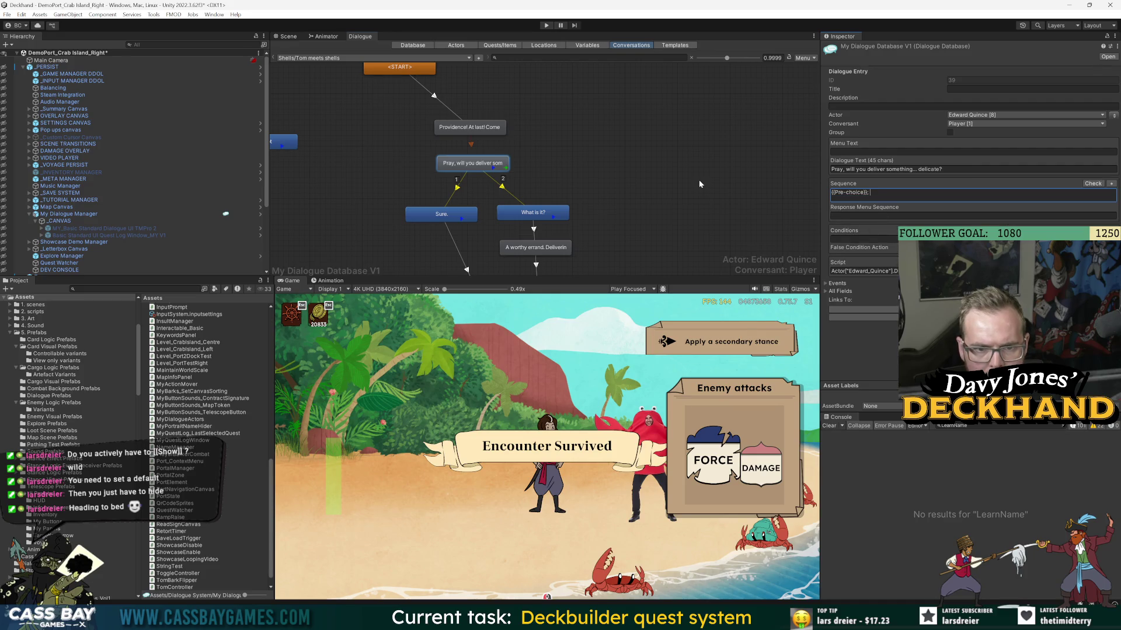
left_click(564, 149)
left_click(473, 163)
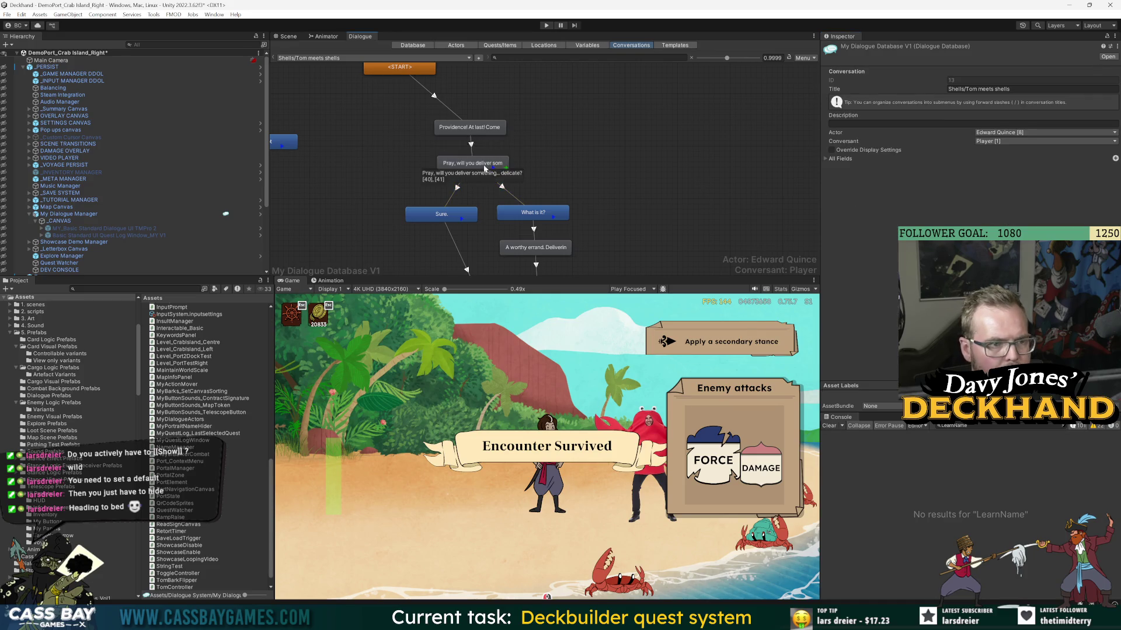
- Playtest to the Pray line's choices, widen the Inspector and Console to read the log, then stop
left_click(547, 26)
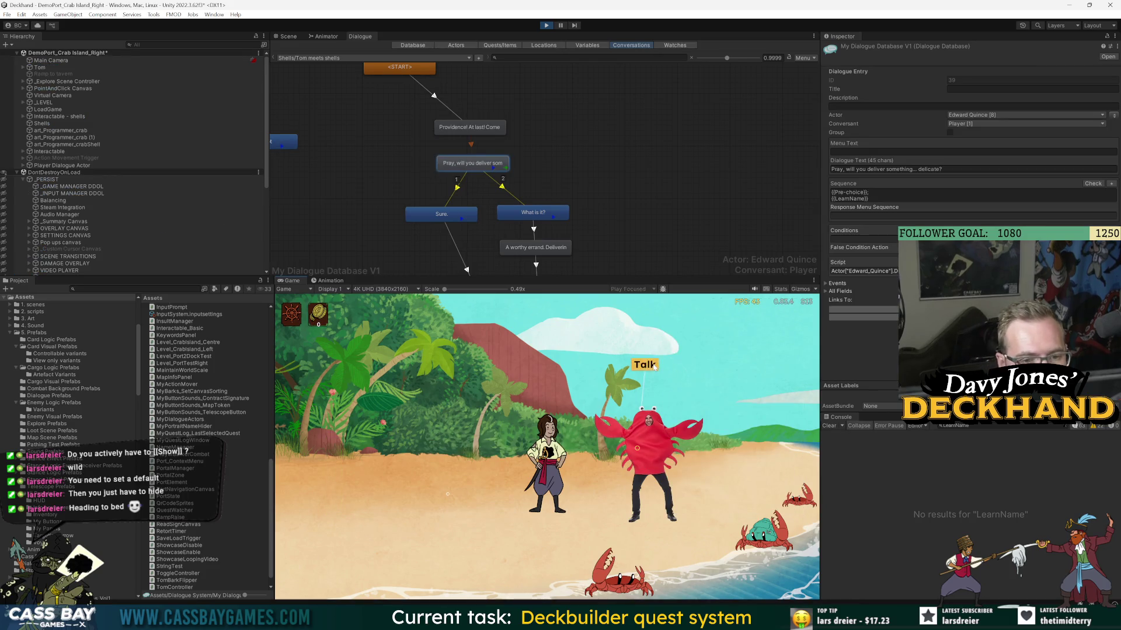
left_click(655, 367)
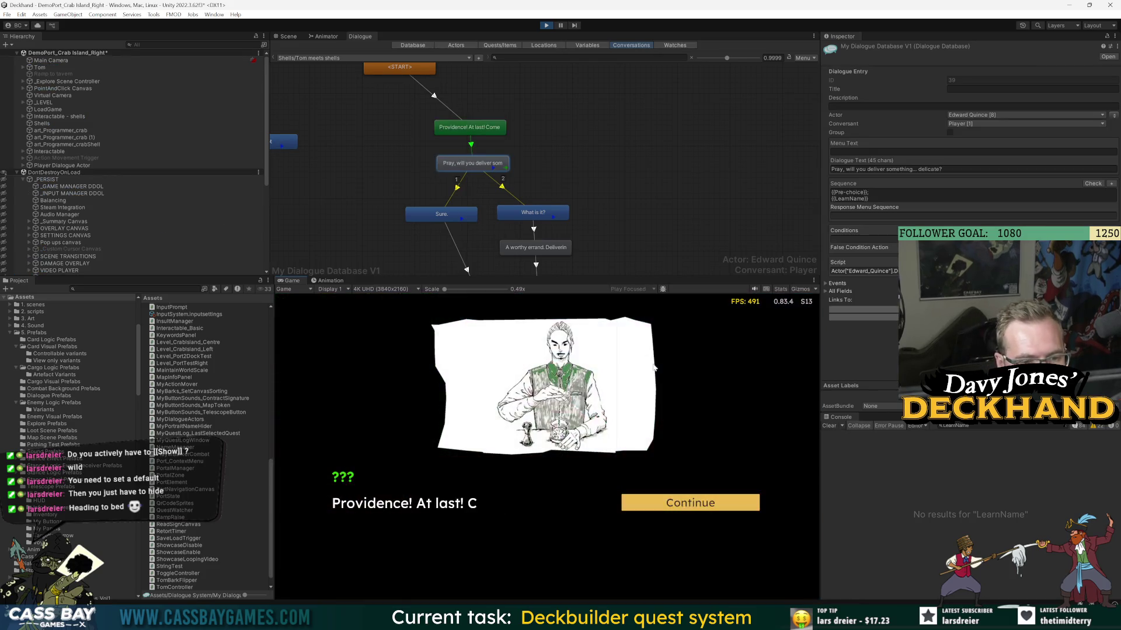
left_click(708, 505)
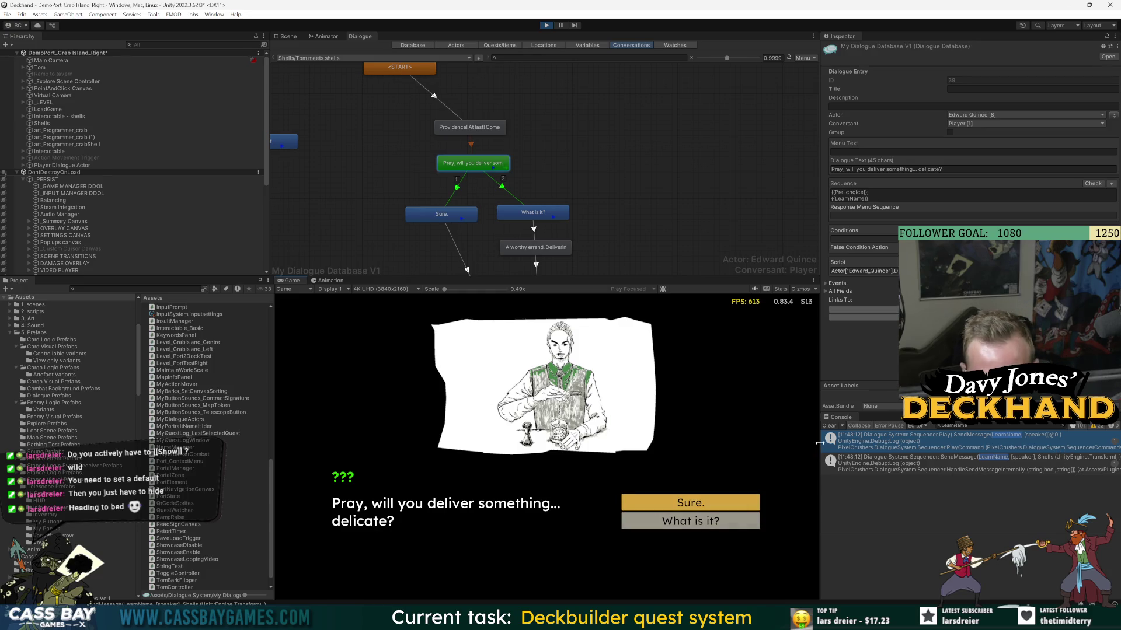
left_click_drag(820, 443, 738, 443)
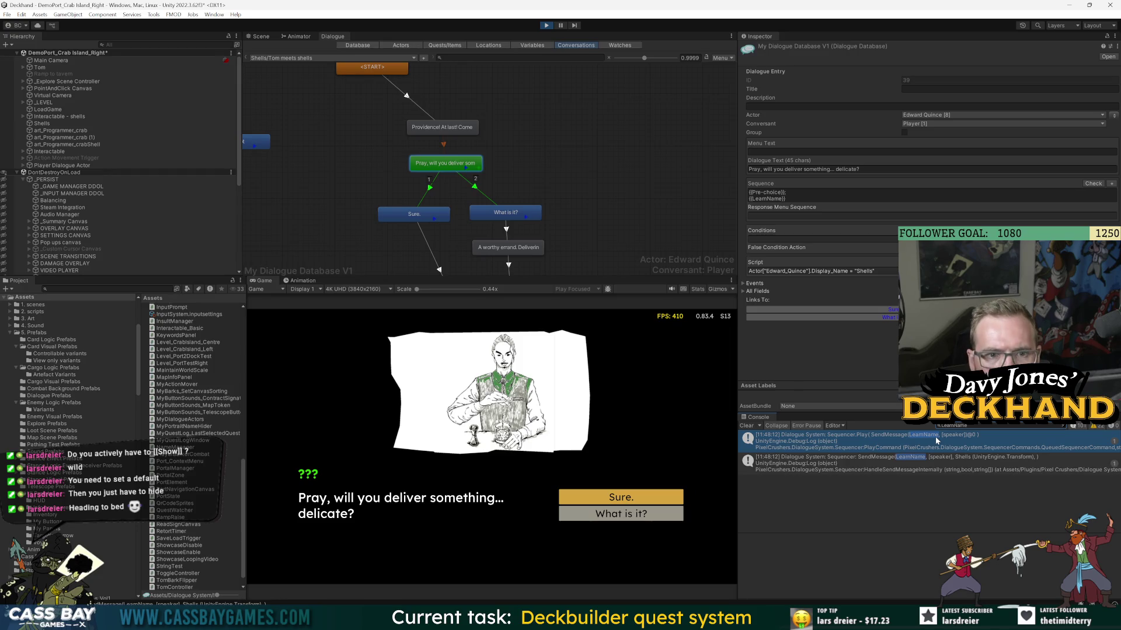
left_click_drag(941, 598, 943, 534)
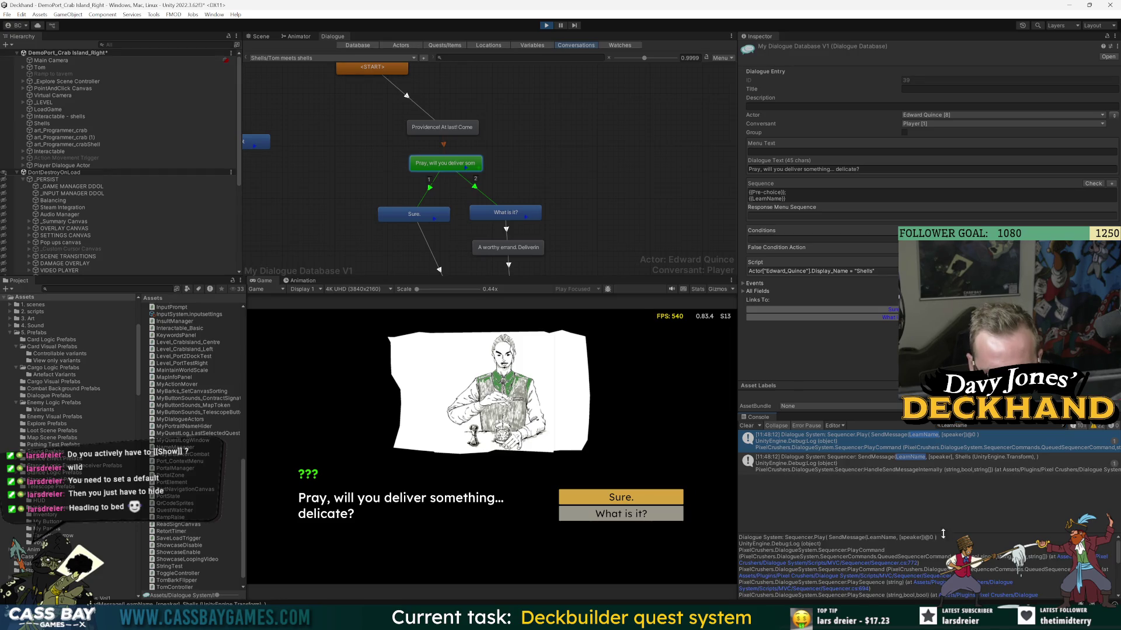
left_click(547, 26)
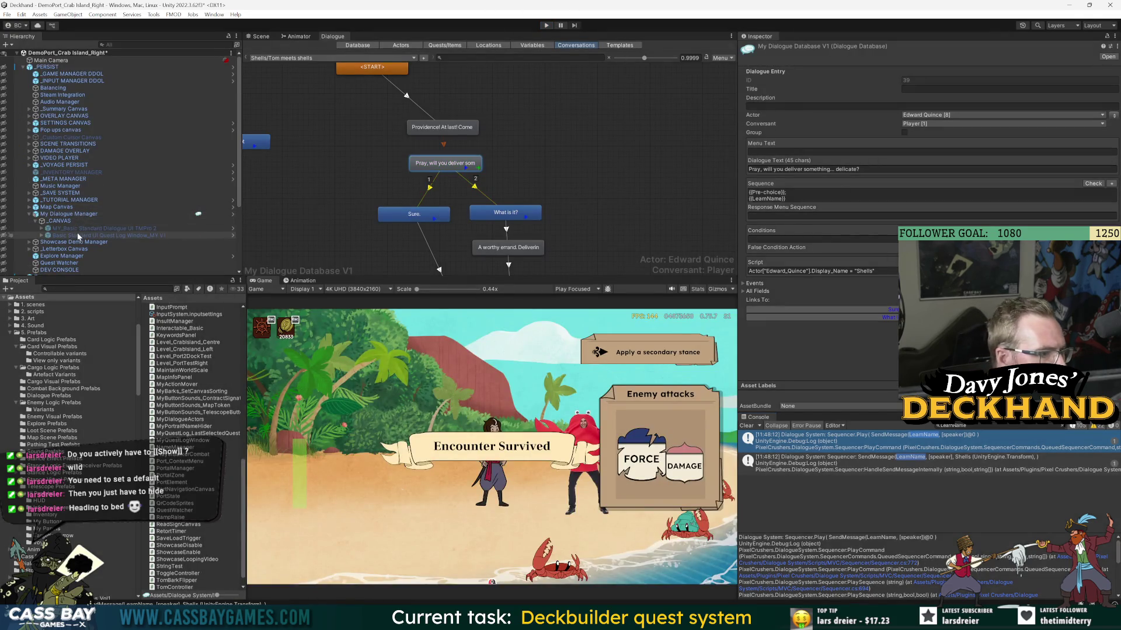
- Edit the LearnName Sequencer Shortcut in the My Dialogue Manager prefab to pass everyone, then clear the Console
left_click(76, 214)
left_click(1059, 82)
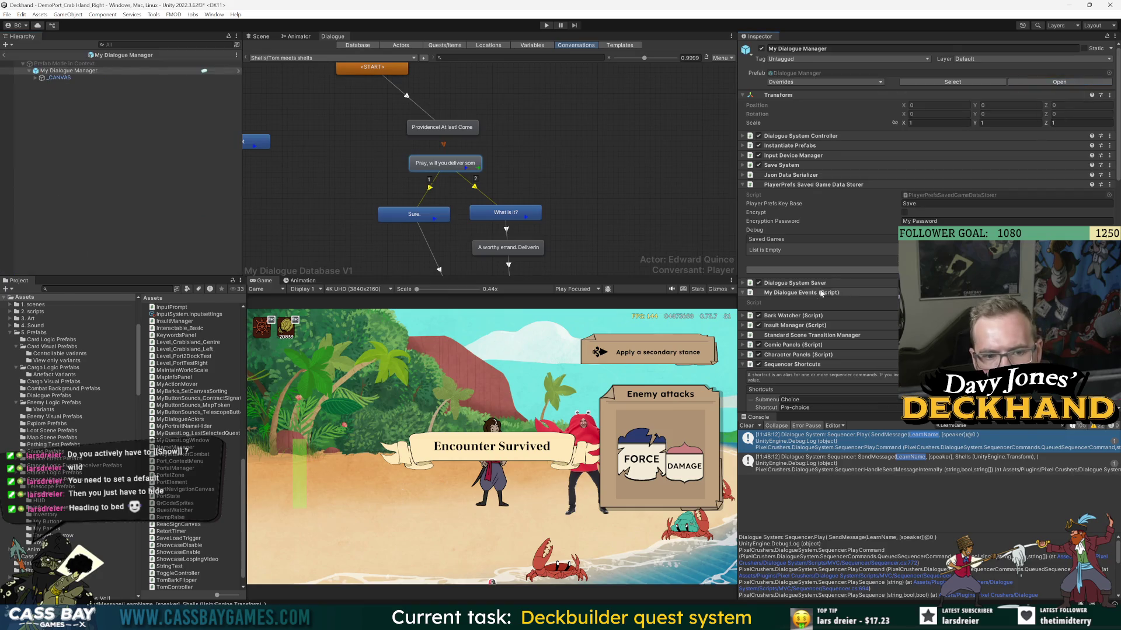
scroll(934, 233, "down", 10)
left_click(875, 365)
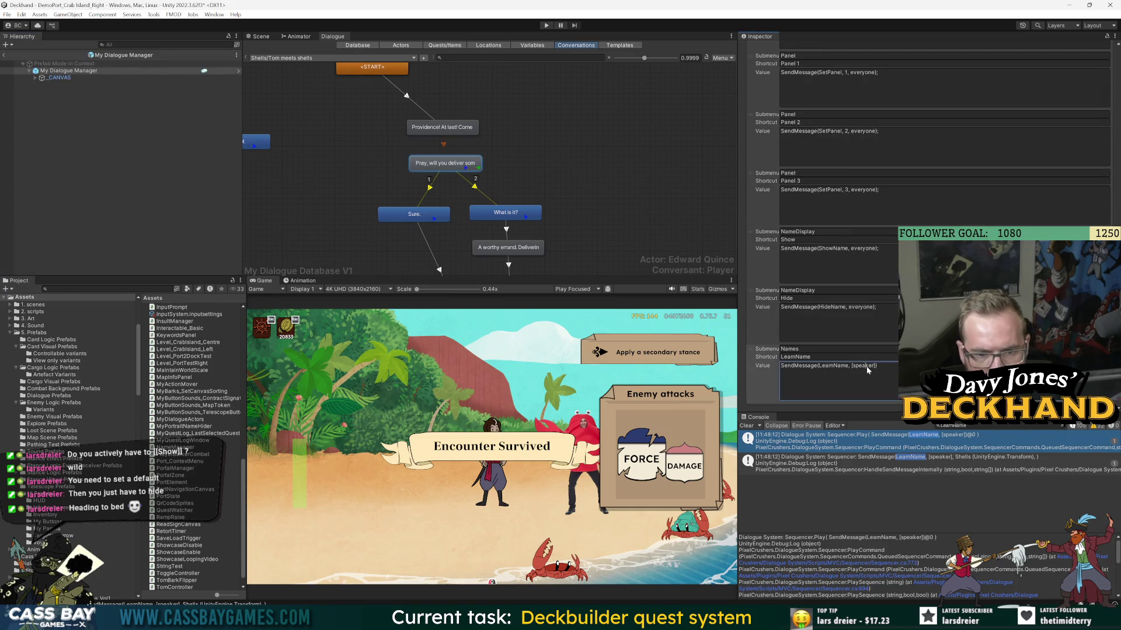
key("BackSpace")
key("BackSpace")
key("BackSpace")
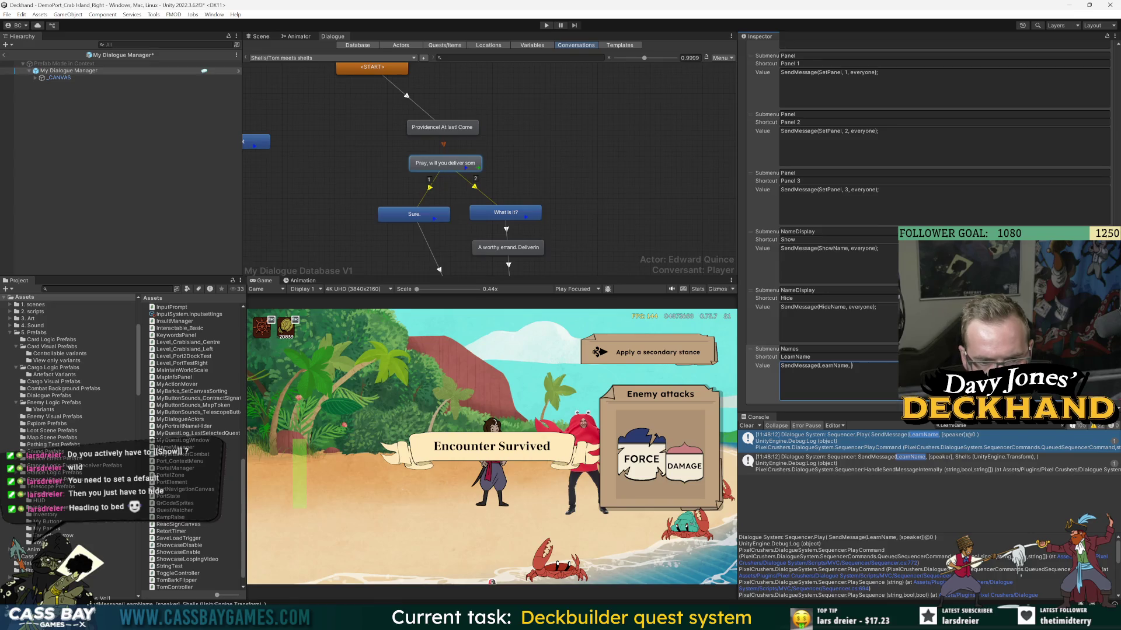
type(", 0, e")
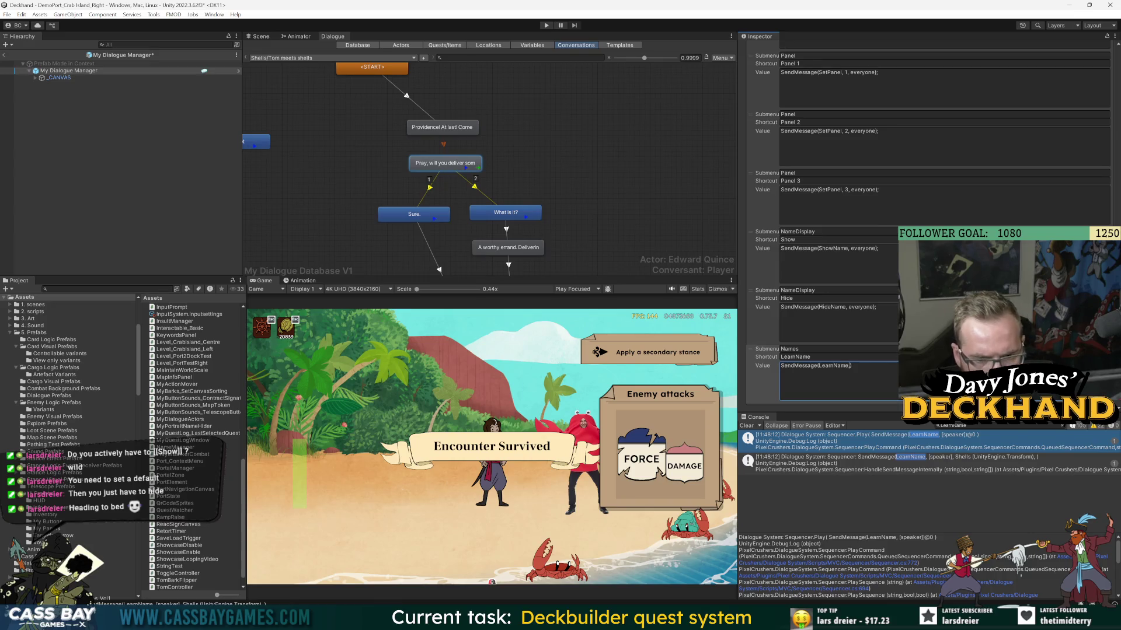
type("veryone")
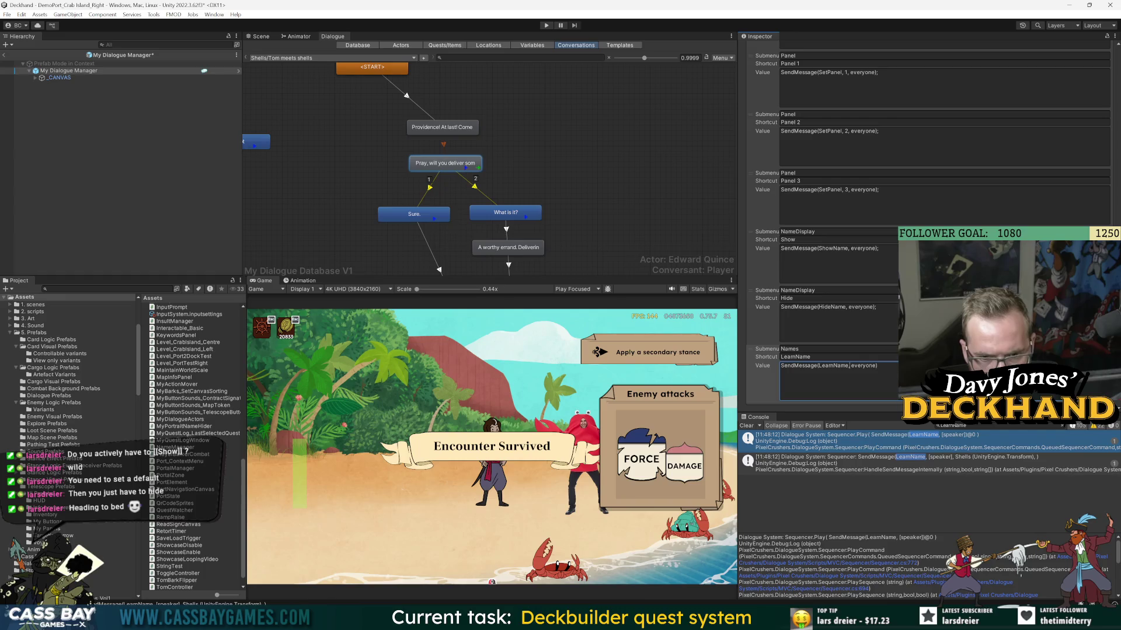
left_click(747, 426)
- Play the game, talk to the crab and advance to the Pray line
left_click(546, 25)
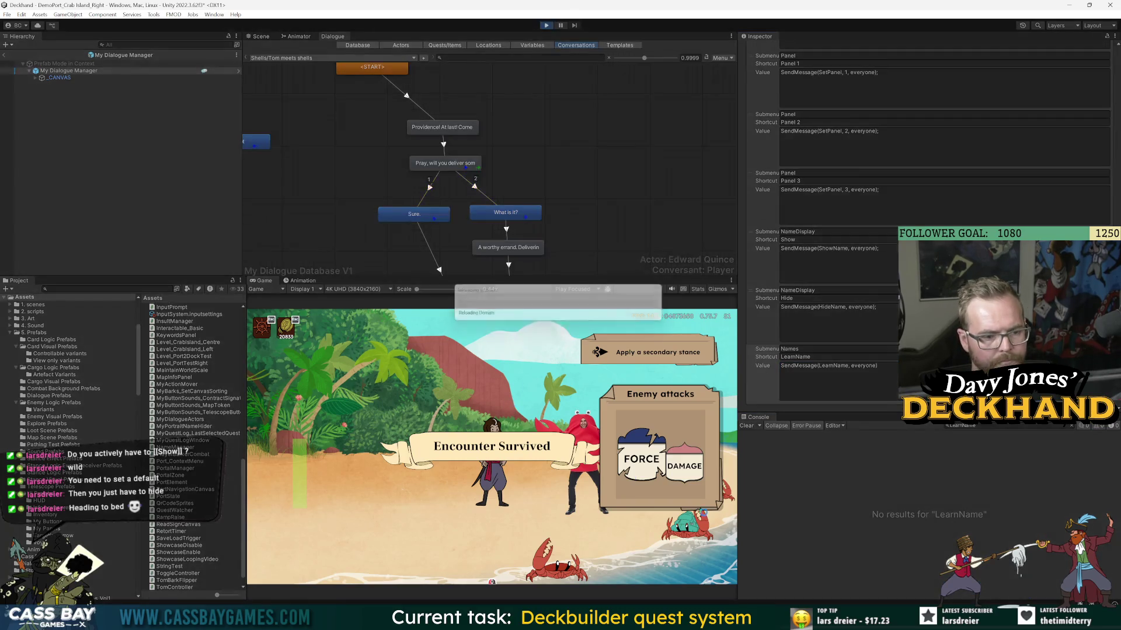
key("alt+Tab")
left_click(288, 385)
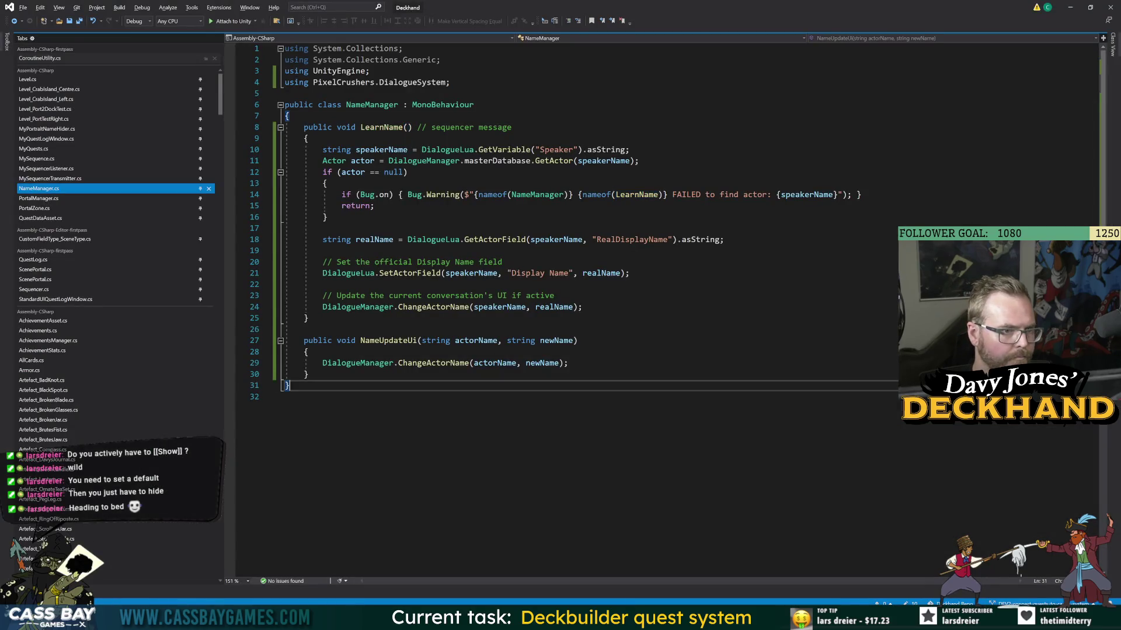
key("alt+Tab")
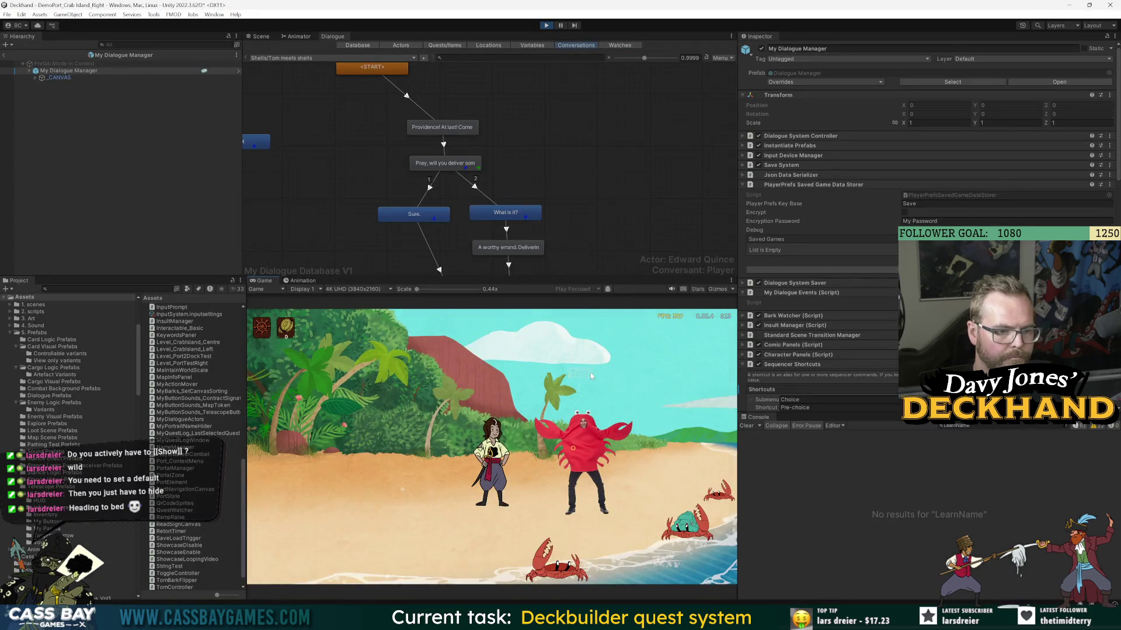
left_click(590, 372)
left_click(648, 497)
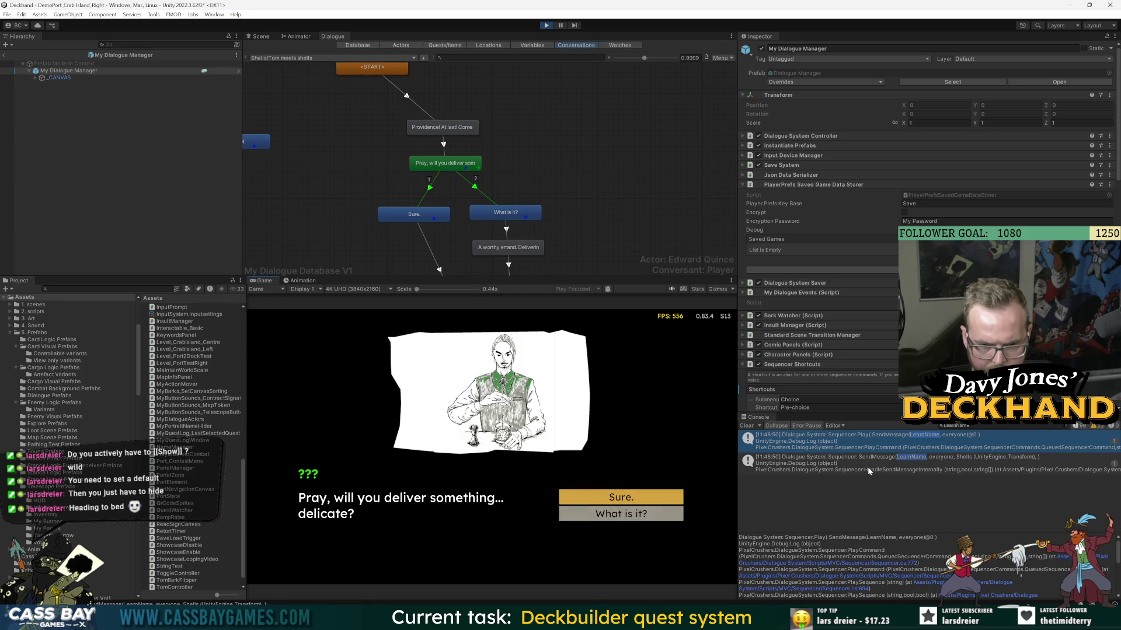
- Return to NameManager.cs and go to the line 14 warning in the actor-not-found branch
key("alt+Tab")
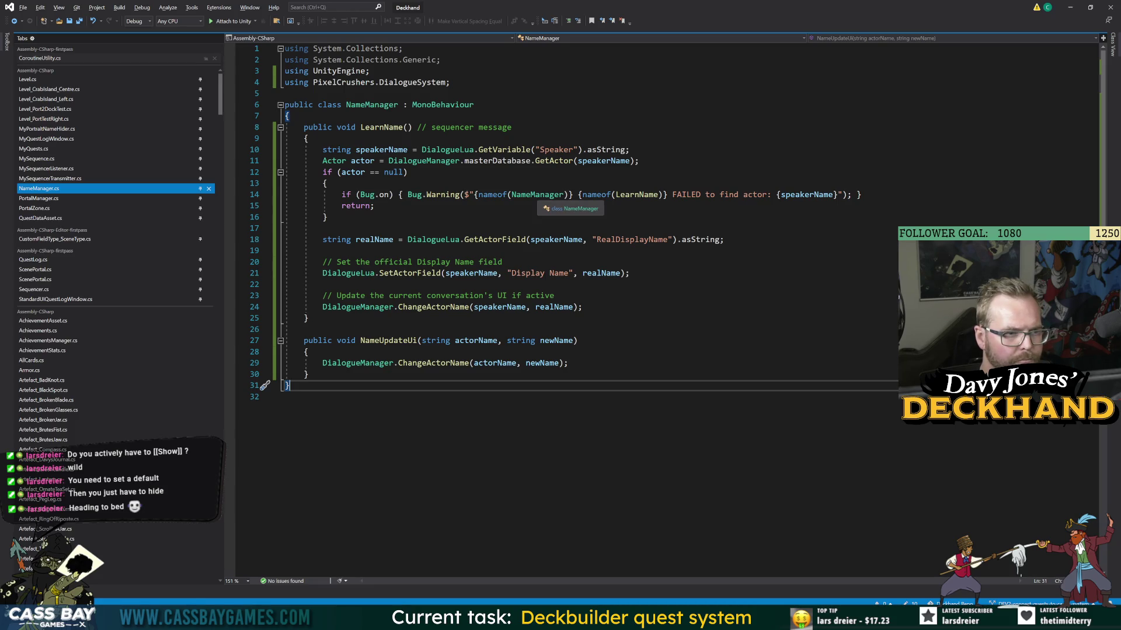
key("alt+Tab")
key("alt+Tab")
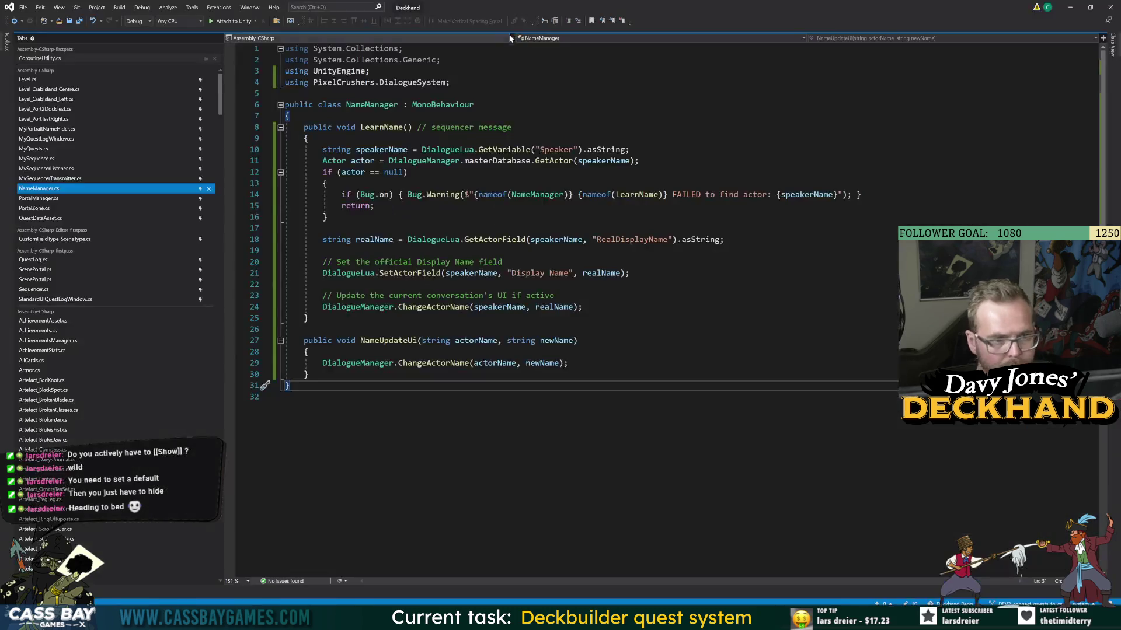
key("alt+Tab")
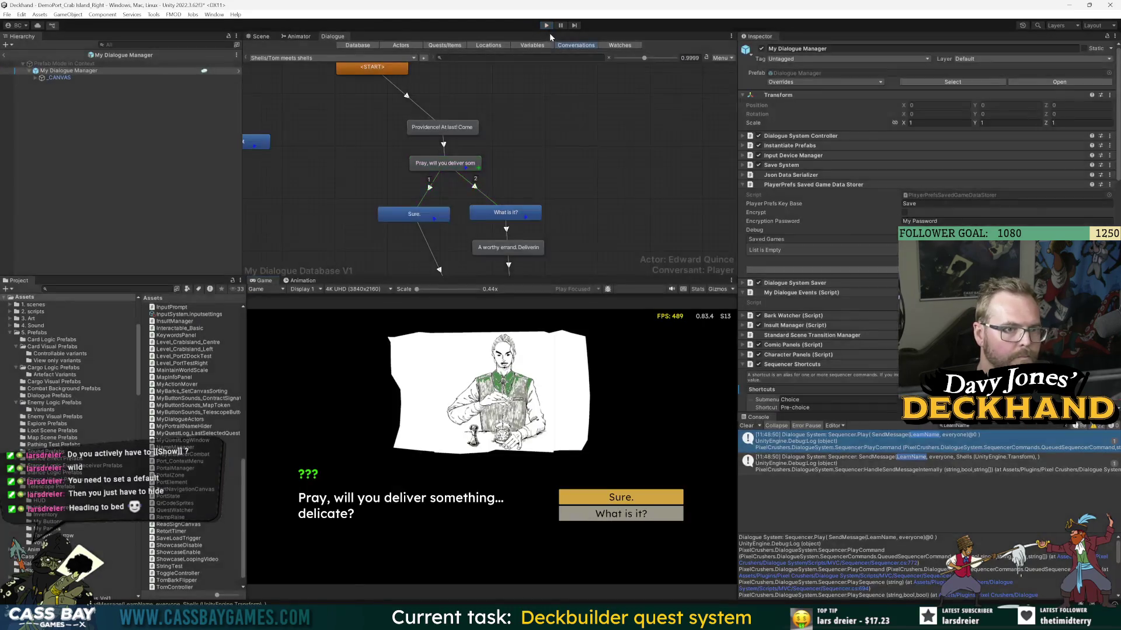
key("alt+Tab")
left_click(375, 205)
left_click(862, 195)
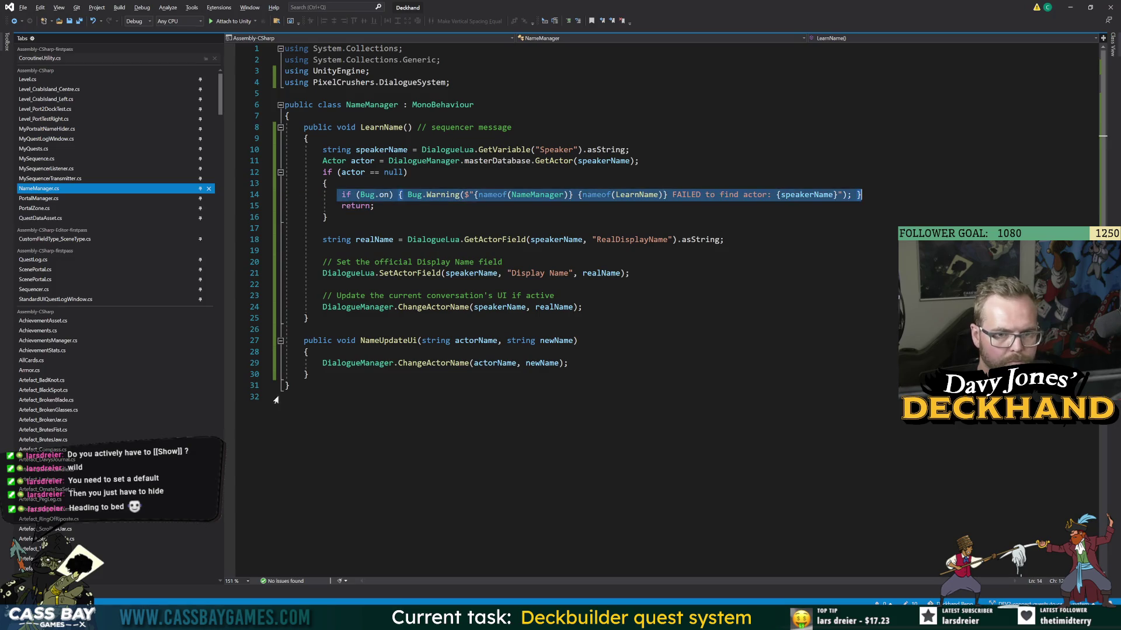
- Paste the warning line into NameUpdateUi, naming NameUpdateUi and turning Bug.Warning into Bug.Log
left_click(307, 352)
type("if (Bug.on) { Bug.Warning($\"{nameof(NameManager)} {nameof(LearnName)} FAILED to find actor: {speakerName}\"); }")
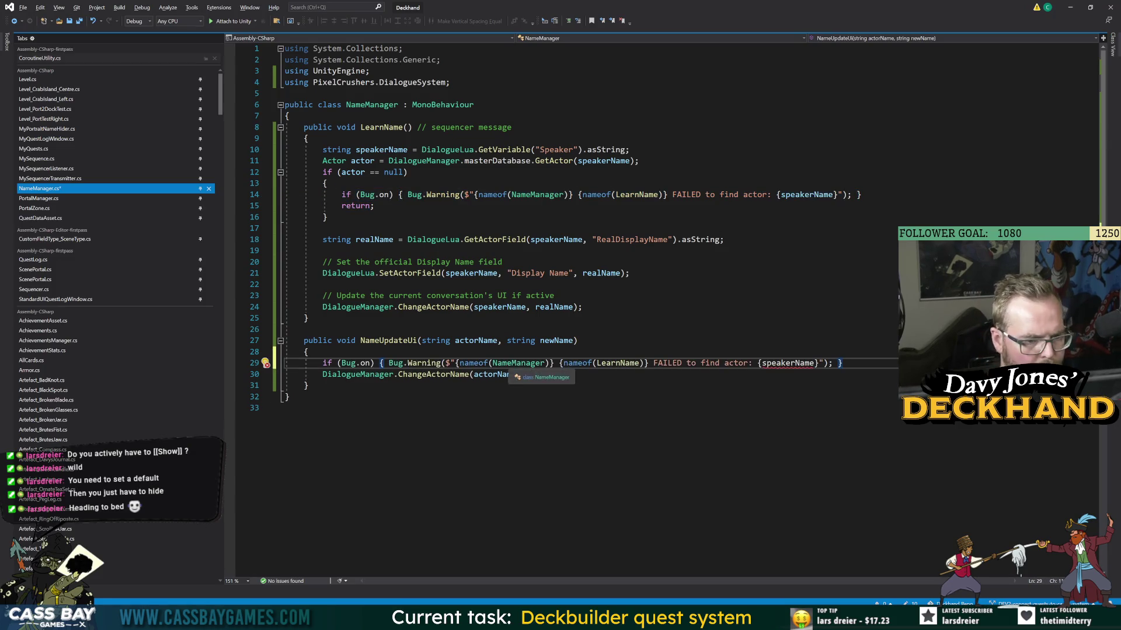
double_click(389, 340)
key("ctrl+c")
double_click(618, 363)
key("ctrl+v")
left_click(568, 374)
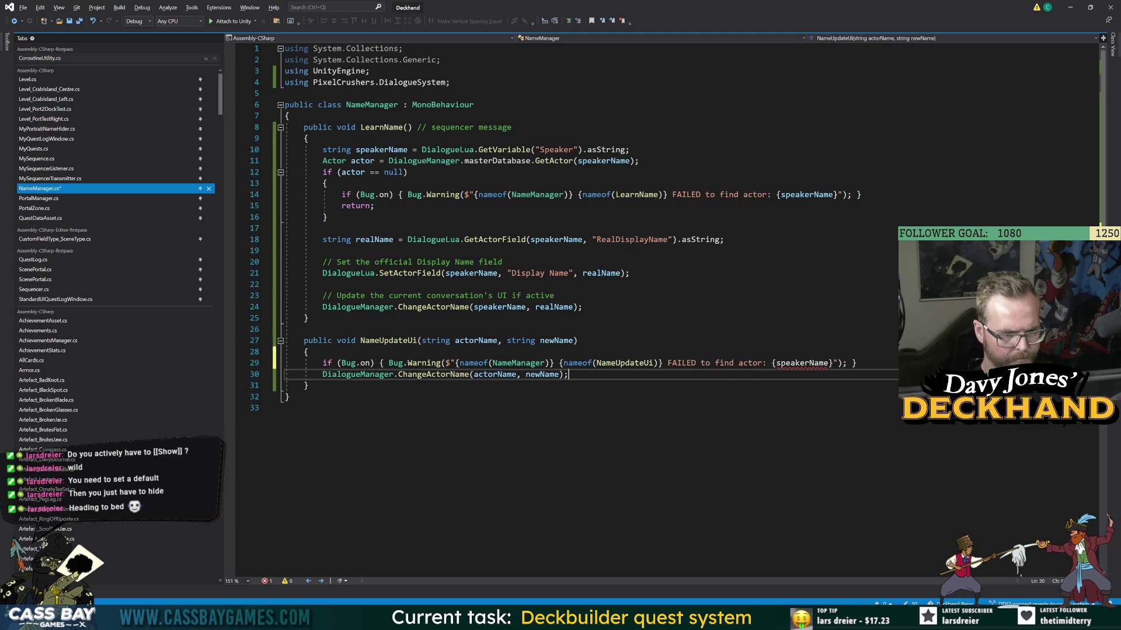
double_click(424, 363)
type("log")
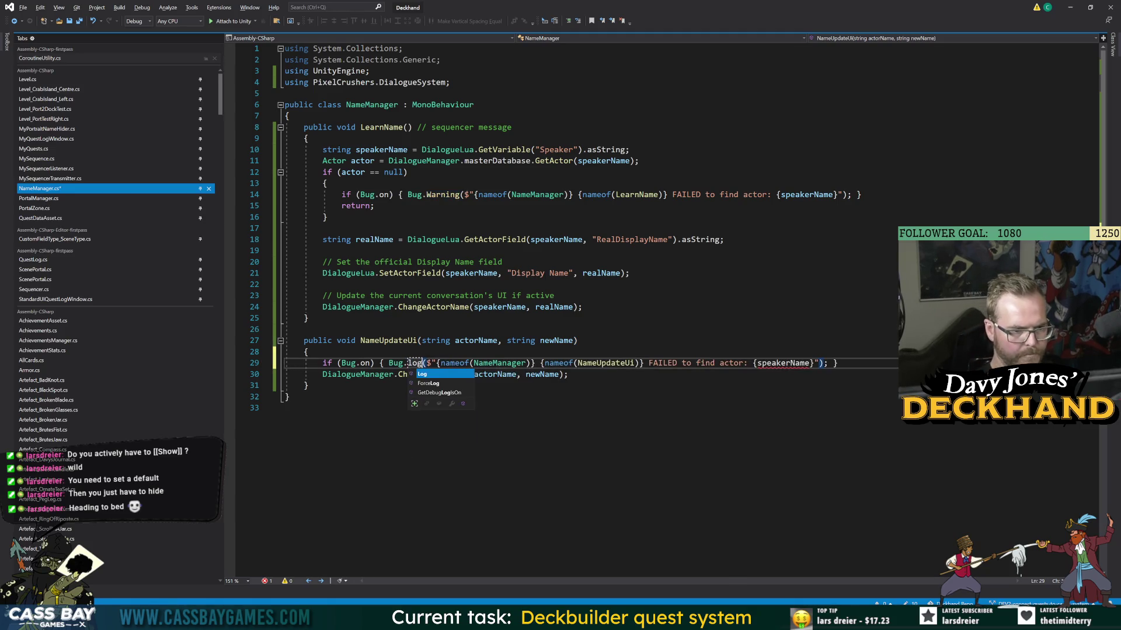
key("Tab")
- Change the log message to 'for: {actorName}, to: {newName}' and save NameManager.cs
key("ctrl+End")
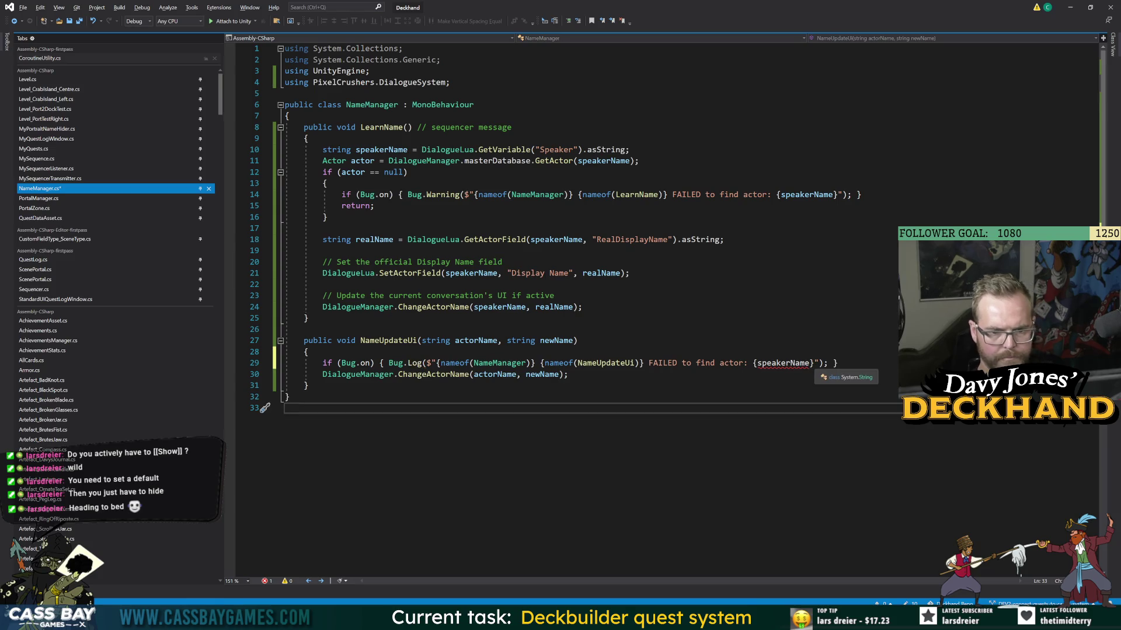
left_click_drag(743, 363, 649, 363)
key("Delete")
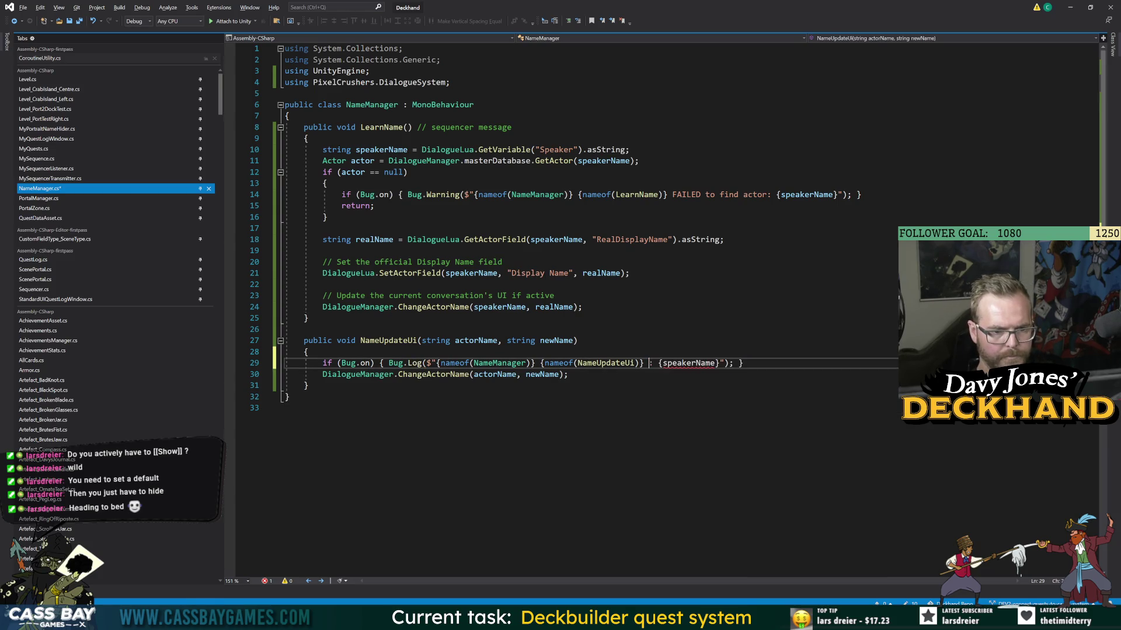
type("to")
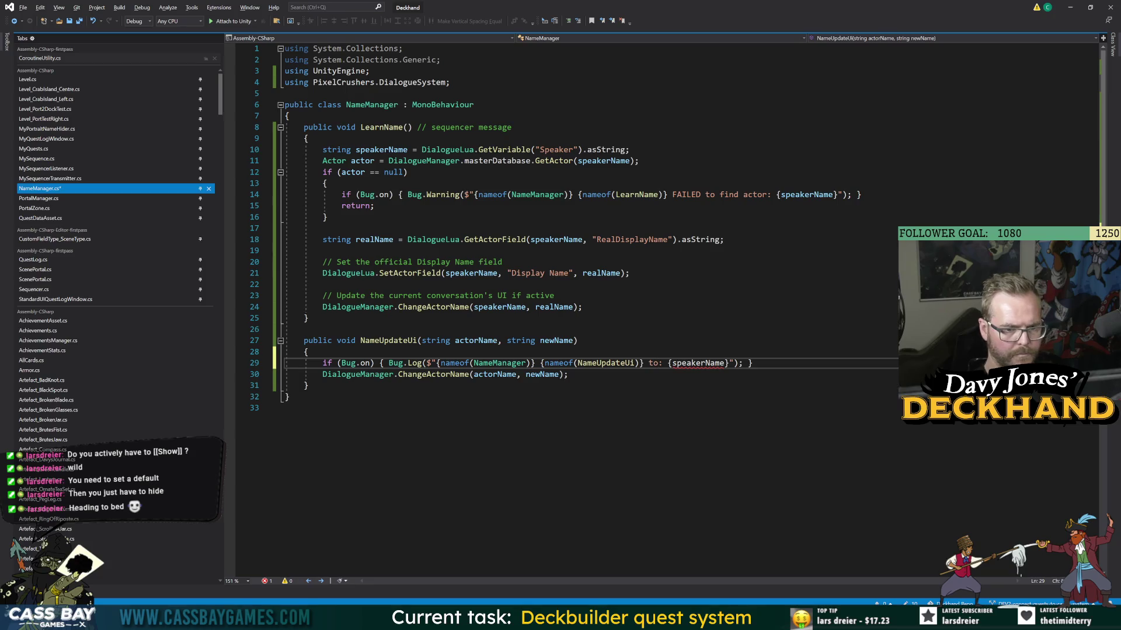
double_click(557, 340)
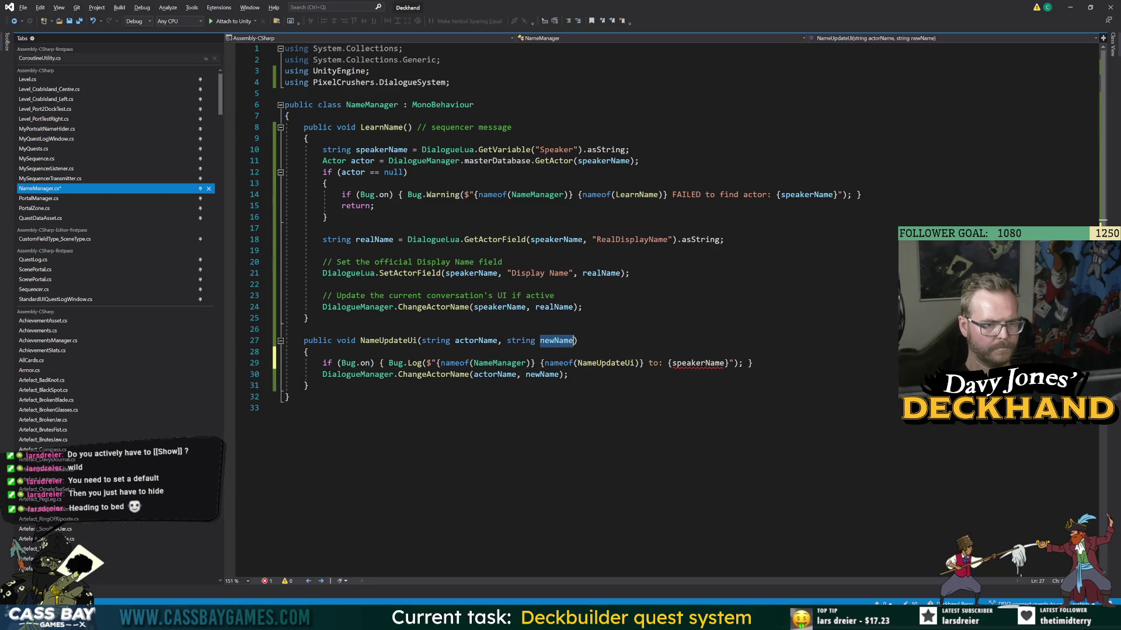
key("ctrl+c")
double_click(697, 363)
key("ctrl+v")
key("ctrl+End")
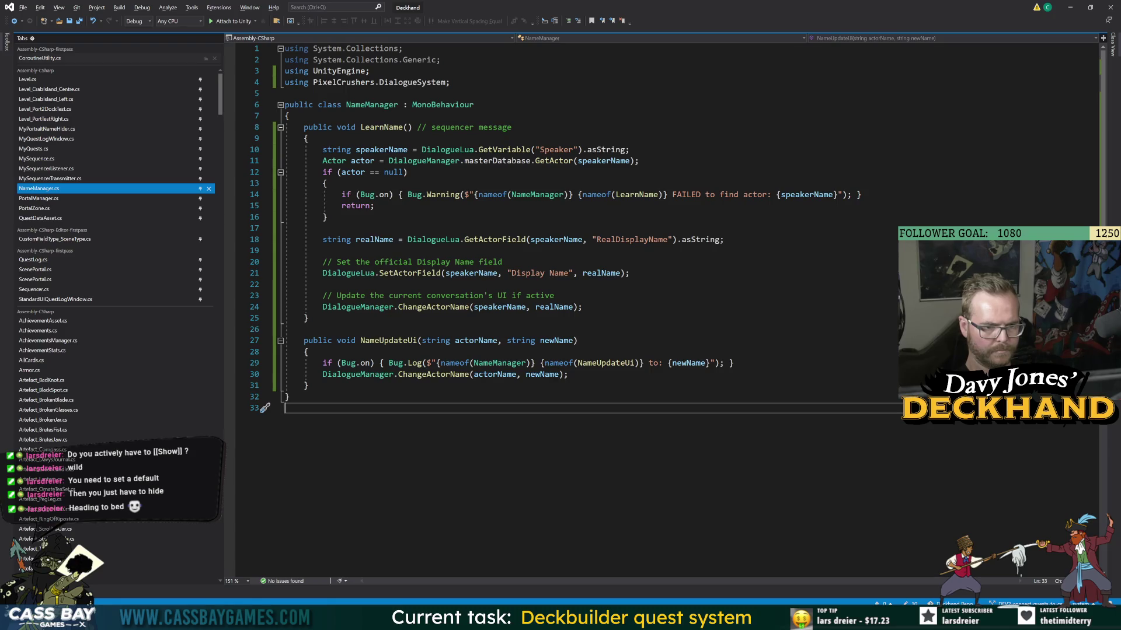
left_click(640, 363)
type("for: {")
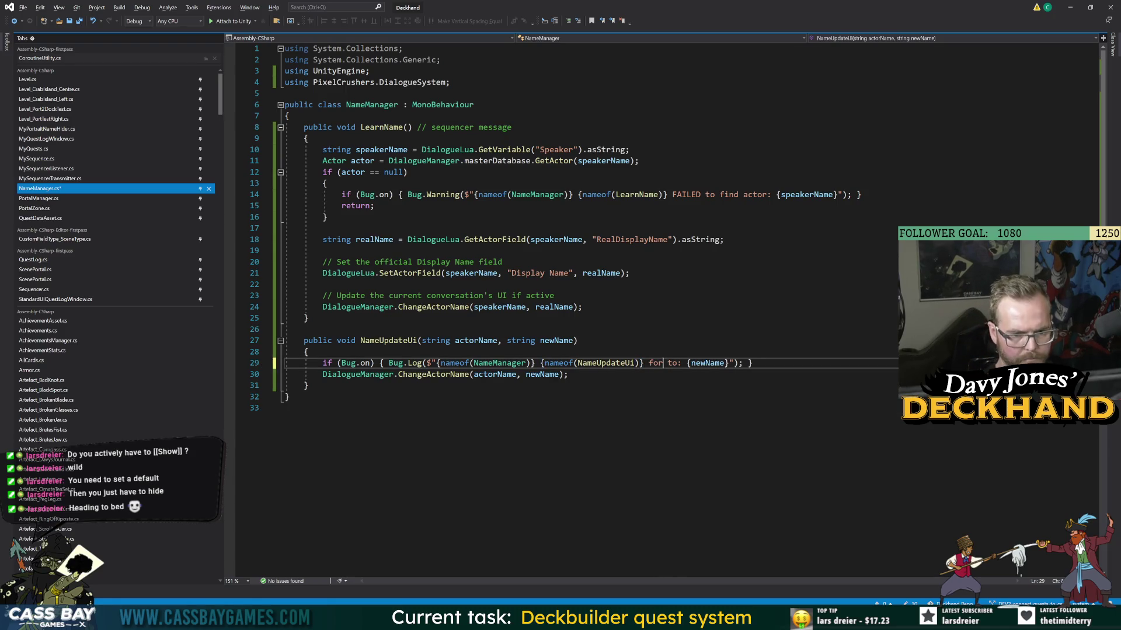
type("actorName}")
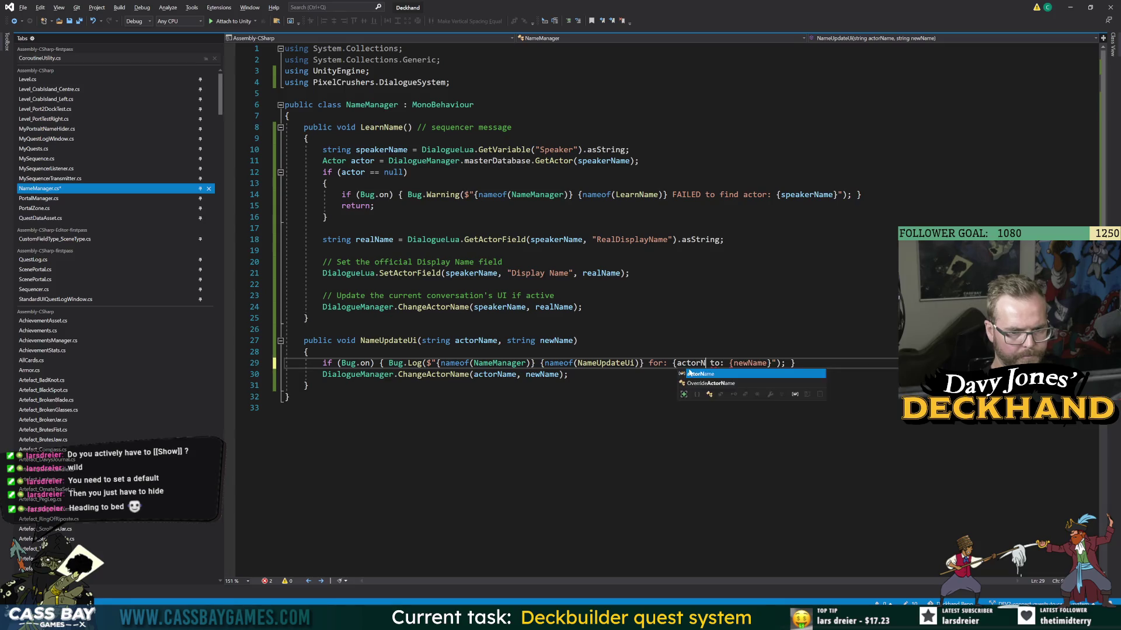
type(",")
key("ctrl+s")
- Review the new NameUpdateUi log line, then switch to Unity
left_click(308, 318)
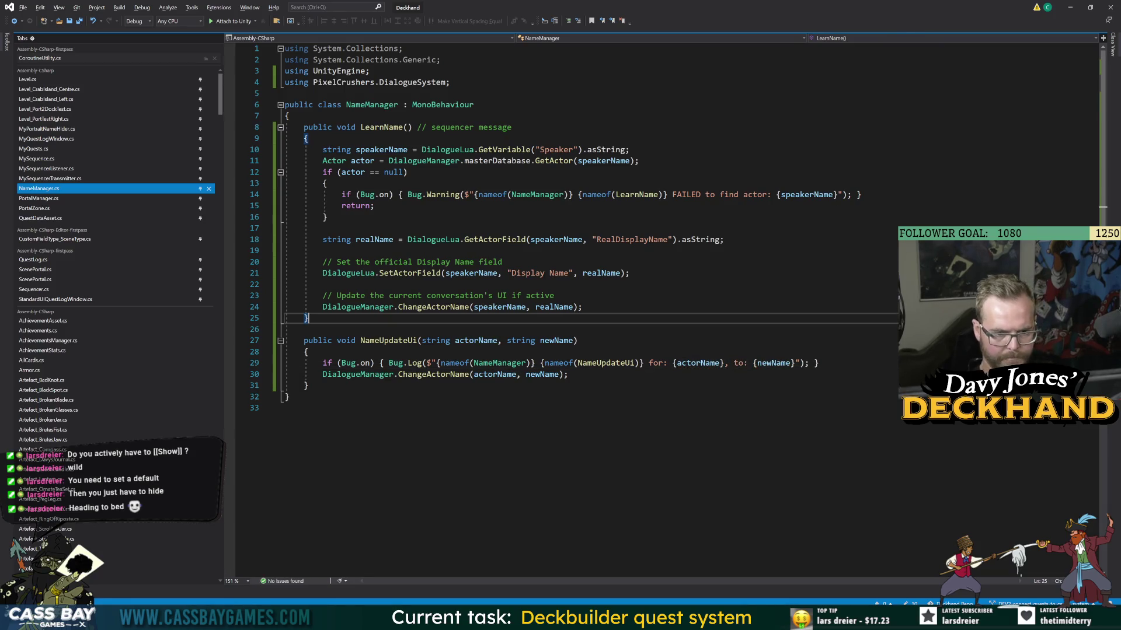
left_click(284, 407)
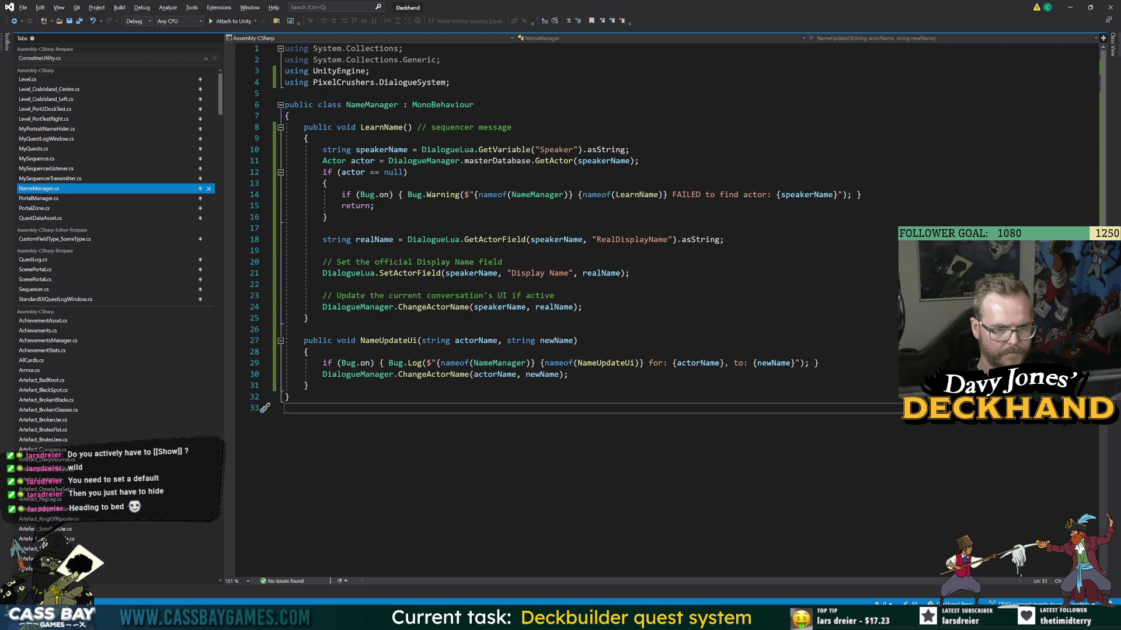
key("alt+Tab")
key("alt+Tab")
double_click(596, 363)
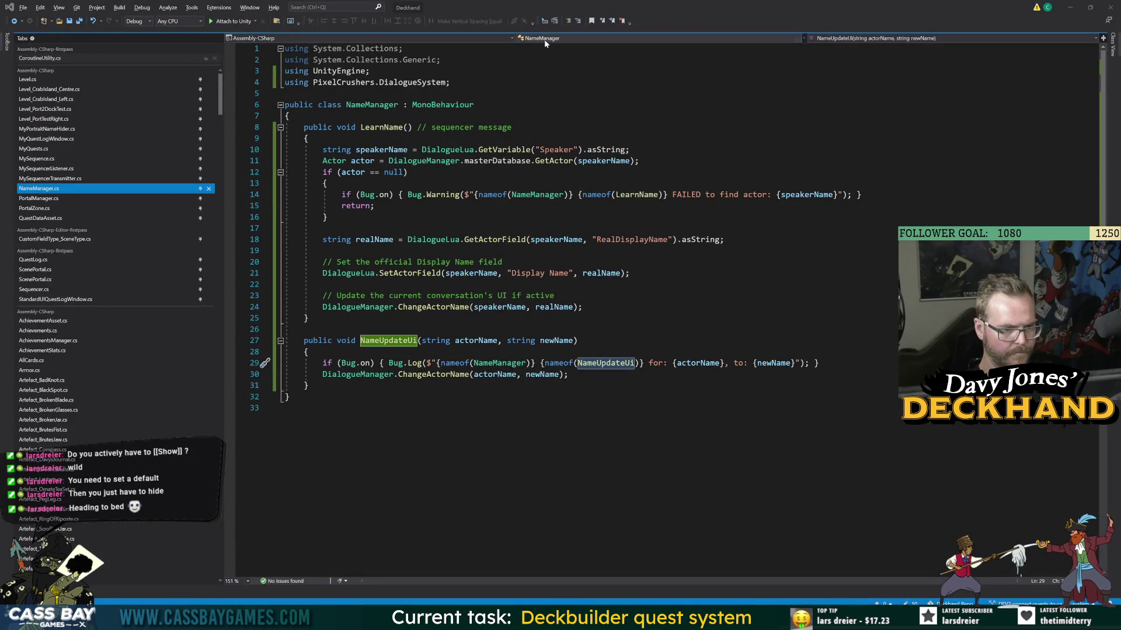
key("alt+Tab")
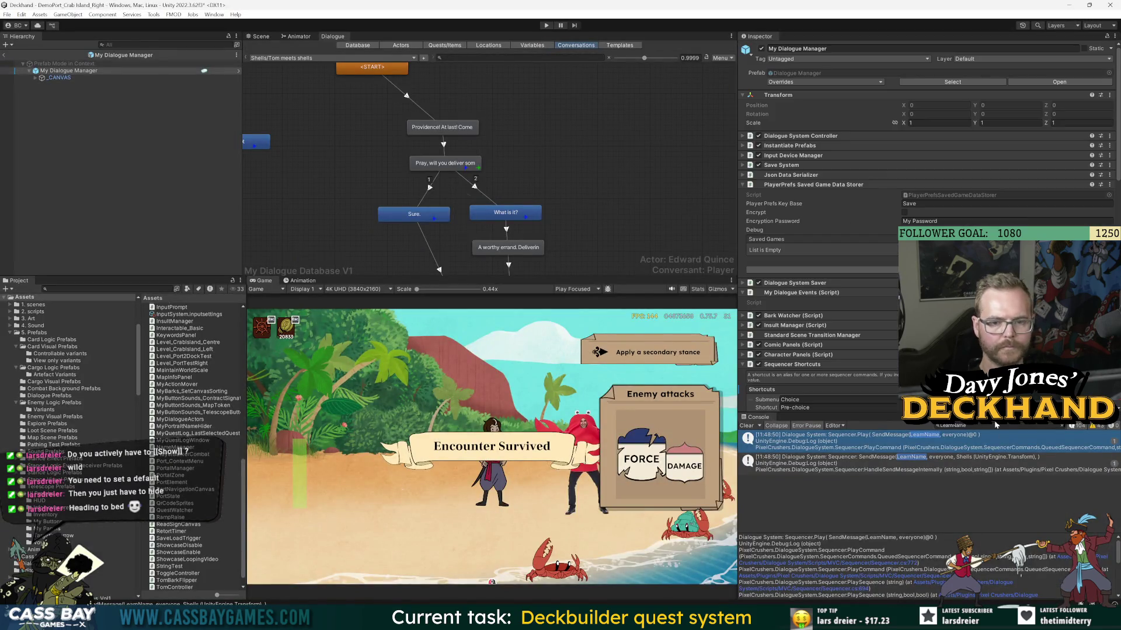
- Copy the line 14 warning and paste it as a new line below the speakerName line in LearnName
key("alt+Tab")
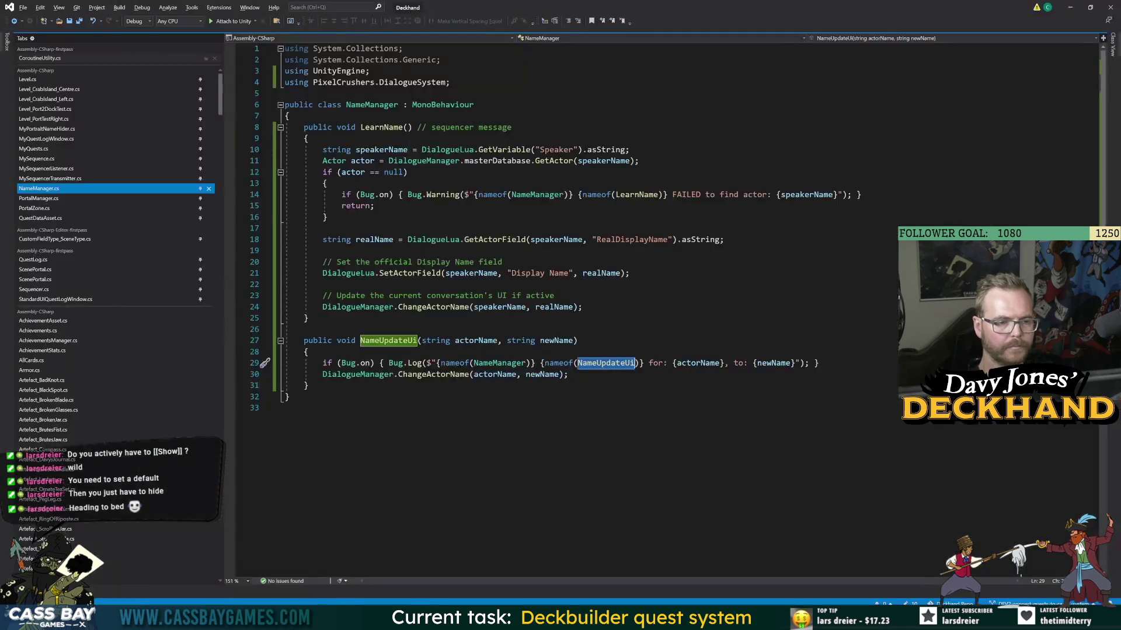
left_click(308, 138)
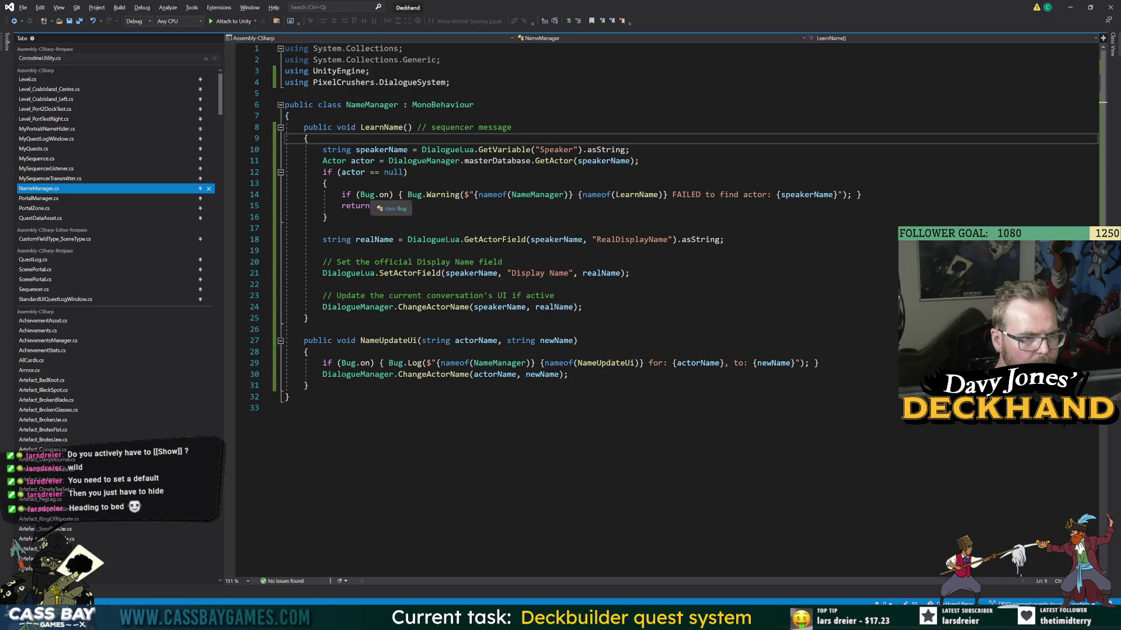
left_click_drag(862, 195, 338, 194)
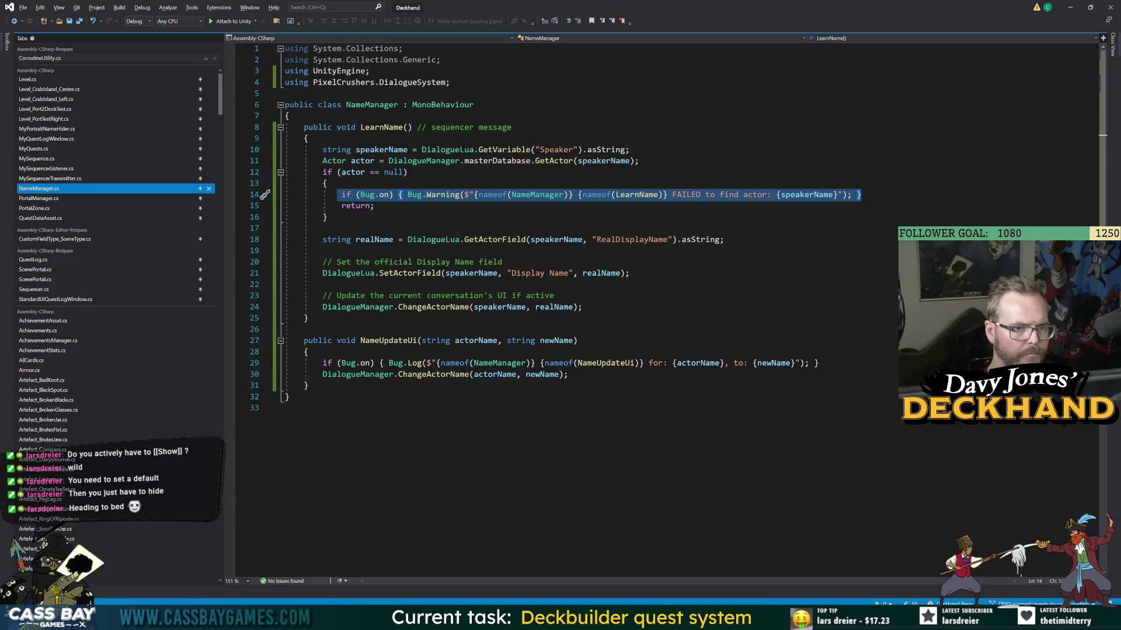
left_click(630, 149)
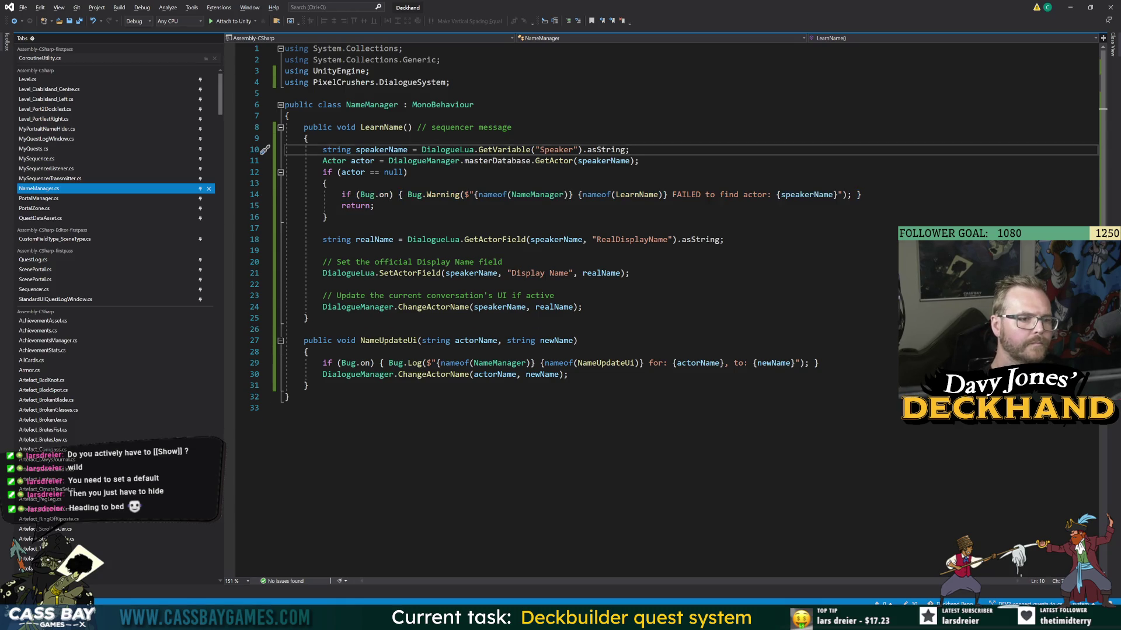
key("Return")
key("Return")
key("Return")
key("Up")
key("ctrl+v")
- Change the new warning's text to 'for speaker', save NameManager.cs and switch to Unity
double_click(389, 128)
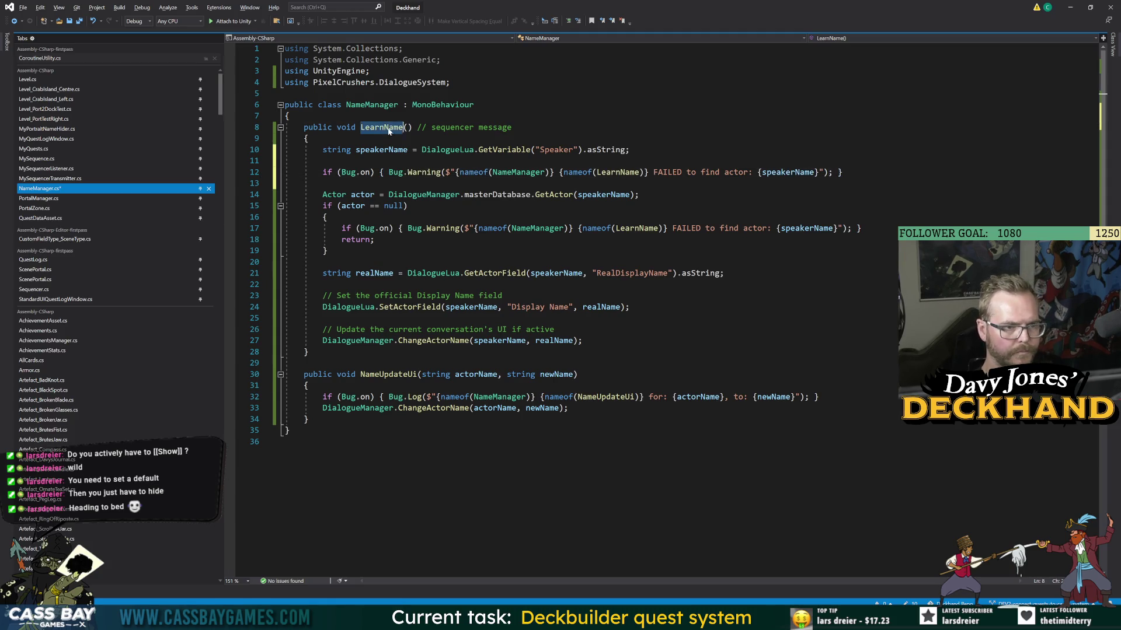
double_click(668, 172)
type("for speaker")
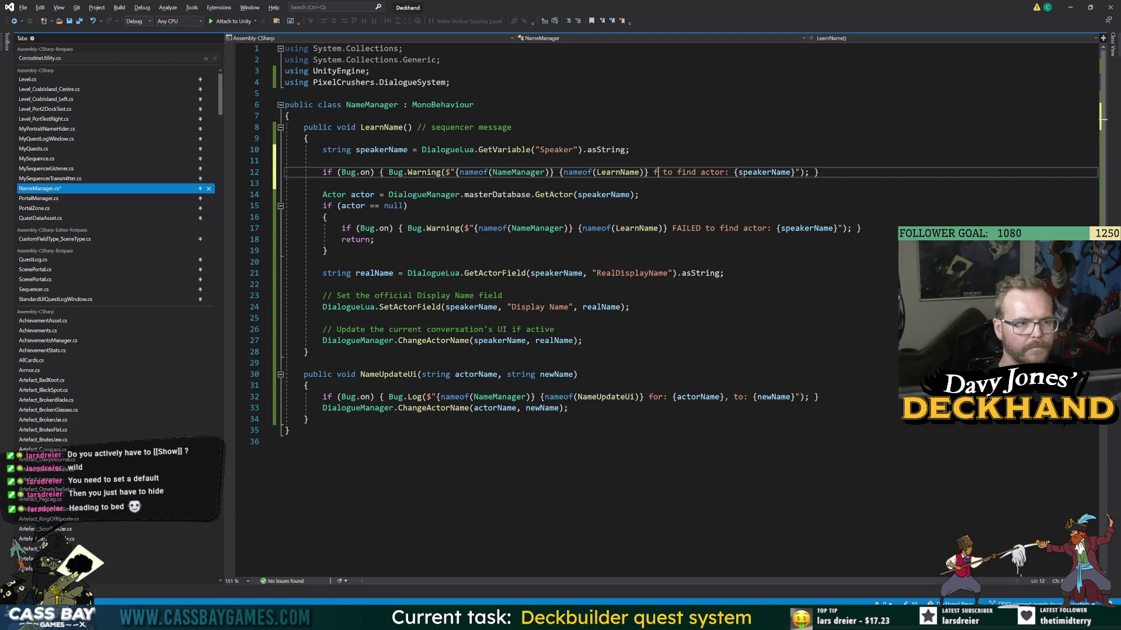
key("ctrl+Delete")
key("ctrl+Delete")
key("ctrl+Delete")
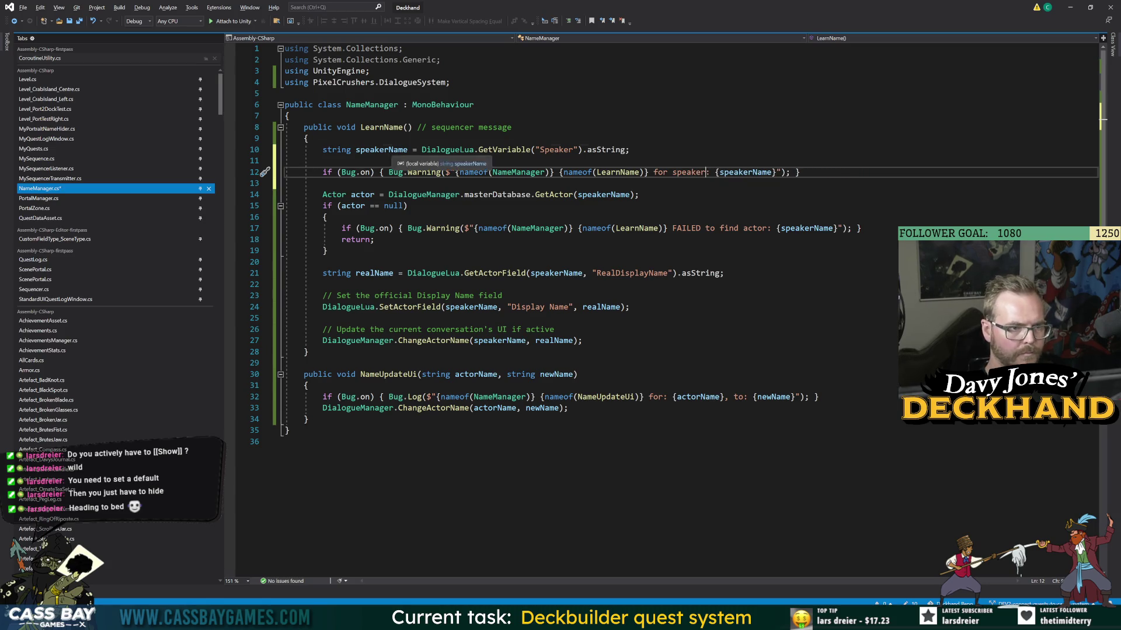
type(":")
left_click(407, 205)
key("ctrl+s")
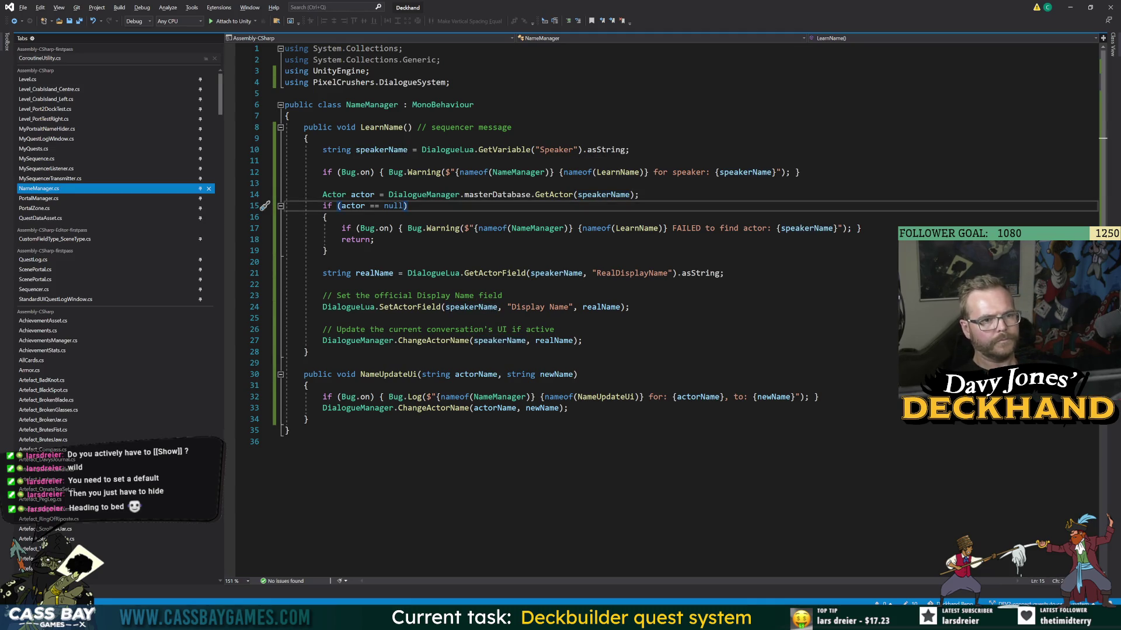
key("alt+Tab")
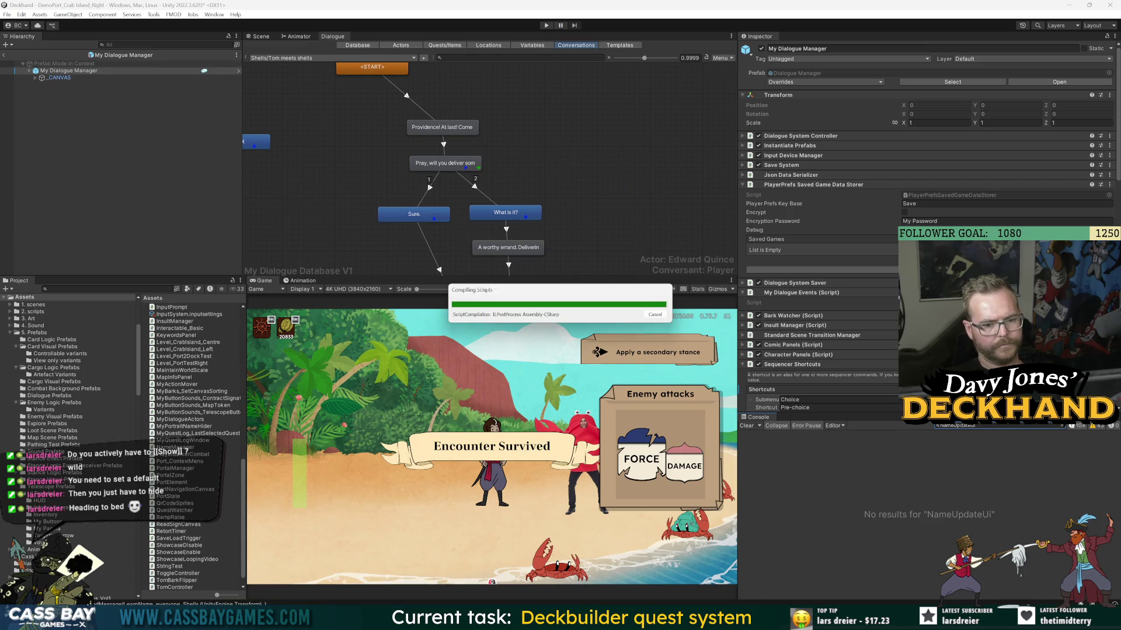
- Filter the Unity Console by NameManager, copied from the new warning line
key("alt+Tab")
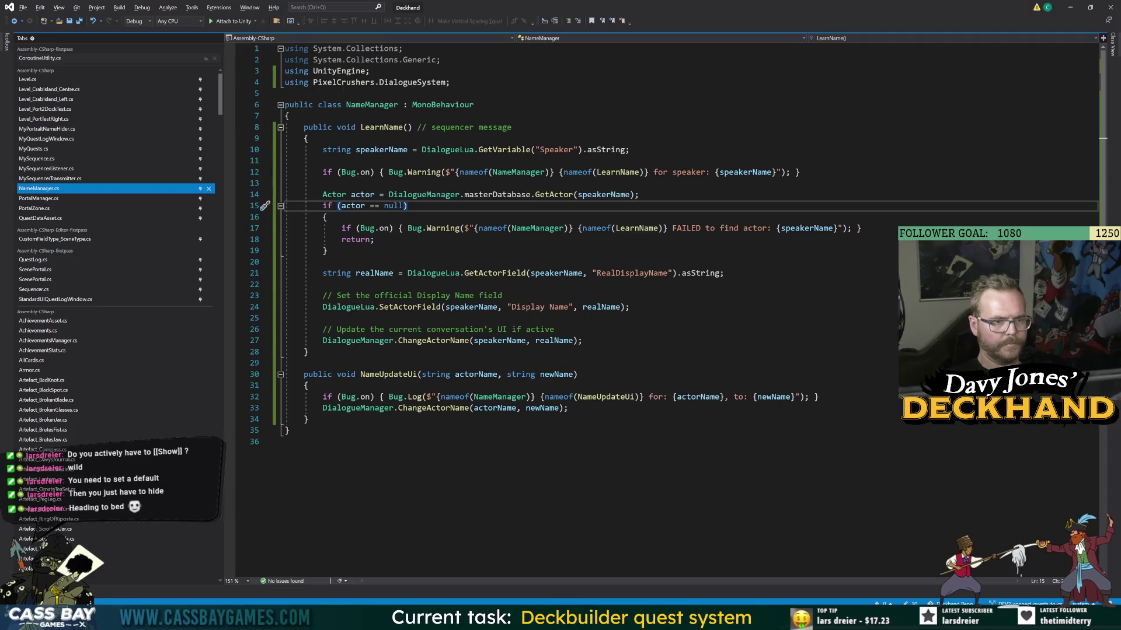
left_click(519, 172)
key("alt+Tab")
type("NameManager")
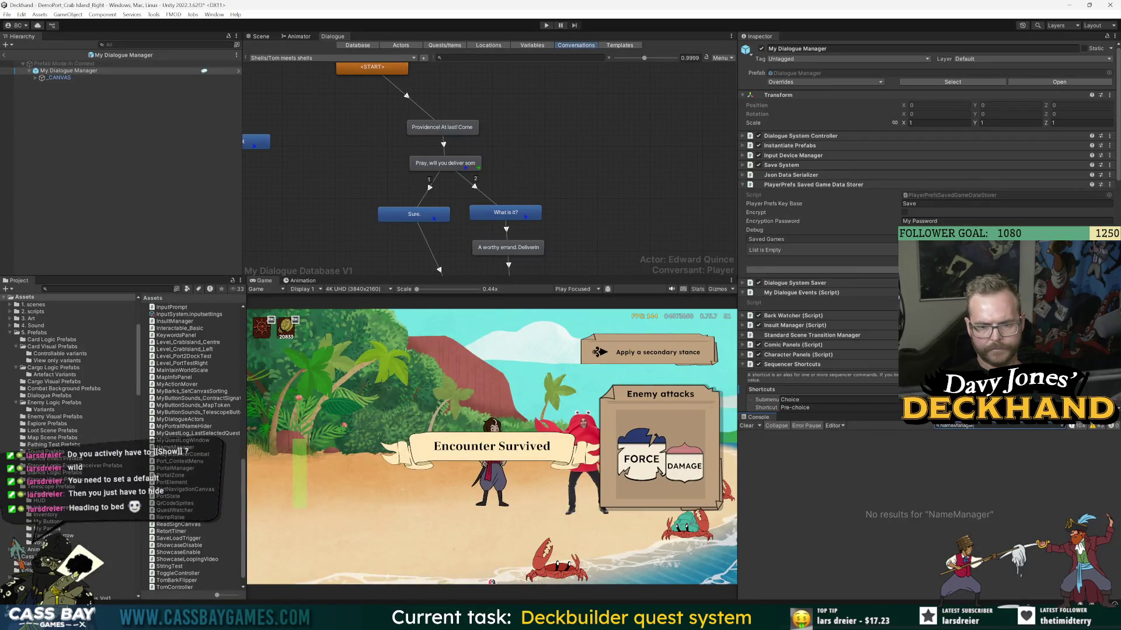
- Playtest the conversation, filter the Console by LearnName, inspect the first entry, then stop playing
left_click(546, 26)
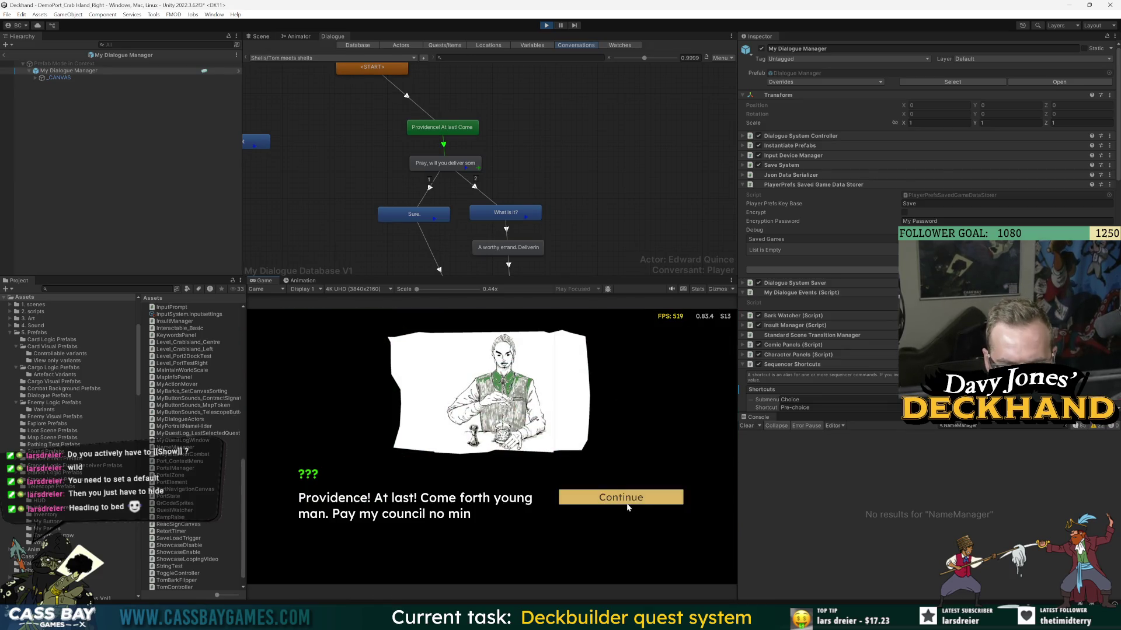
left_click(629, 496)
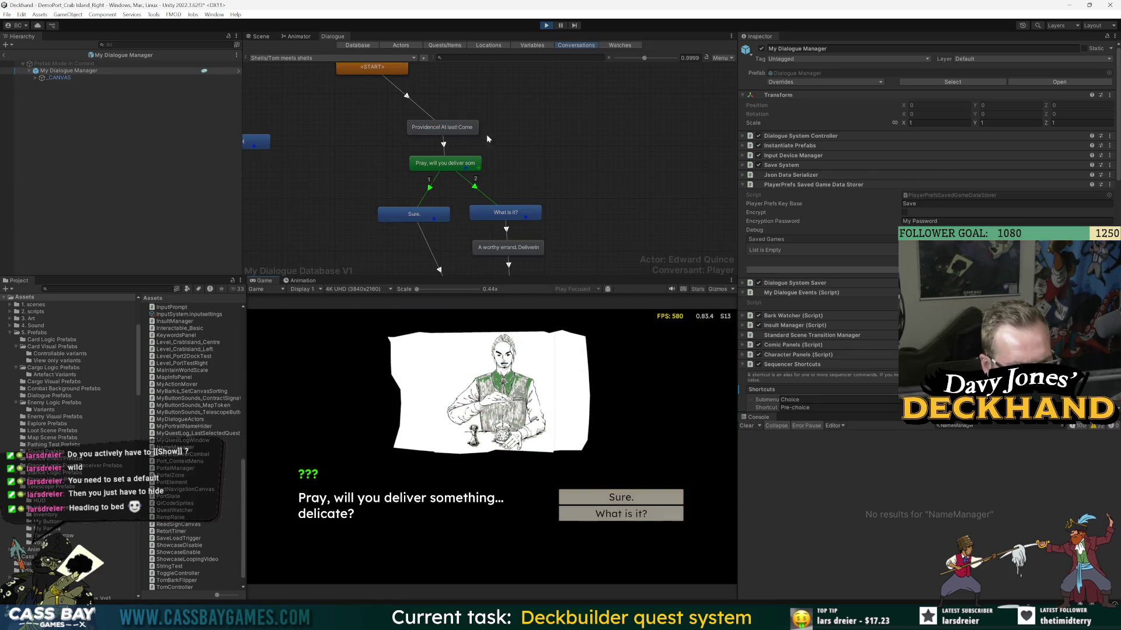
left_click(465, 165)
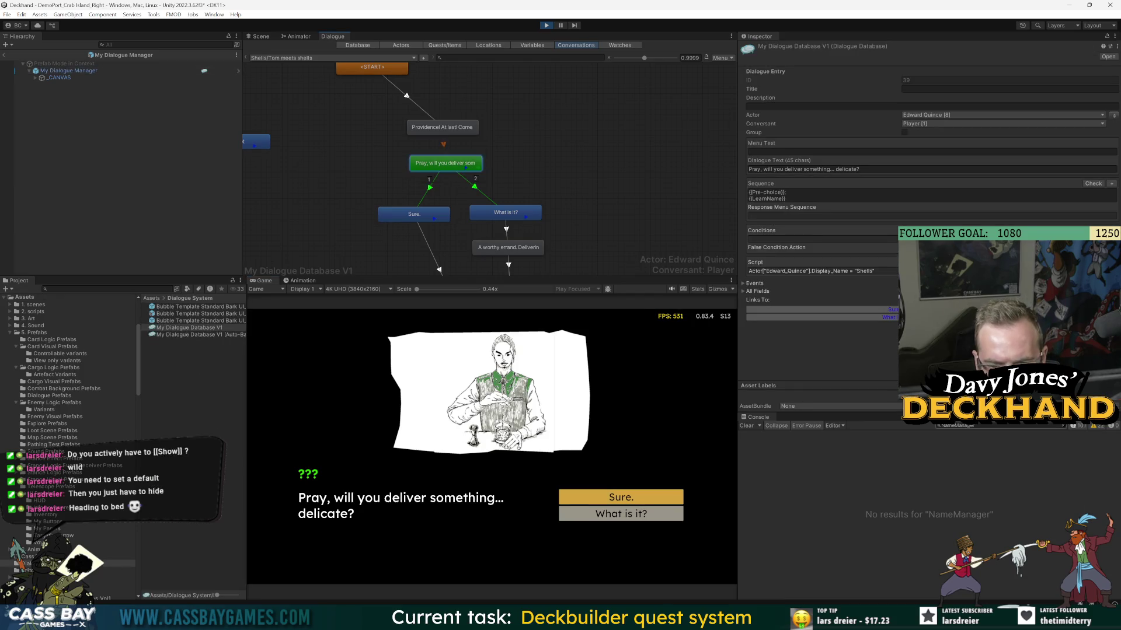
left_click(957, 426)
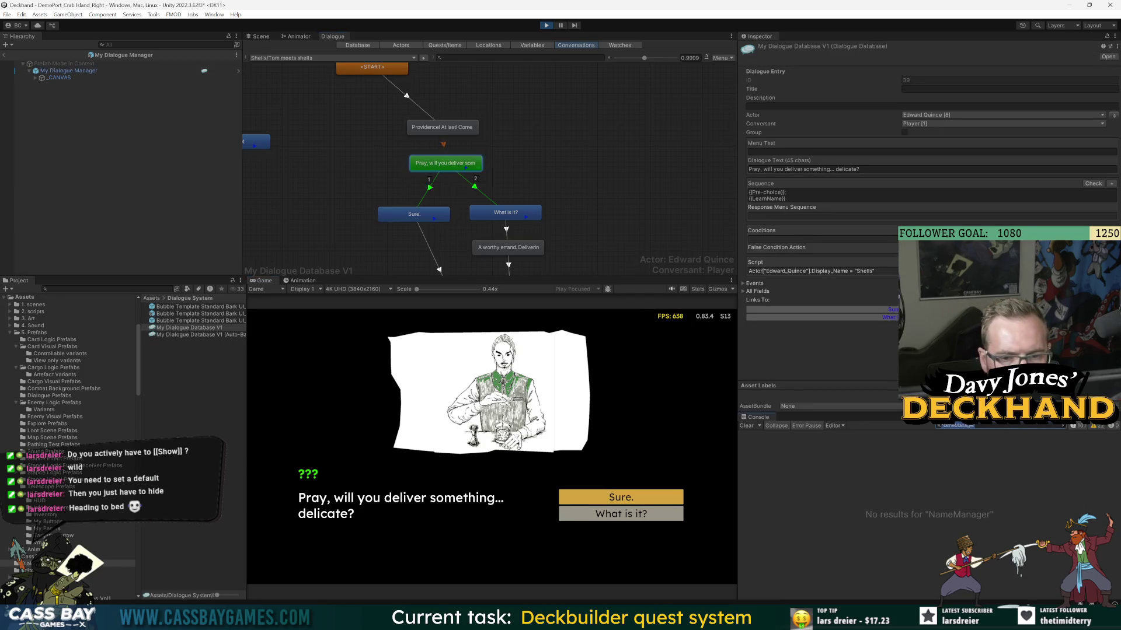
type("LearnName")
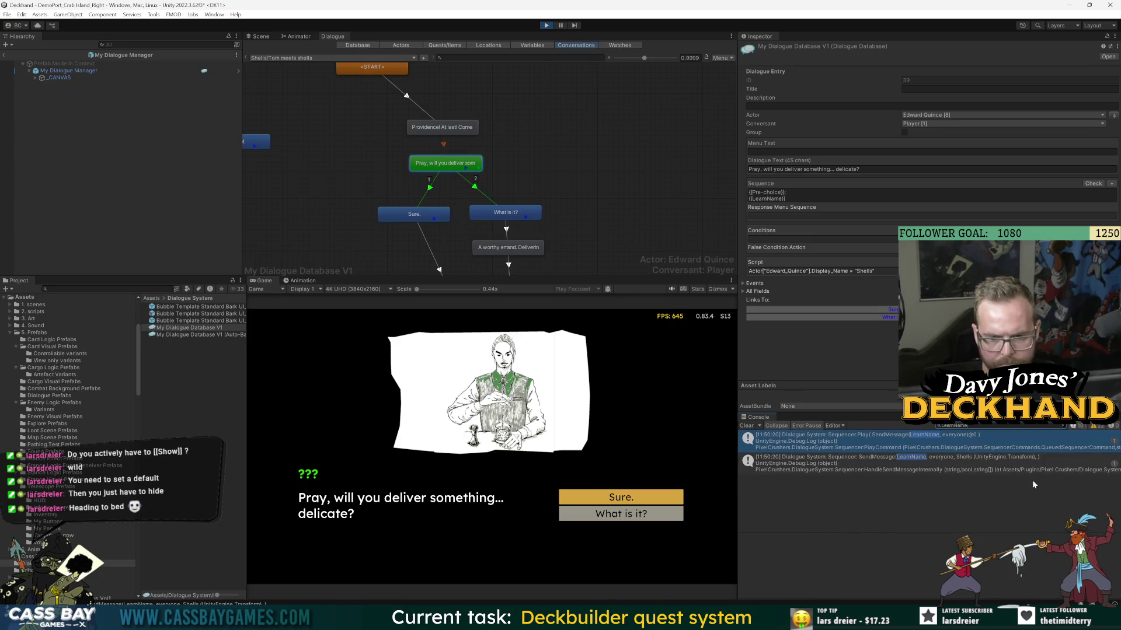
left_click(934, 442)
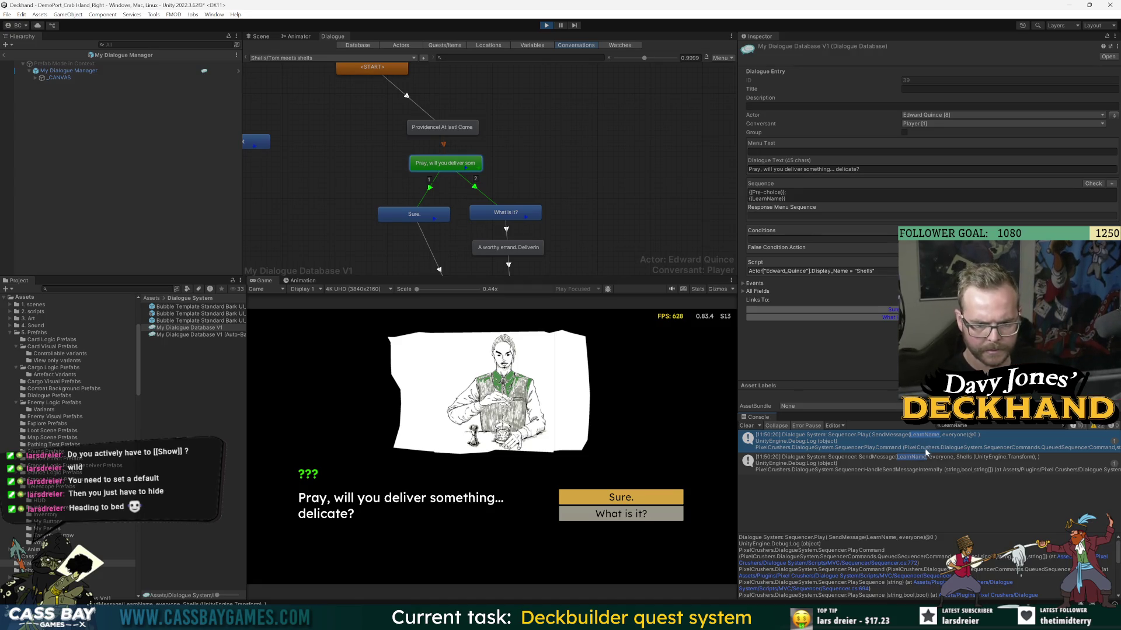
left_click(544, 27)
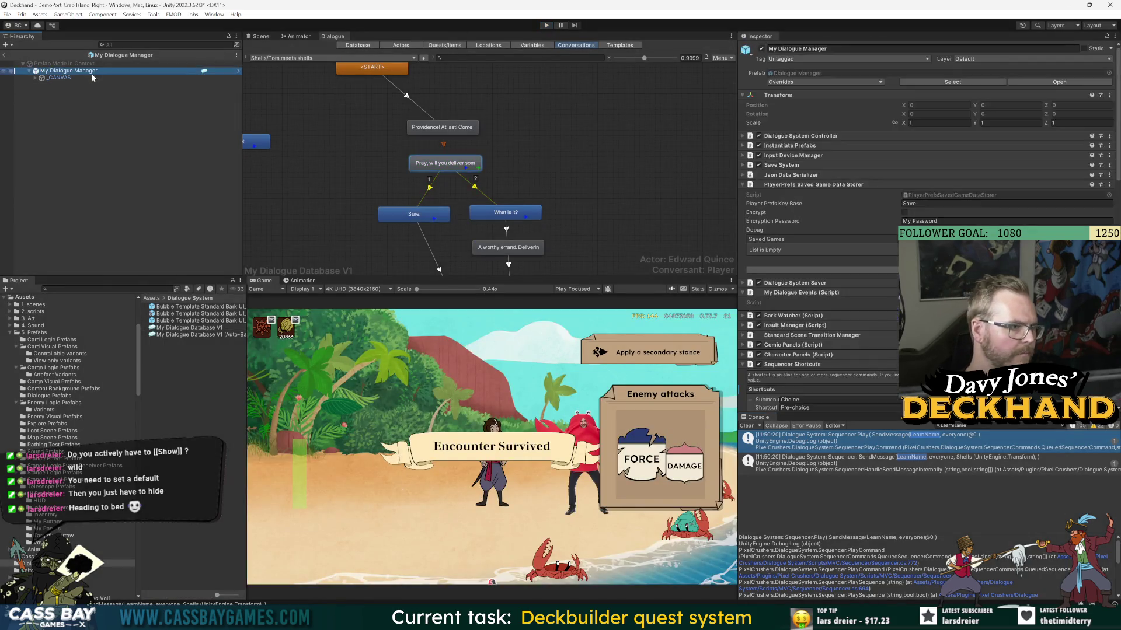
- Collapse Sequencer Shortcuts and open MySequencerTransmitter.cs in Visual Studio
scroll(806, 175, "down", 5)
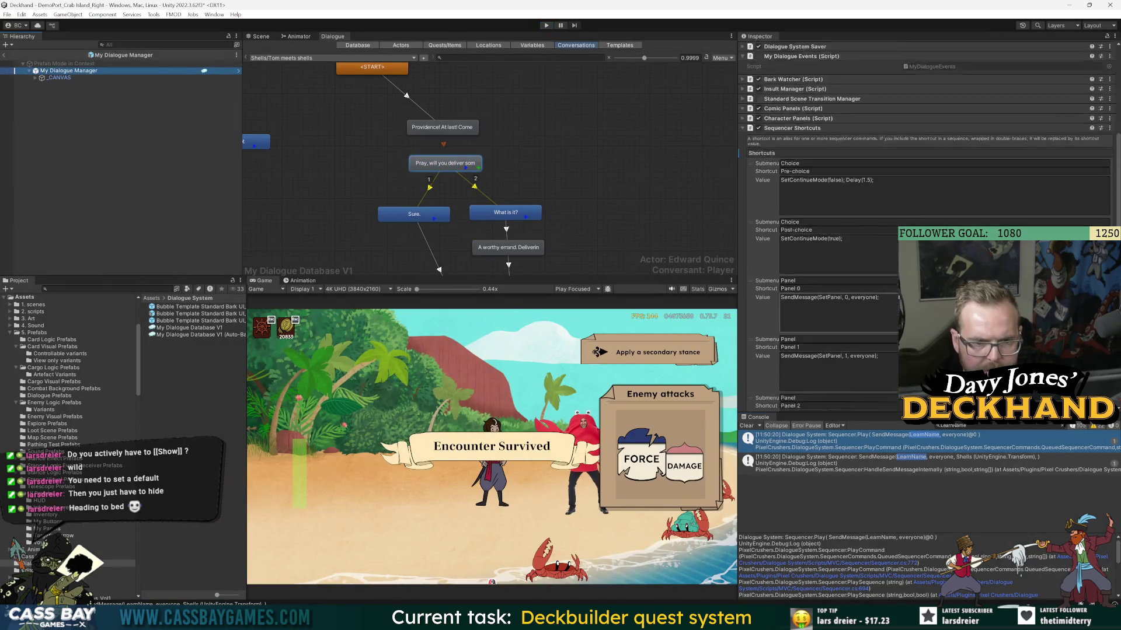
left_click(744, 175)
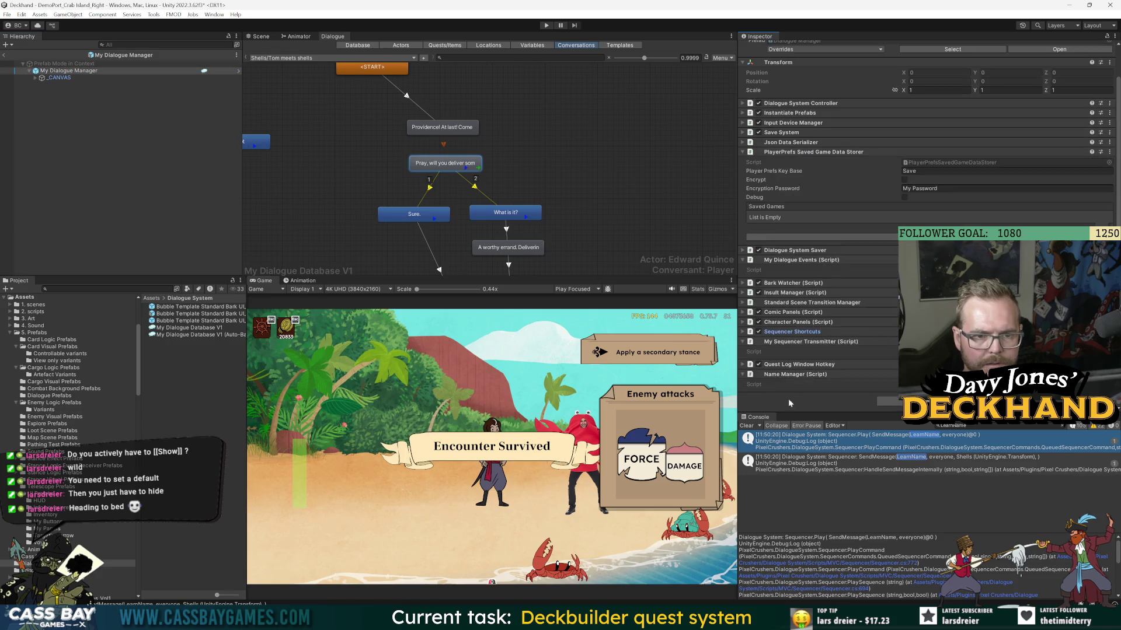
key("alt+Tab")
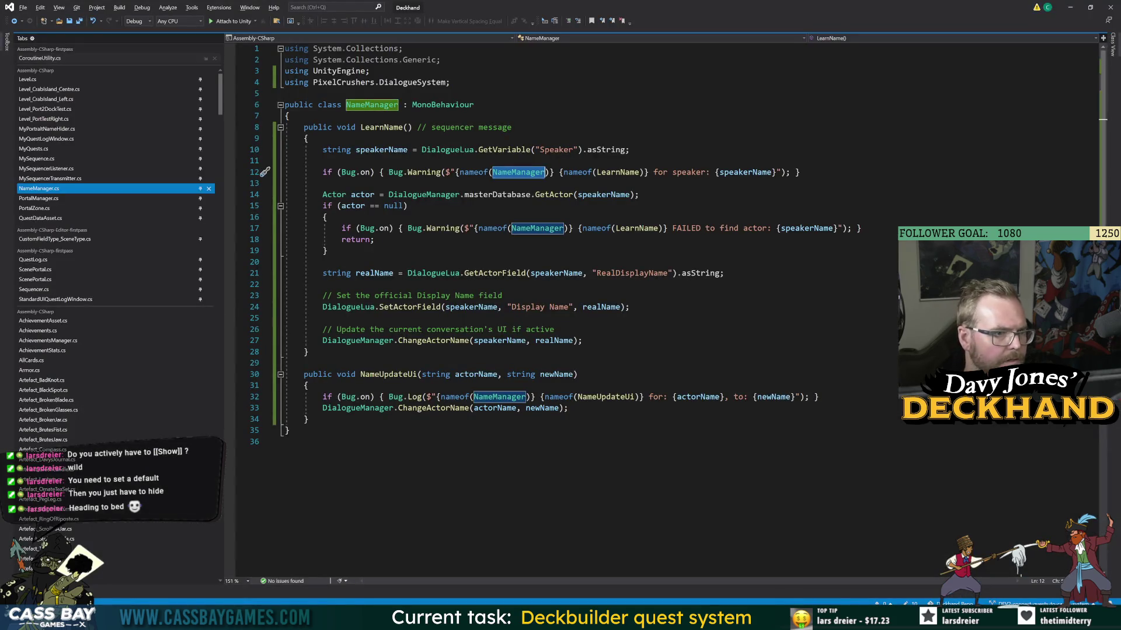
key("alt+Tab")
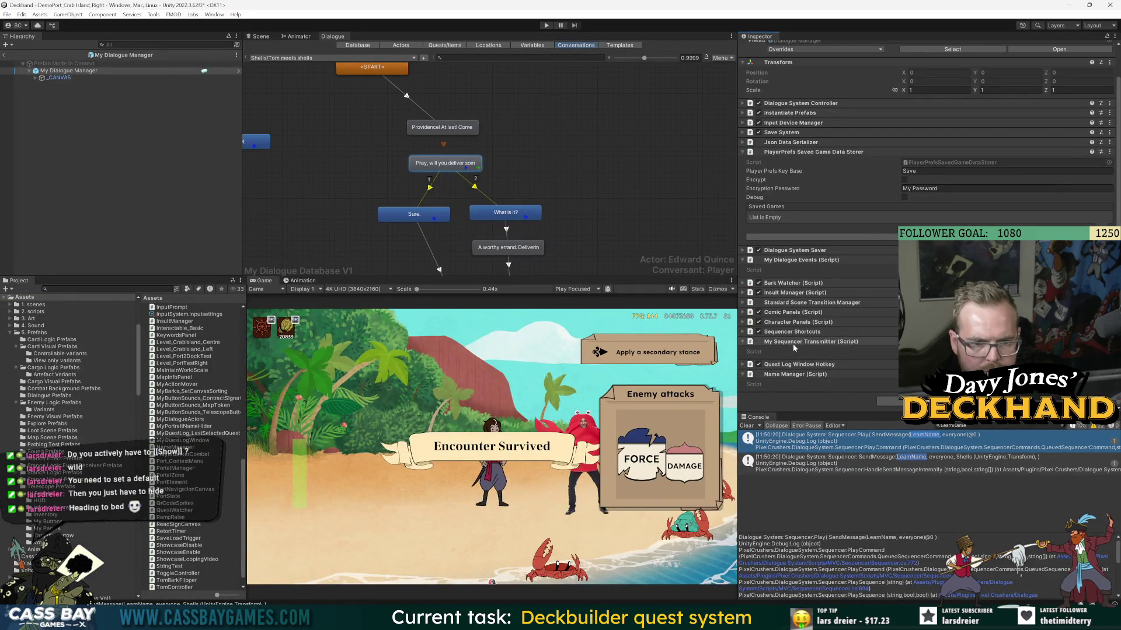
left_click(934, 352)
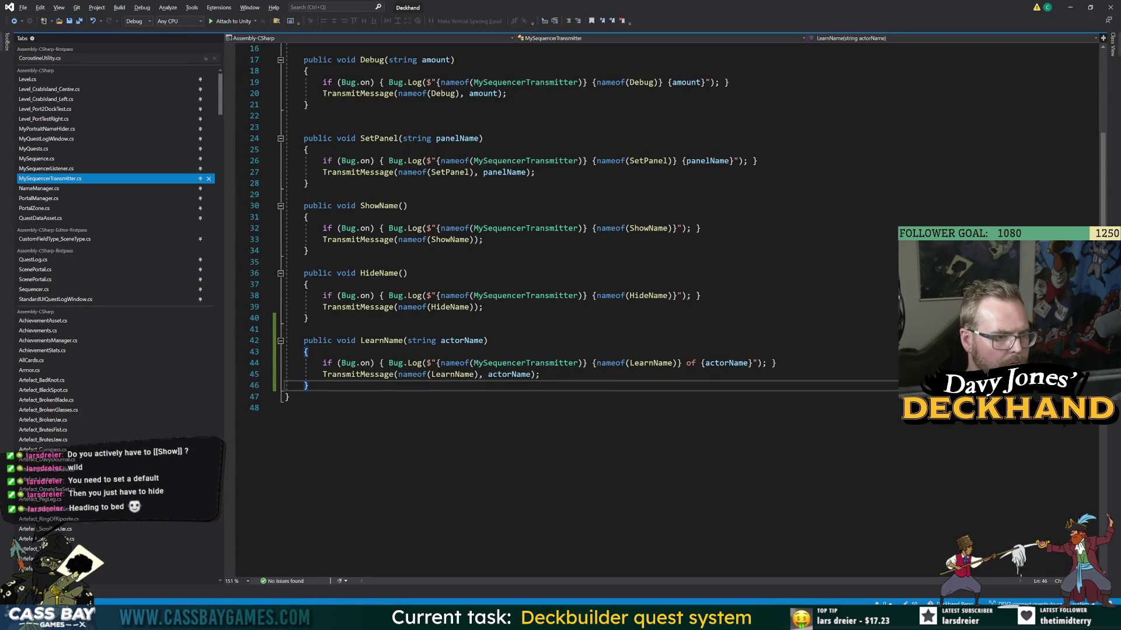
- Select the MySequencerTransmitter name on line 44 in Visual Studio, then return to Unity
double_click(550, 364)
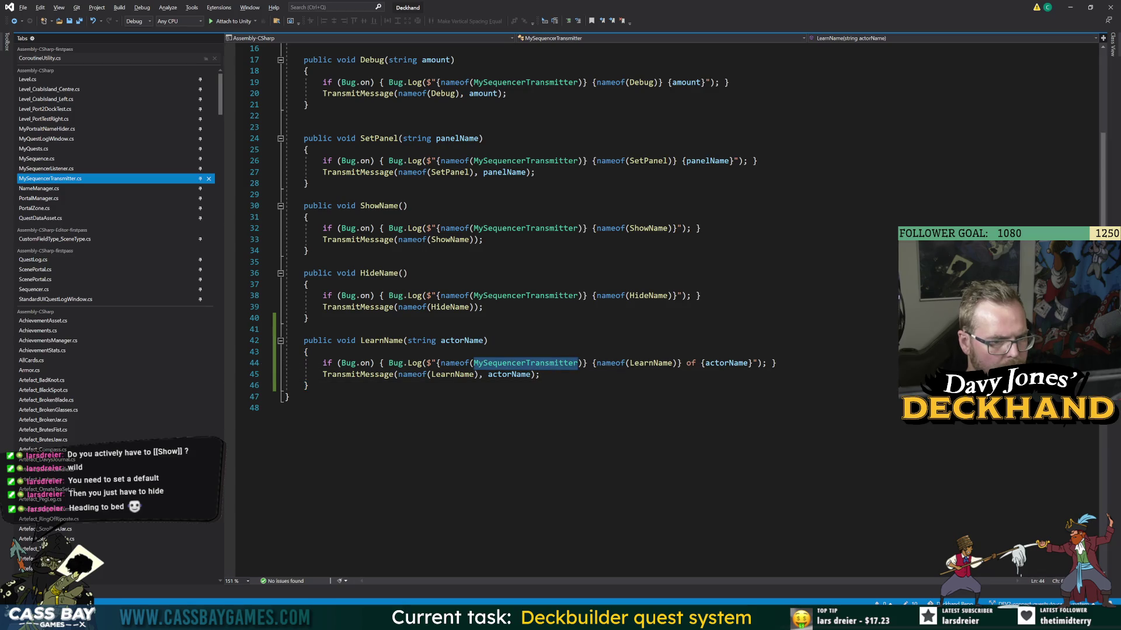
key("alt+Tab")
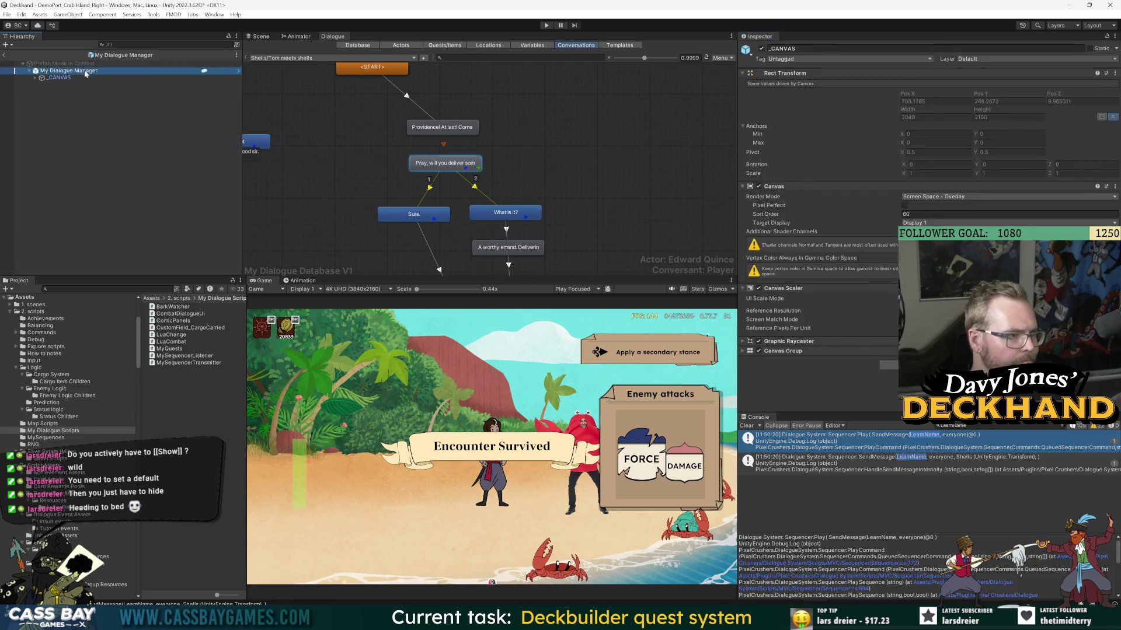
- Expand Sequencer Shortcuts, then open the manager prefab and exit back to the DemoPort_Crab Island_Right scene
scroll(827, 374, "down", 1)
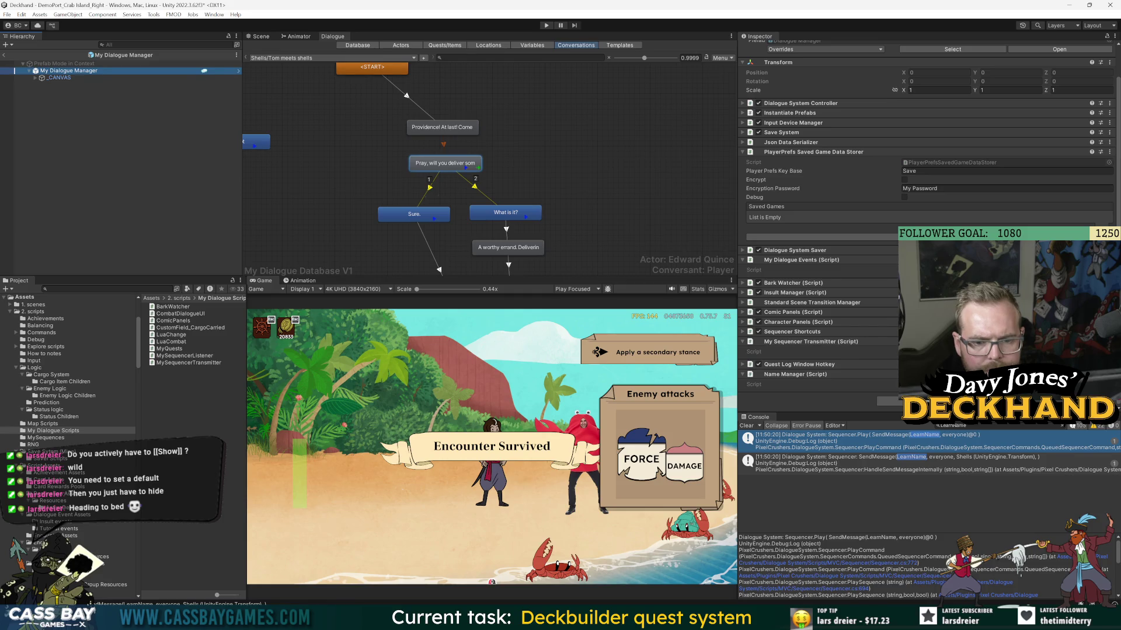
left_click(794, 332)
left_click(835, 274)
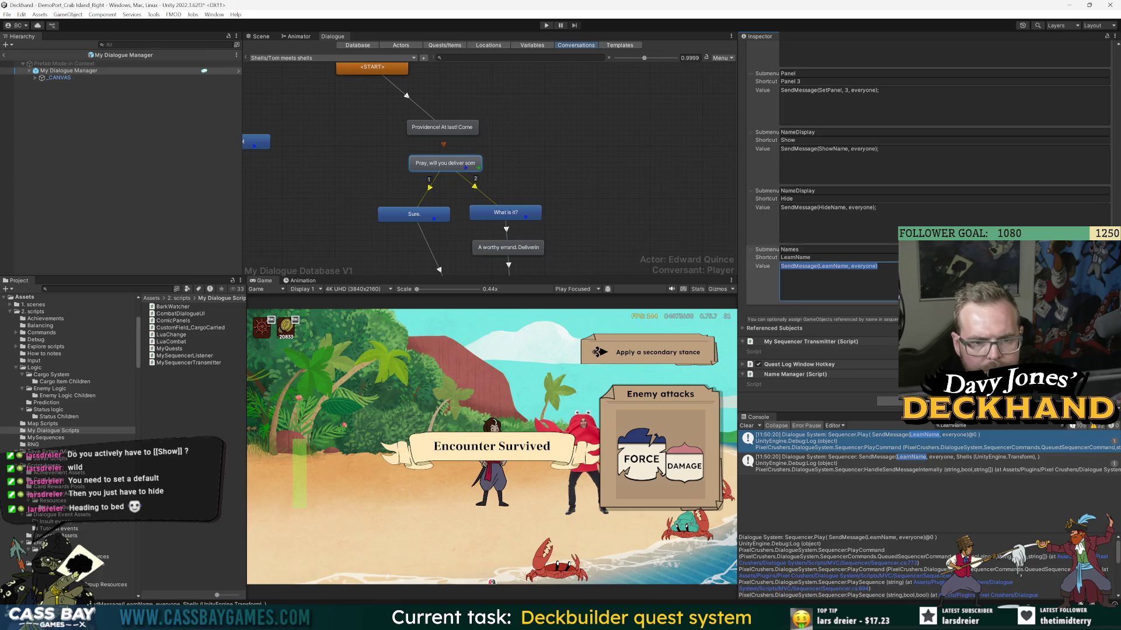
left_click(68, 70)
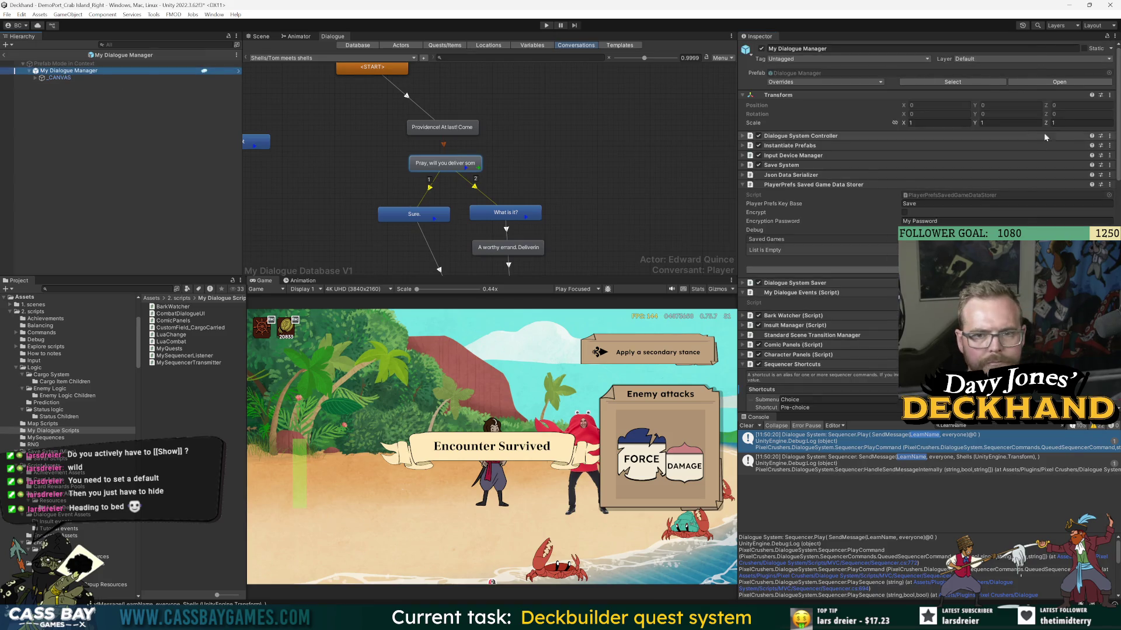
left_click(1068, 87)
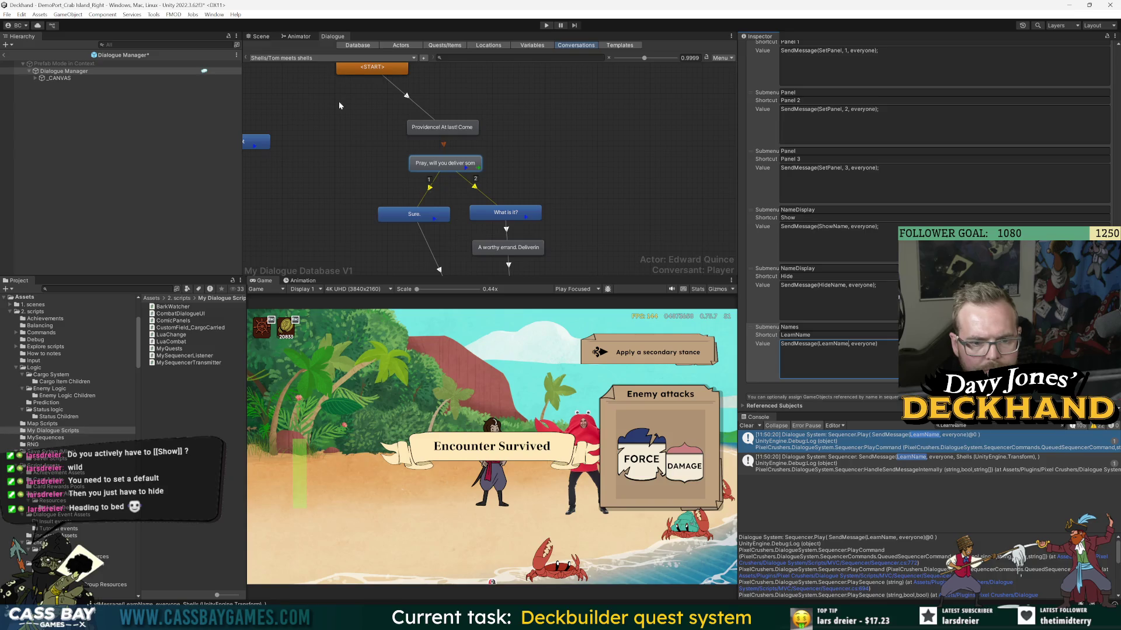
left_click(3, 55)
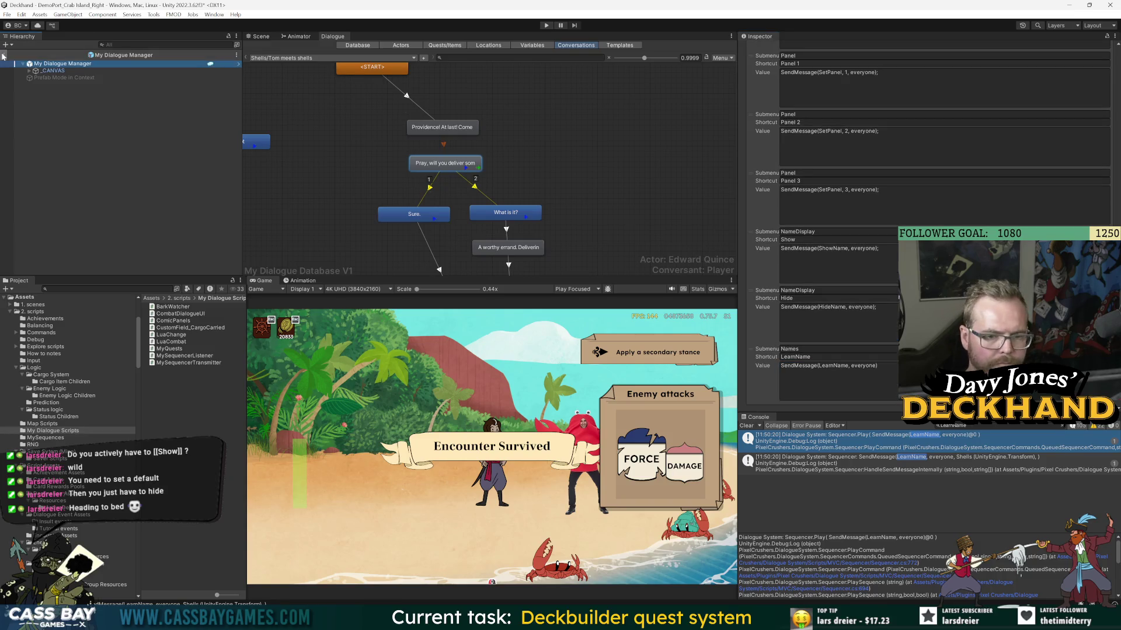
left_click(4, 56)
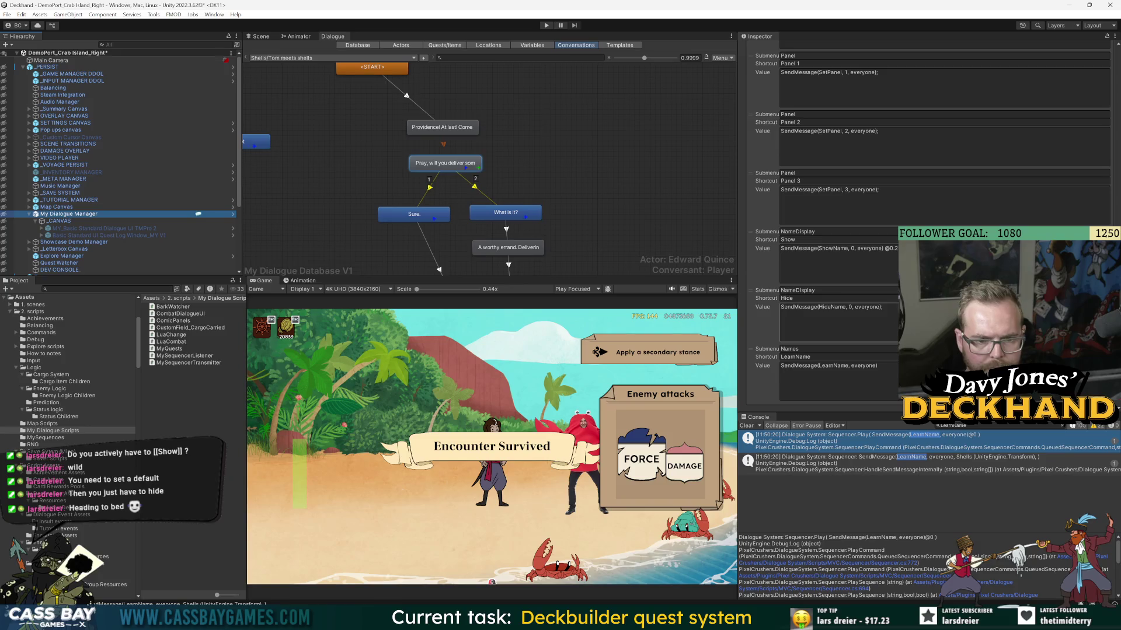
- Insert '0,' into the LearnName shortcut value on the scene's manager
left_click(828, 366)
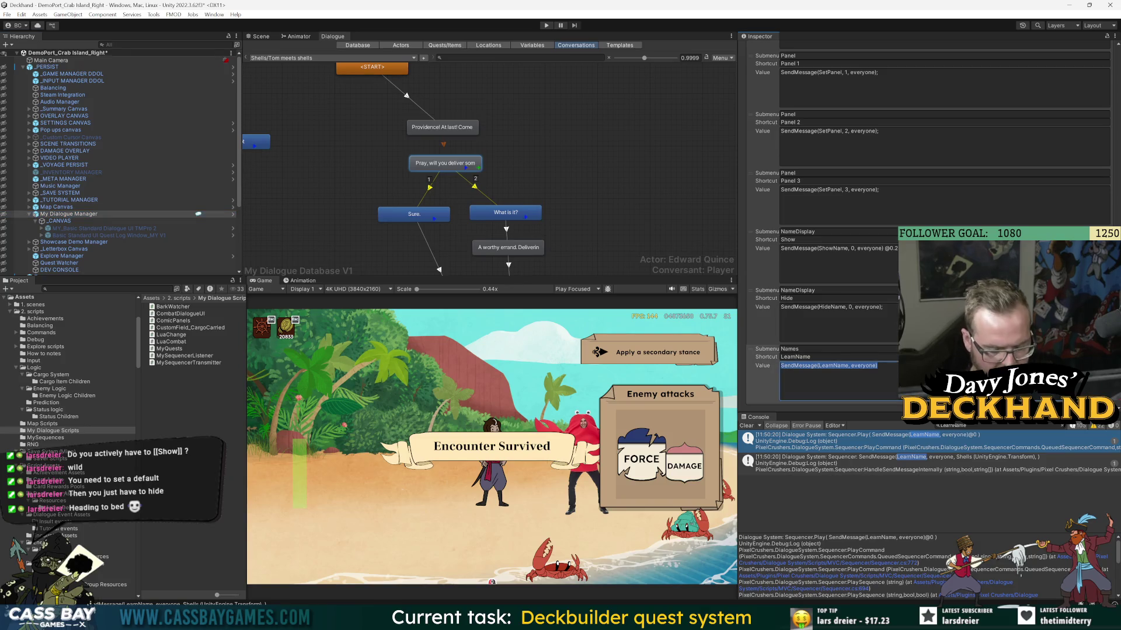
left_click(878, 365)
type("0,")
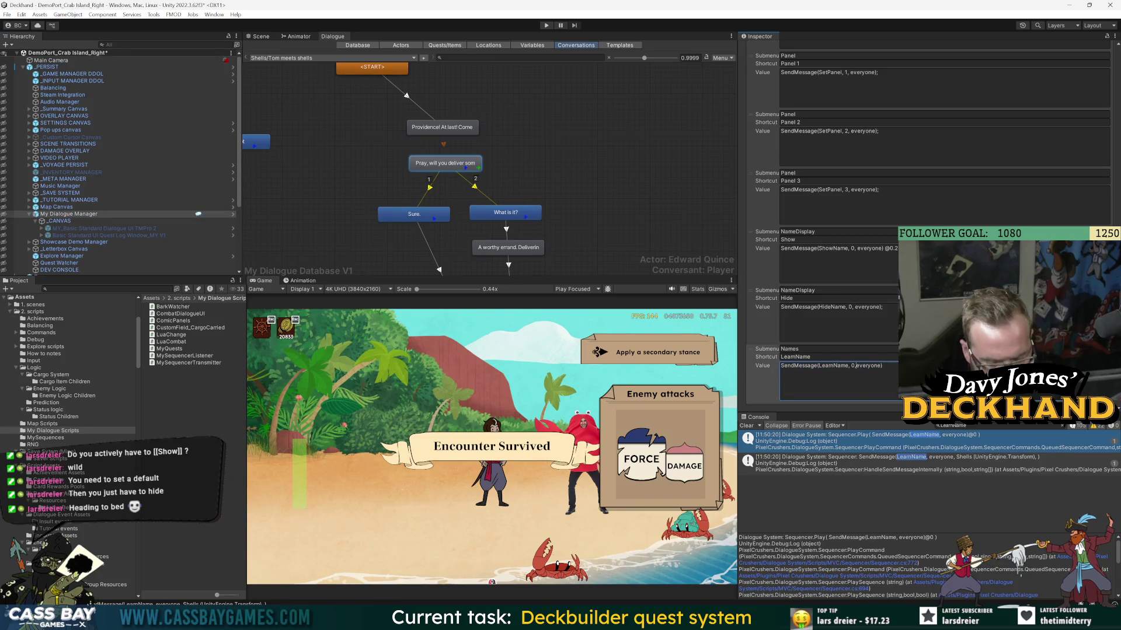
key("ctrl+a")
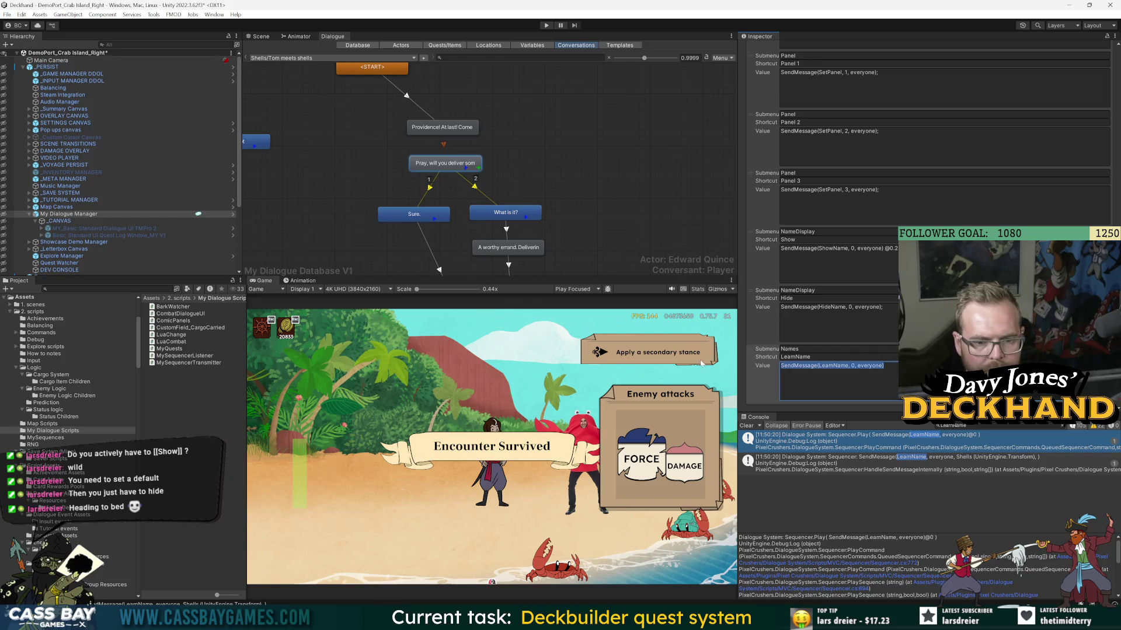
scroll(993, 175, "up", 10)
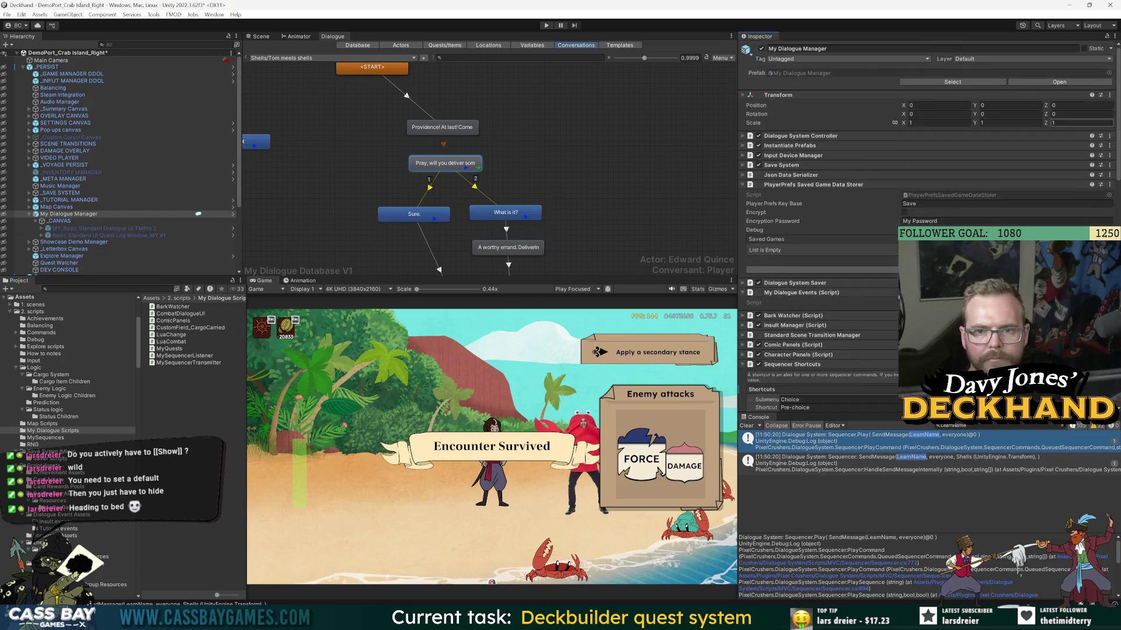
- In the My Dialogue Manager prefab, insert '0,' into the HideName and ShowName values
left_click(1081, 84)
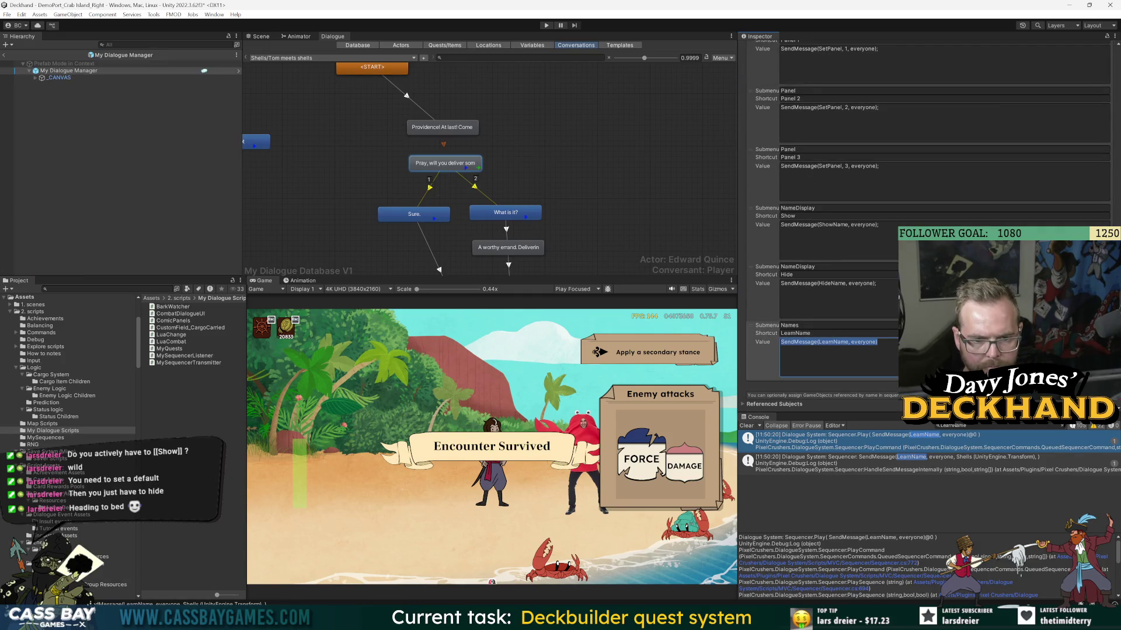
left_click(847, 284)
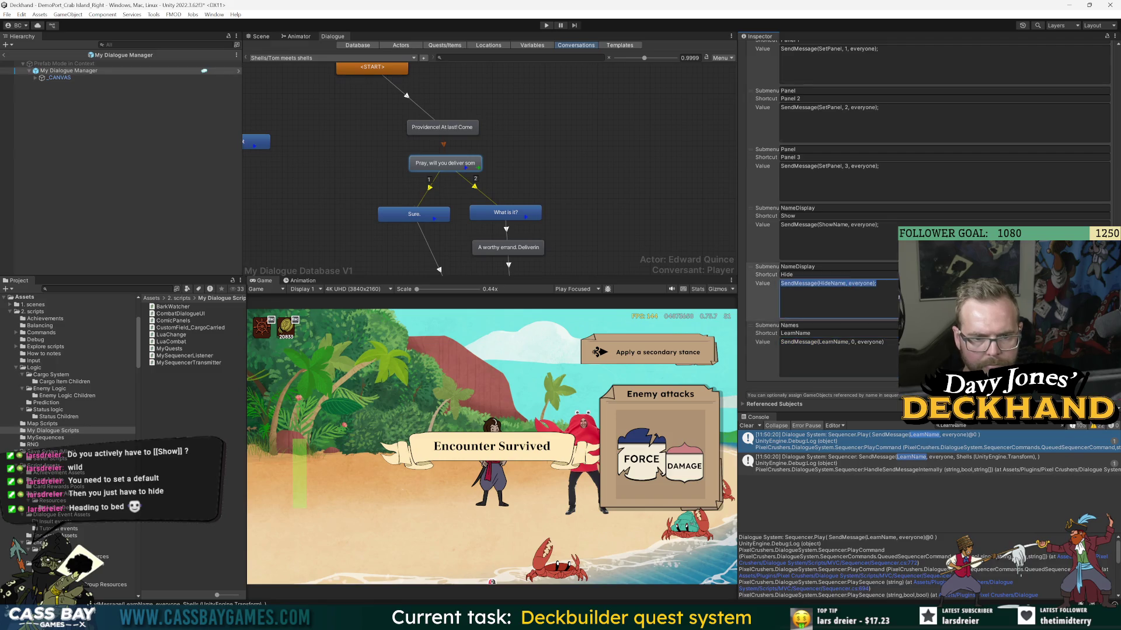
type("0,")
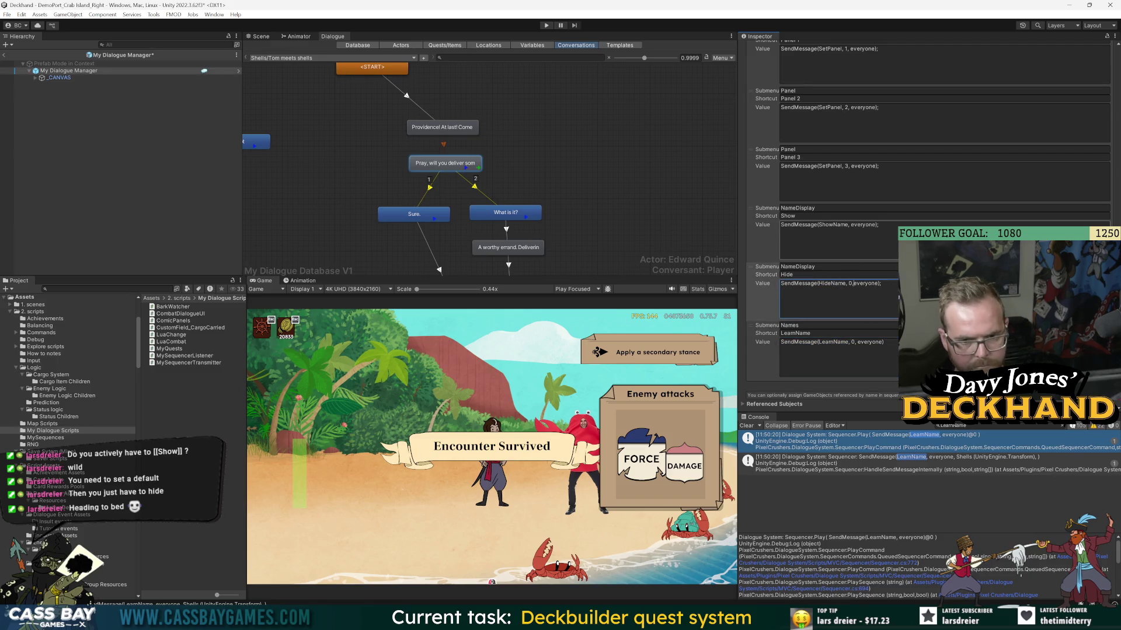
left_click(850, 225)
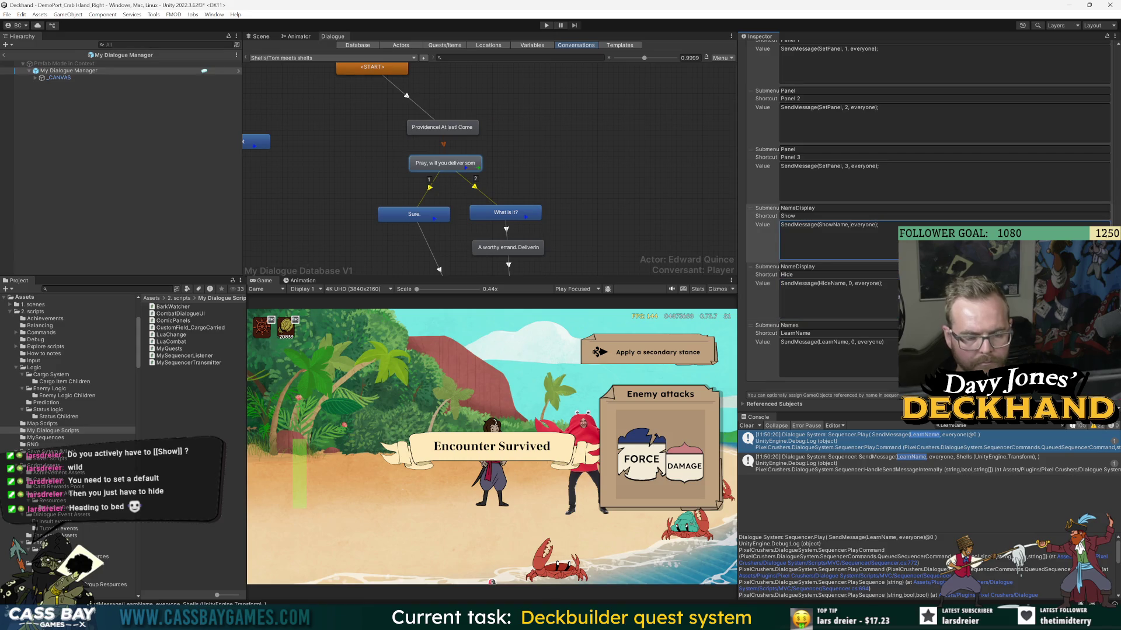
type("0,")
- In the base Dialogue Manager prefab, insert '0,' into the ShowName and HideName values, then start on LearnName
left_click(80, 70)
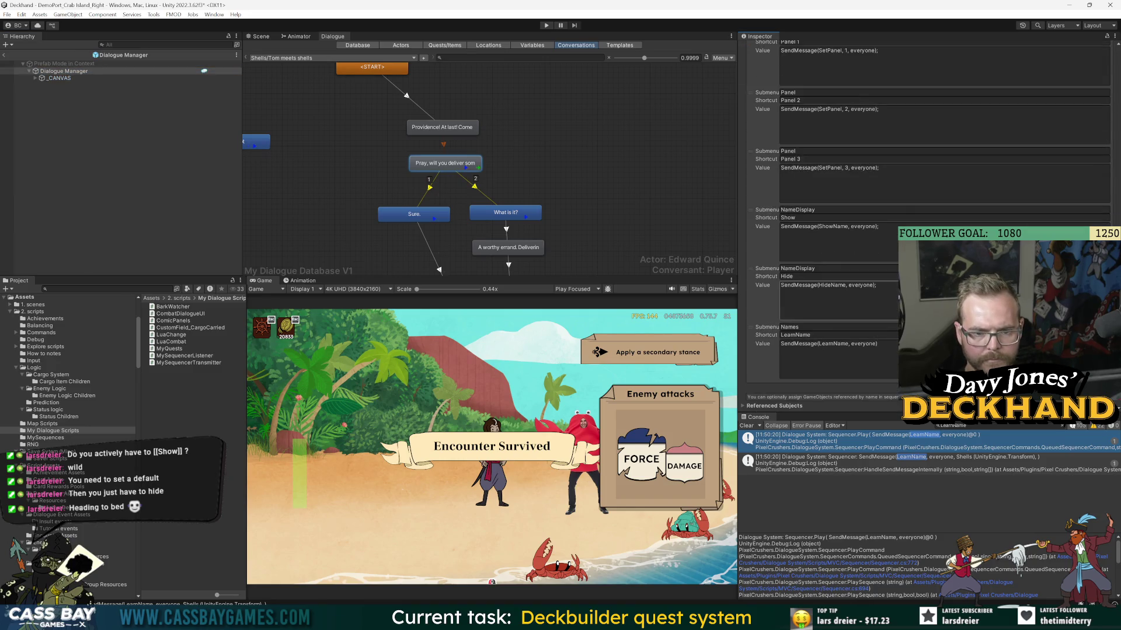
left_click(850, 227)
type("0,")
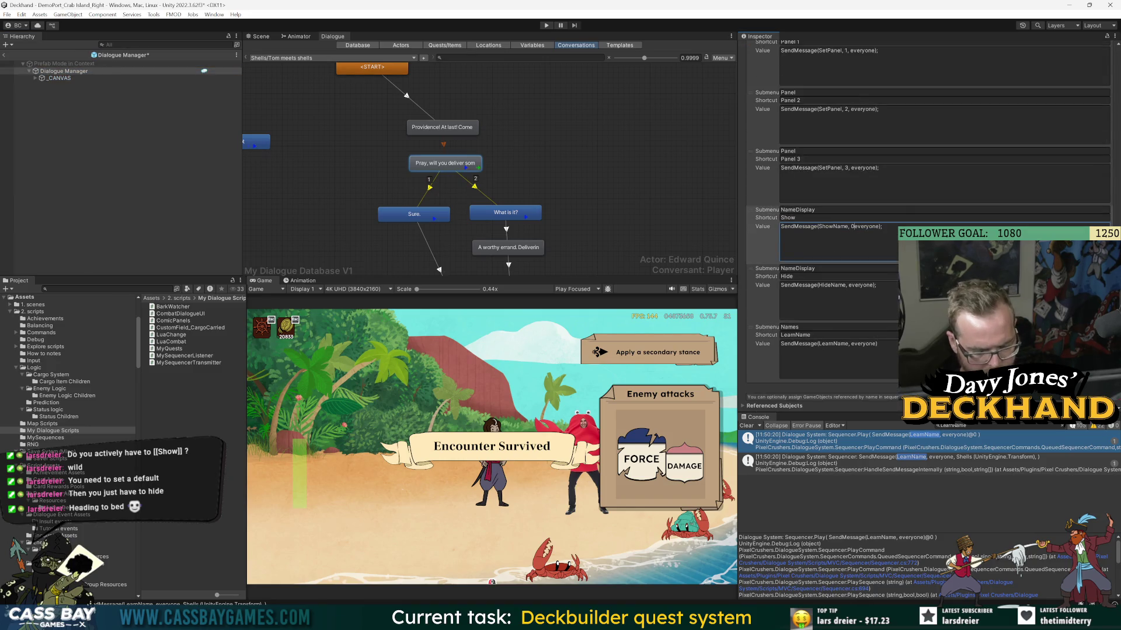
left_click(854, 288)
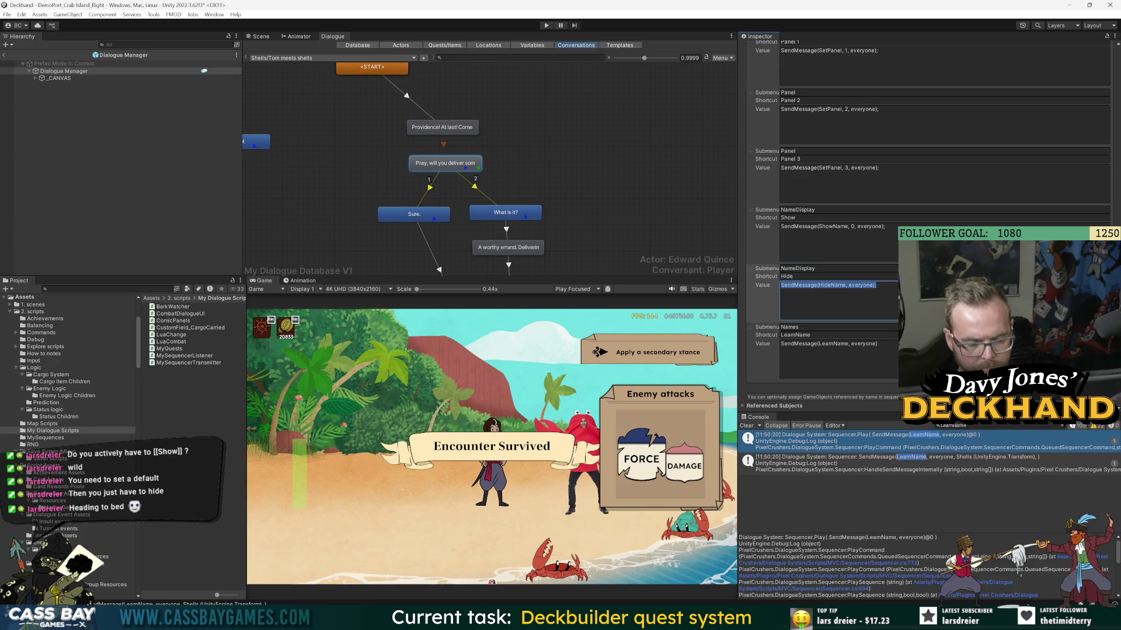
type("0,")
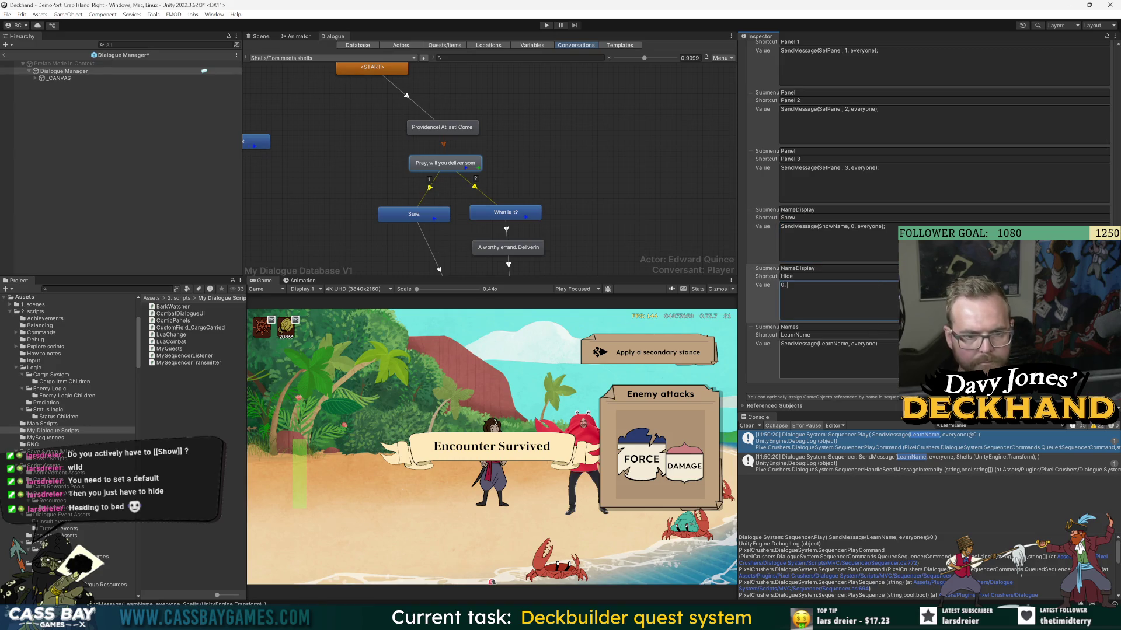
key("ctrl+z")
type("0,")
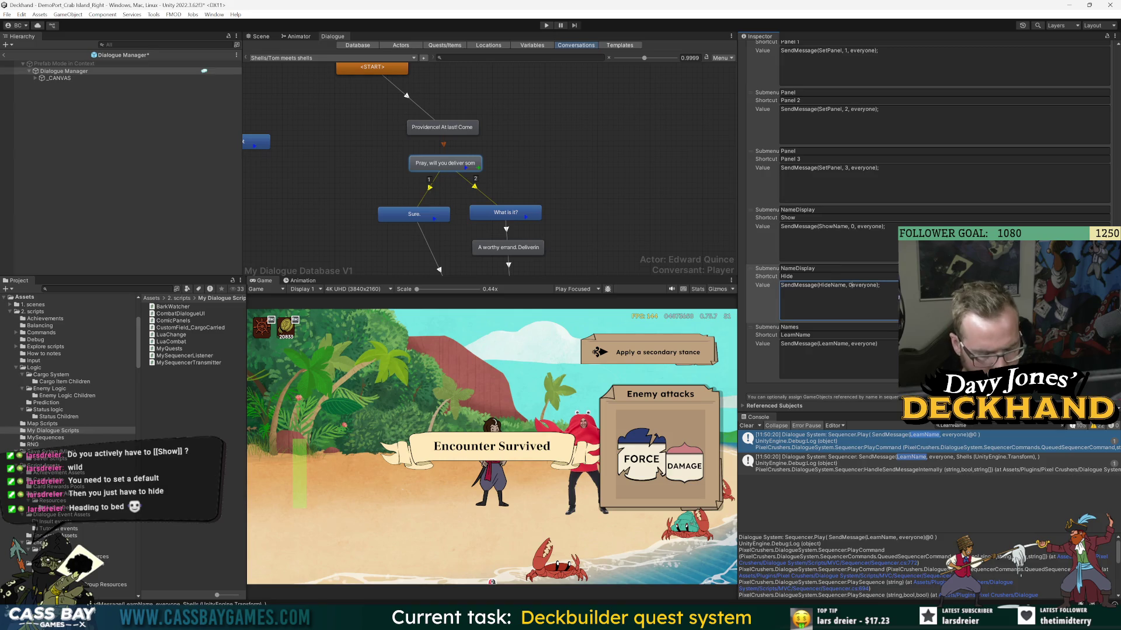
left_click(850, 344)
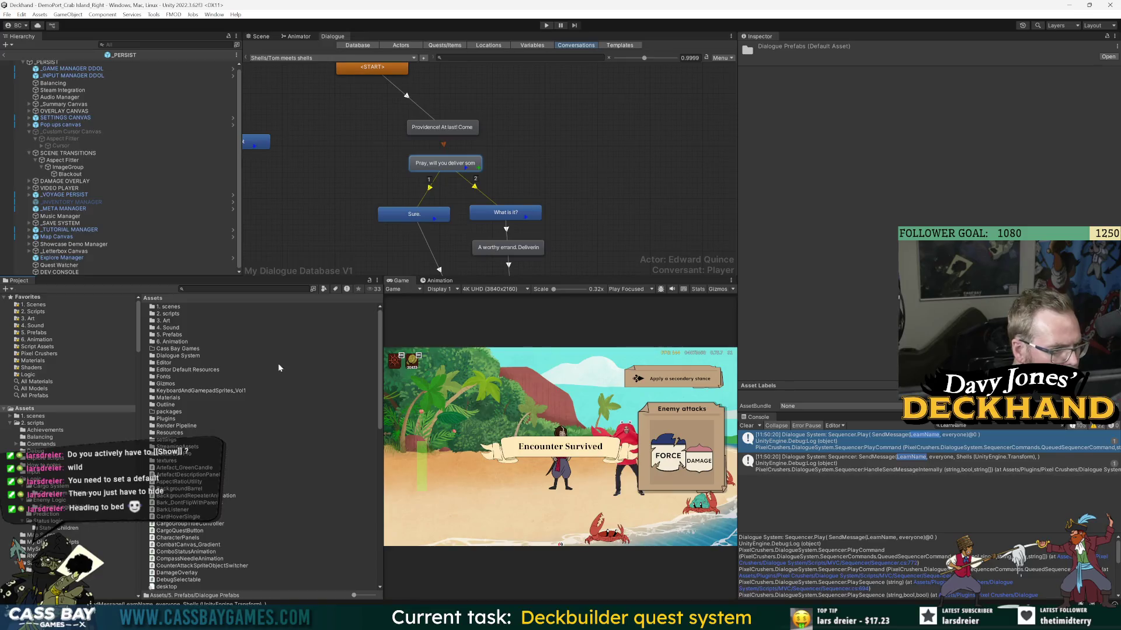
- Search the Project for 'mydial' and 'dialoguemana', then clear the search
key("ctrl+f")
type("mydial")
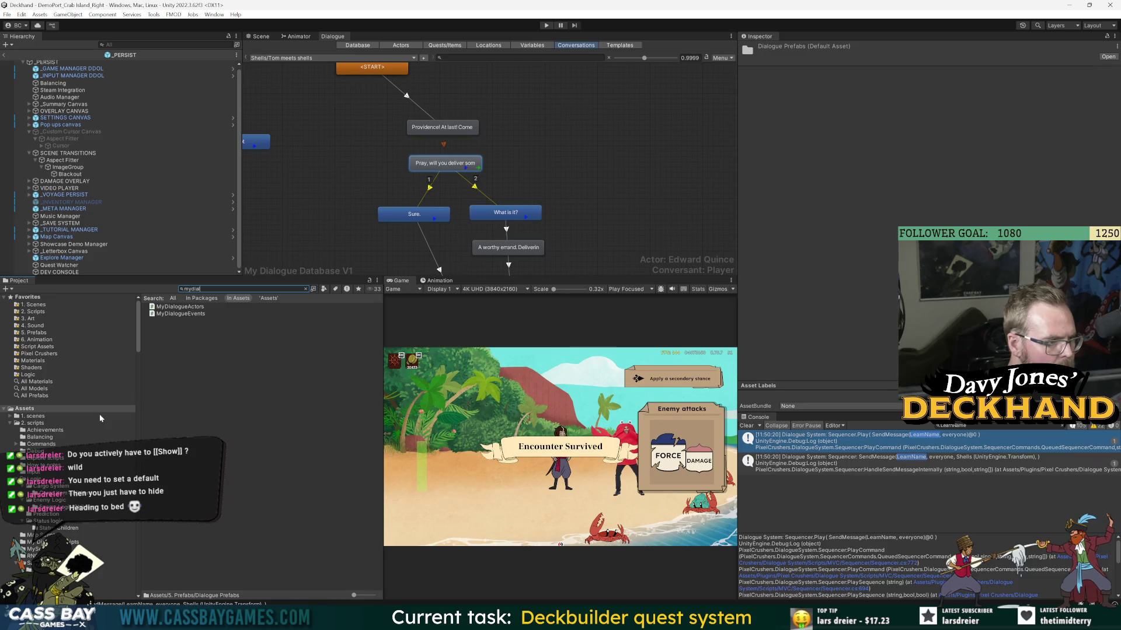
scroll(99, 418, "down", 15)
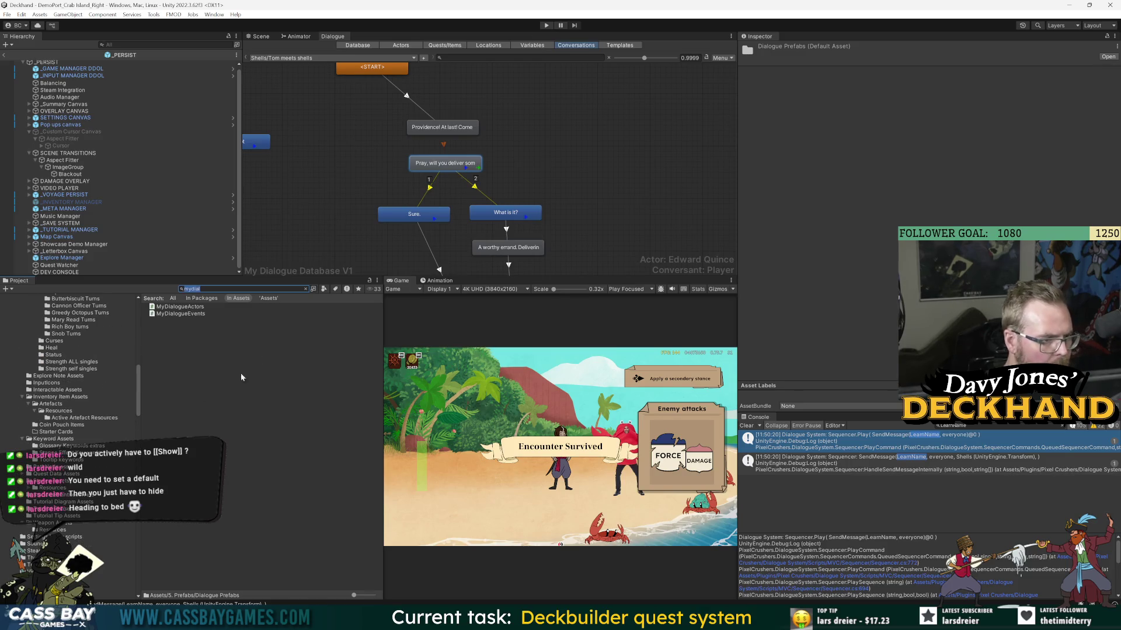
type("dialoguemana")
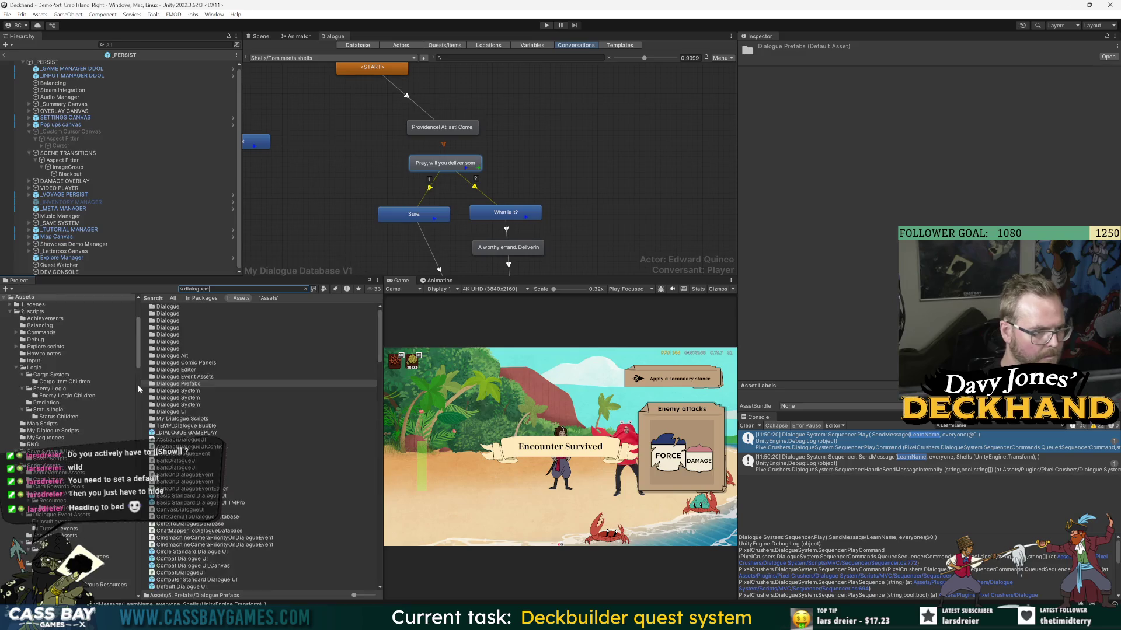
key("Escape")
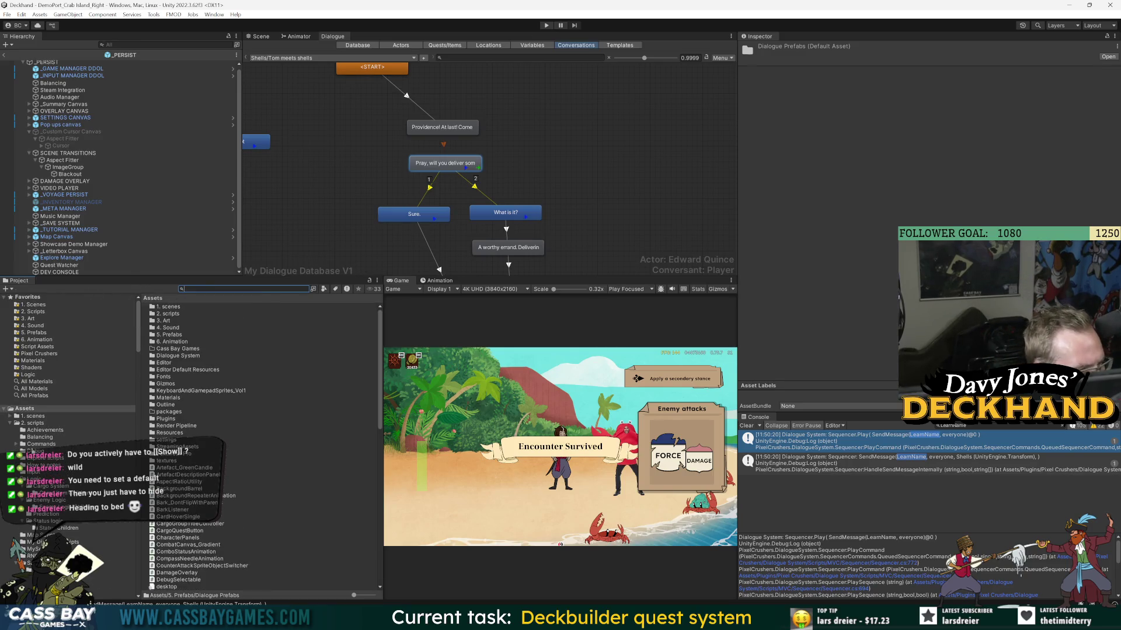
- Collapse Packages, re-expand Assets and check the Dialogue Prefabs folder contents
left_click(5, 409)
left_click(6, 415)
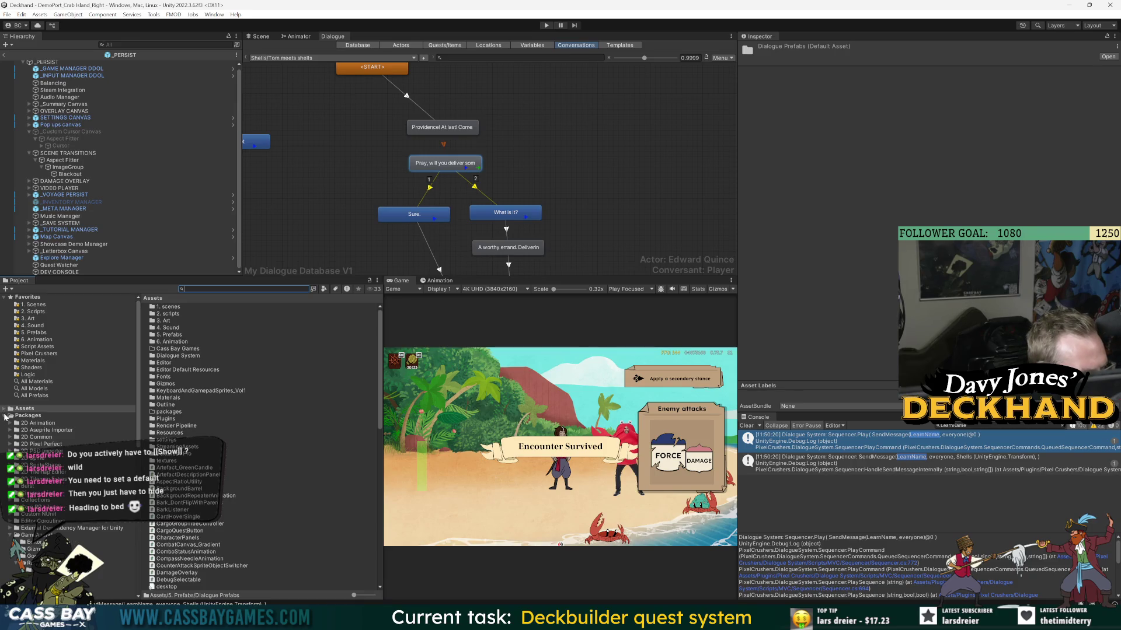
left_click(10, 536)
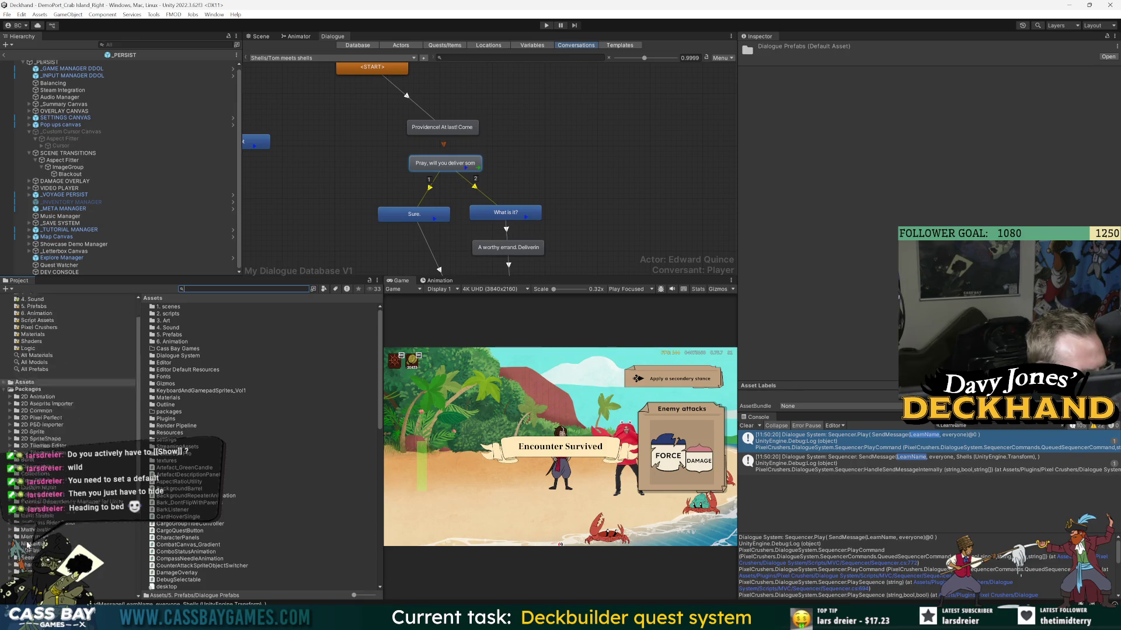
left_click(4, 415)
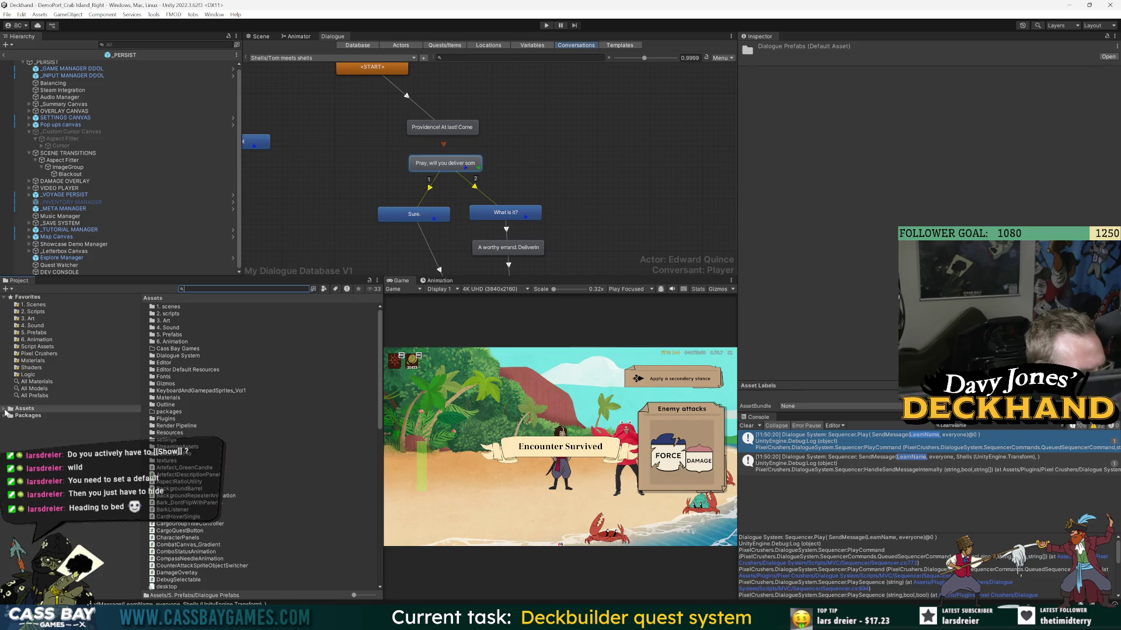
left_click(5, 408)
scroll(75, 536, "down", 5)
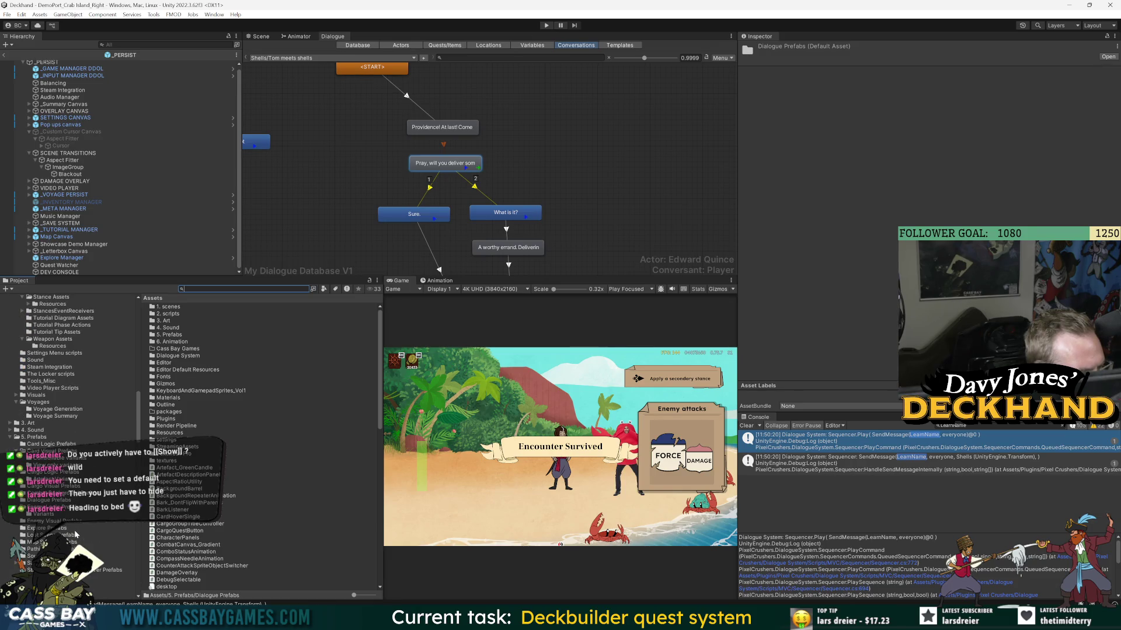
left_click(51, 500)
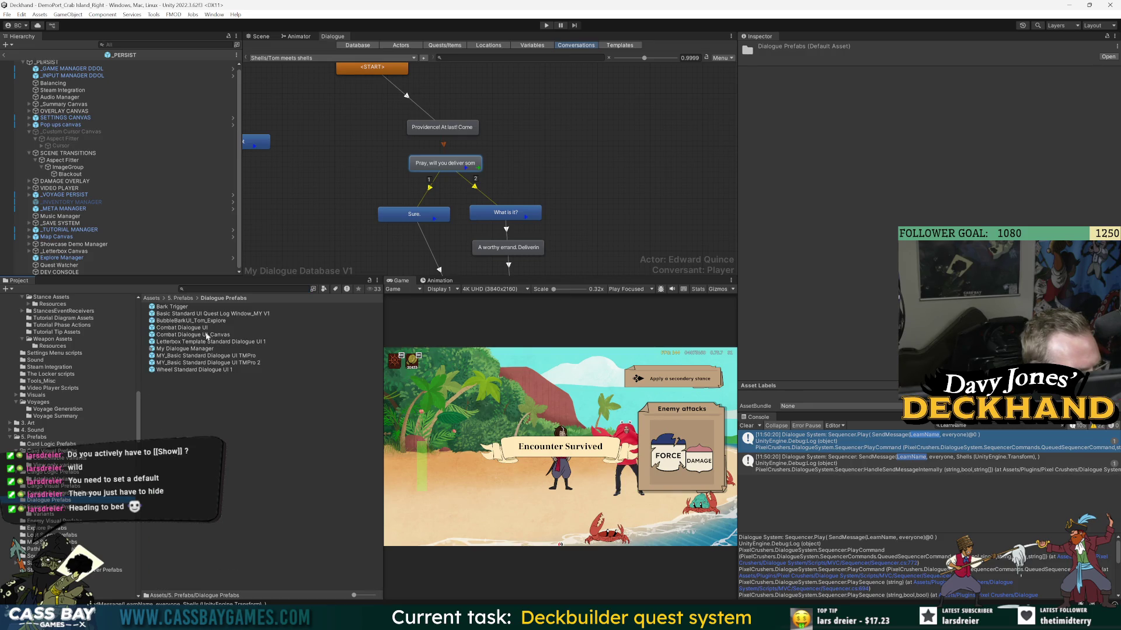
left_click(10, 438)
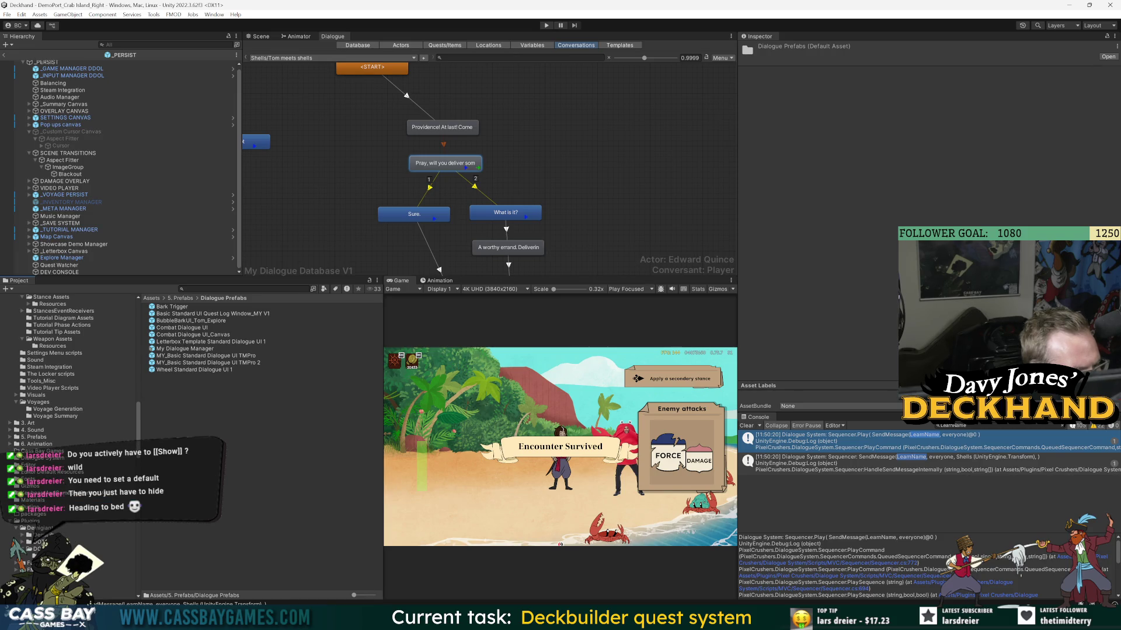
- Navigate Pixel Crushers to Dialogue System > Prefabs
left_click(88, 584)
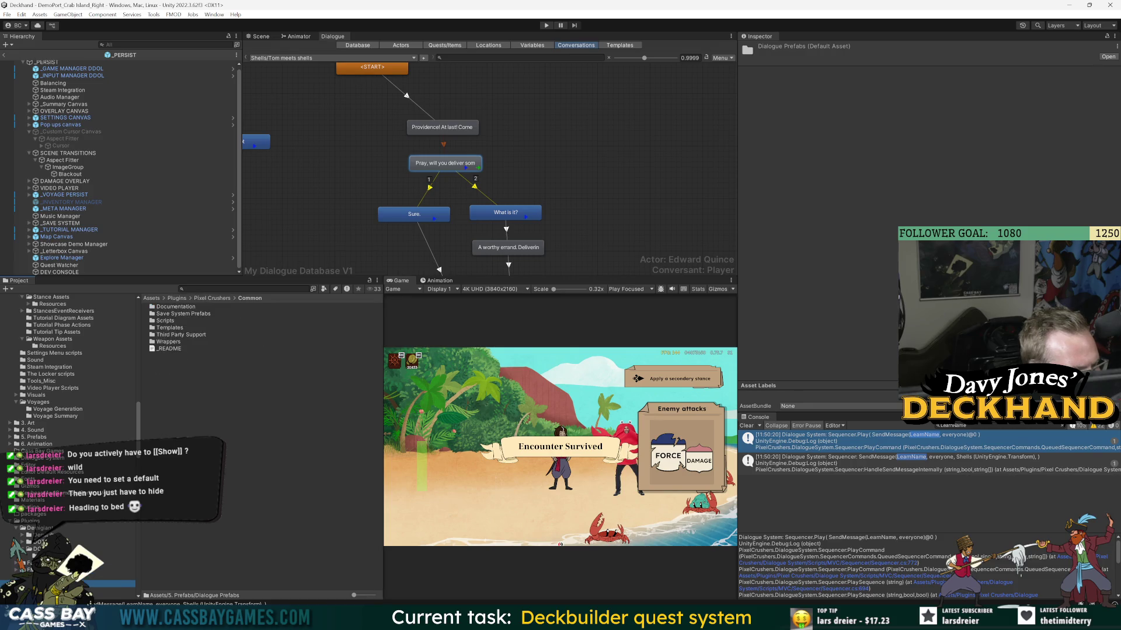
double_click(193, 314)
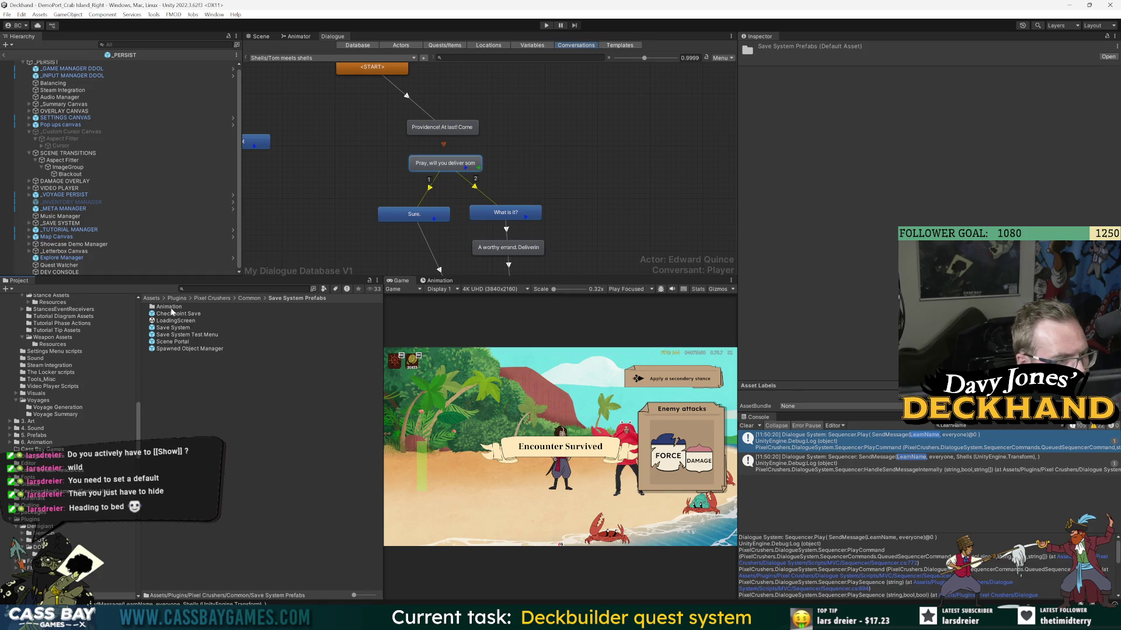
left_click(220, 298)
double_click(177, 314)
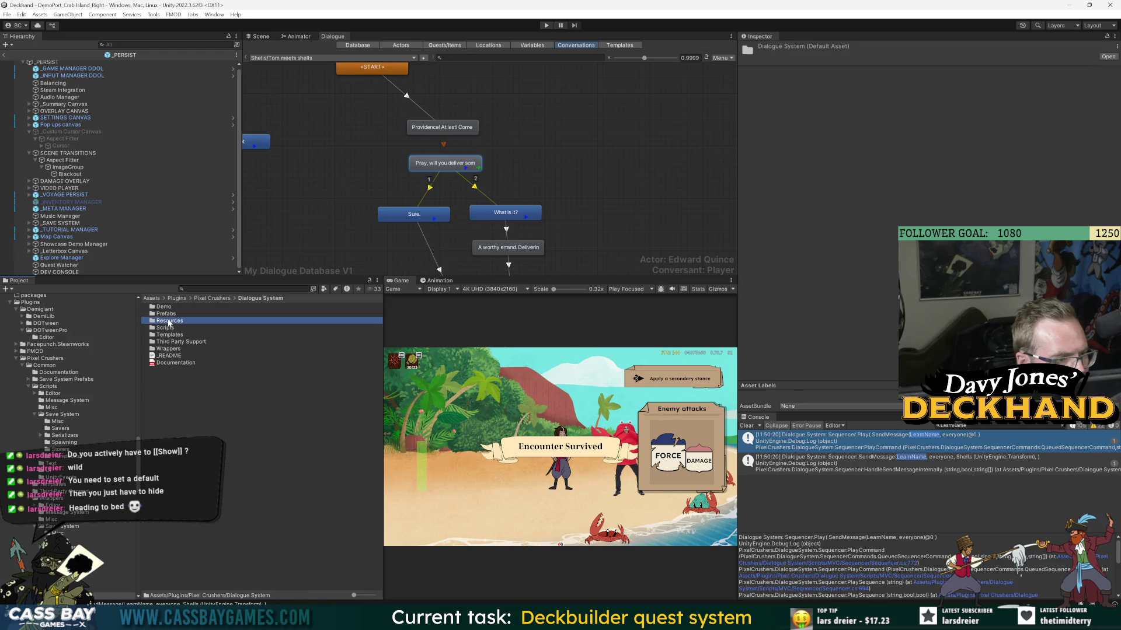
double_click(177, 315)
- Inspect the Dialogue Manager prefab's components down to Sequencer Shortcuts
left_click(174, 329)
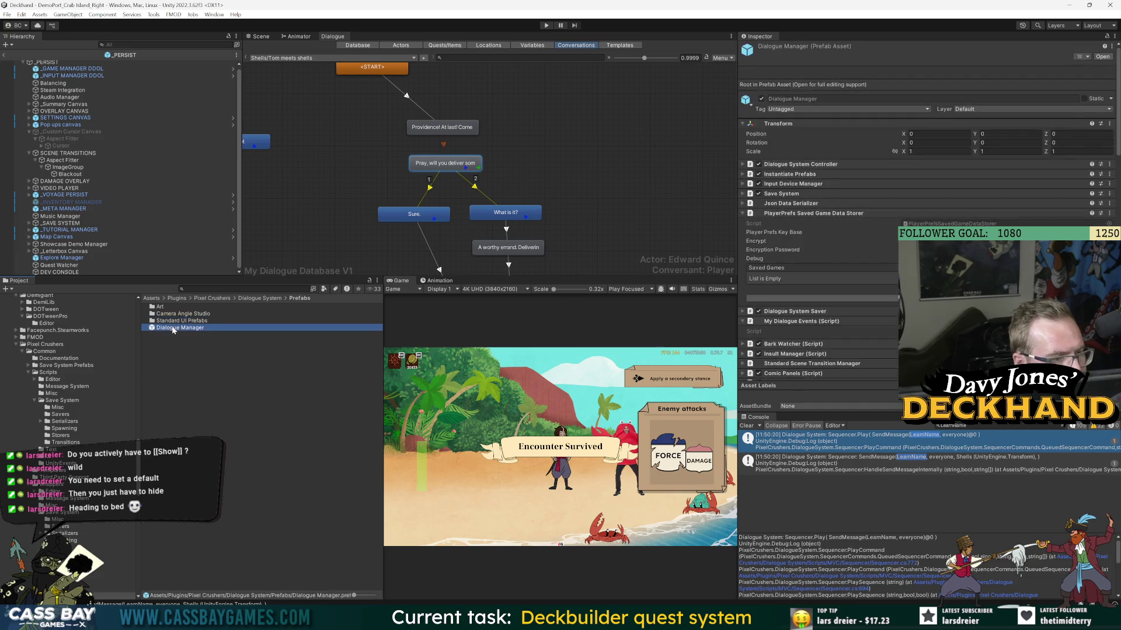
scroll(875, 352, "down", 6)
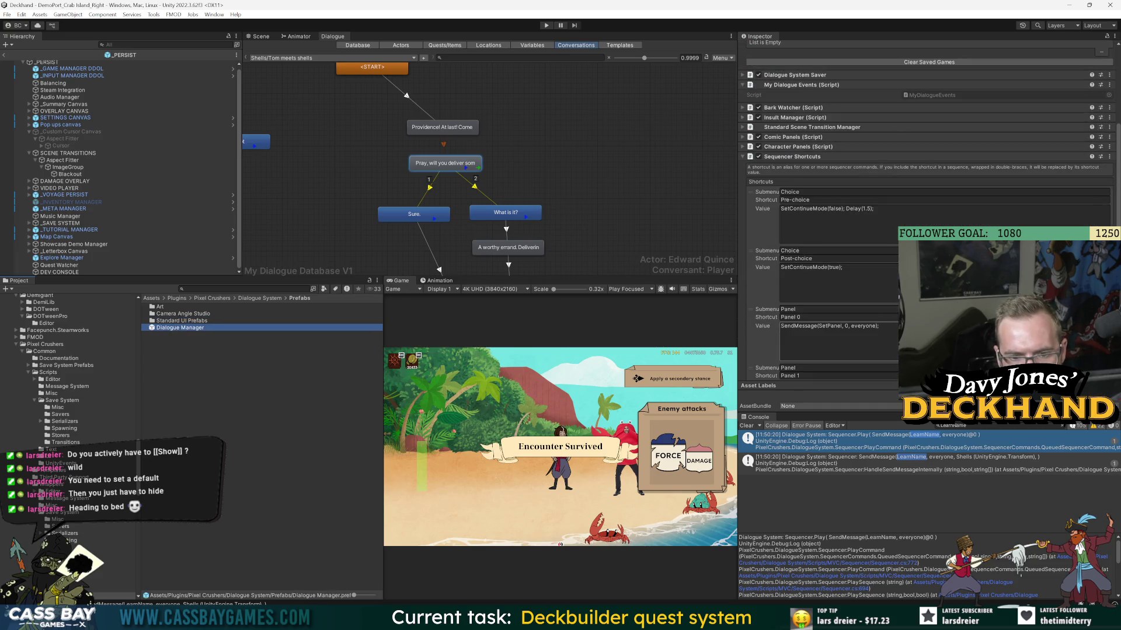
scroll(775, 315, "down", 10)
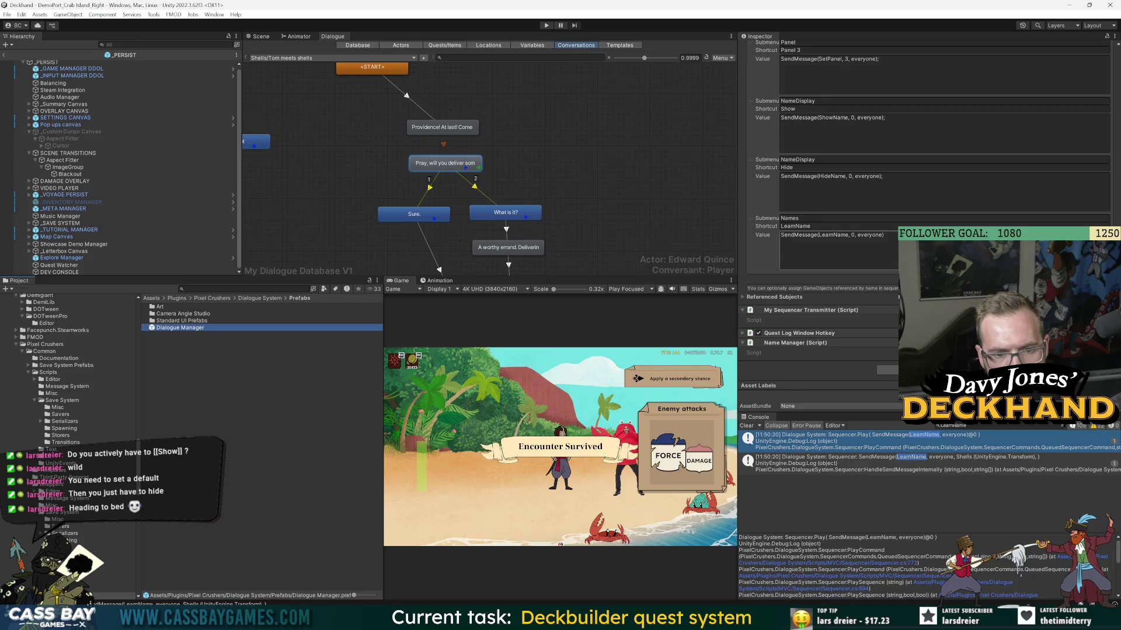
- Duplicate Dialogue Manager, rename the copy My Dialogue Manager, and open it in Prefab Mode
left_click(175, 327)
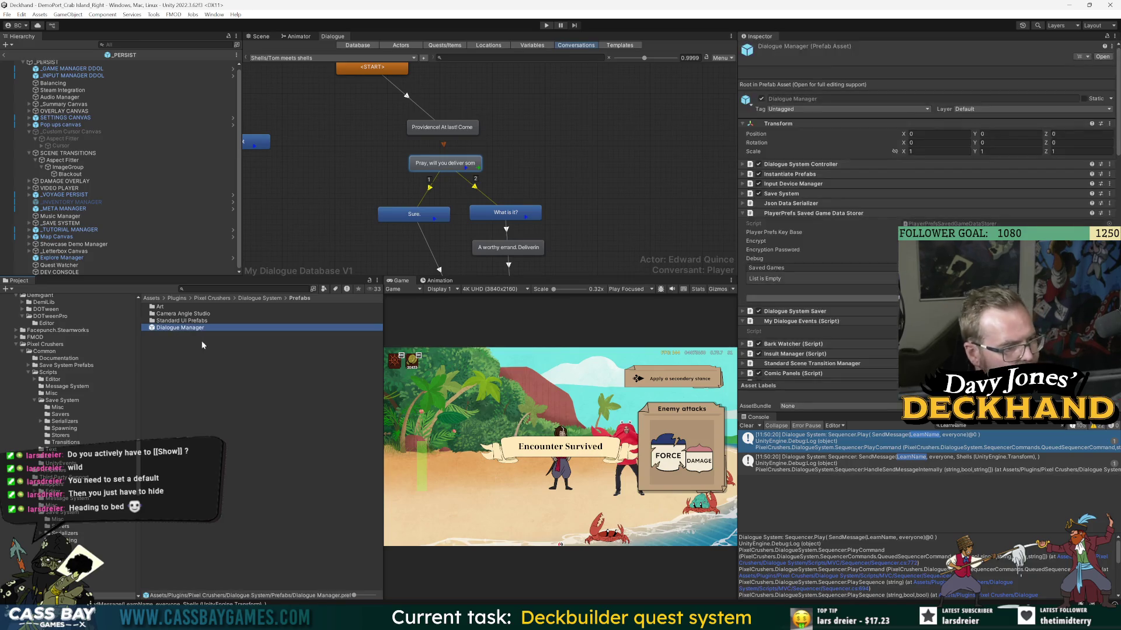
key("ctrl+d")
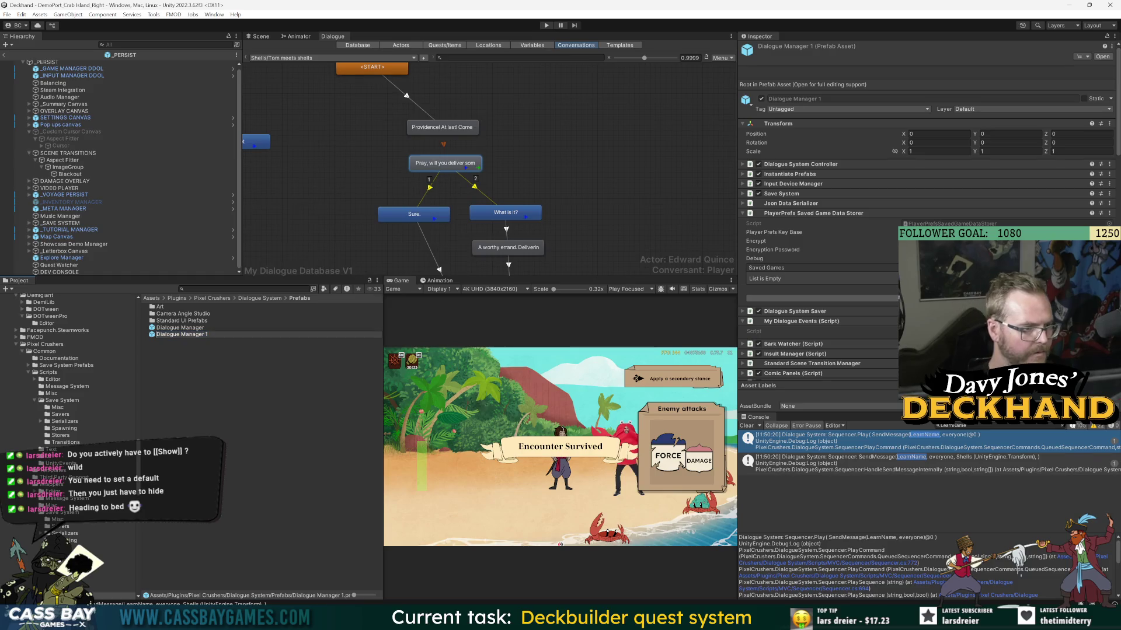
type("My")
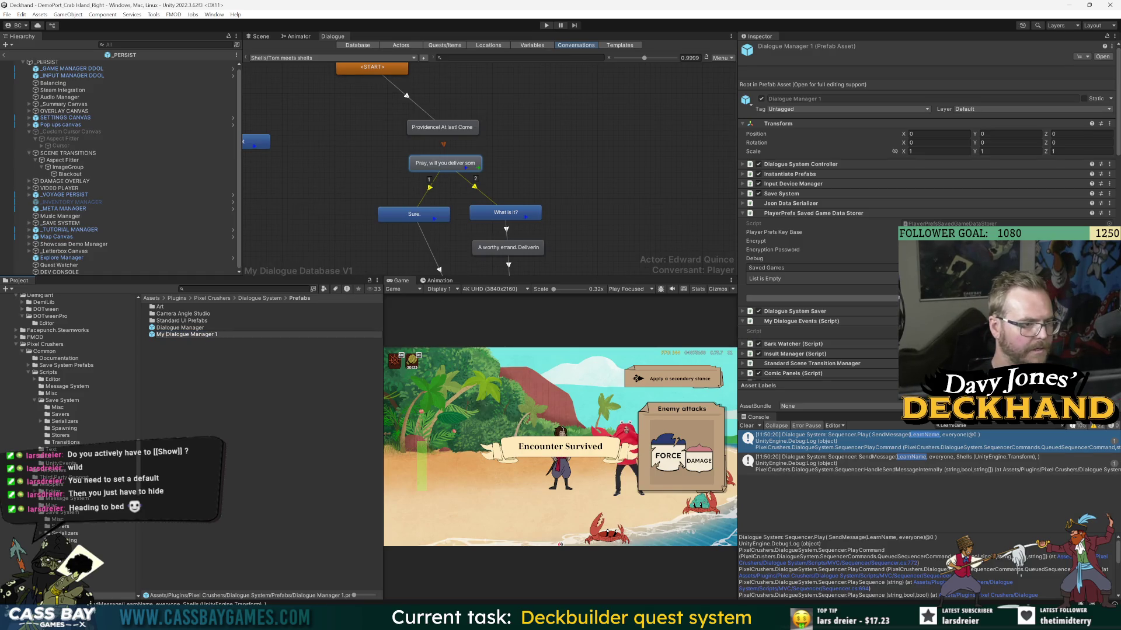
key("Return")
double_click(185, 337)
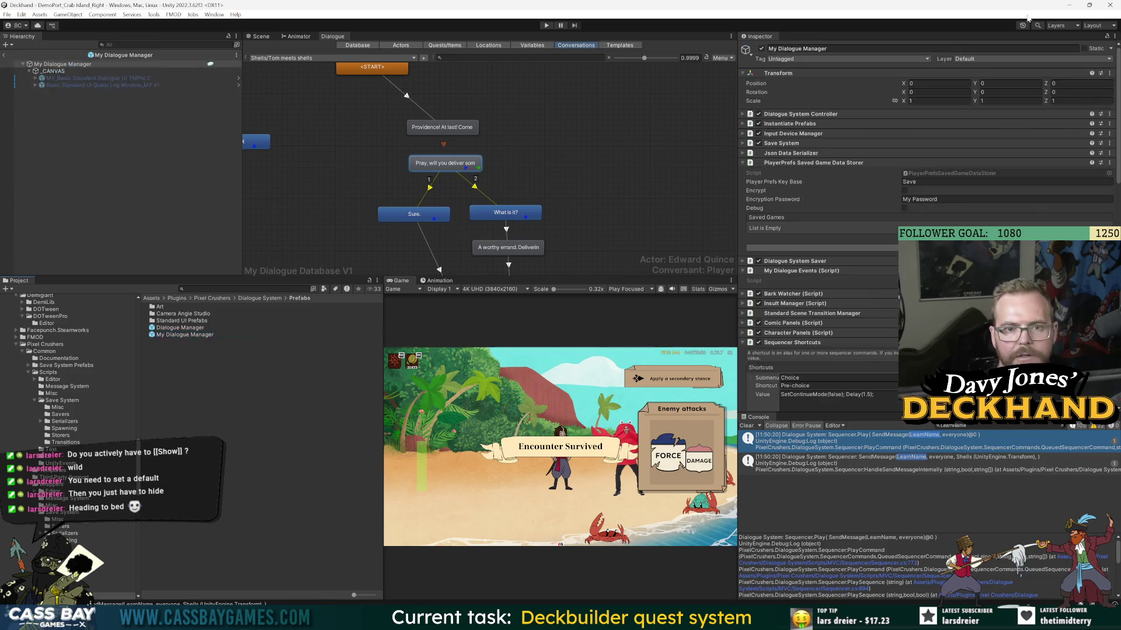
- Exit Prefab Mode to the scene, rearrange Project panel items and collapse the 2. scripts folder
left_click(4, 55)
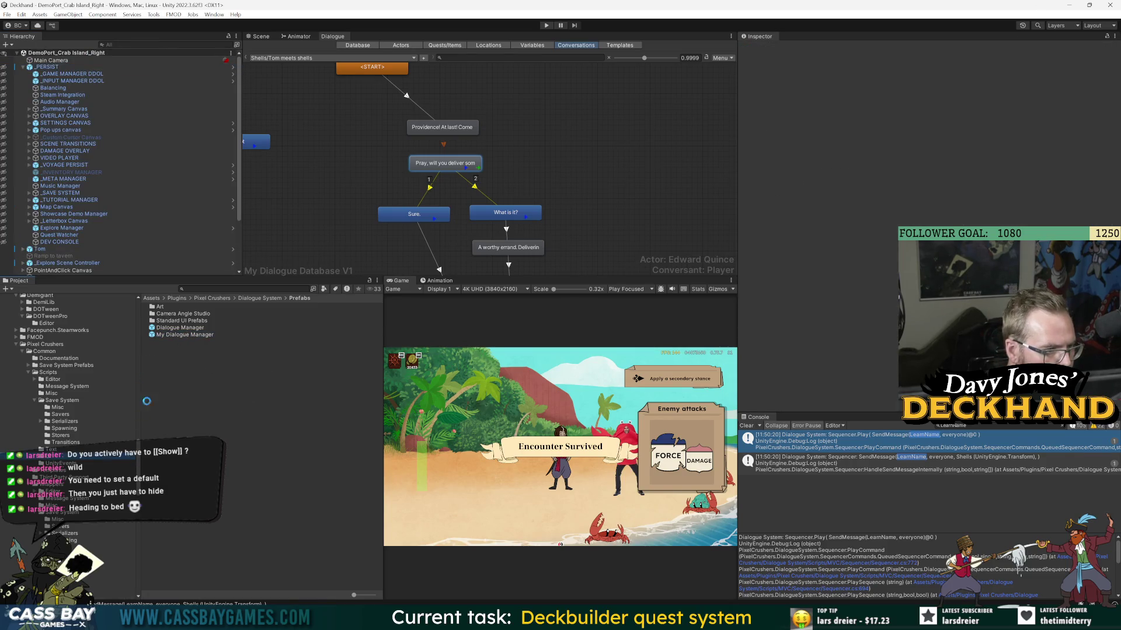
left_click_drag(138, 461, 140, 298)
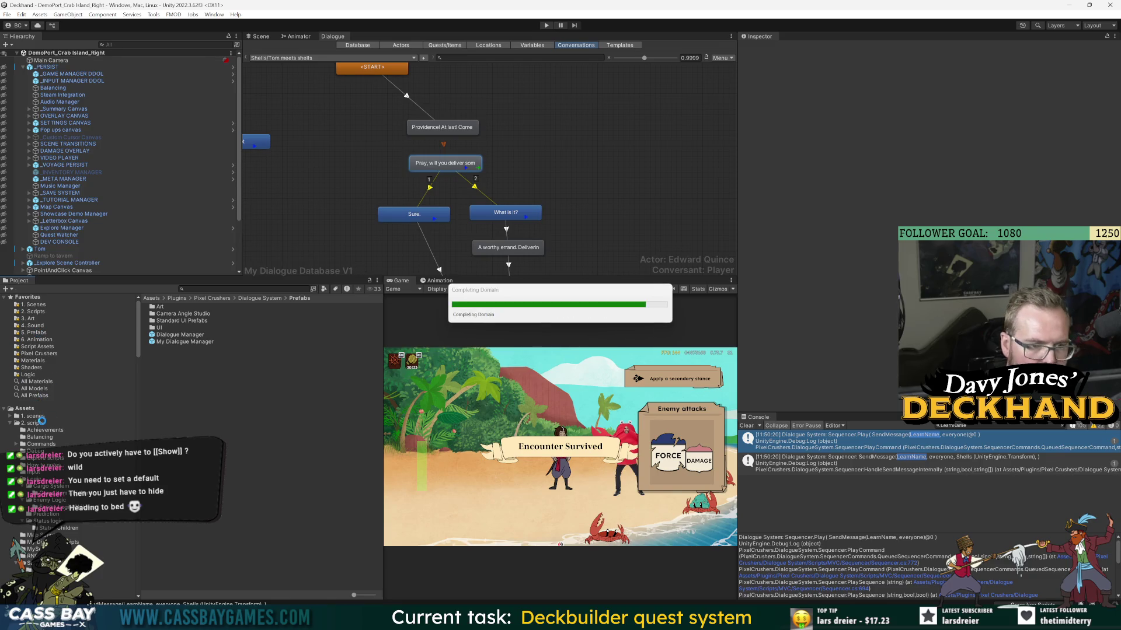
scroll(50, 406, "down", 10)
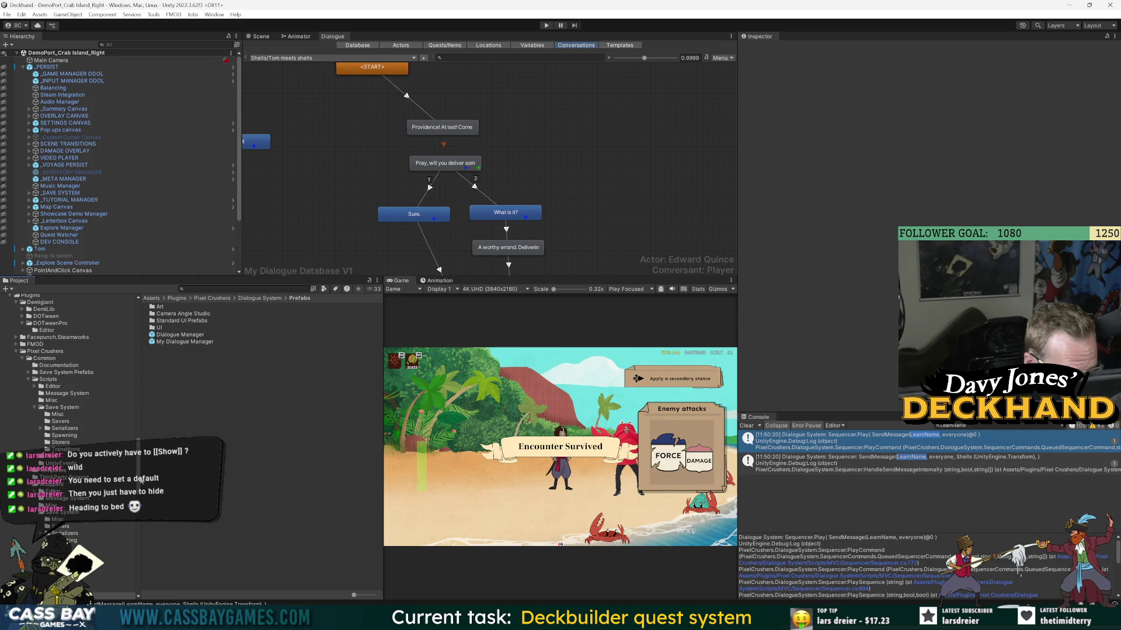
left_click_drag(138, 481, 138, 320)
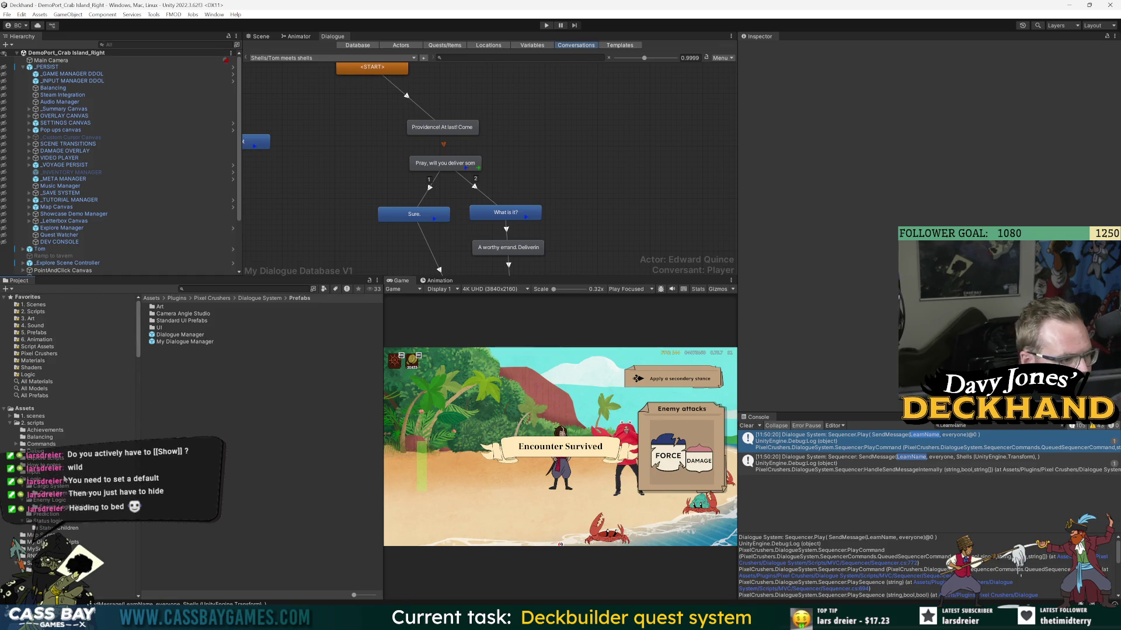
left_click(10, 423)
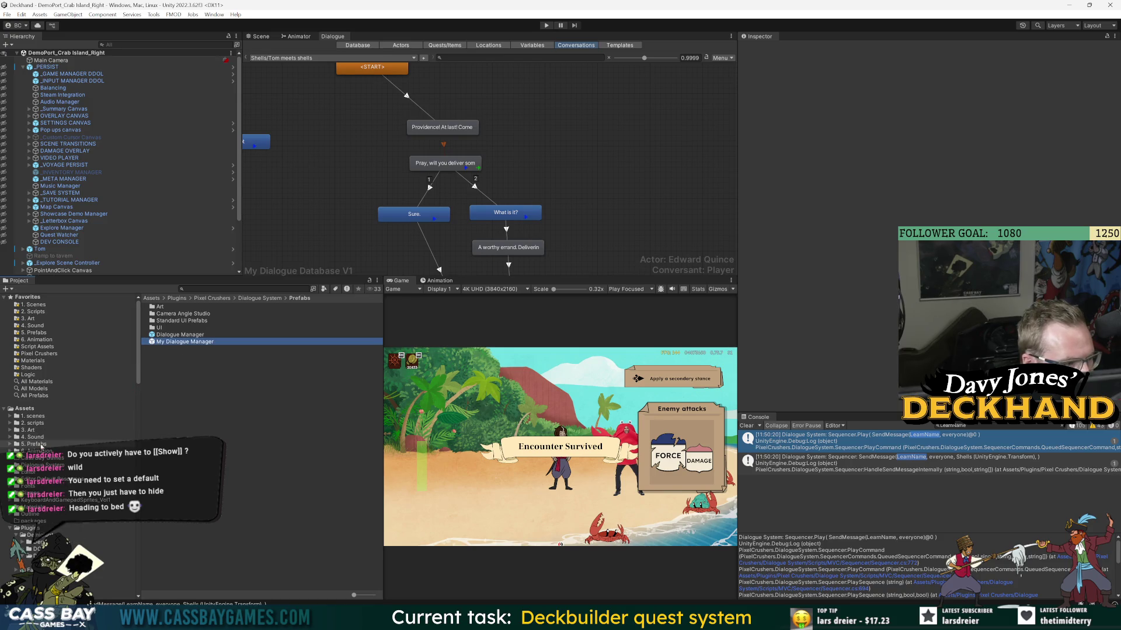
scroll(40, 446, "down", 10)
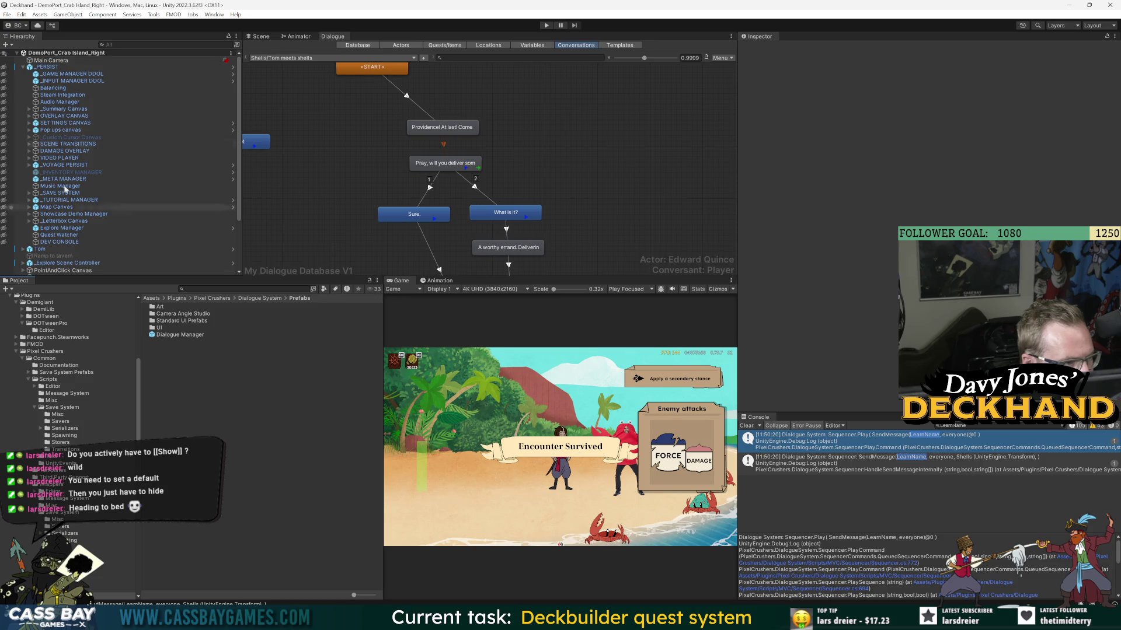
- Open 5. Prefabs and drag My Dialogue Manager onto Dialogue Prefabs, hitting the file-exists prompt
left_click(52, 67)
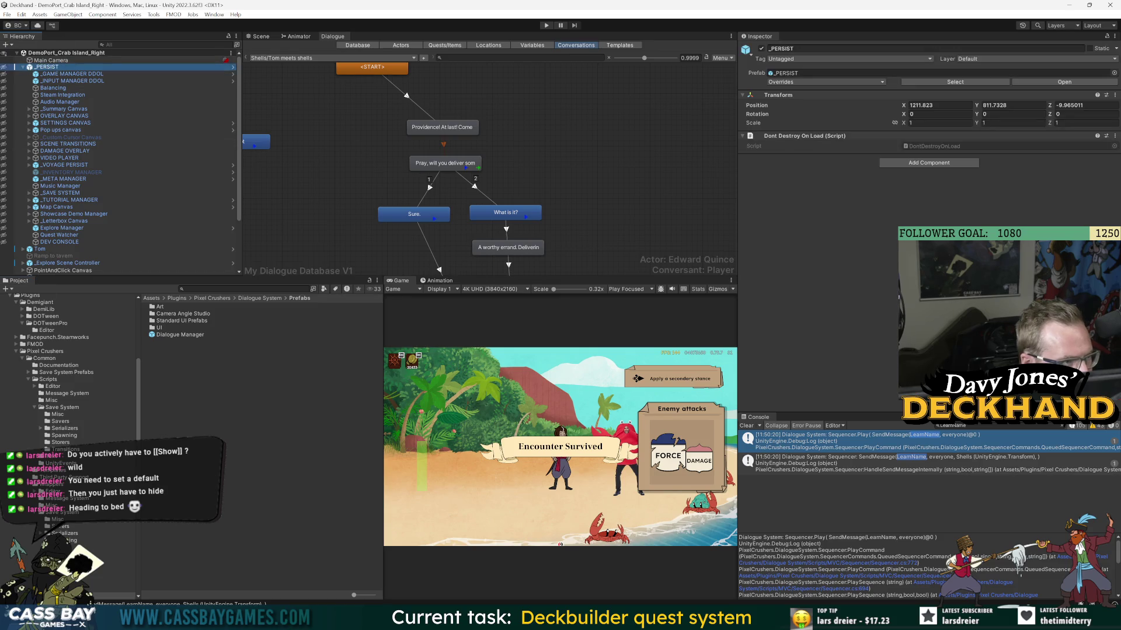
left_click(1092, 83)
scroll(75, 353, "up", 10)
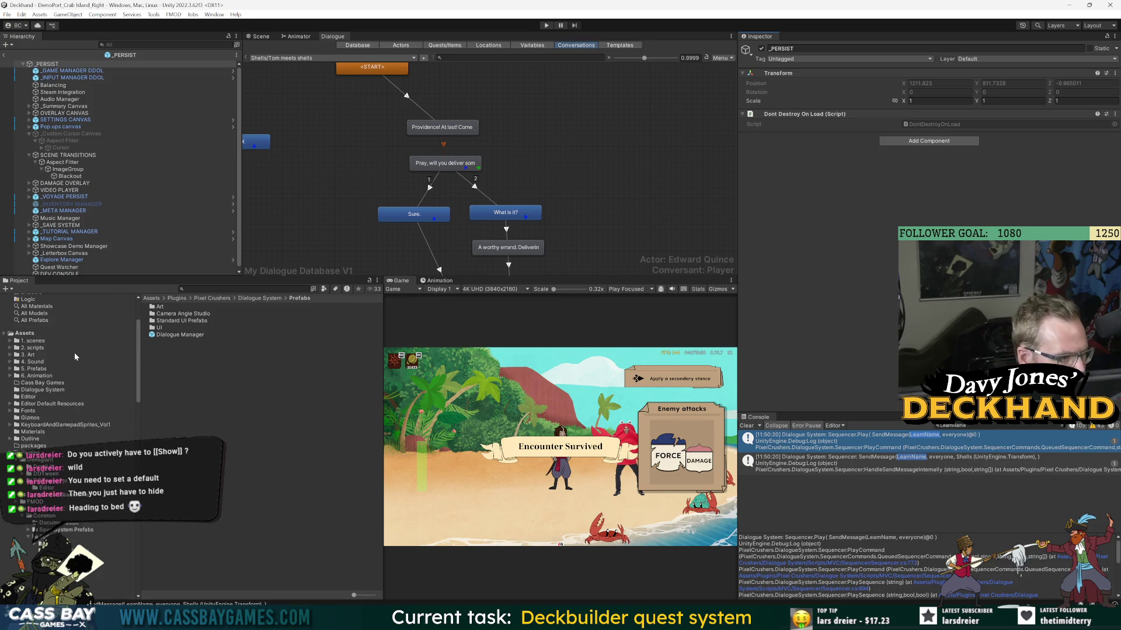
left_click(38, 310)
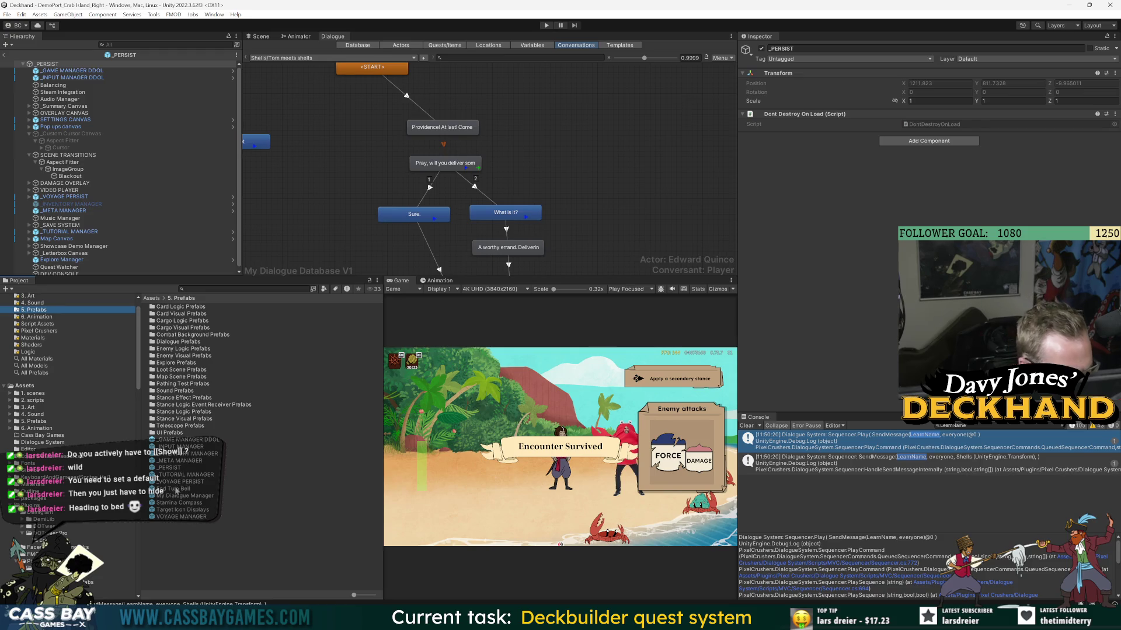
left_click_drag(176, 497, 186, 343)
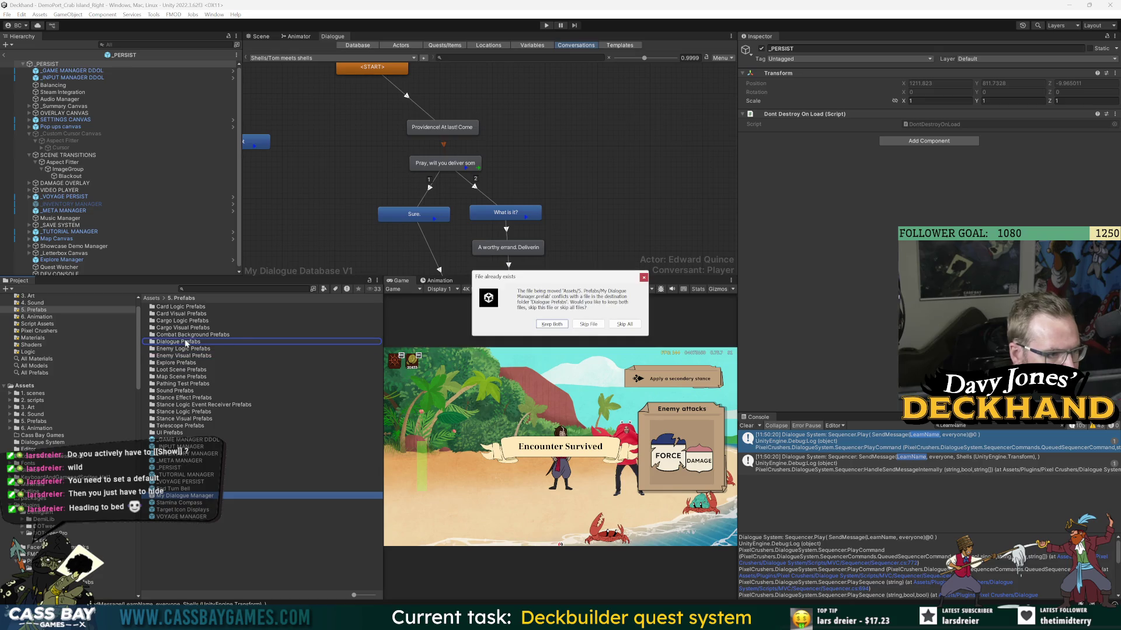
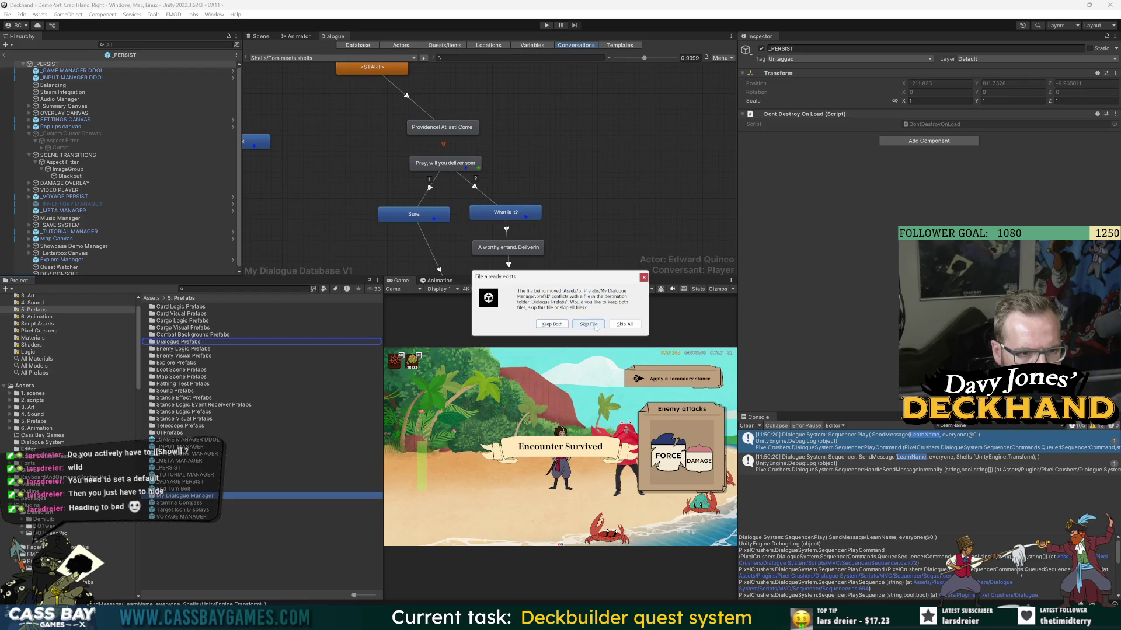
- Skip the conflicting file, then delete the old My Dialogue Manager prefab from Dialogue Prefabs
left_click(618, 327)
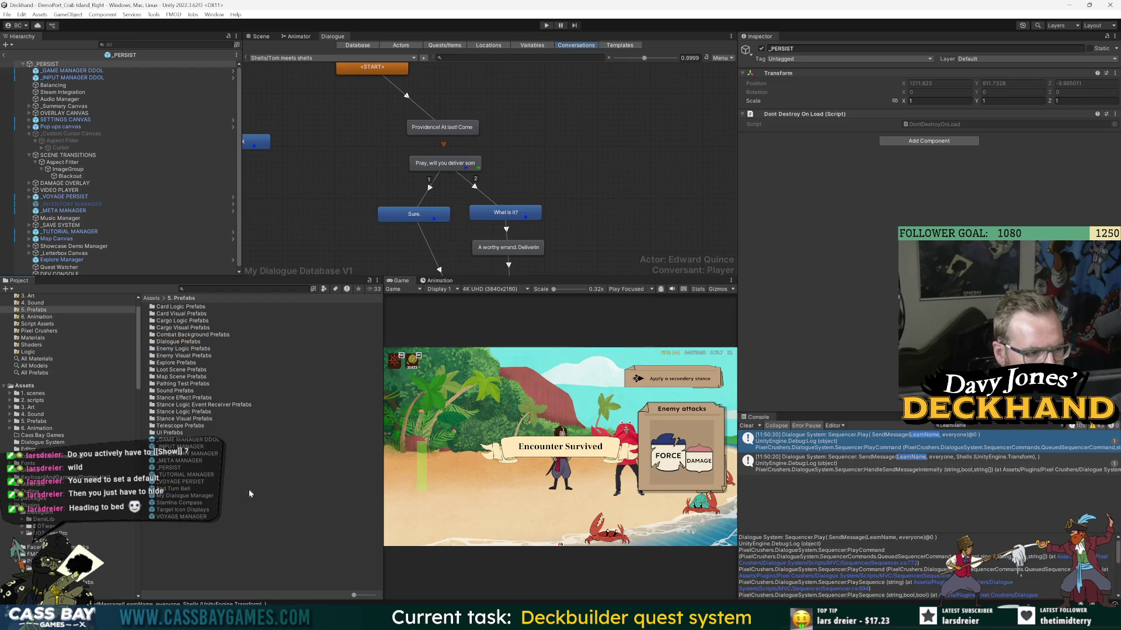
double_click(183, 341)
left_click(178, 336)
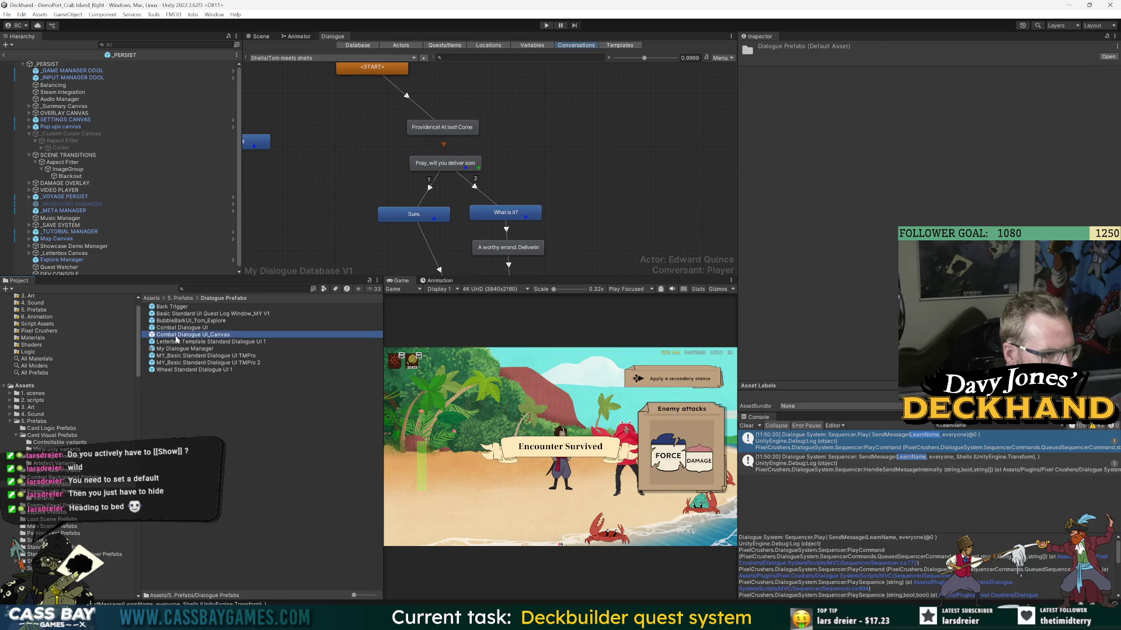
left_click(170, 350)
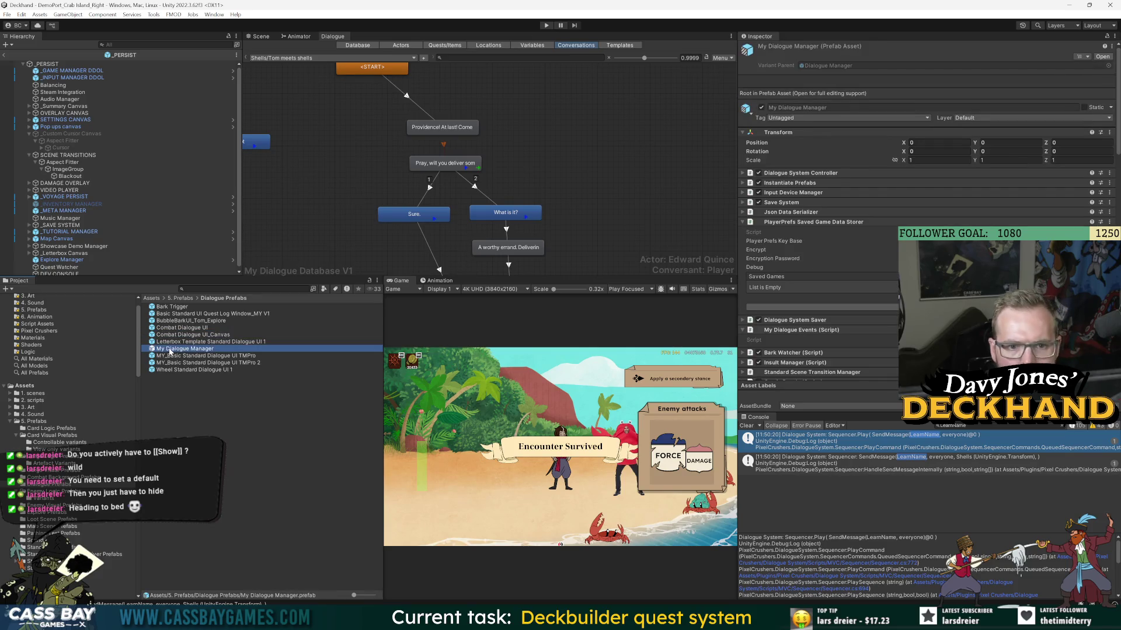
left_click(237, 392)
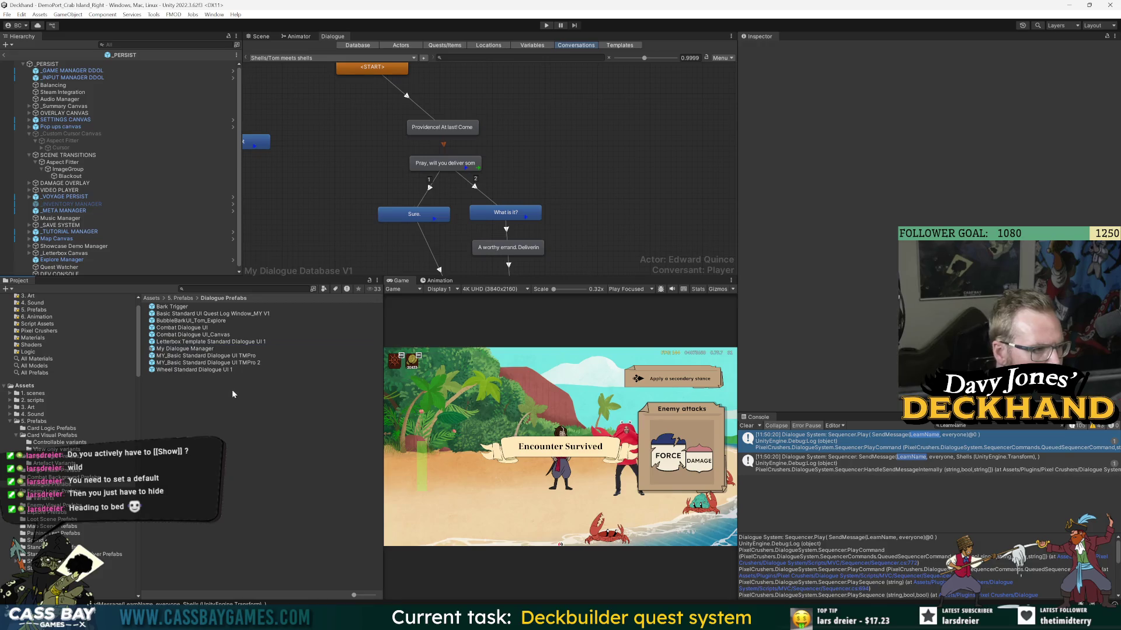
left_click(185, 349)
key("Delete")
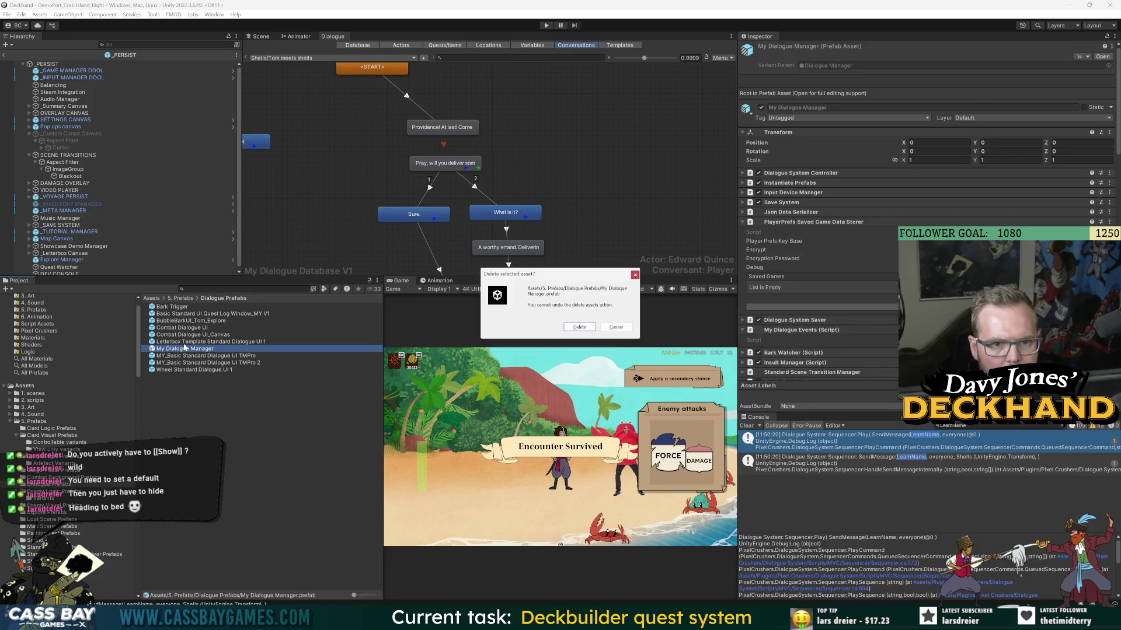
key("Return")
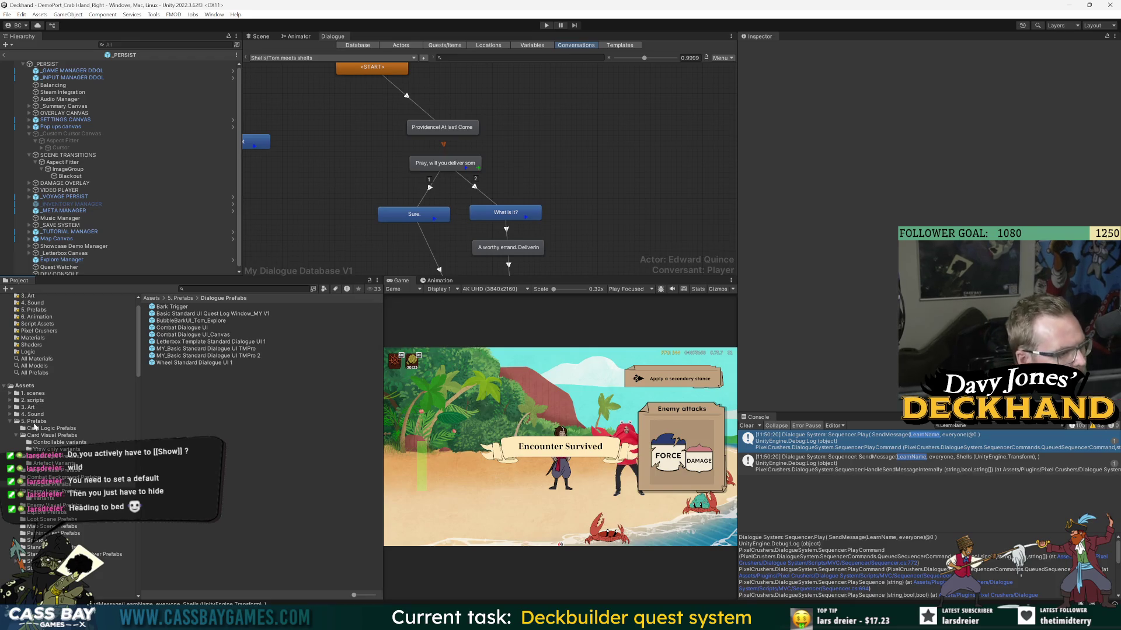
- Drag My Dialogue Manager from 5. Prefabs into the Dialogue Prefabs folder and clear the Console
left_click(36, 421)
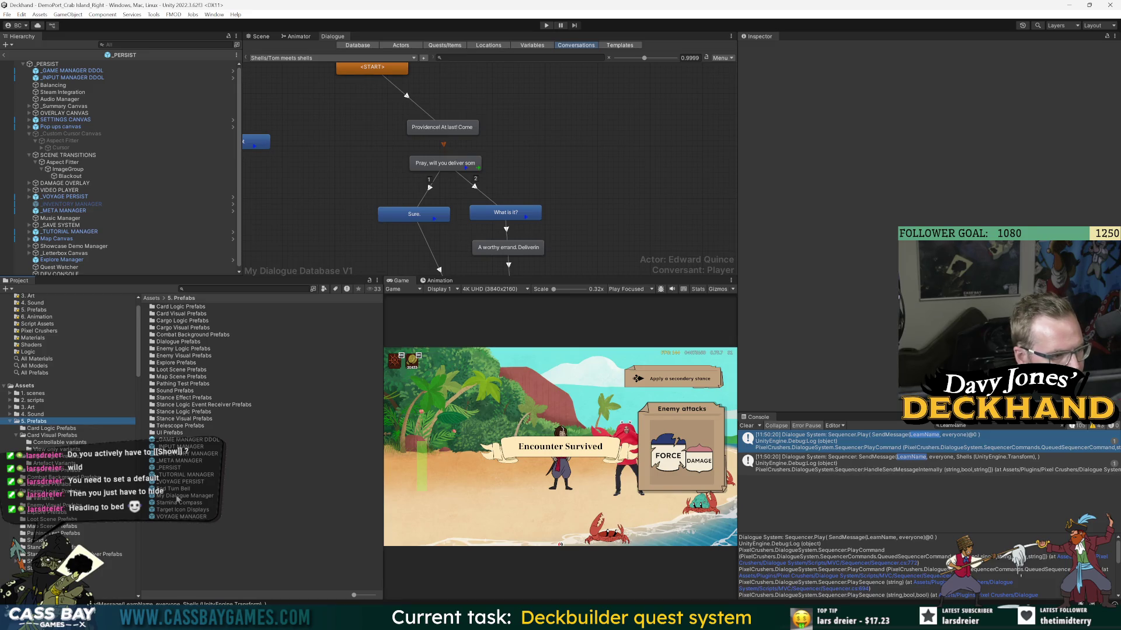
mouse_move(185, 499)
left_mouse_down()
mouse_move(186, 345)
mouse_move(175, 348)
mouse_move(53, 175)
mouse_move(51, 71)
mouse_move(58, 251)
mouse_move(67, 257)
mouse_move(82, 181)
mouse_move(63, 81)
left_mouse_up()
double_click(186, 343)
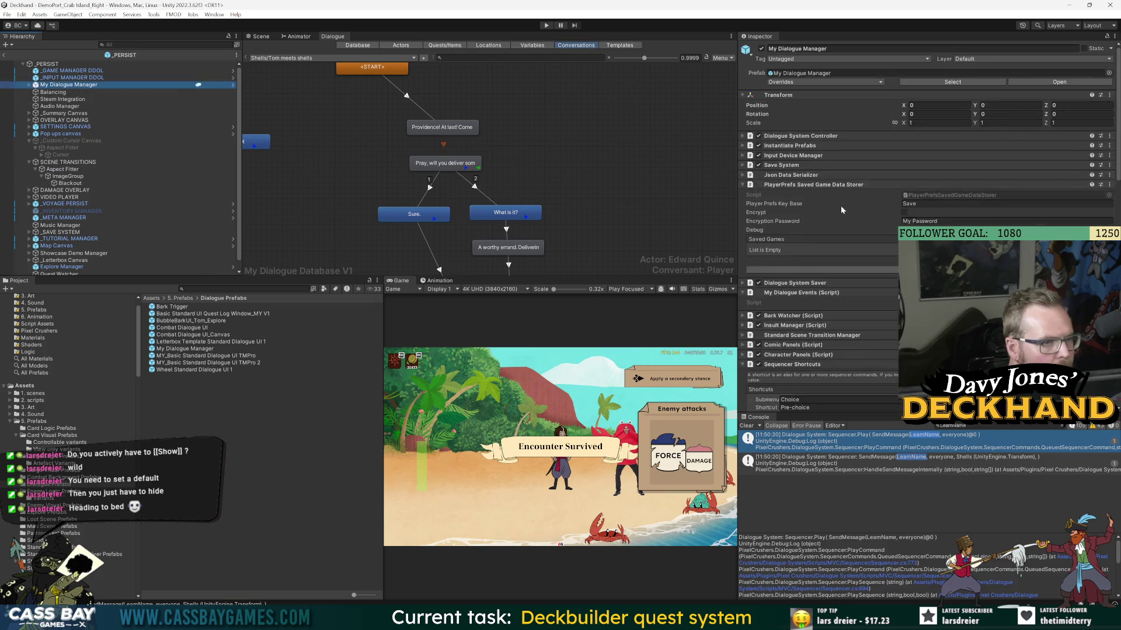
scroll(929, 204, "down", 5)
scroll(837, 347, "down", 5)
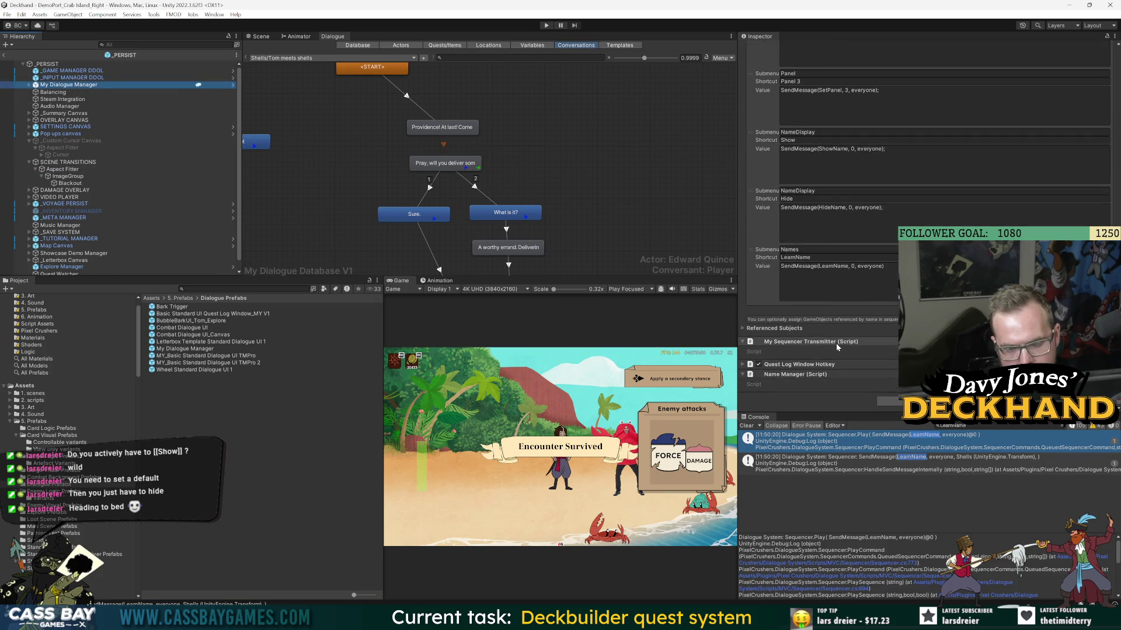
left_click(747, 425)
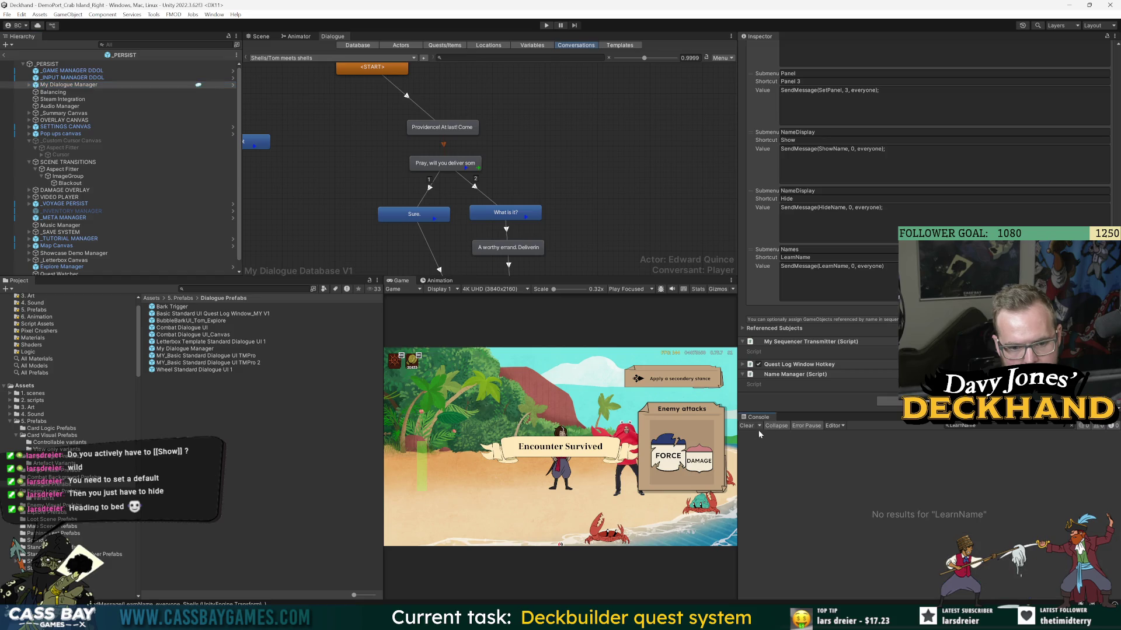
- Enter Play mode, talk to the NPC and advance the dialogue, widening the game view
left_click(547, 26)
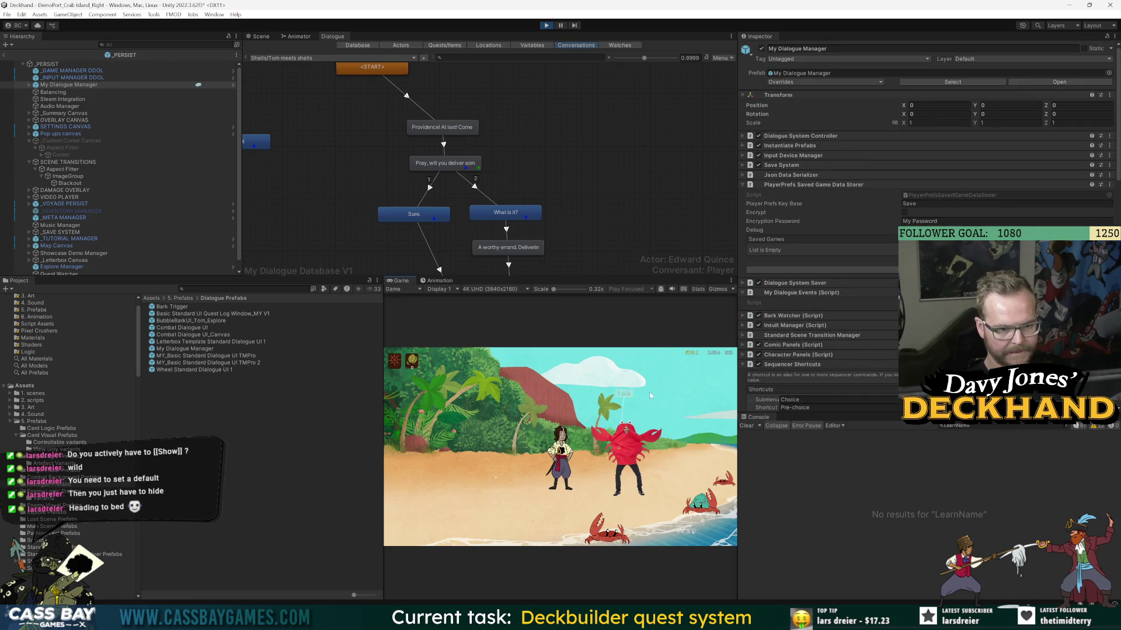
key("e")
left_click_drag(739, 432, 829, 432)
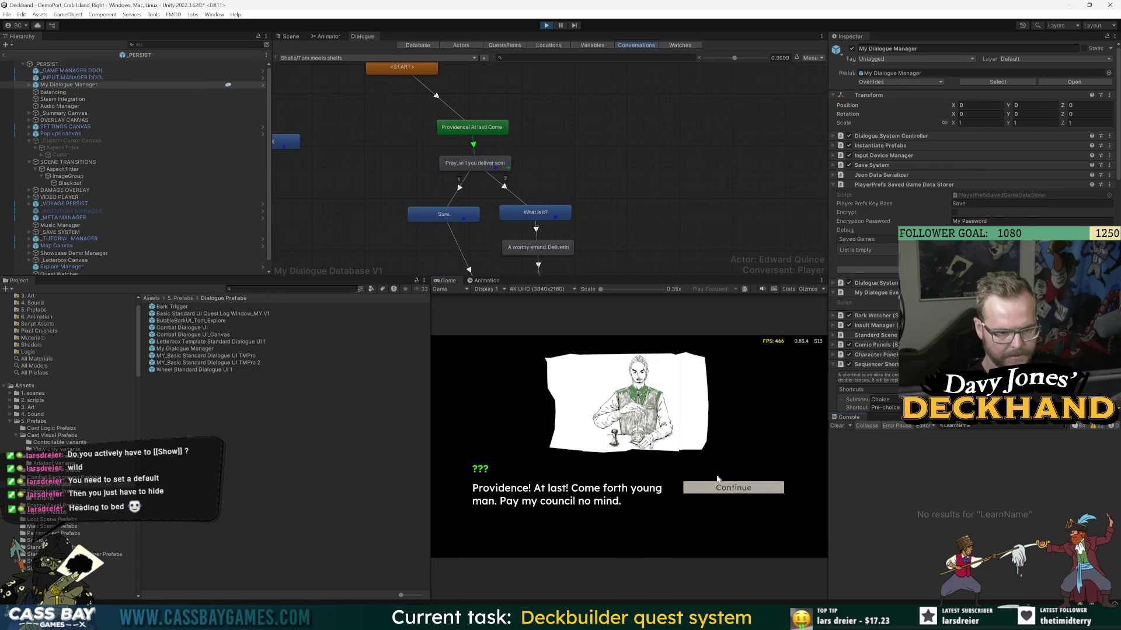
left_click(716, 487)
left_click_drag(429, 463, 208, 463)
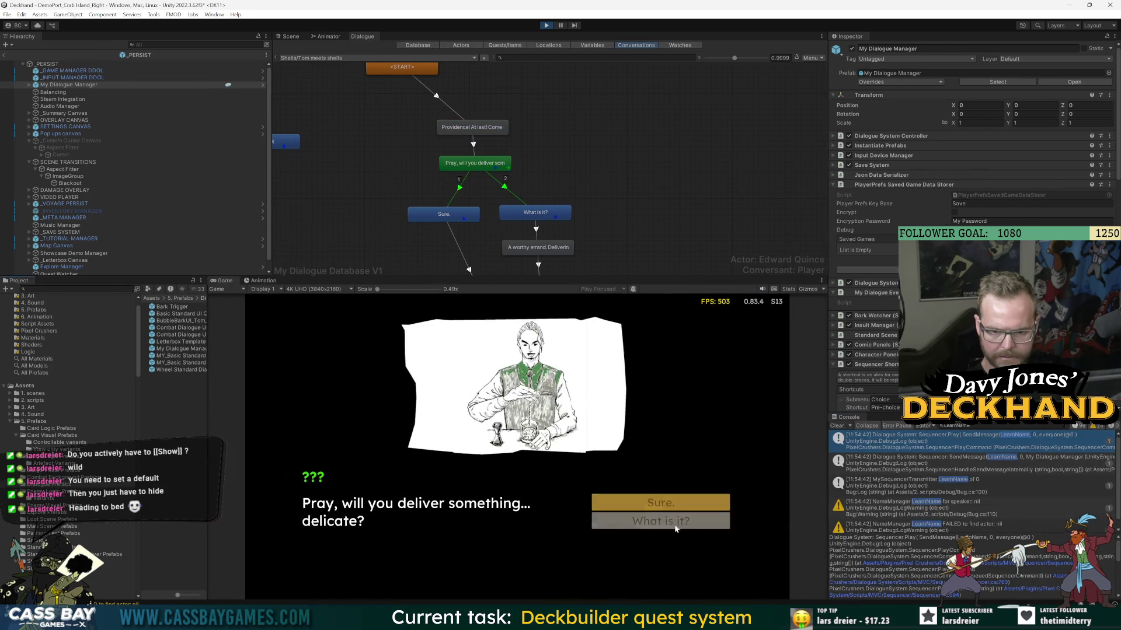
- Trace the NameManager 'FAILED to find actor' warning to the transmitter script, then stop Play mode
left_click(983, 489)
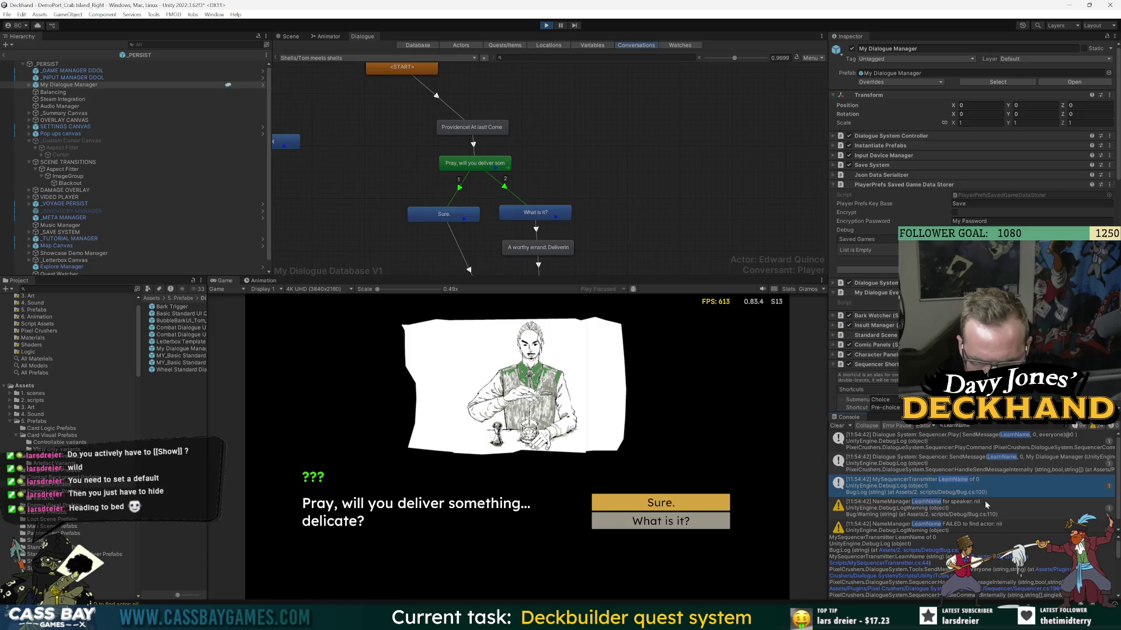
left_click(985, 503)
scroll(986, 499, "down", 1)
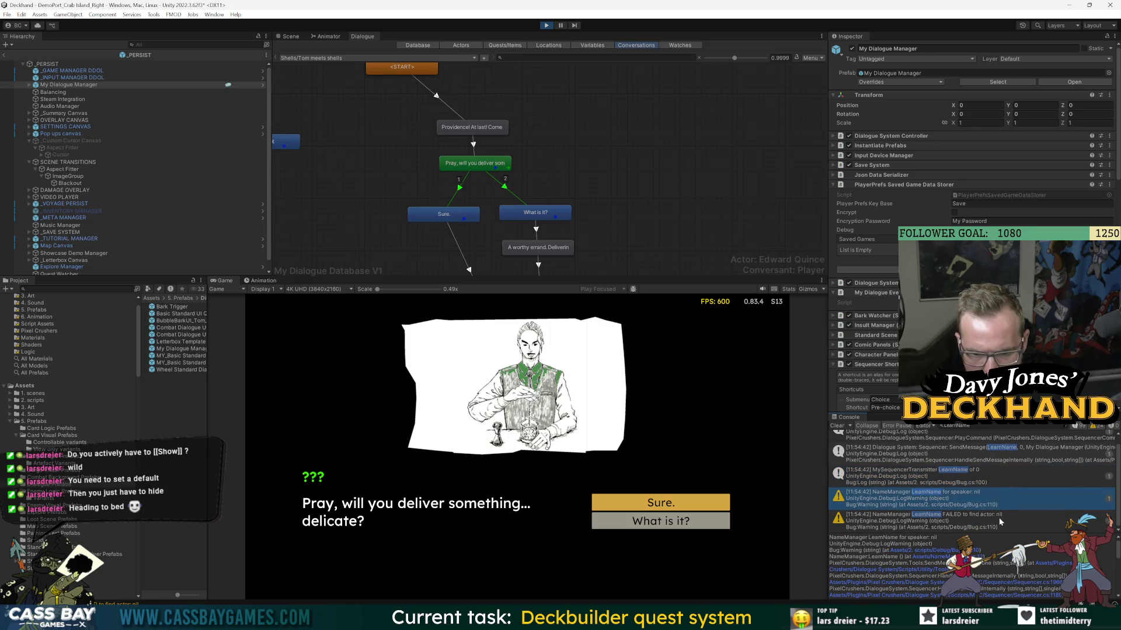
left_click(999, 517)
left_click(1000, 499)
left_click(995, 484)
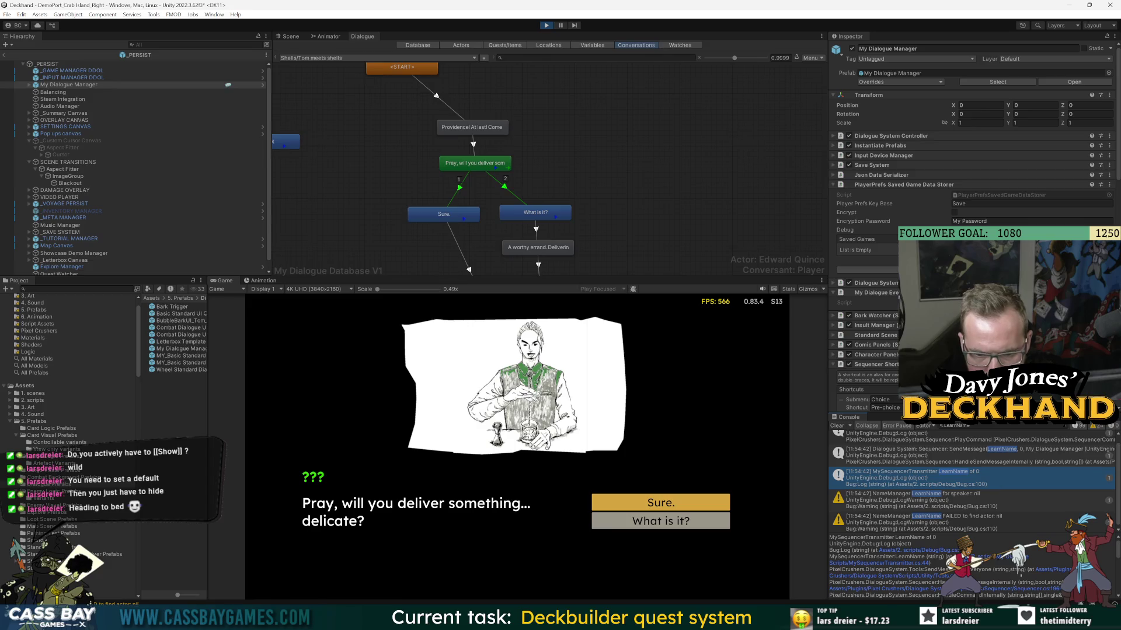
left_click_drag(1001, 414, 1001, 338)
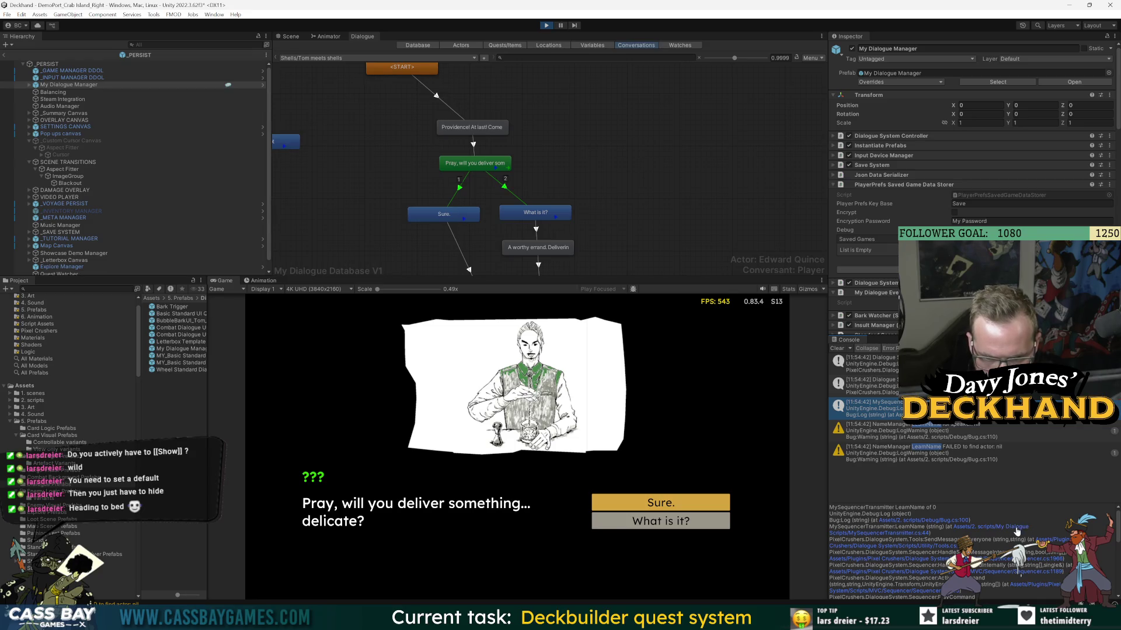
left_click(1016, 529)
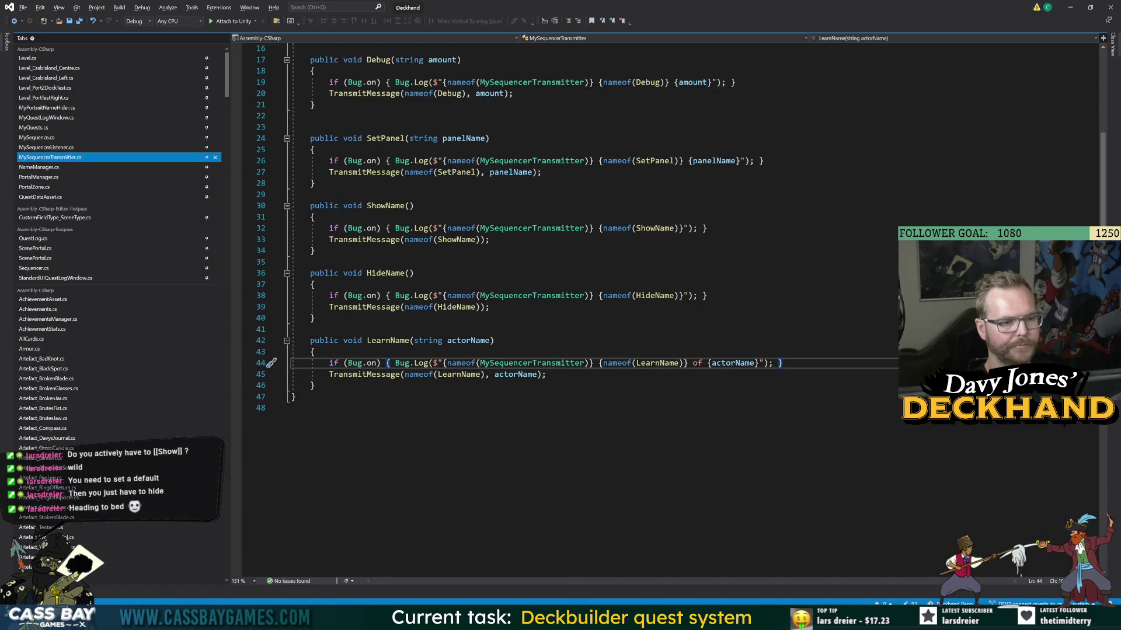
key("alt+Tab")
left_click(547, 25)
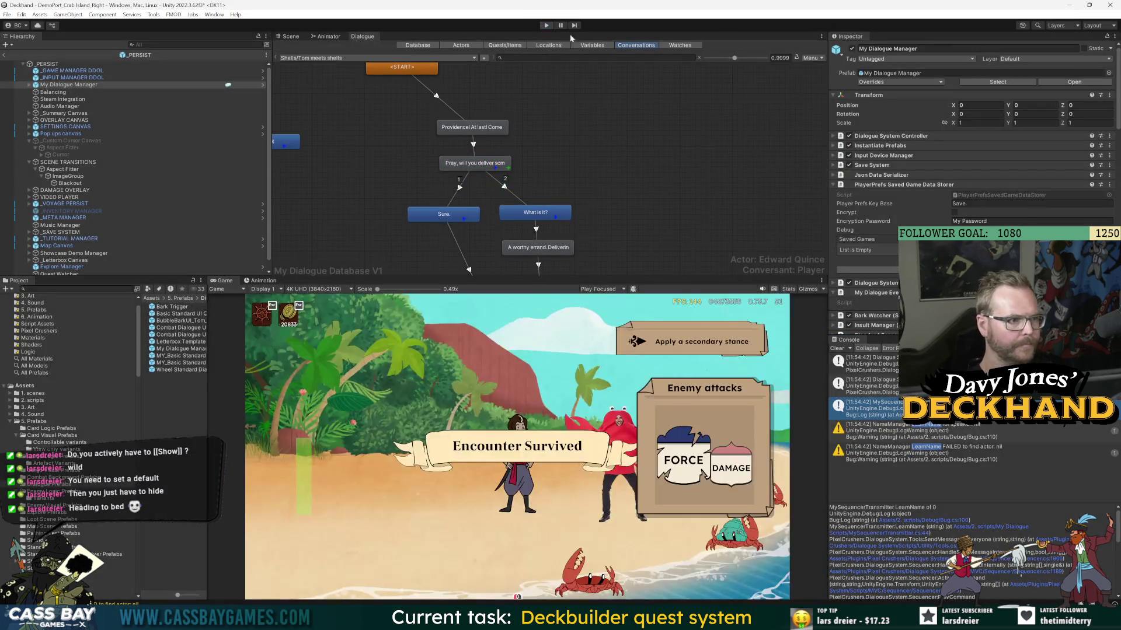
- Replace the LearnName shortcut's 0 argument with [speaker]
scroll(968, 175, "down", 10)
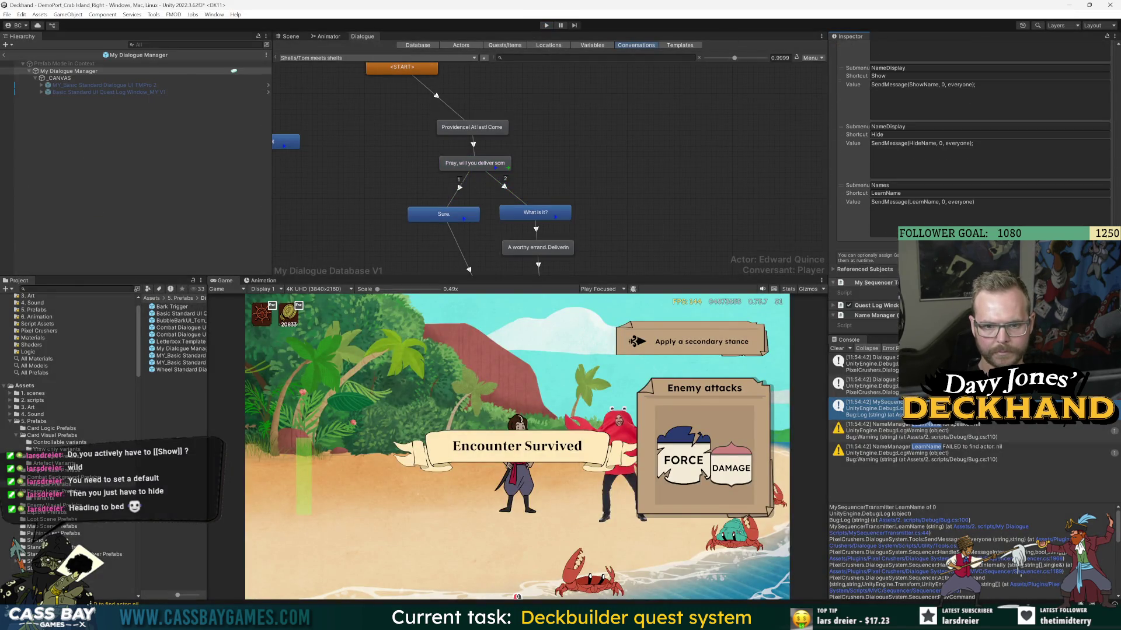
left_click(942, 202)
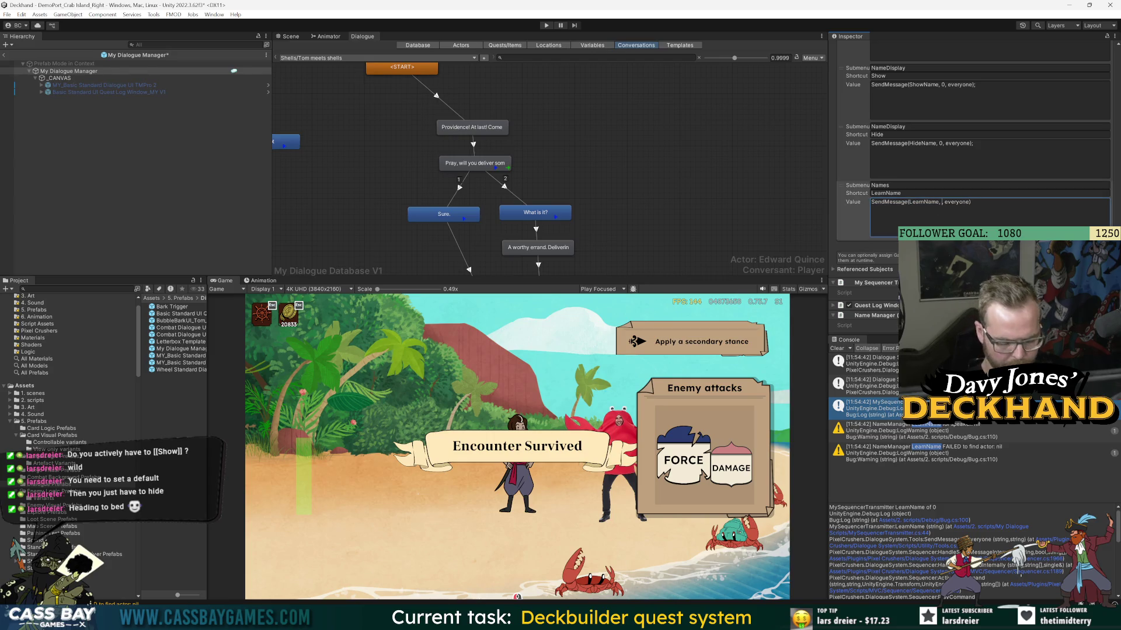
key("BackSpace")
type("[spe]aker")
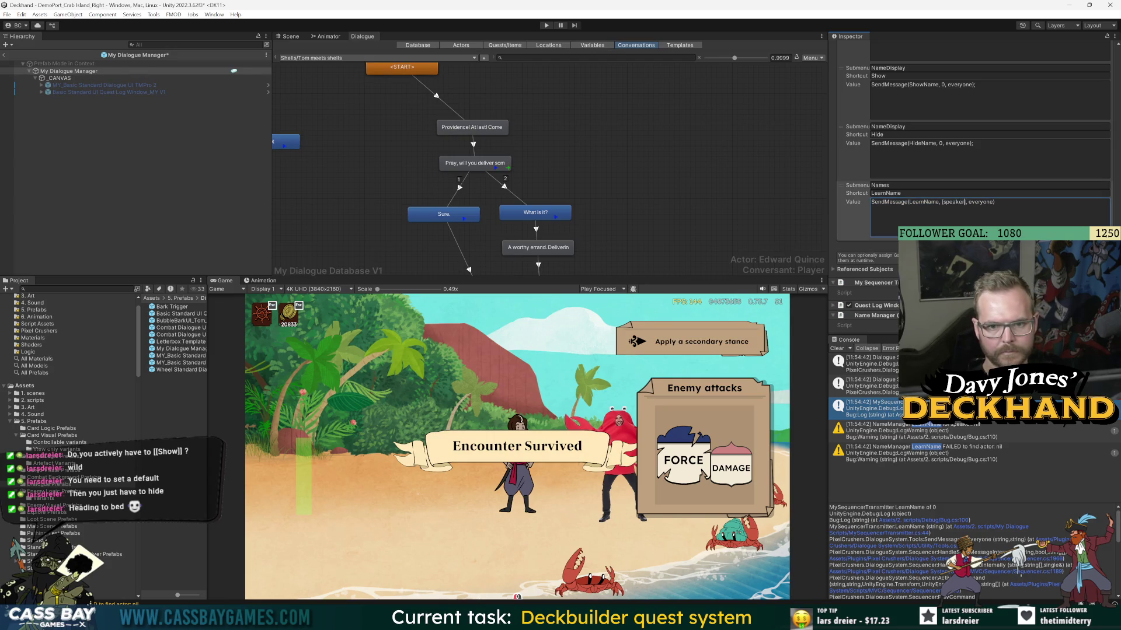
- Replay the NPC conversation, check the LearnName warning, and show the dialogue Variables
left_click(547, 25)
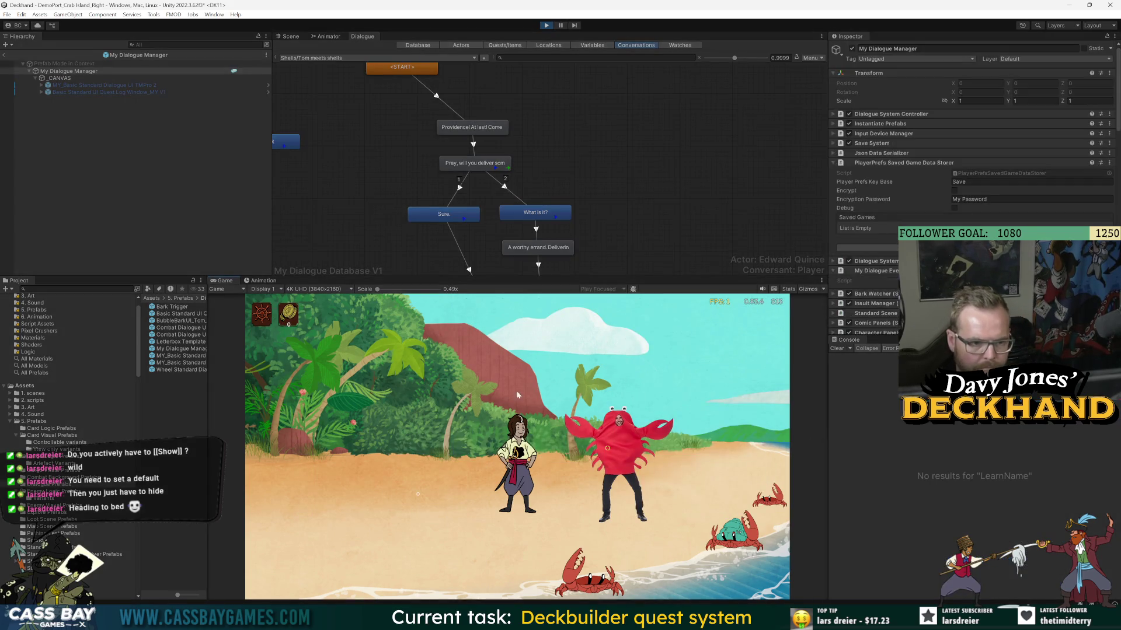
left_click(616, 432)
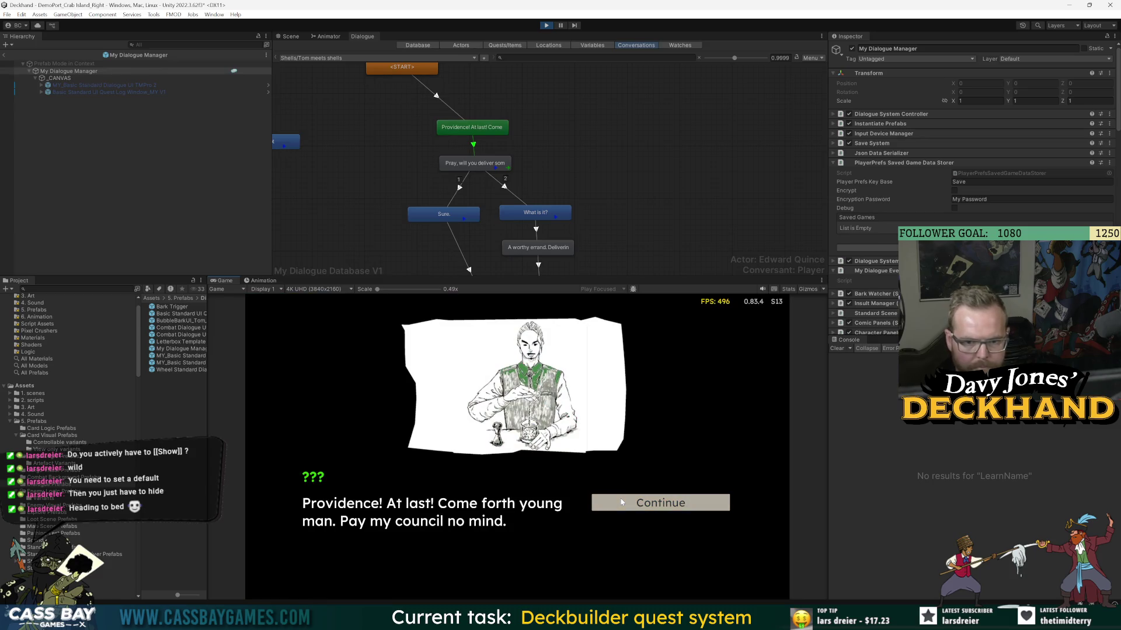
left_click(638, 500)
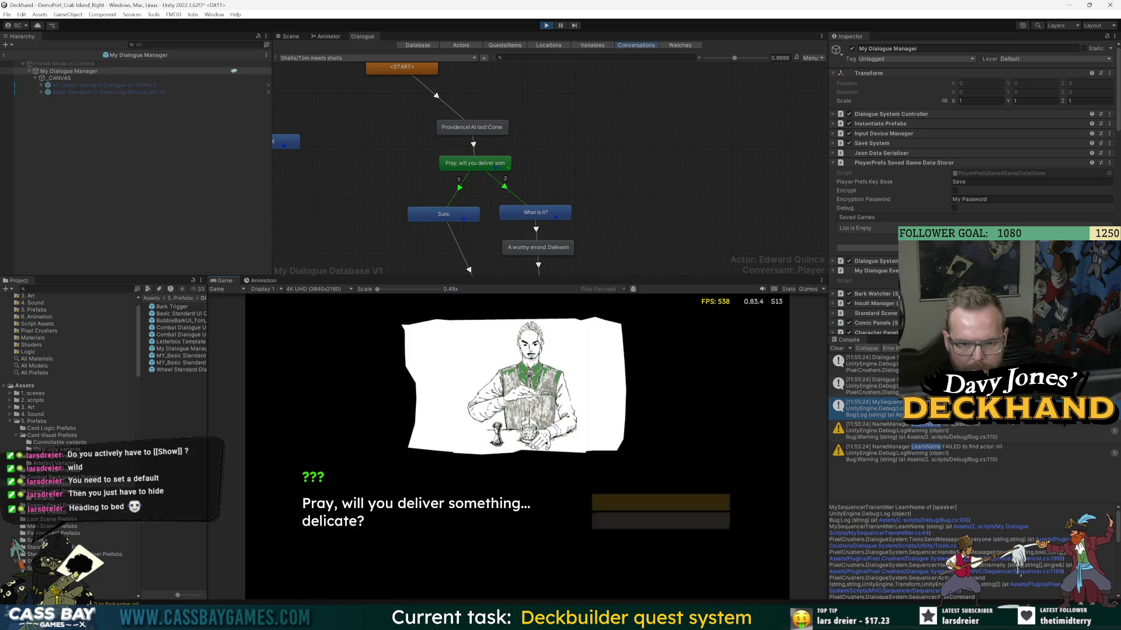
left_click(1006, 432)
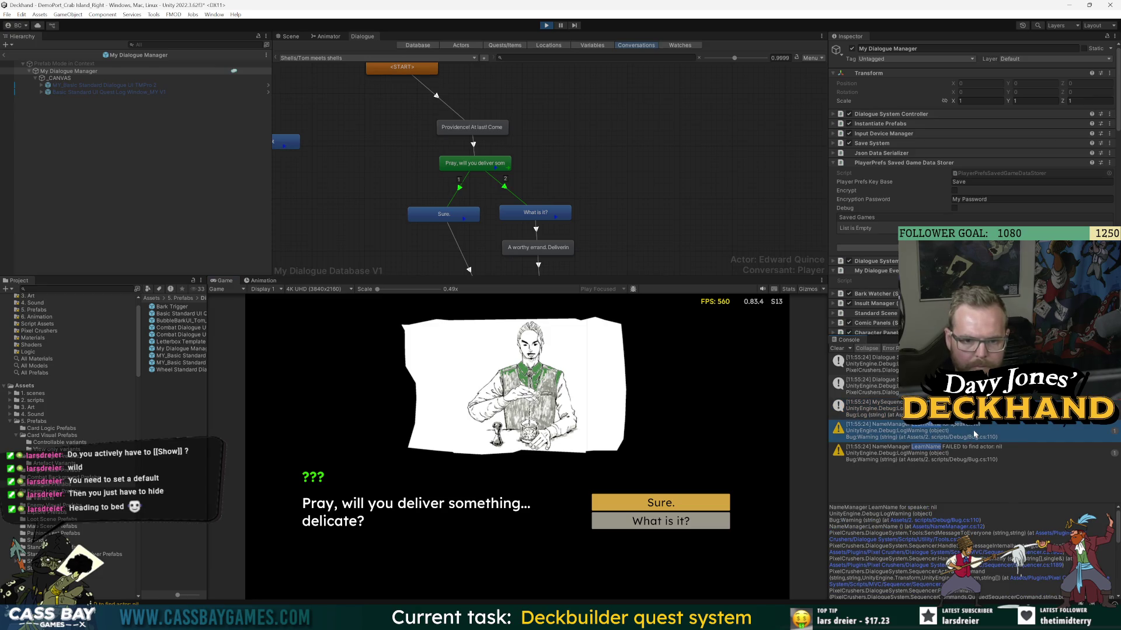
left_click(591, 45)
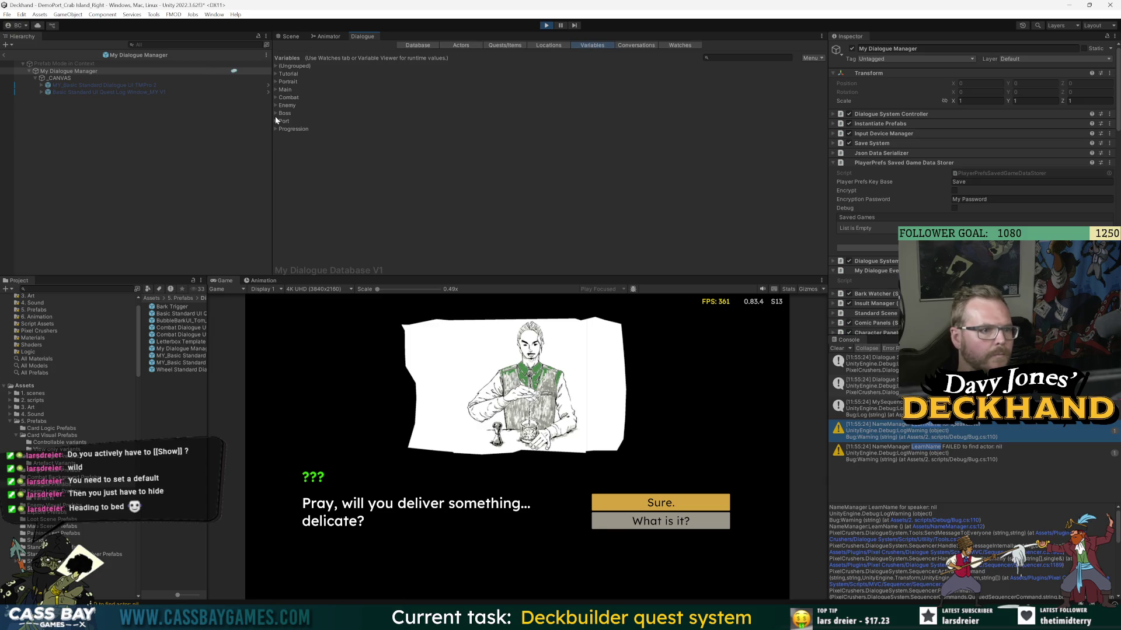
- Add a runtime watch on the Actor variable, then run the game again
left_click(460, 45)
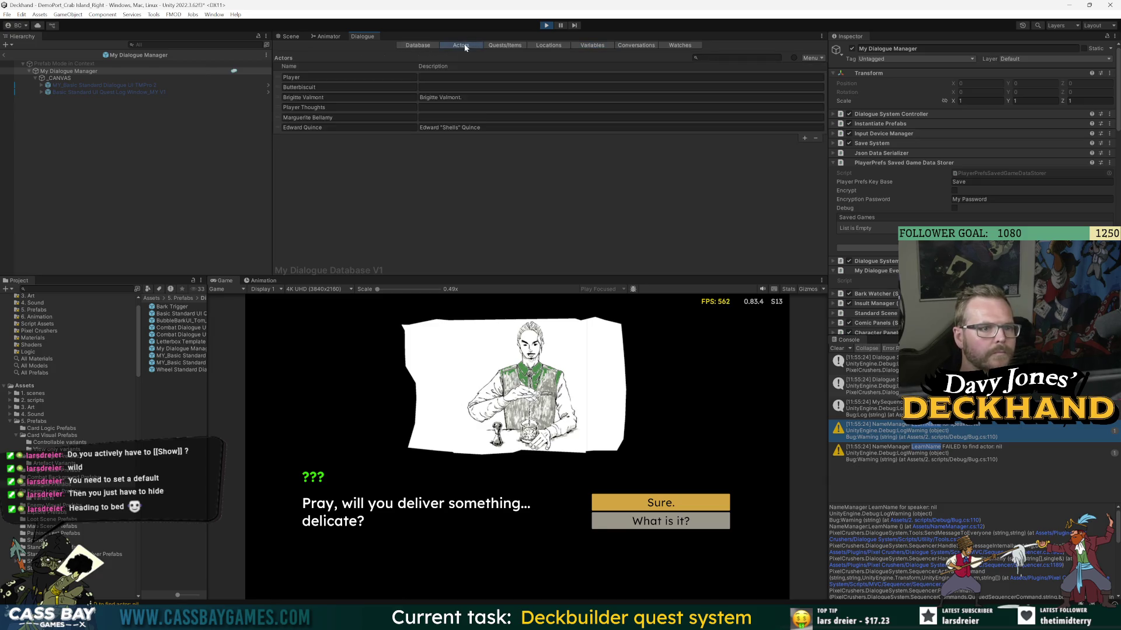
left_click(680, 45)
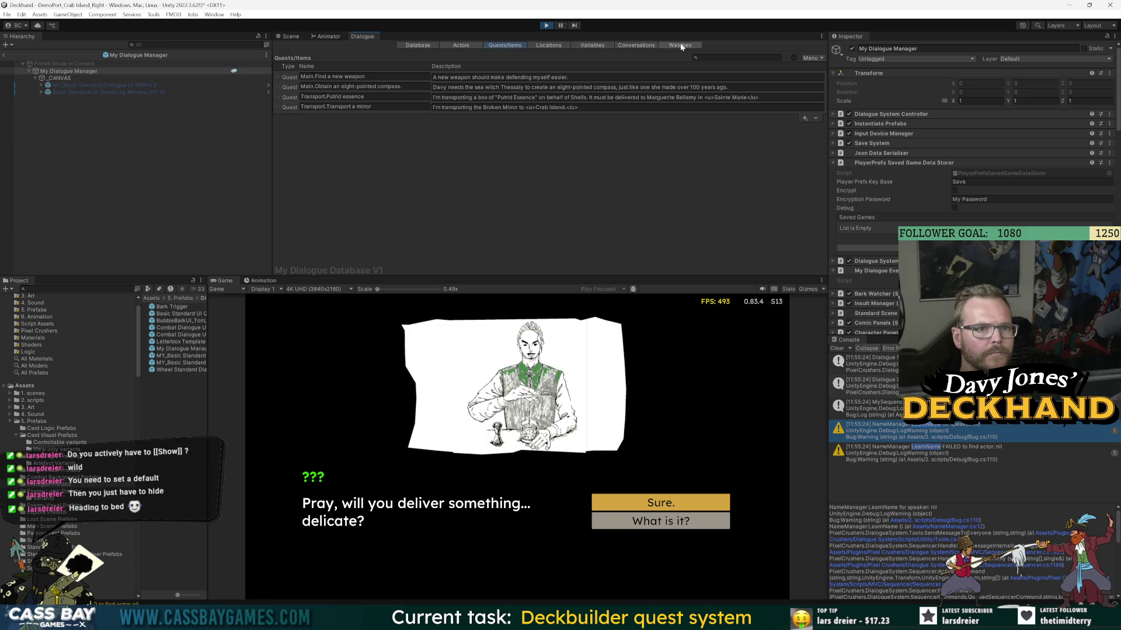
left_click(811, 58)
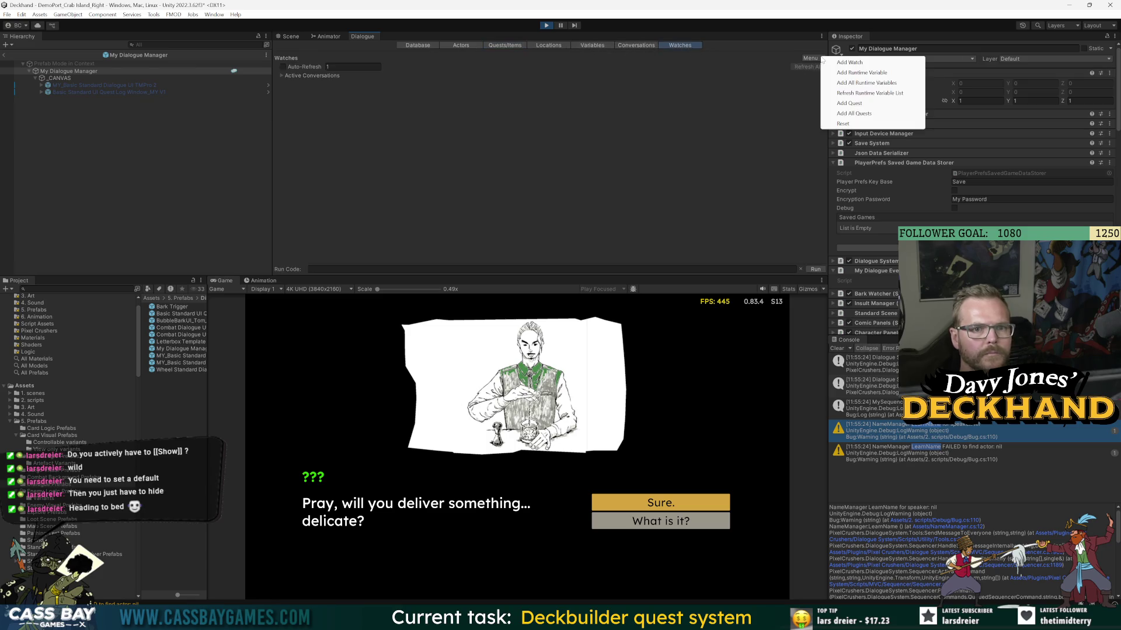
left_click(857, 72)
left_click(307, 80)
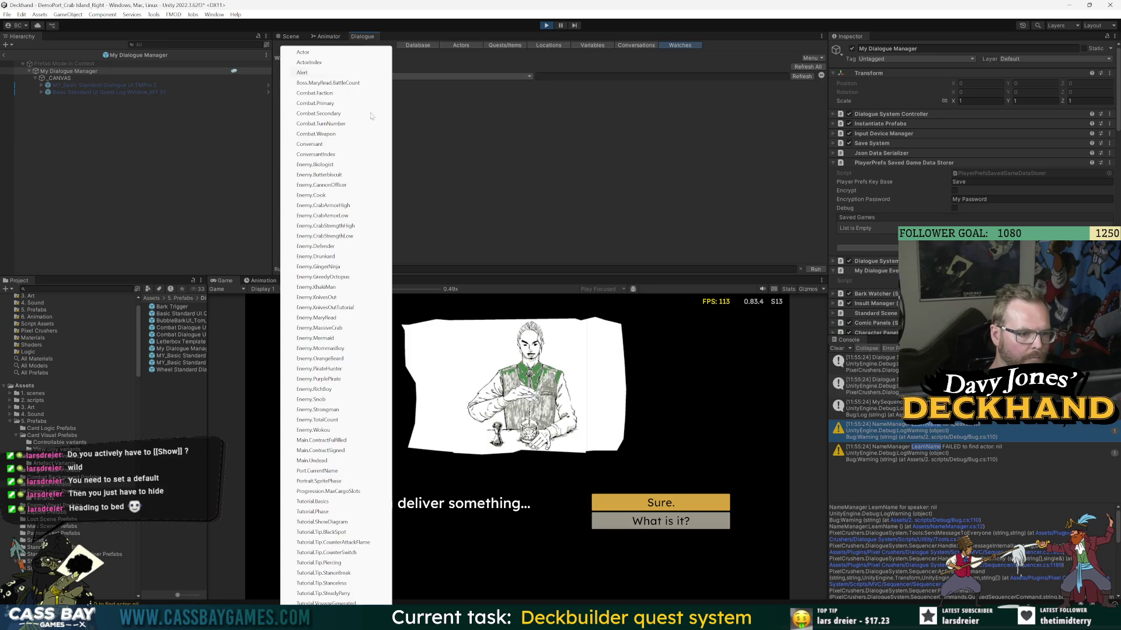
left_click(312, 55)
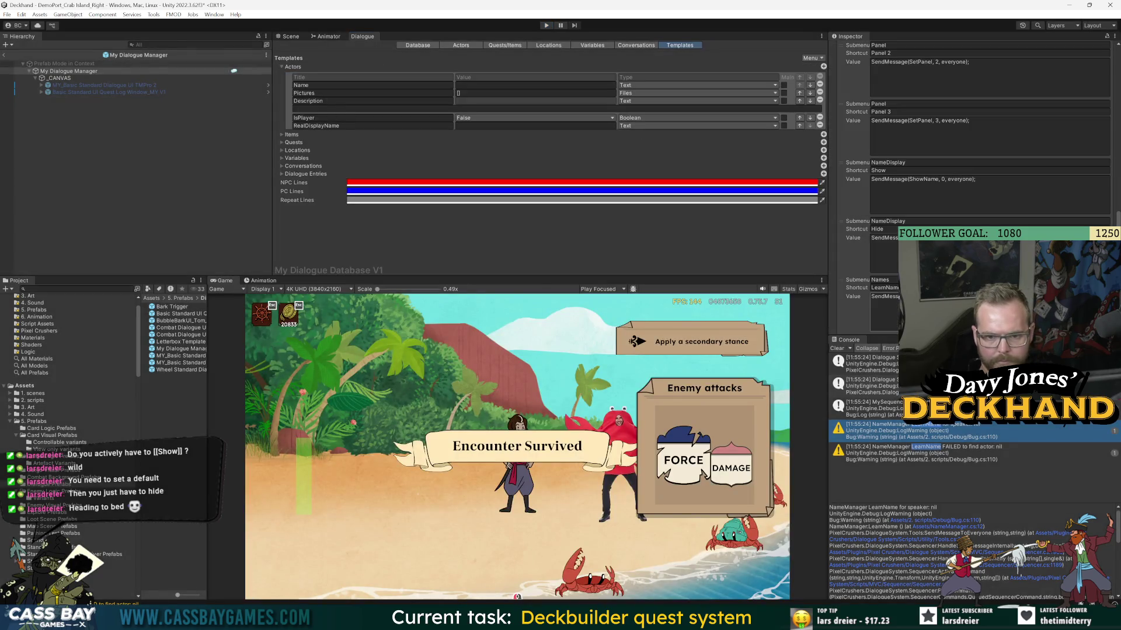
left_click(882, 312)
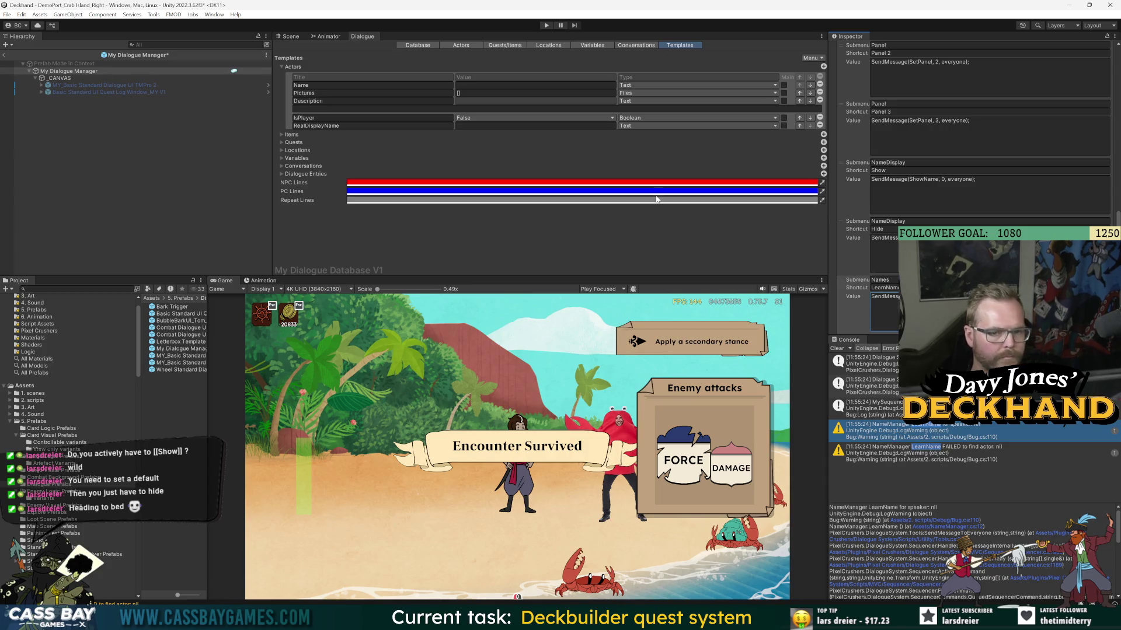
left_click(545, 26)
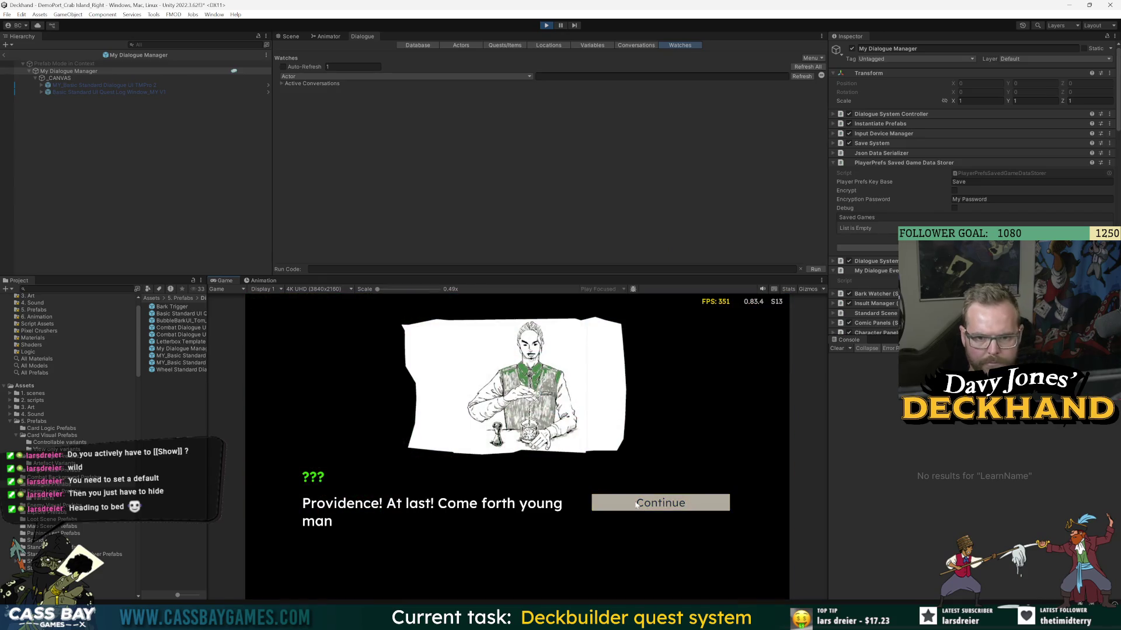
- Advance the stranger's dialogue, view the MySequencer log's stack trace, and stop the game
left_click(664, 508)
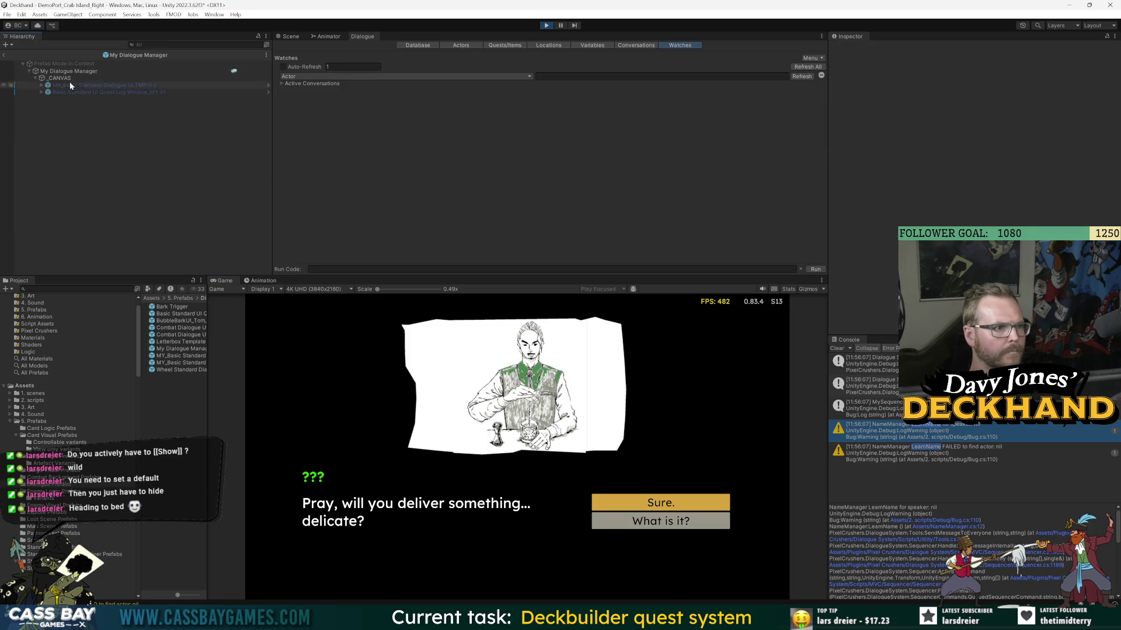
left_click(4, 54)
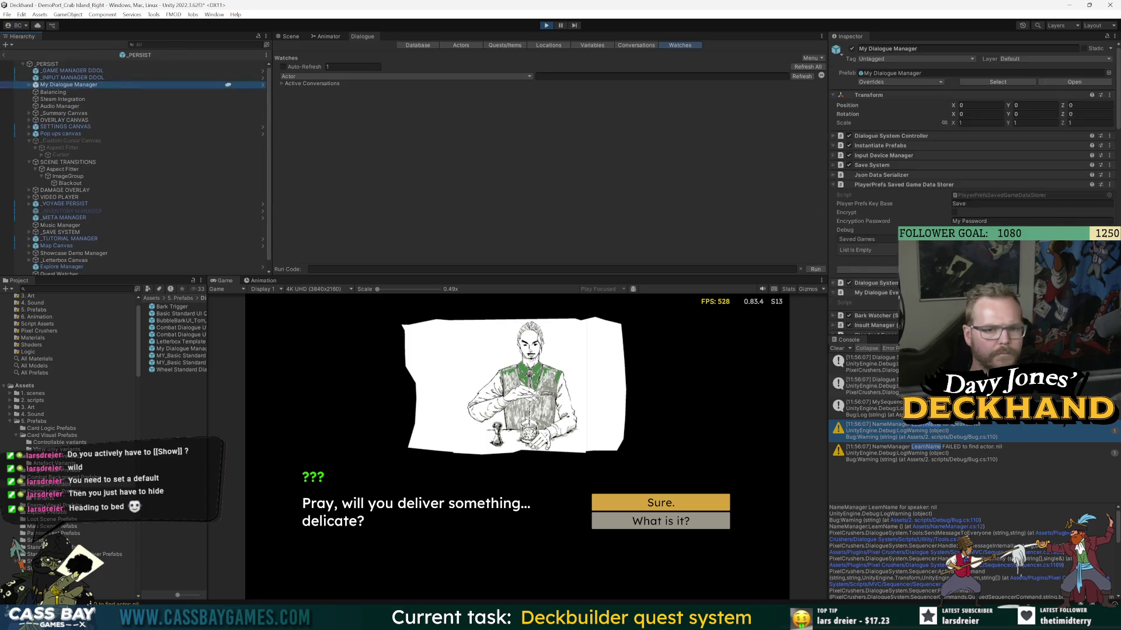
scroll(972, 175, "down", 10)
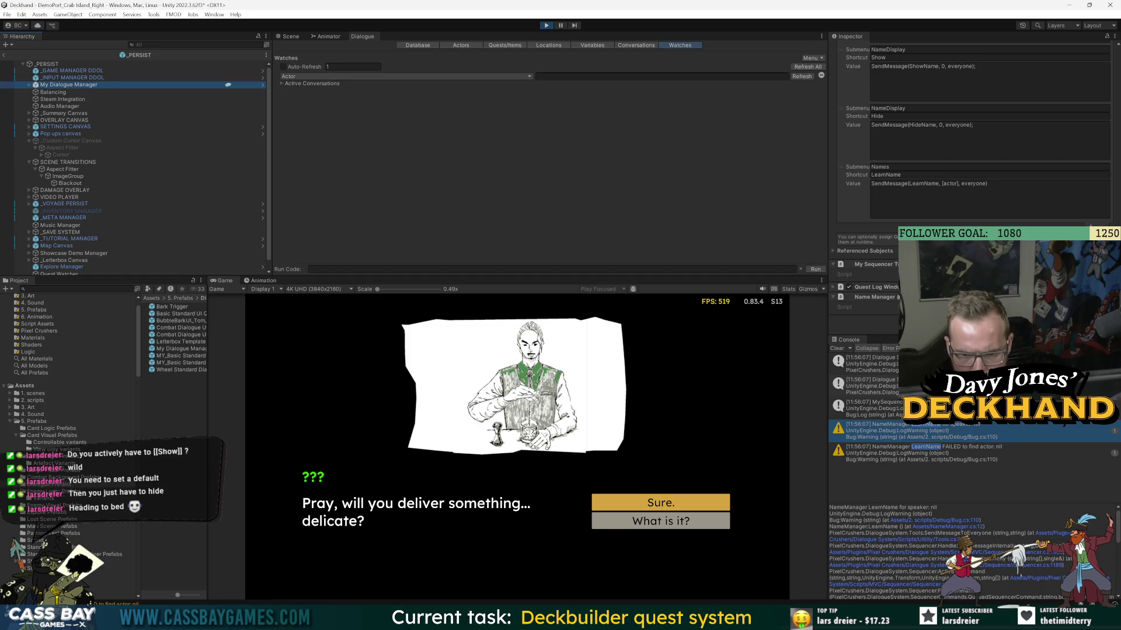
left_click(870, 405)
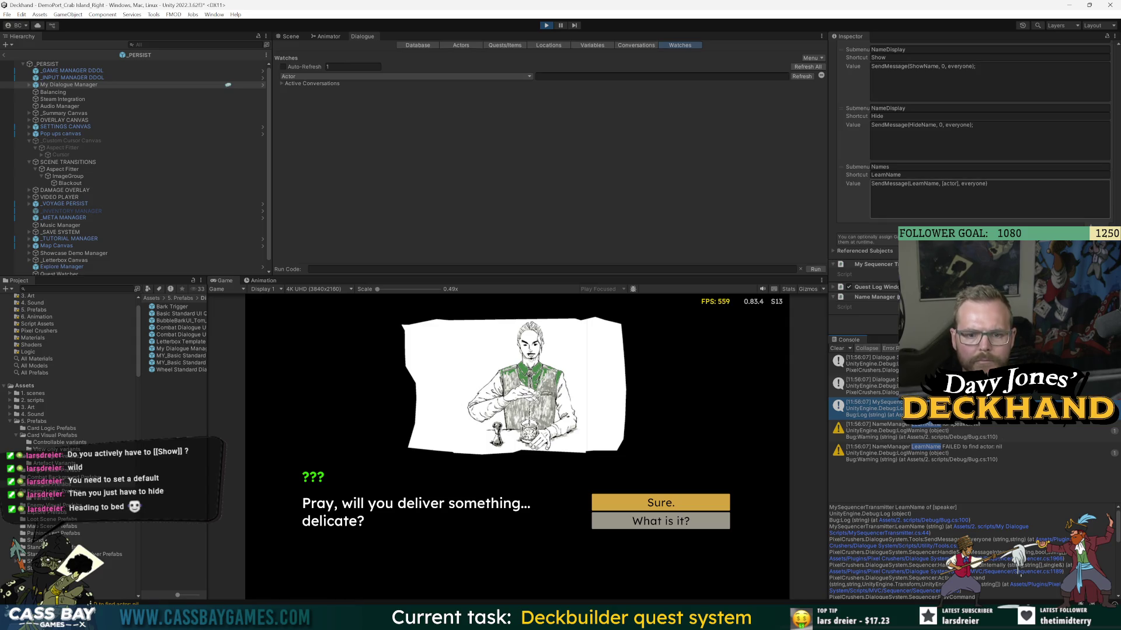
left_click(546, 25)
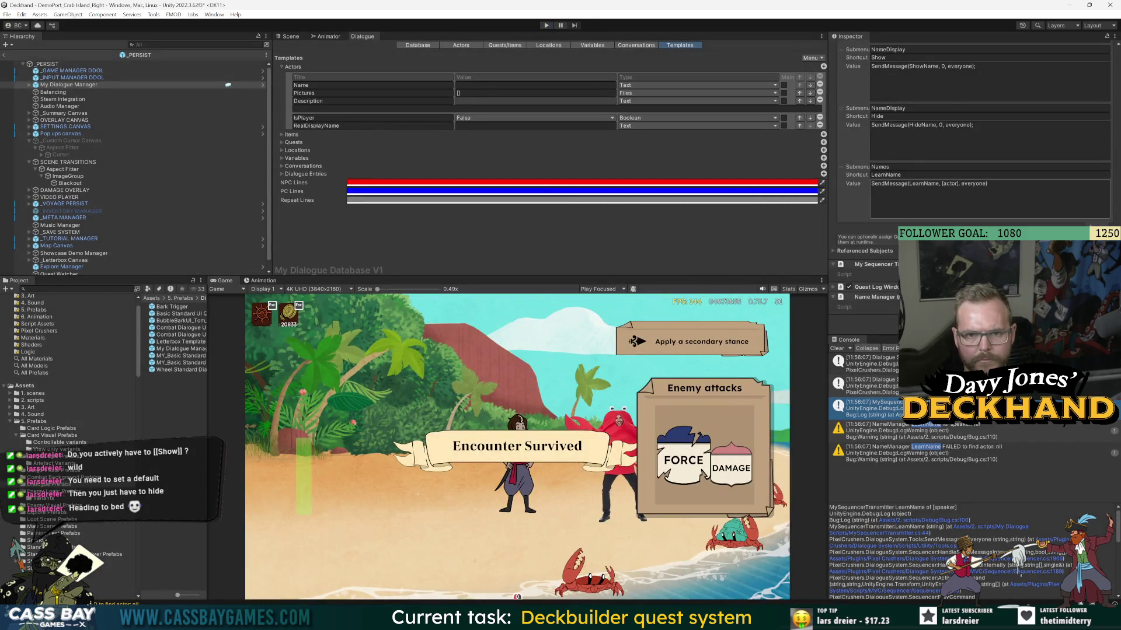
- Open the My Dialogue Manager prefab, replay, and talk to the crab past the opening line
scroll(895, 118, "up", 10)
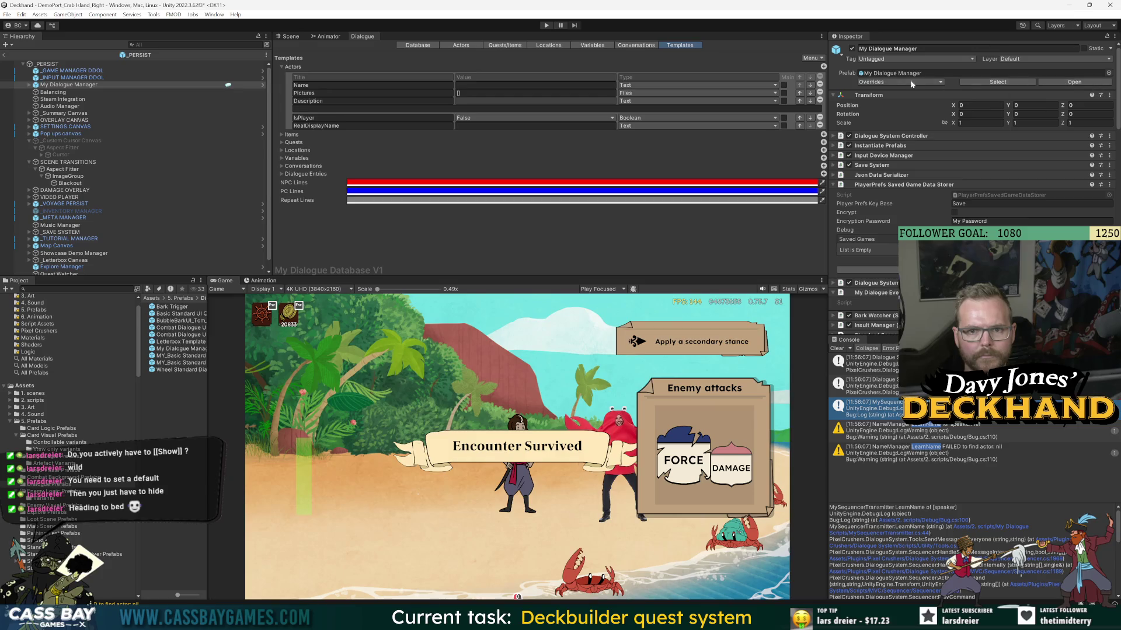
left_click(1074, 82)
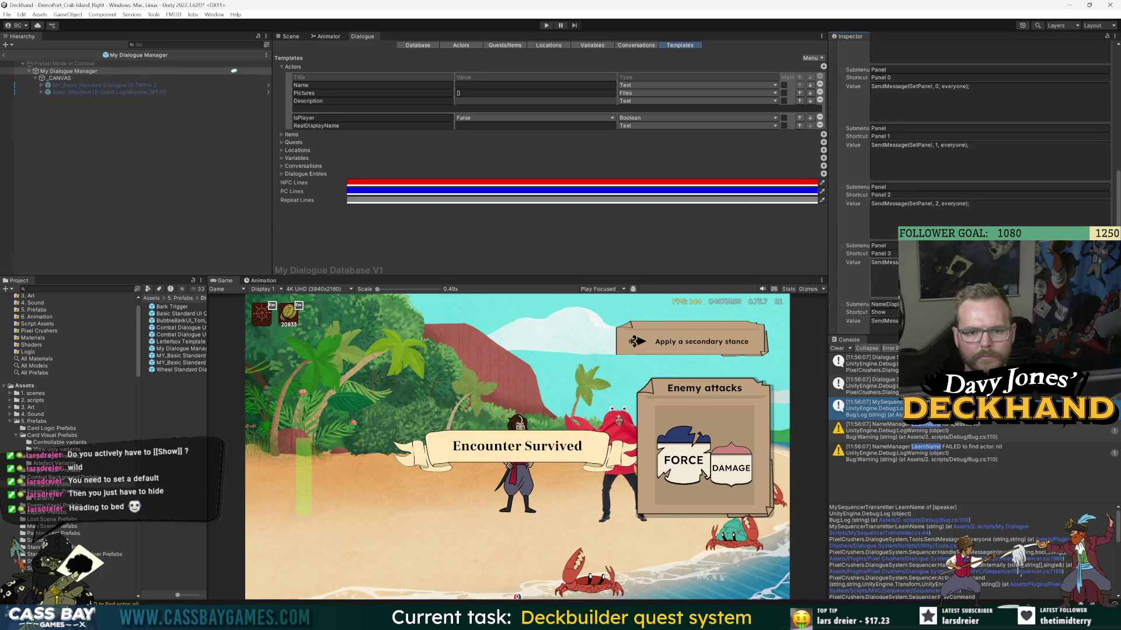
scroll(969, 175, "down", 5)
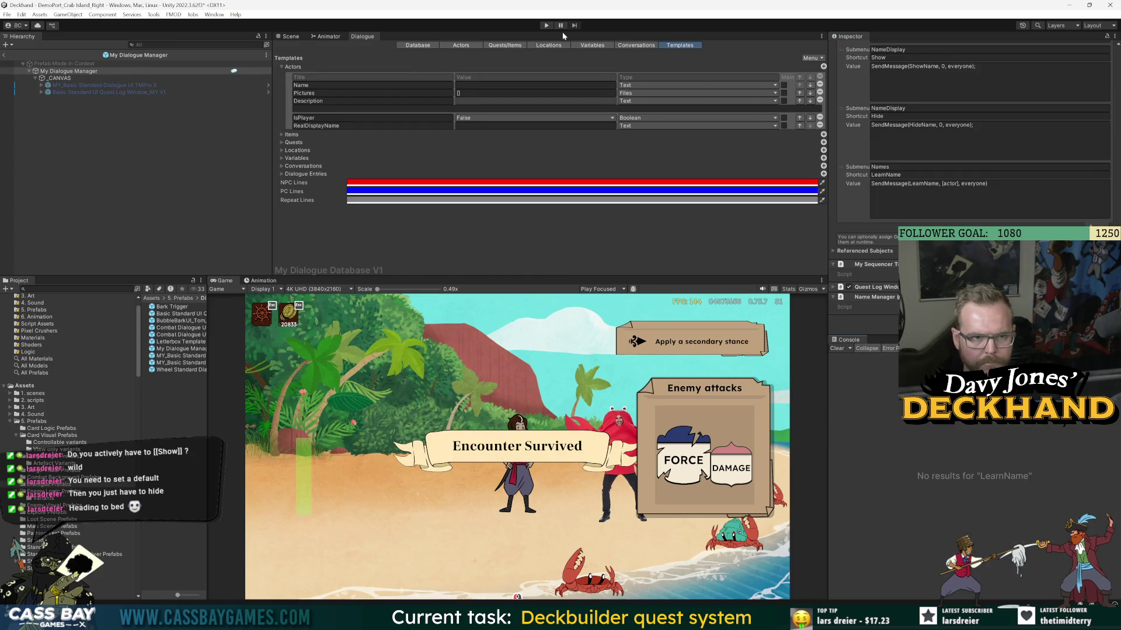
left_click(545, 25)
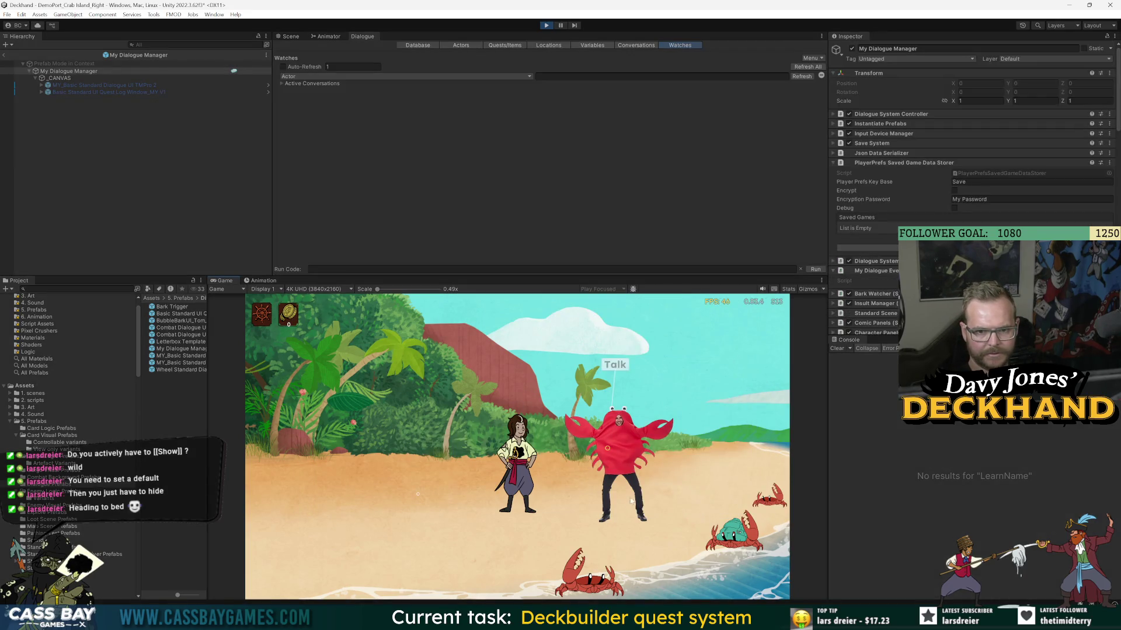
left_click(630, 501)
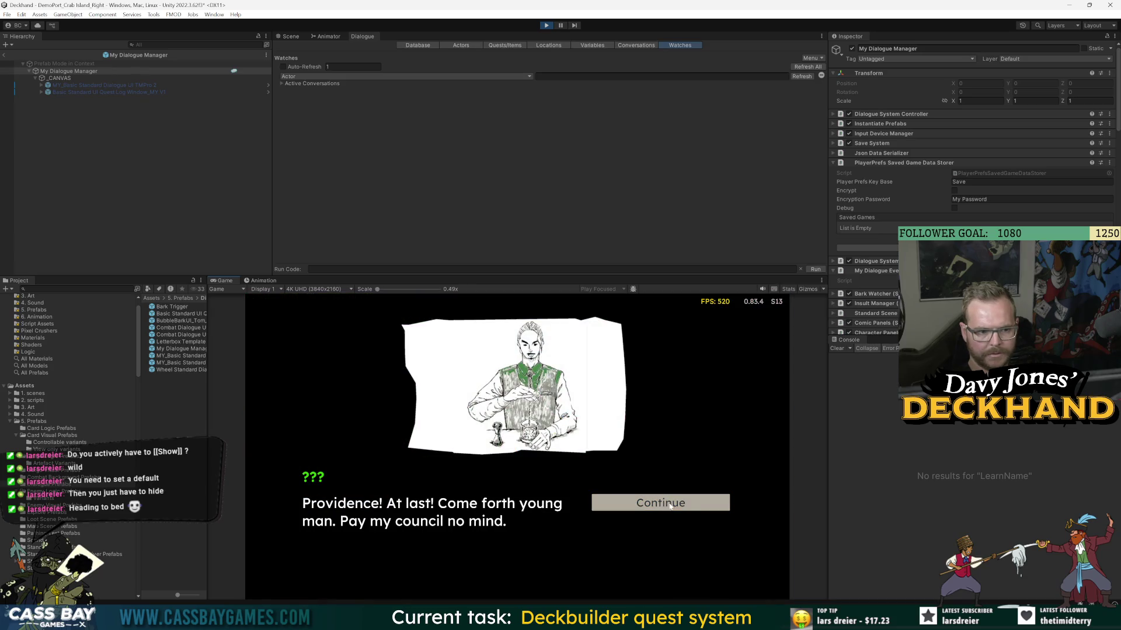
left_click(670, 505)
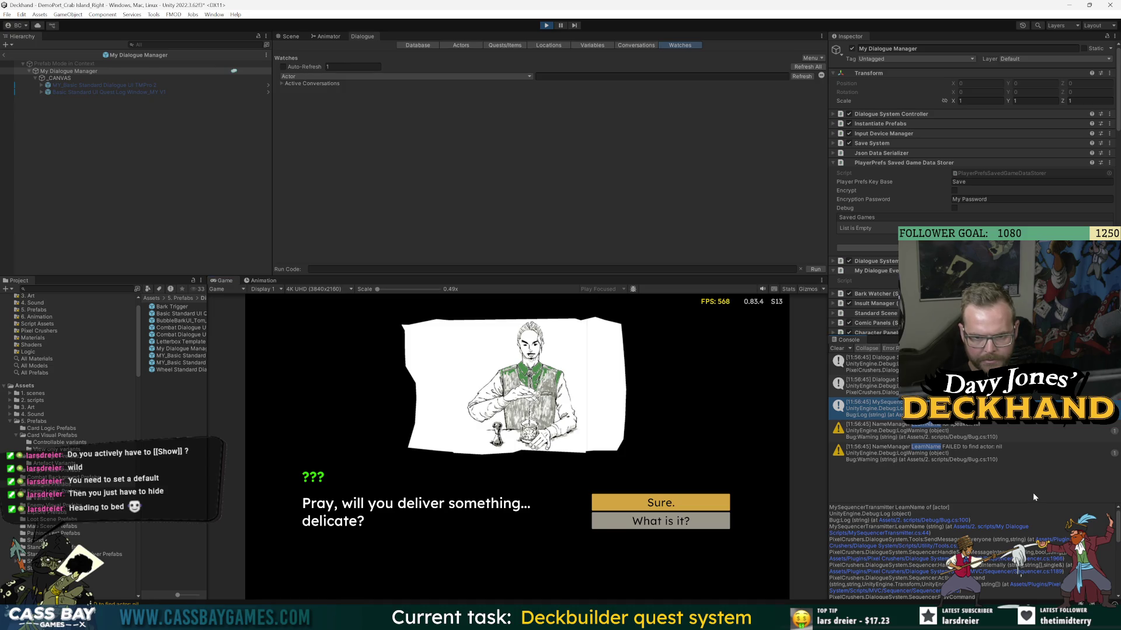
- Open the scripts behind the log entry and the LearnName FAILED warning in Visual Studio
left_click(995, 527)
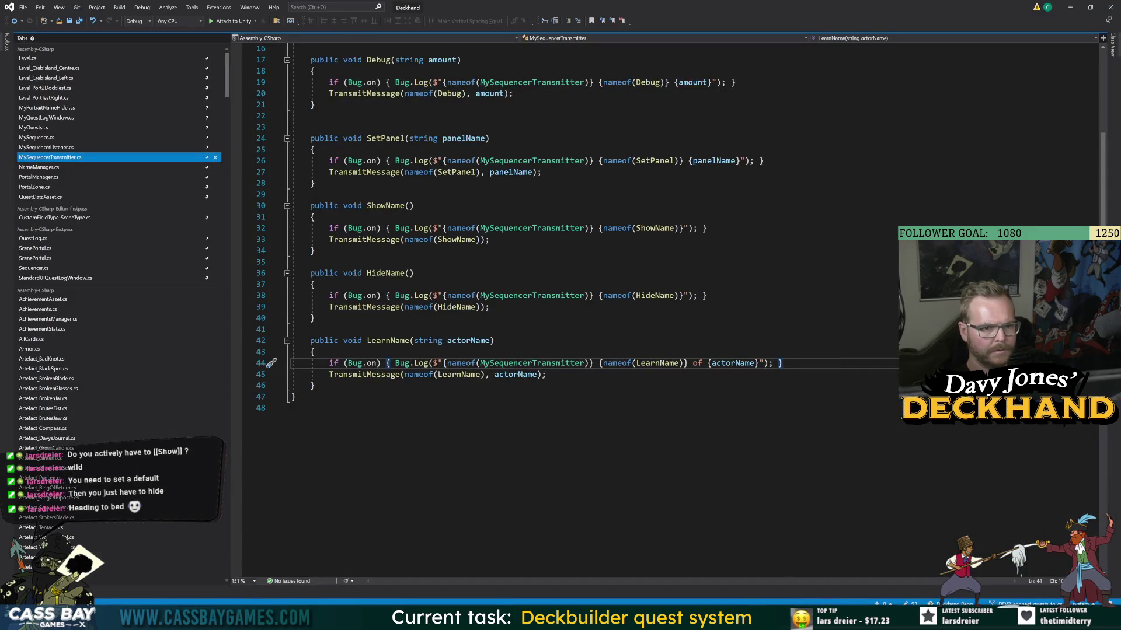
key("alt+Tab")
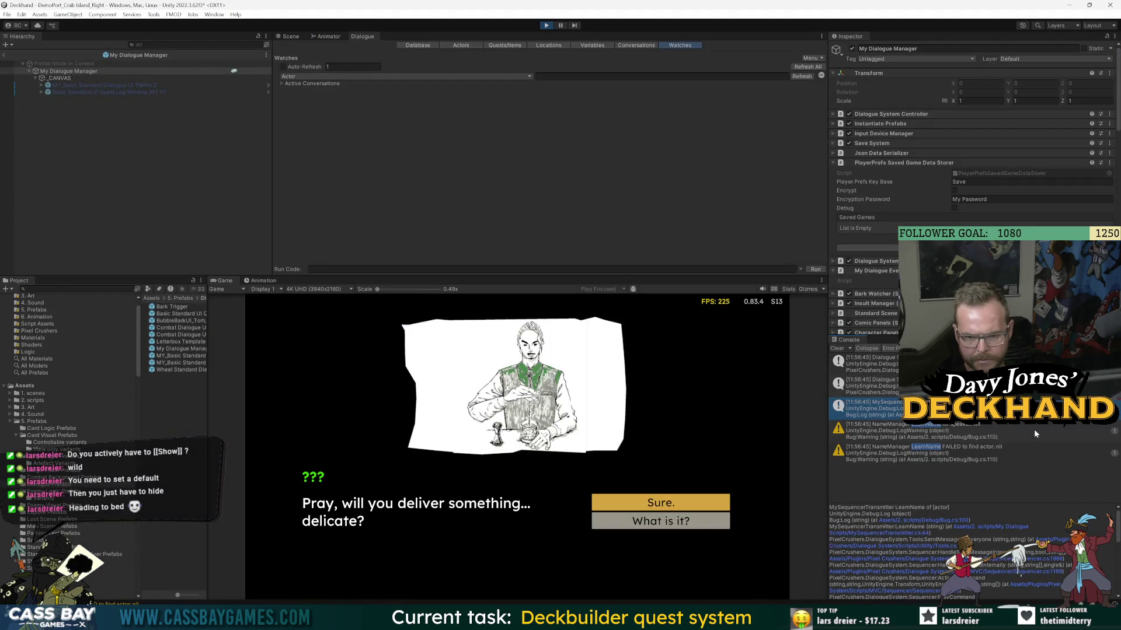
left_click(1007, 457)
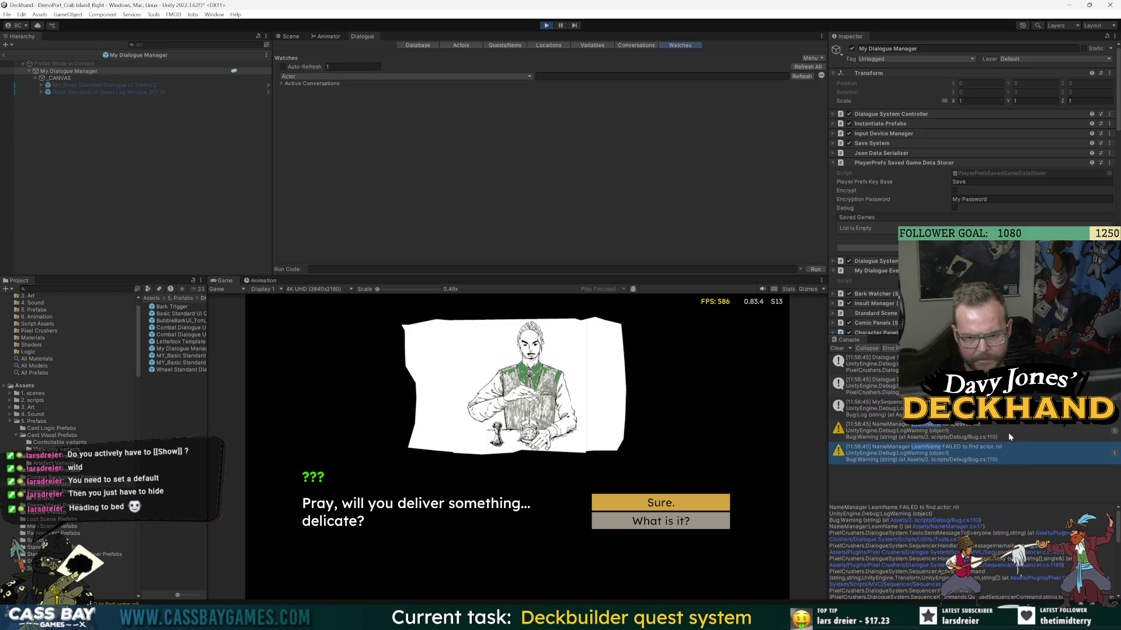
double_click(1008, 433)
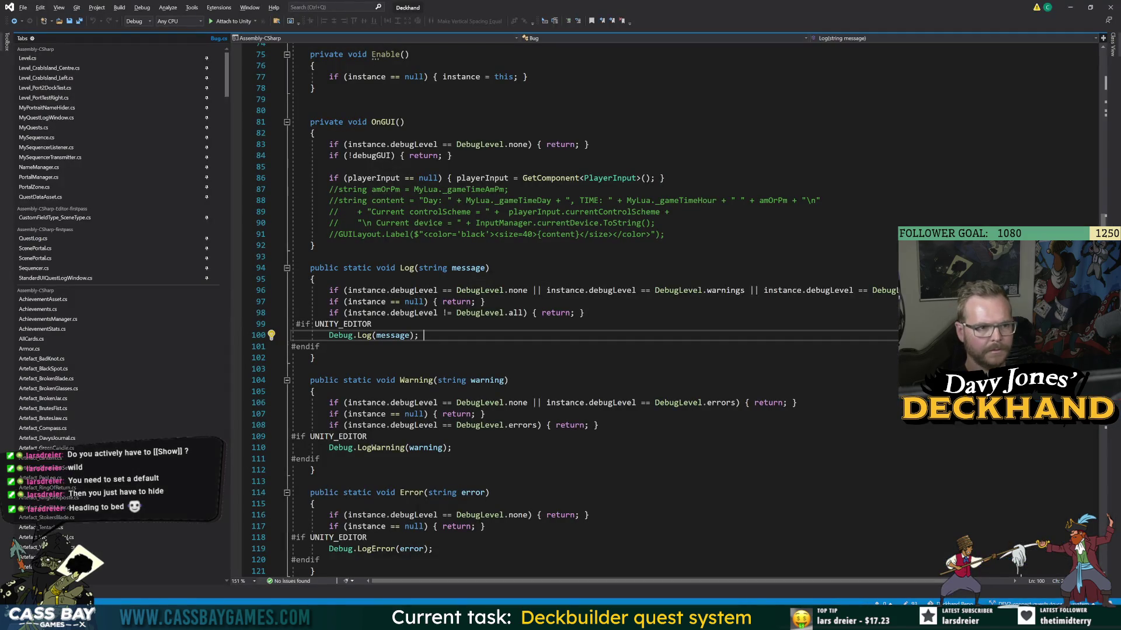
key("alt+Tab")
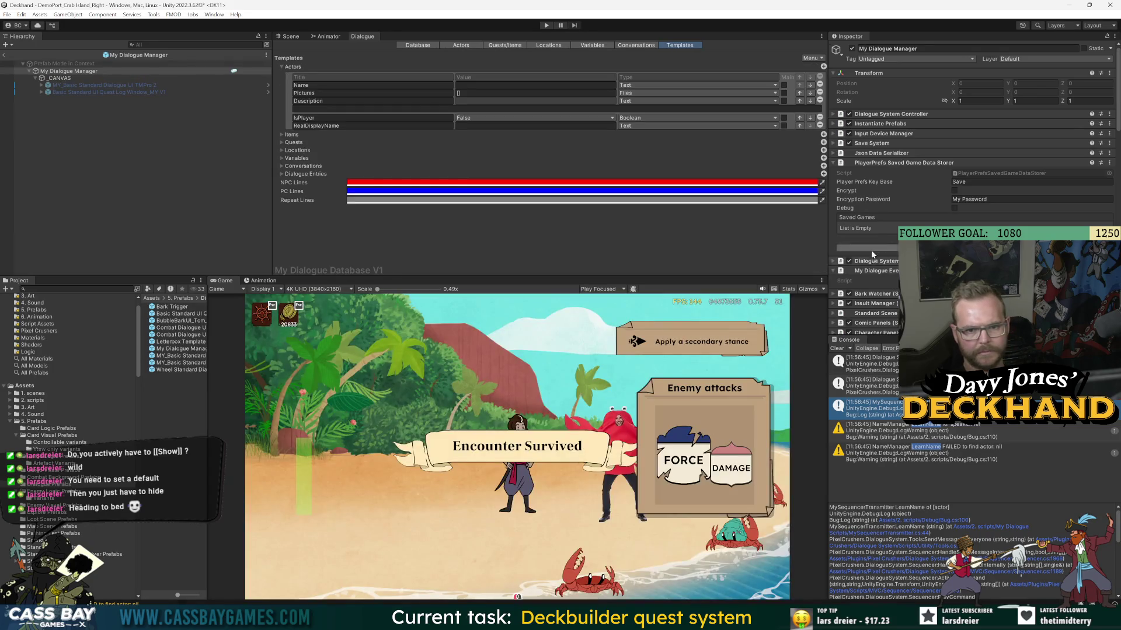
- Delete '[actor], ' from the LearnName value, leaving SendMessage(LearnName, everyone), and save the prefab
scroll(873, 255, "down", 10)
left_click(978, 190)
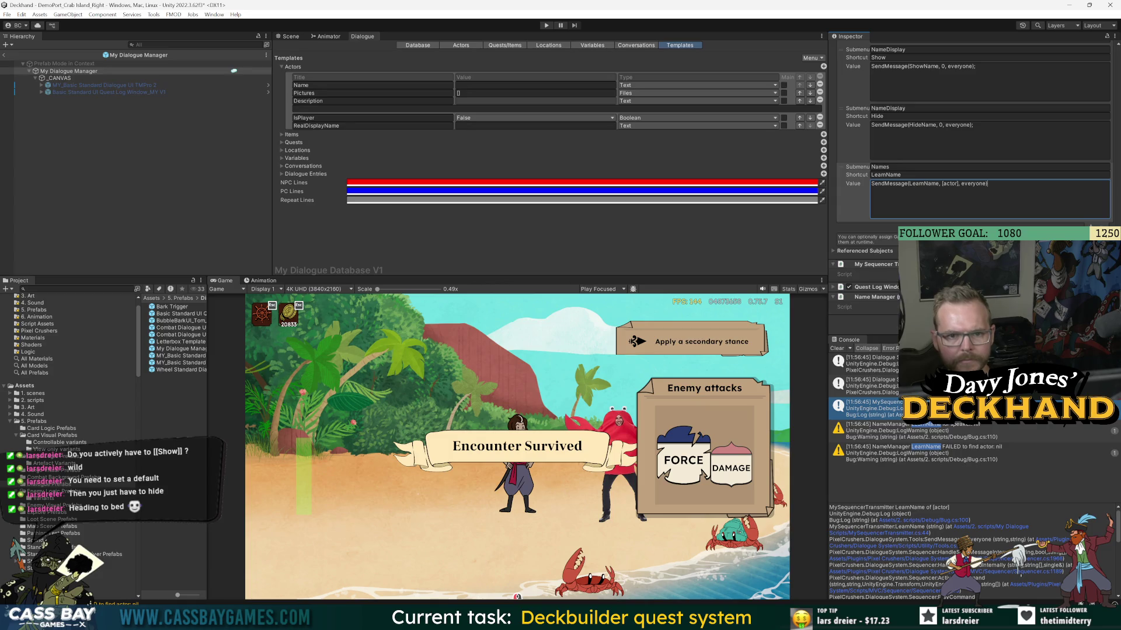
left_click_drag(961, 184, 943, 185)
key("BackSpace")
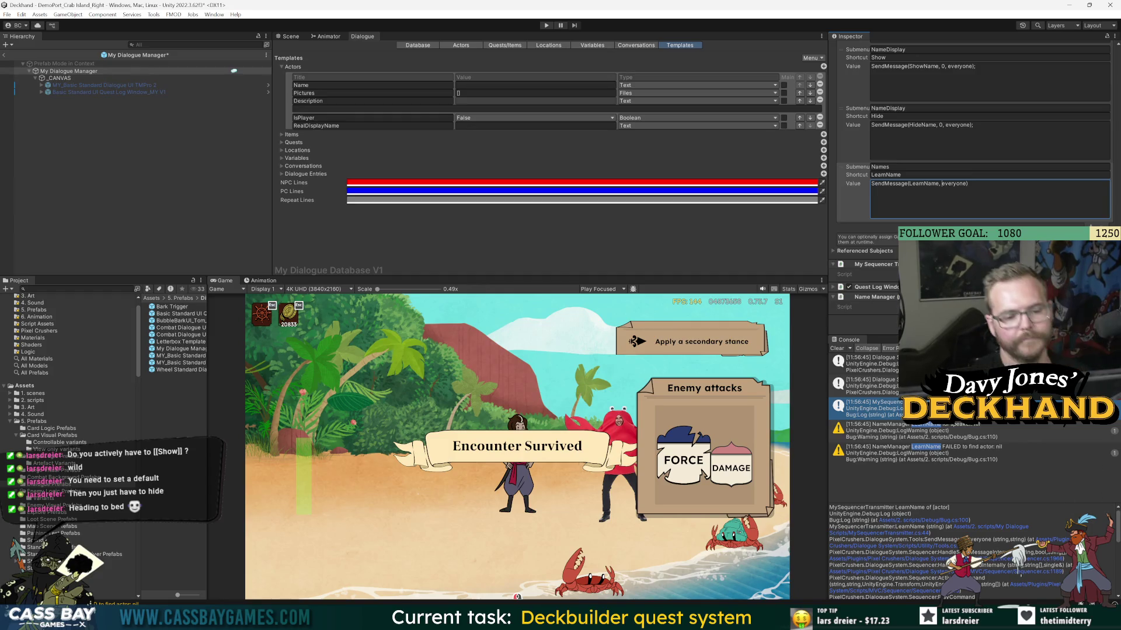
key("ctrl+s")
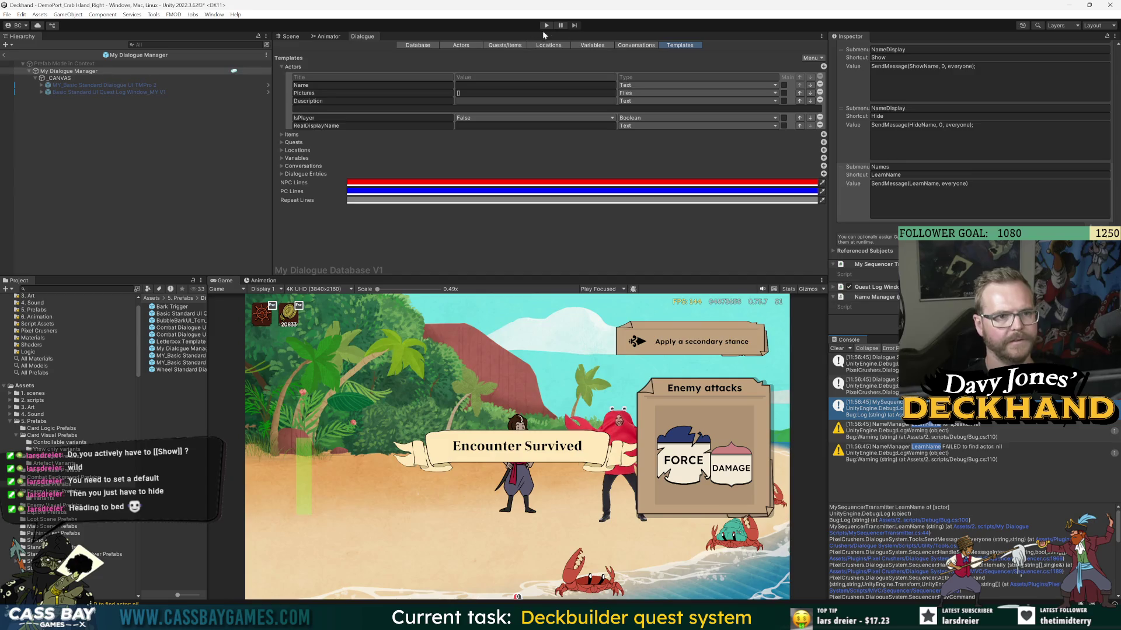
- Replay the crab conversation to the delivery question, check the first log entry, then stop
left_click(546, 25)
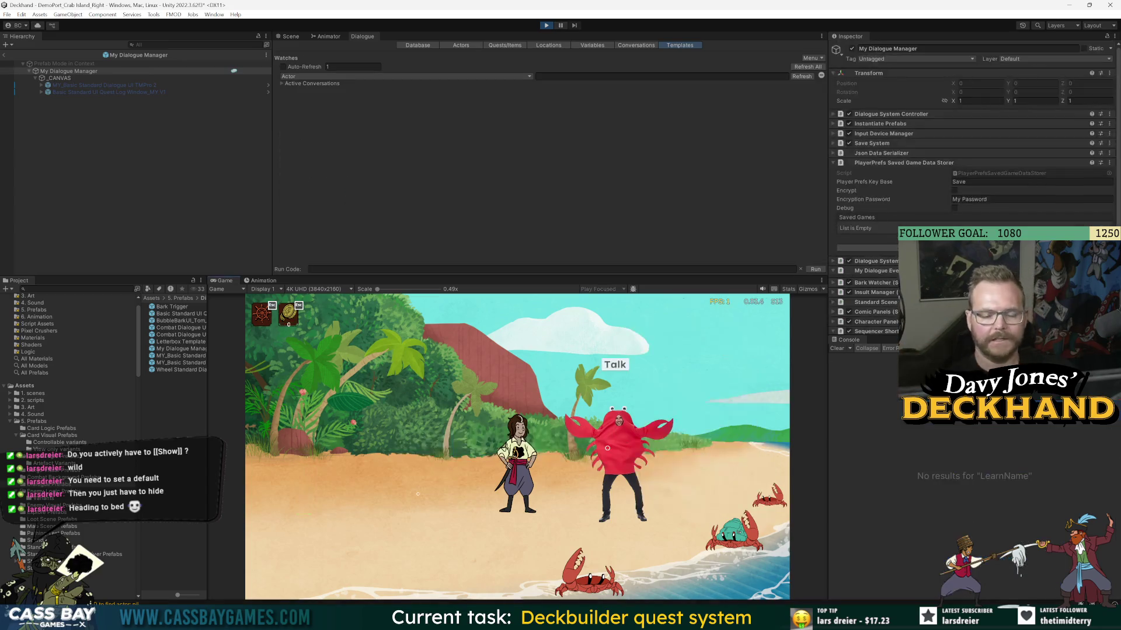
left_click(617, 366)
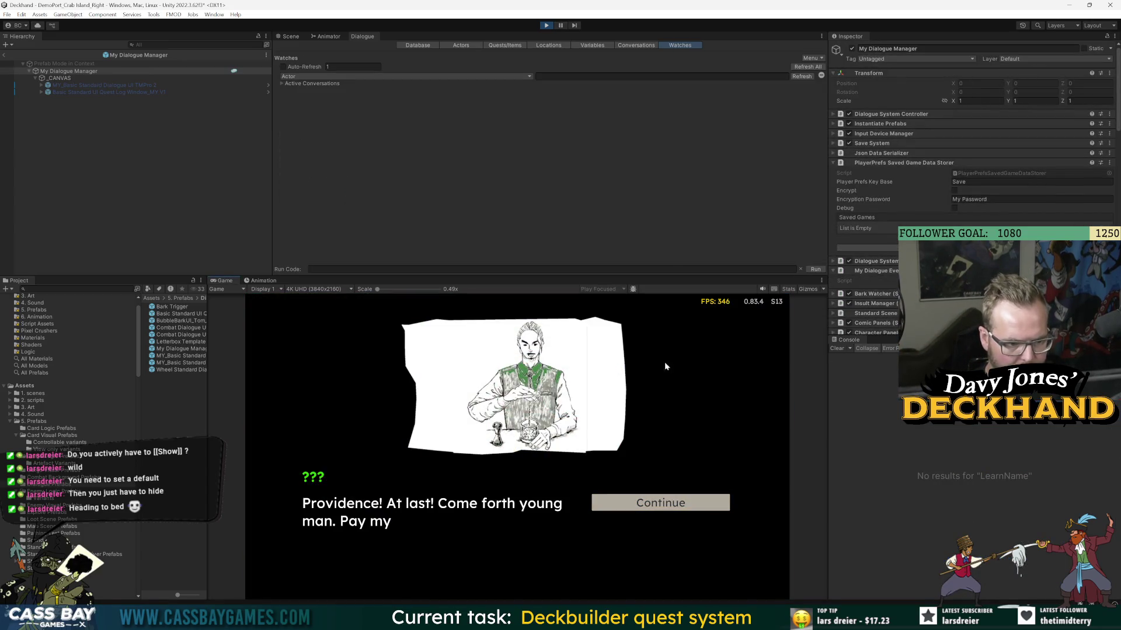
left_click(635, 509)
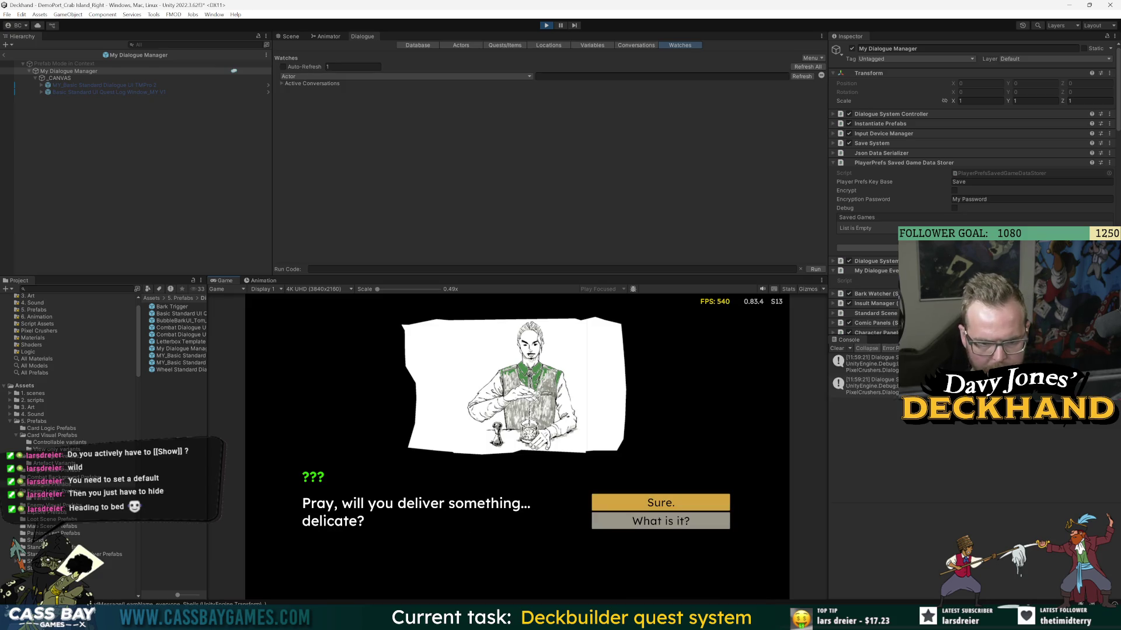
left_click(870, 363)
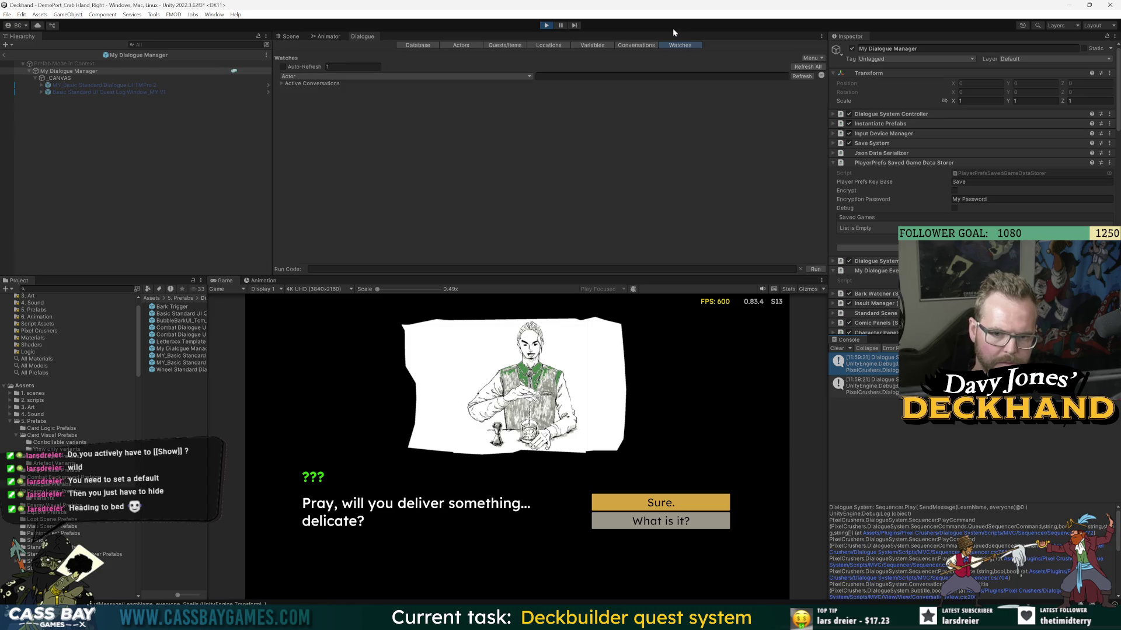
left_click(546, 26)
key("alt+Tab")
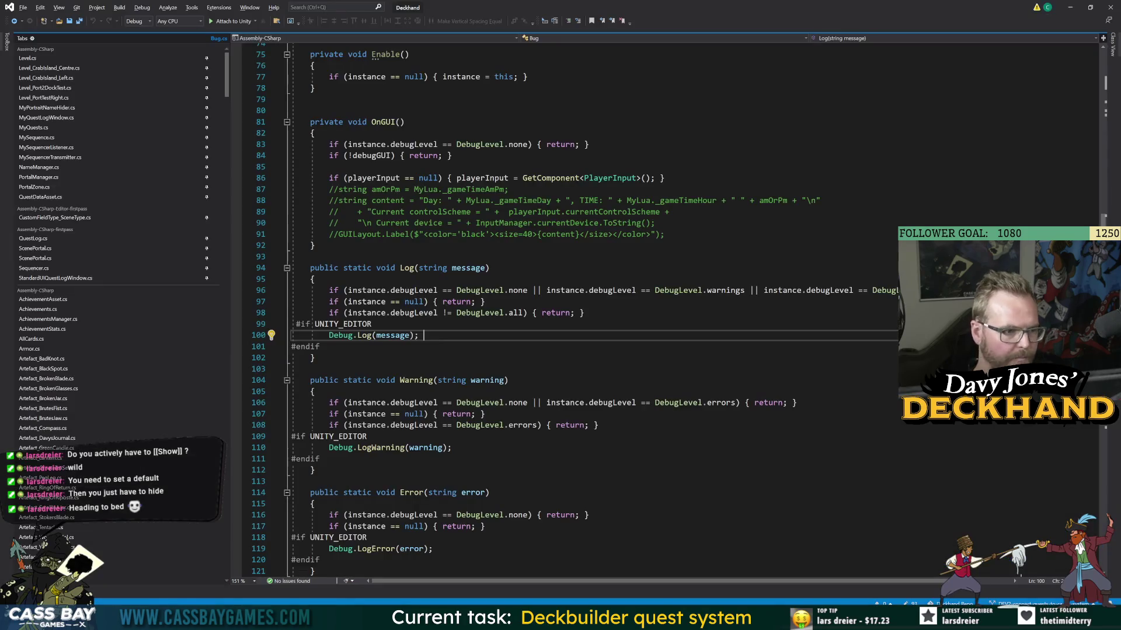
- Remove the string actorName parameter from LearnName in MySequencerTransmitter.cs and save
left_click(86, 69)
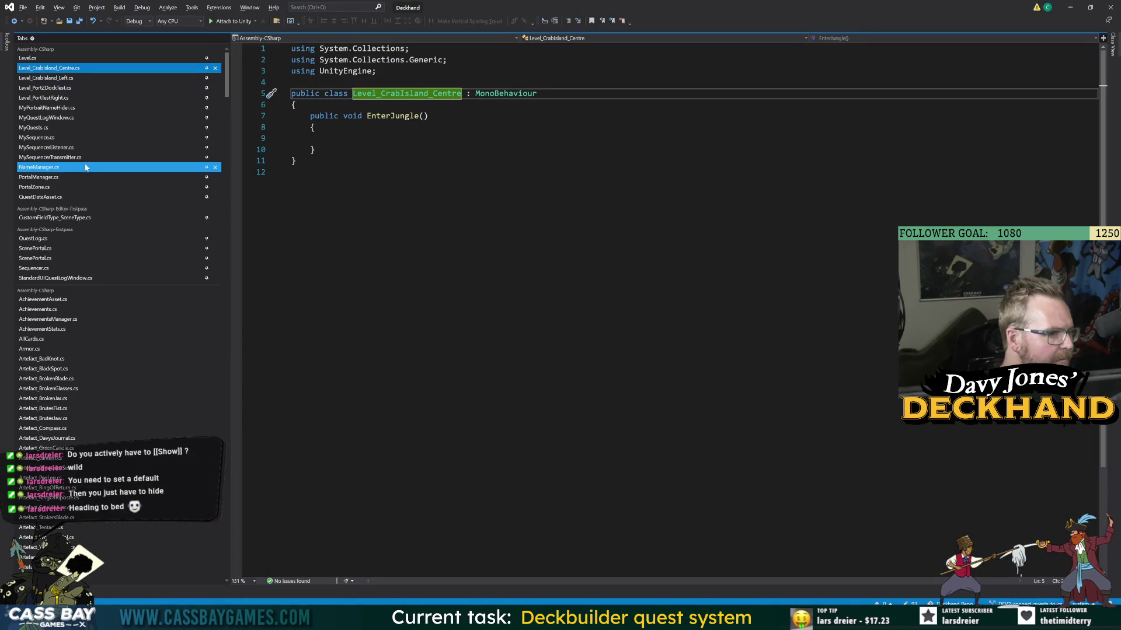
left_click(50, 158)
left_click(466, 340)
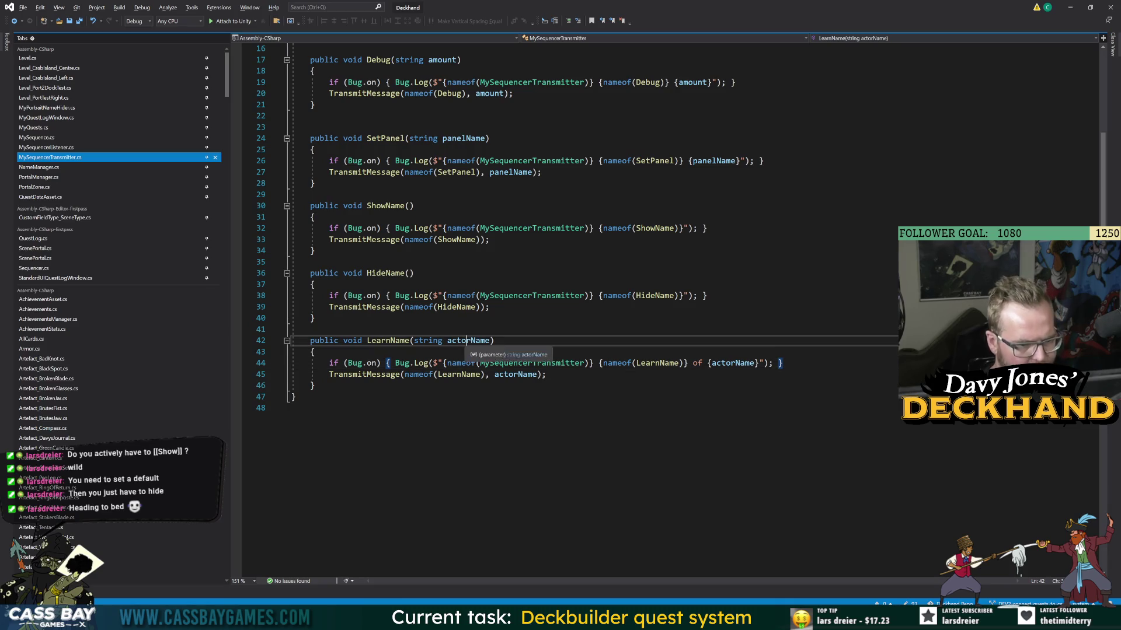
key("ctrl+Delete")
key("BackSpace")
key("BackSpace")
key("BackSpace")
left_click(292, 407)
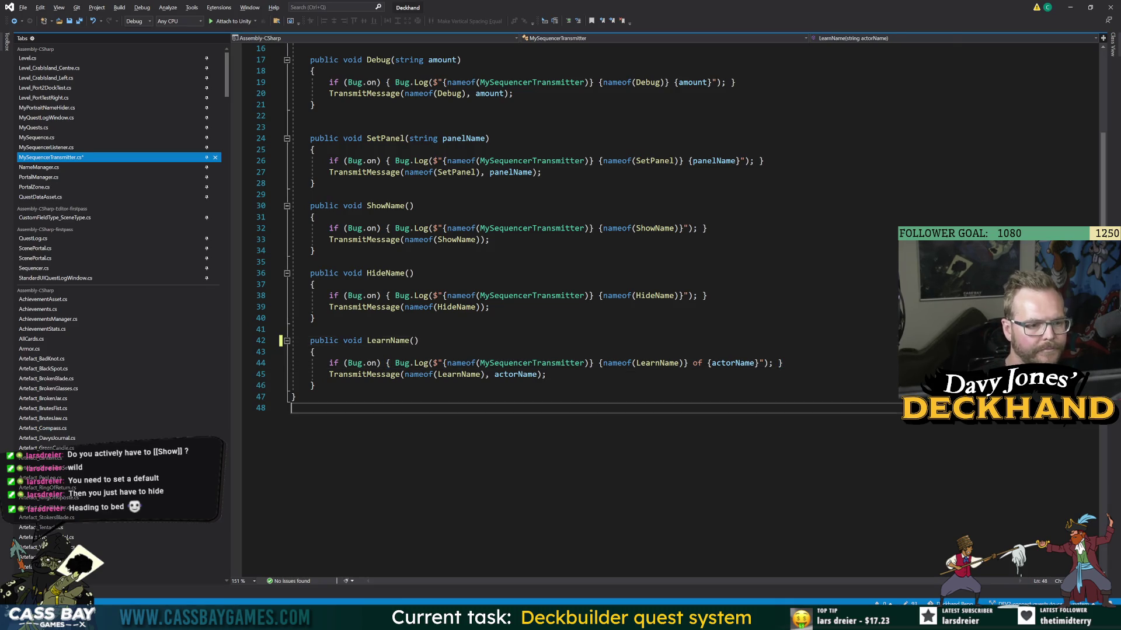
key("ctrl+s")
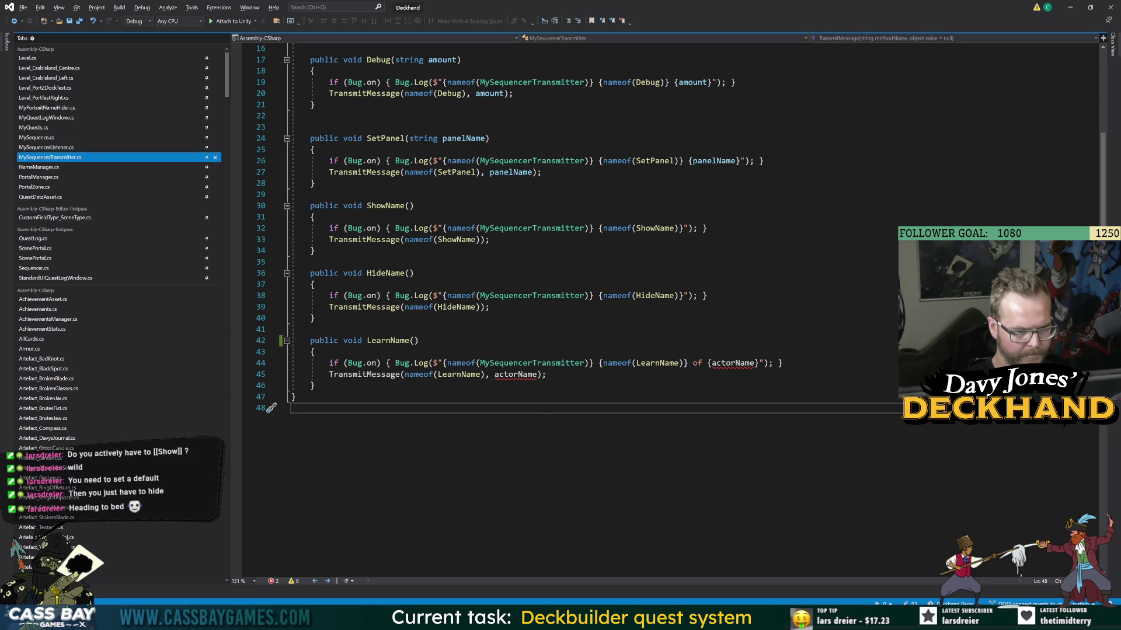
- Delete the extra actorName argument from the TransmitMessage call on line 45 and save
mouse_move(522, 378)
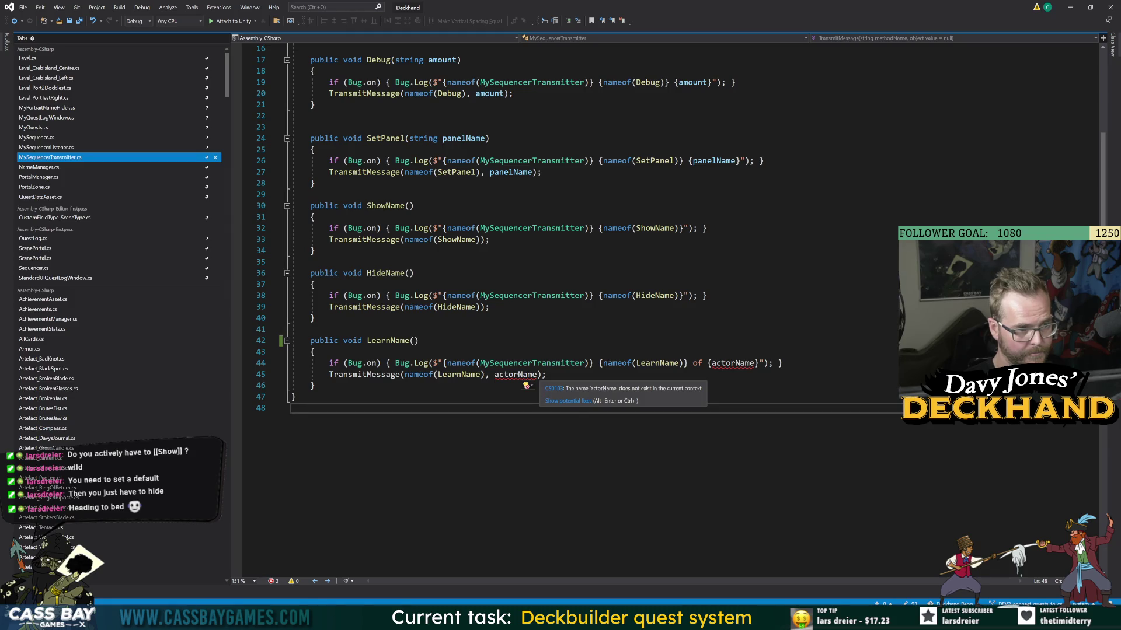
double_click(515, 374)
key("BackSpace")
key("BackSpace")
key("BackSpace")
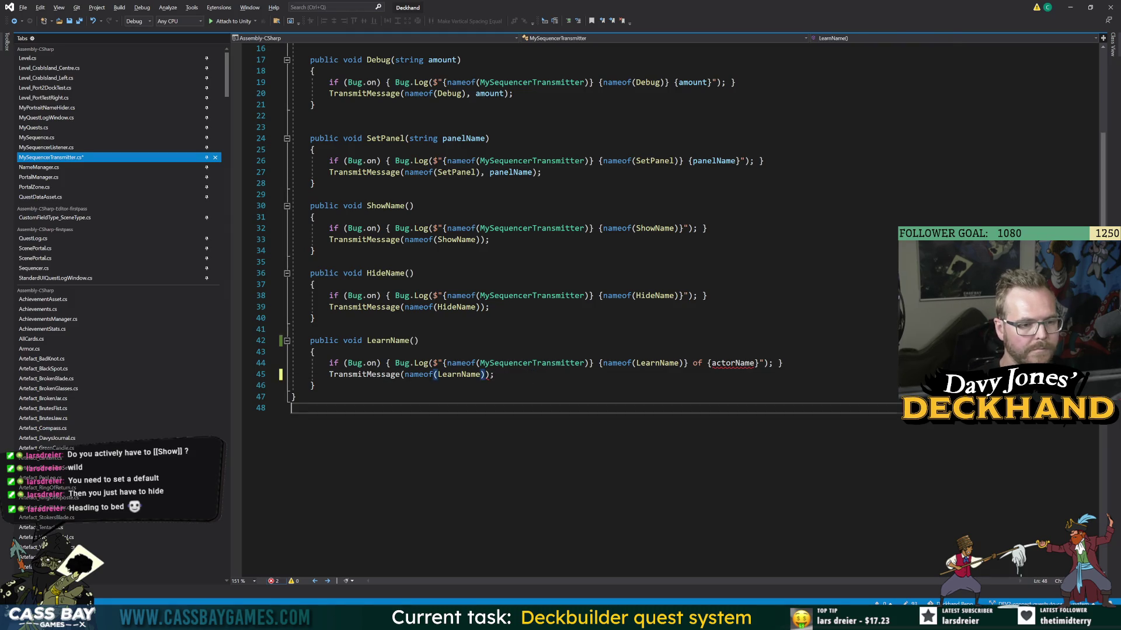
key("ctrl+s")
- Review the MySequencerListener and NameManager LearnName code, then return to Unity
left_click(46, 147)
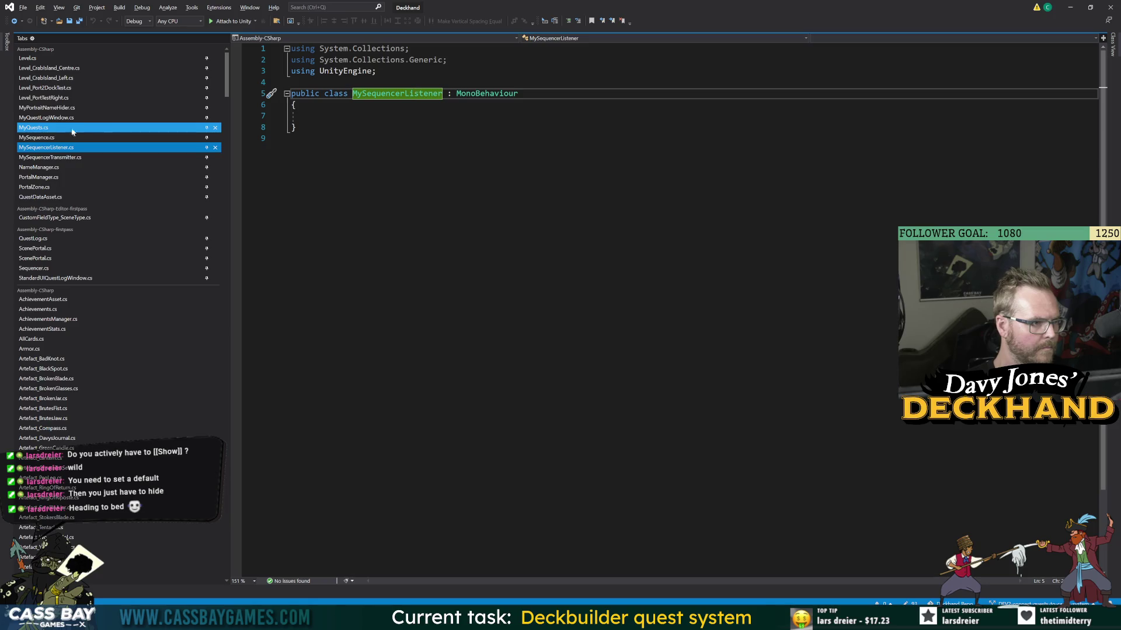
left_click(88, 157)
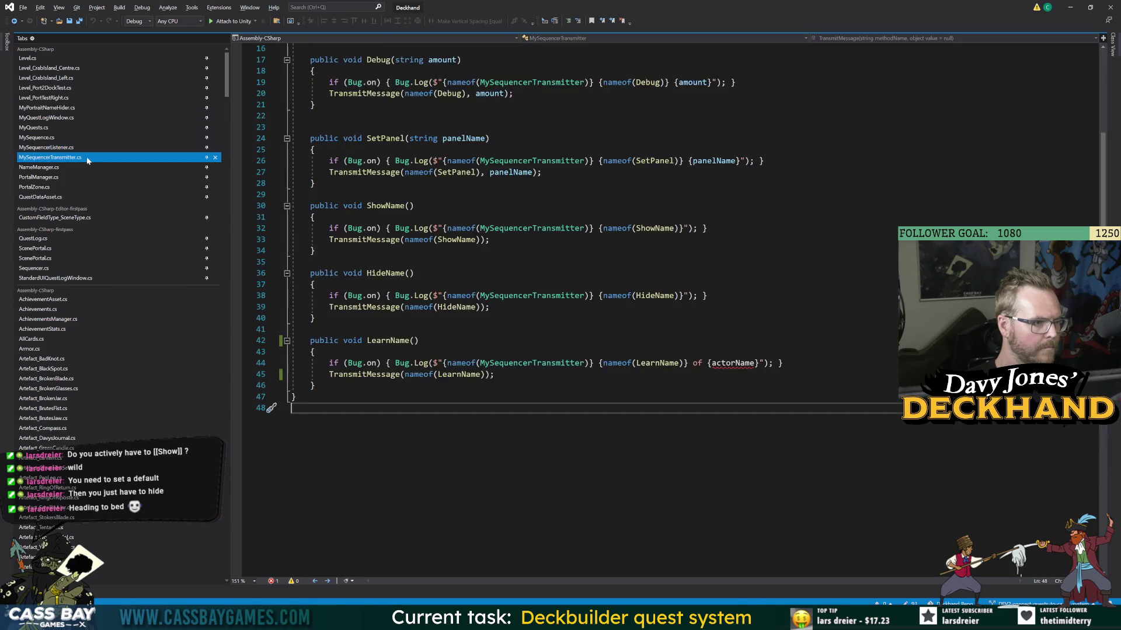
left_click(51, 168)
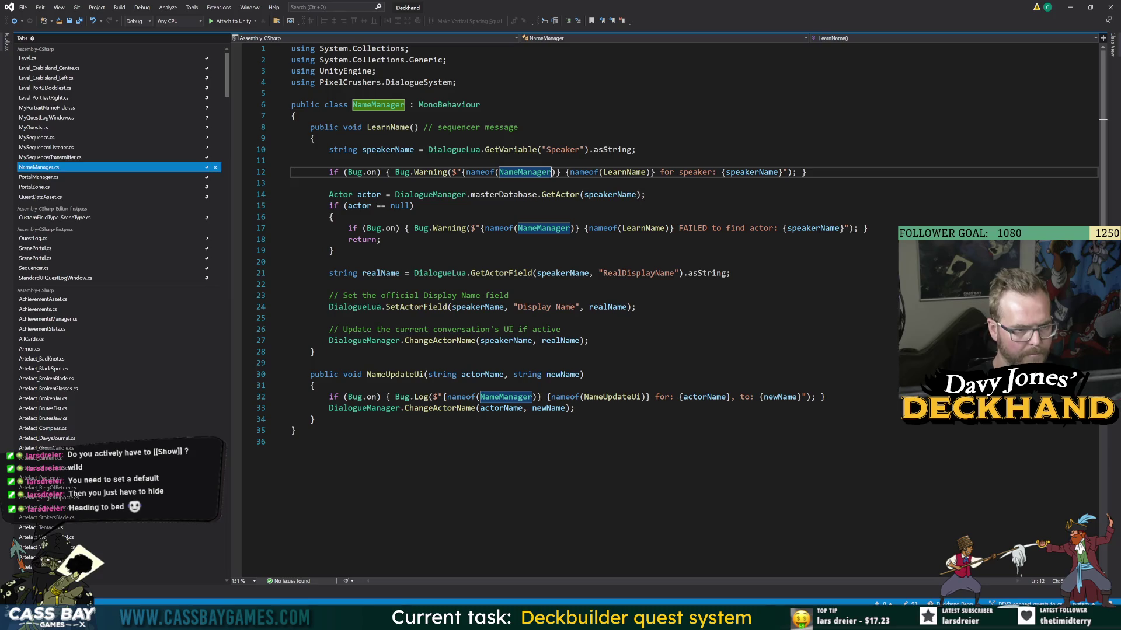
left_click(314, 138)
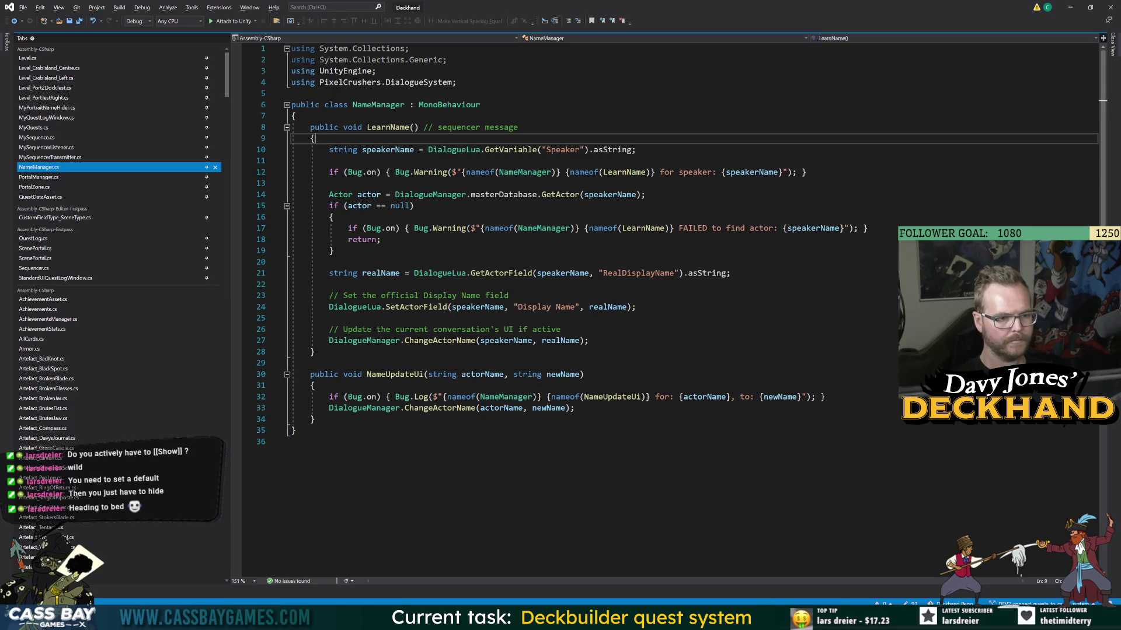
key("alt+Tab")
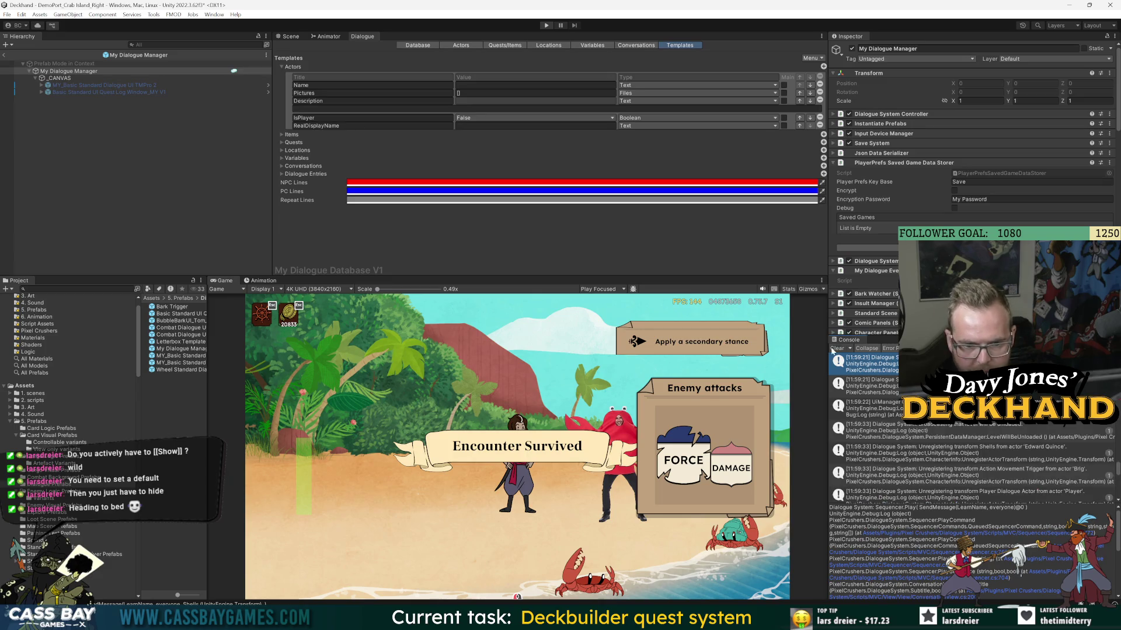
- Follow the compile error and remove actorName from the line 44 log message, then save
left_click(863, 358)
double_click(863, 358)
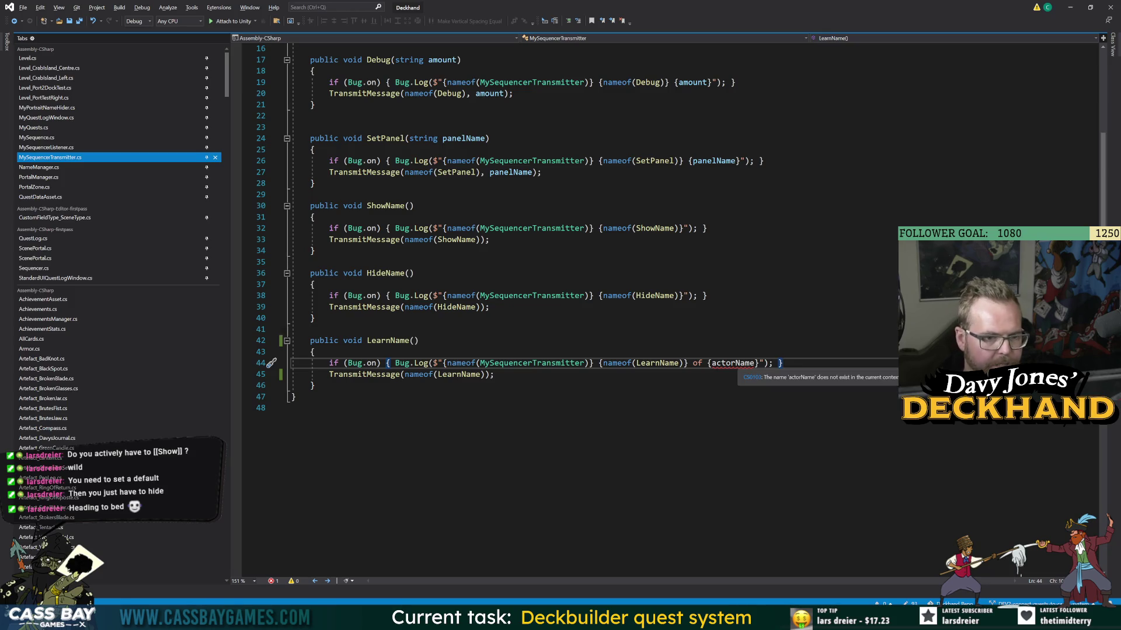
double_click(740, 367)
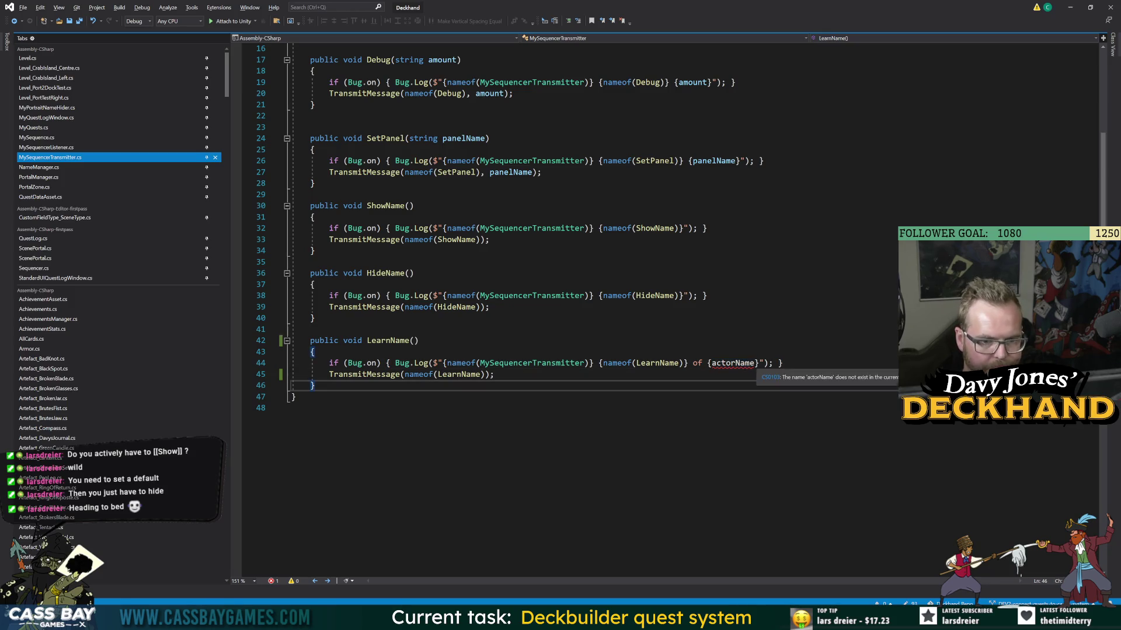
left_click_drag(756, 363, 688, 364)
key("BackSpace")
key("ctrl+s")
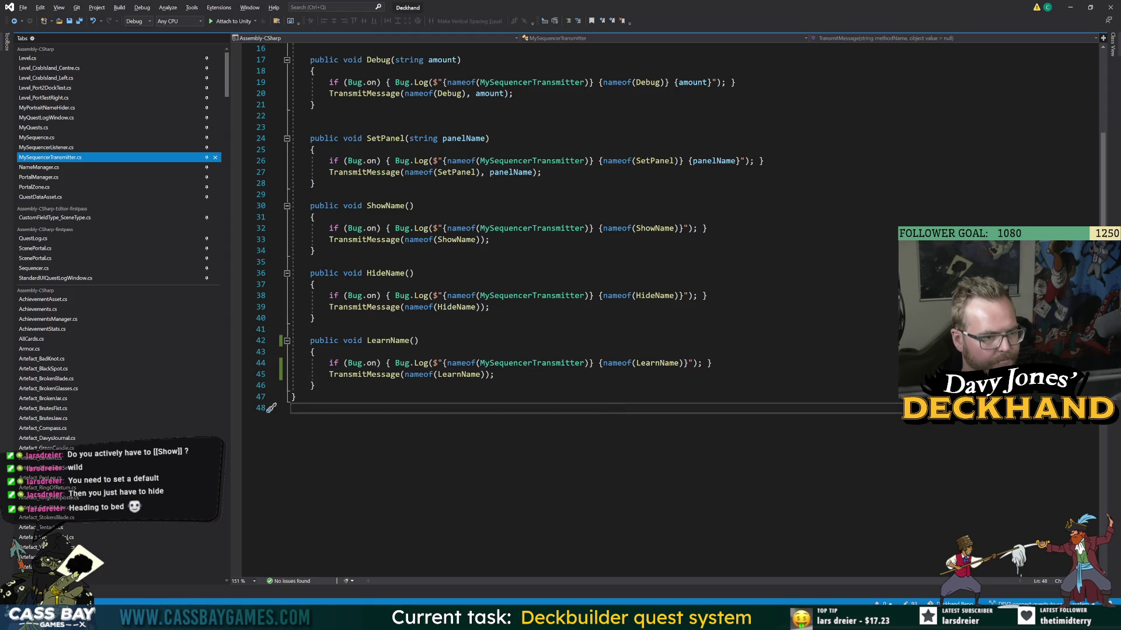
double_click(392, 341)
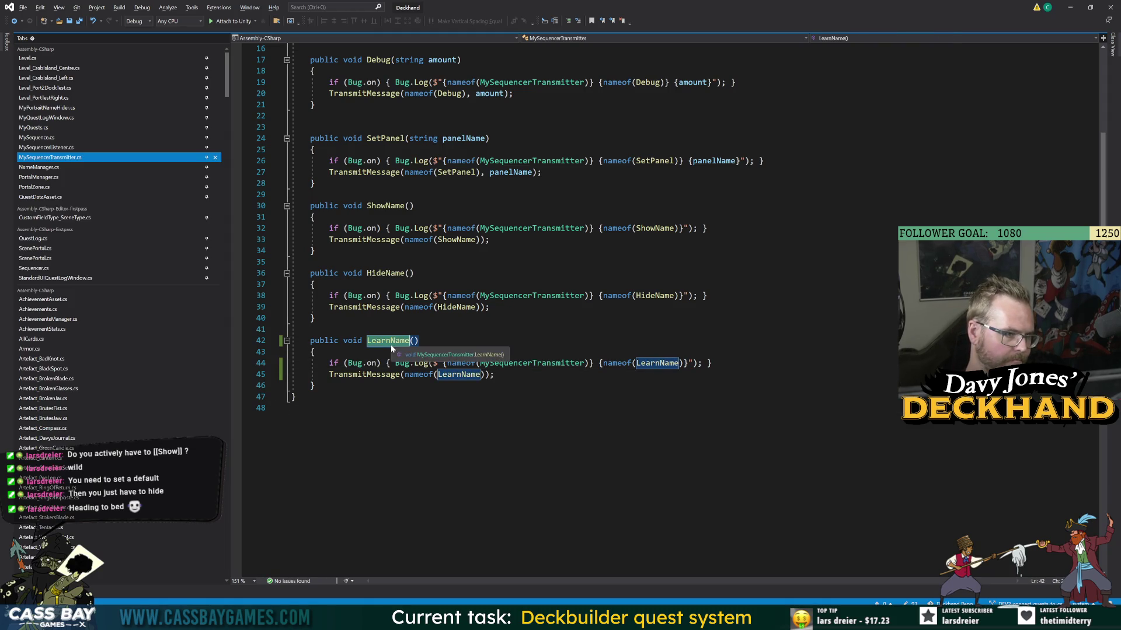
key("alt+Tab")
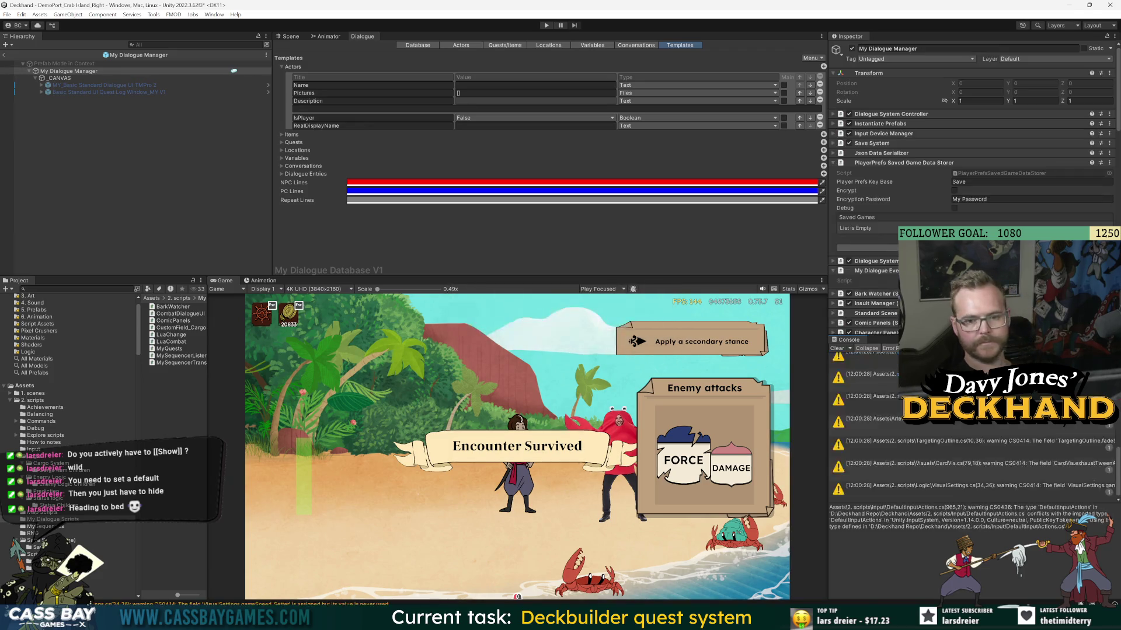
left_click(552, 24)
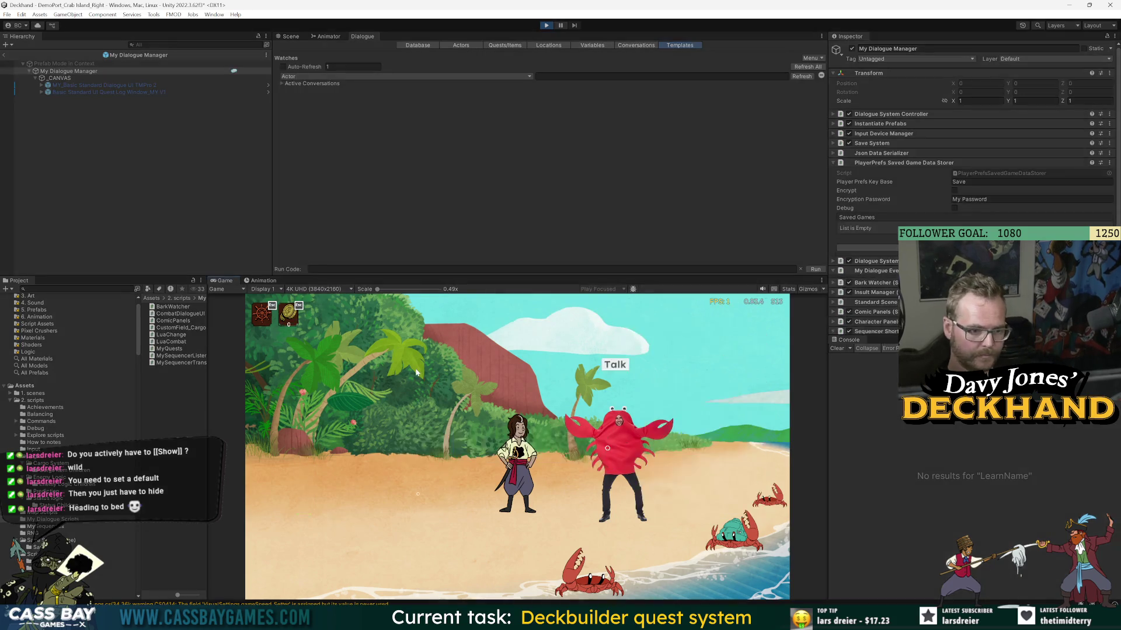
left_click(627, 365)
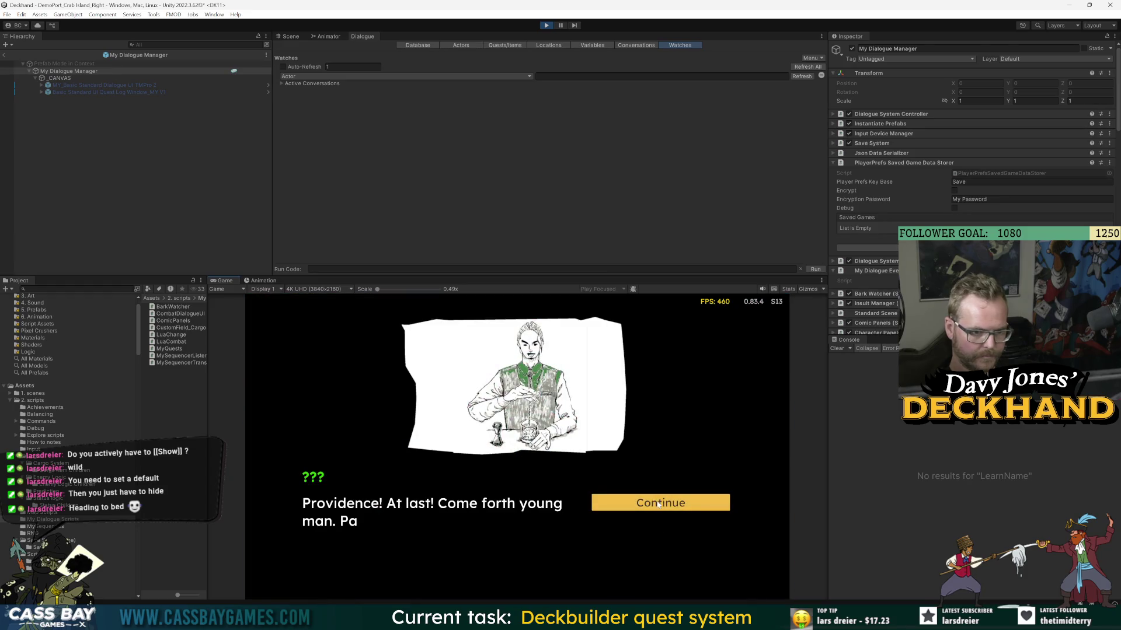
left_click(681, 510)
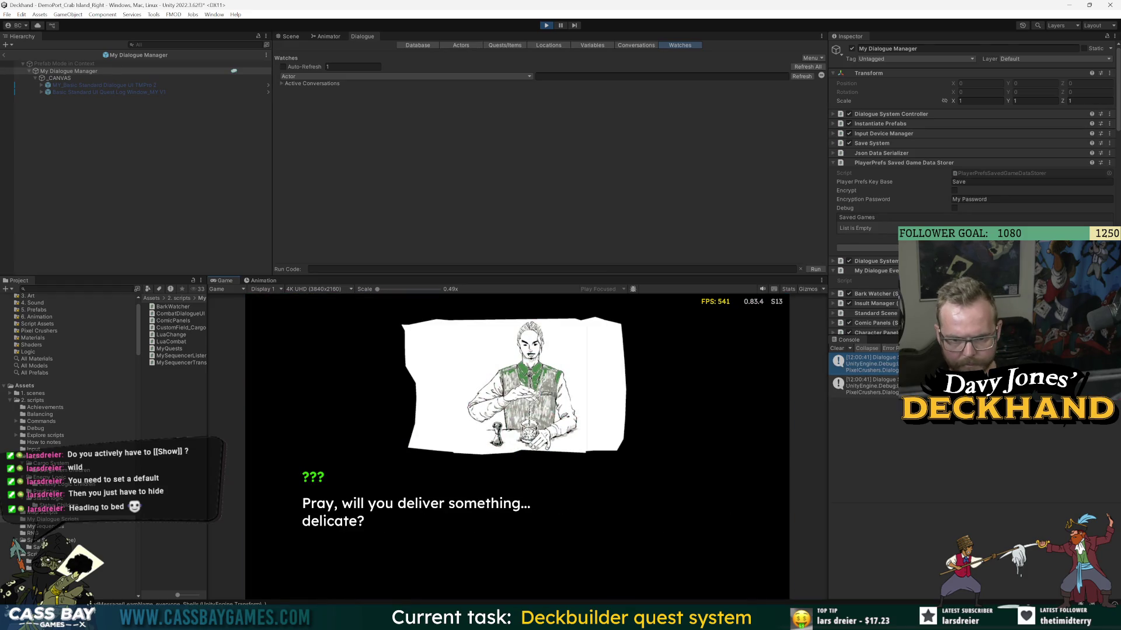
left_click(863, 386)
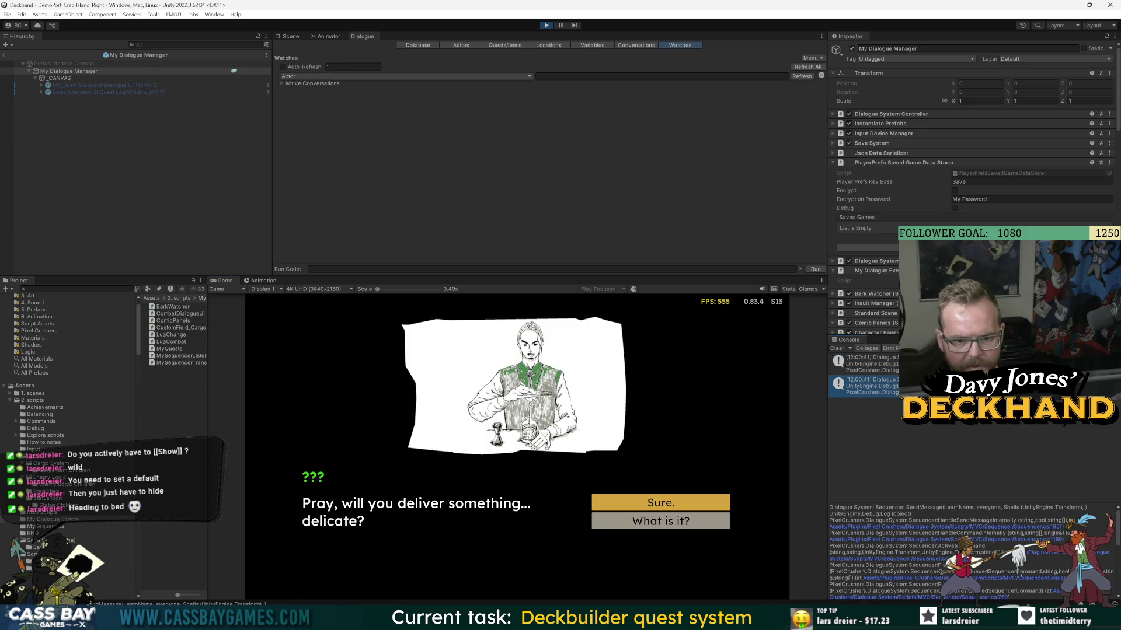
left_click(546, 25)
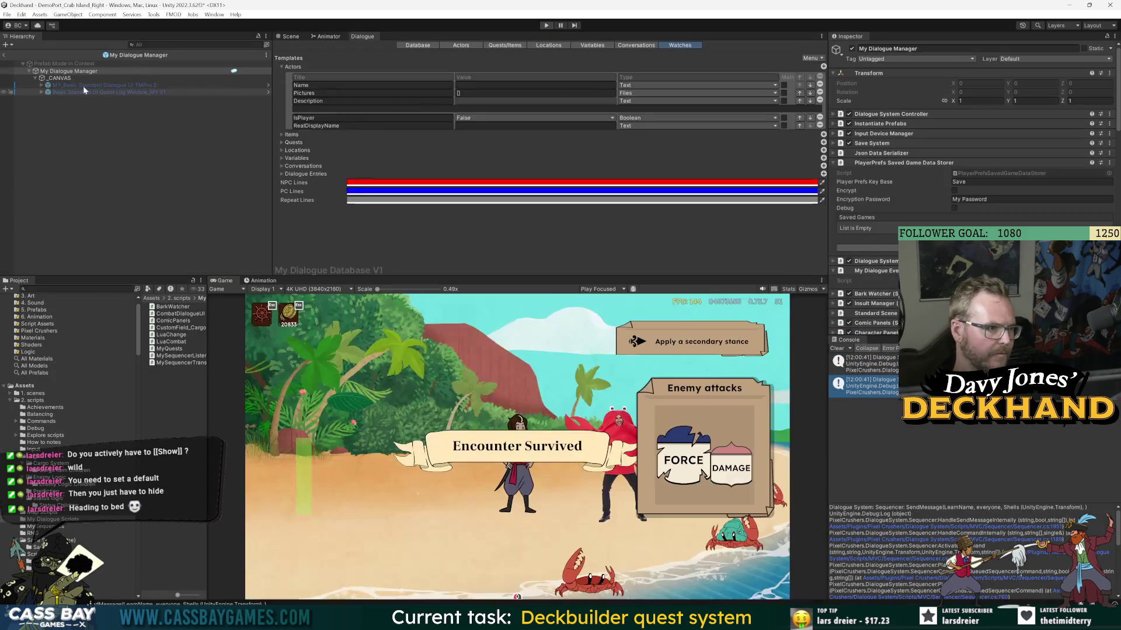
left_click(85, 92)
- On My Dialogue Manager, insert '0,' into the LearnName shortcut value and save the prefab
left_click(90, 85)
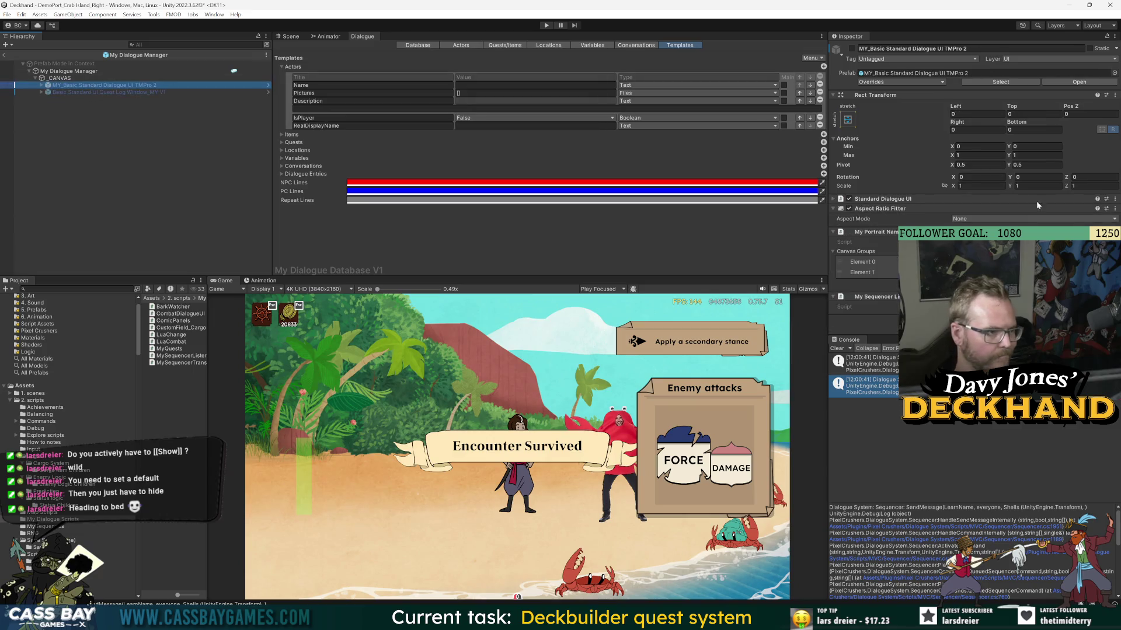
left_click(69, 71)
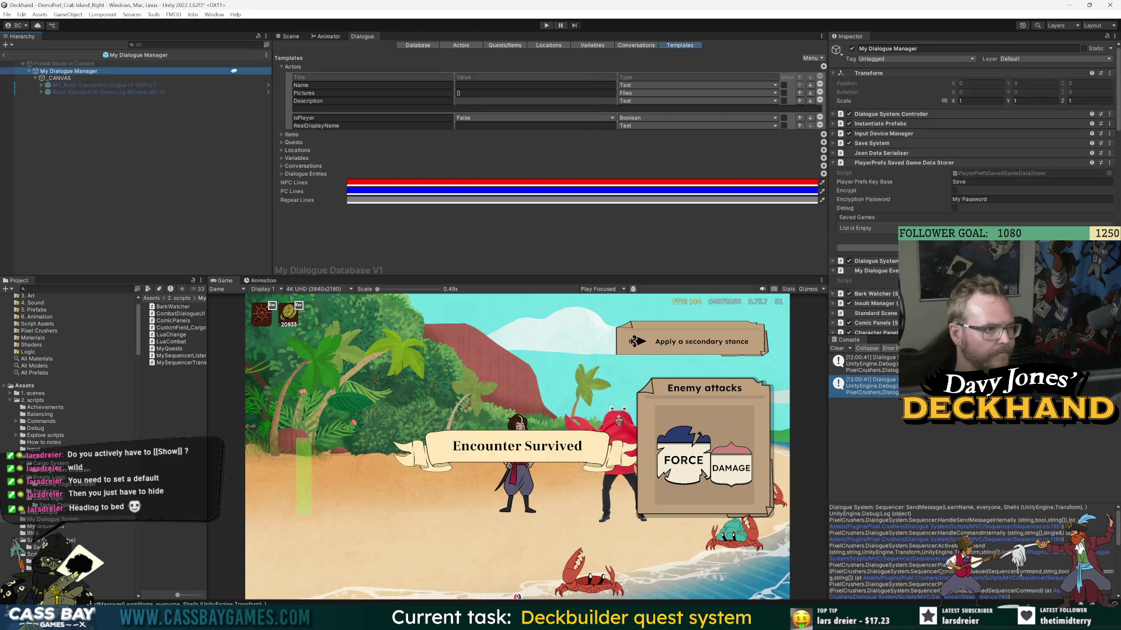
scroll(993, 175, "down", 10)
scroll(968, 175, "down", 10)
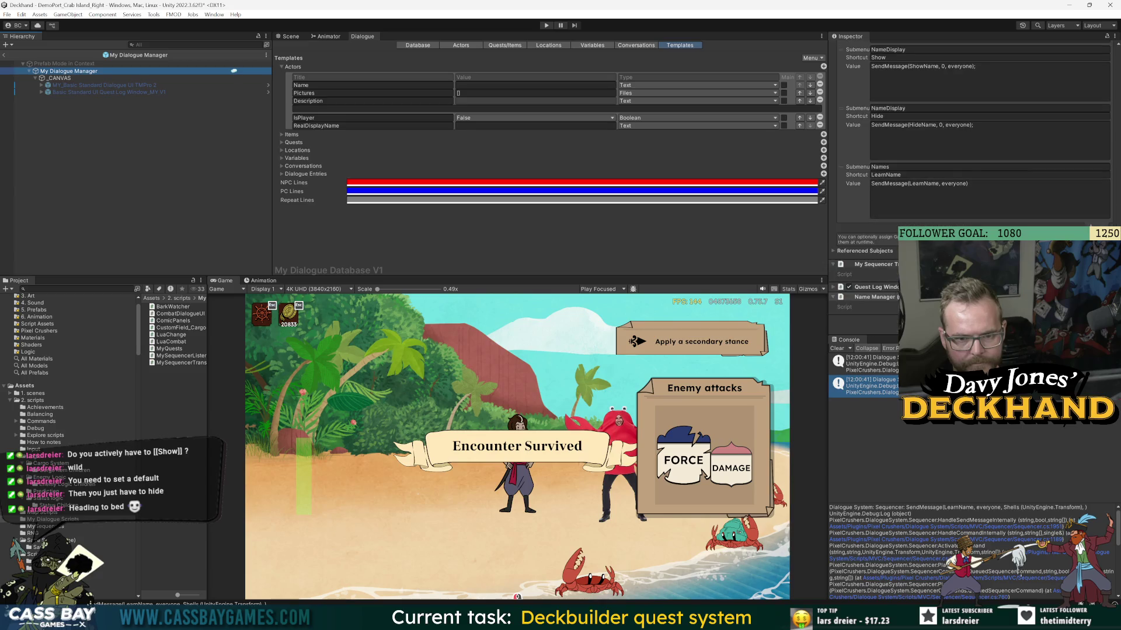
left_click(941, 183)
type("0,")
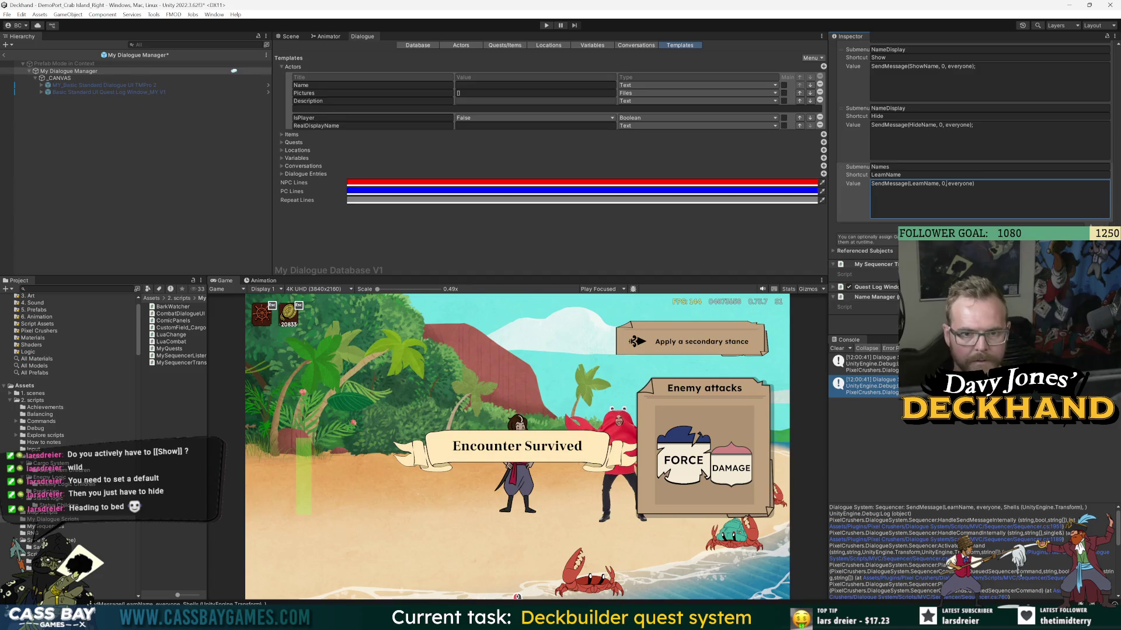
key("ctrl+s")
- Replay the NPC conversation, inspect the NameManager warning, and stop the game
key("ctrl+p")
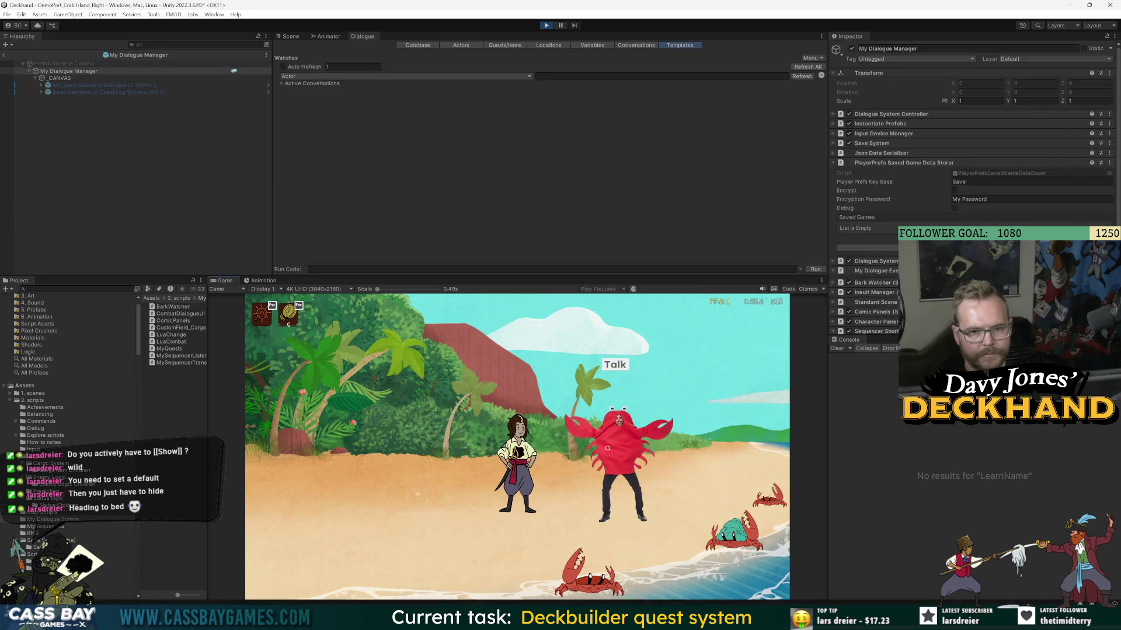
left_click(616, 366)
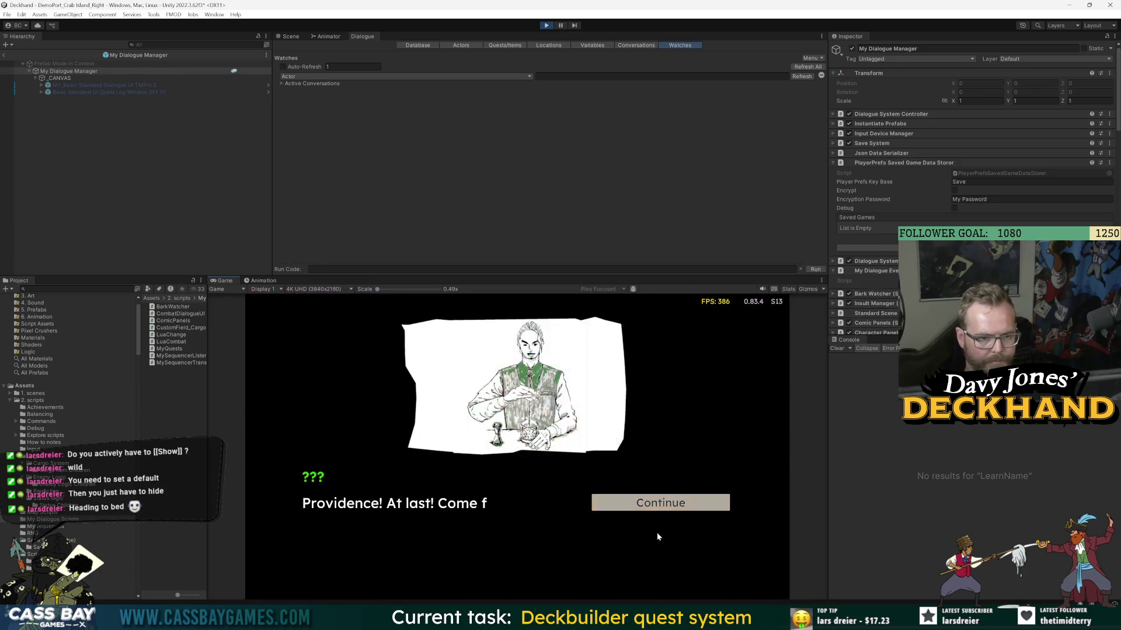
left_click(664, 504)
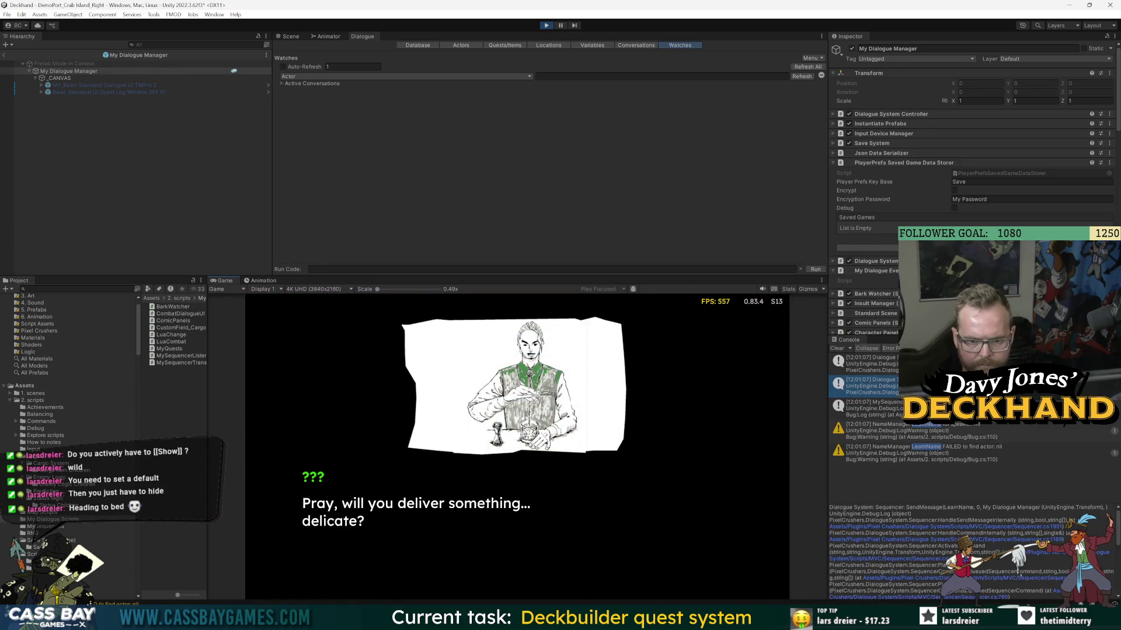
left_click(974, 431)
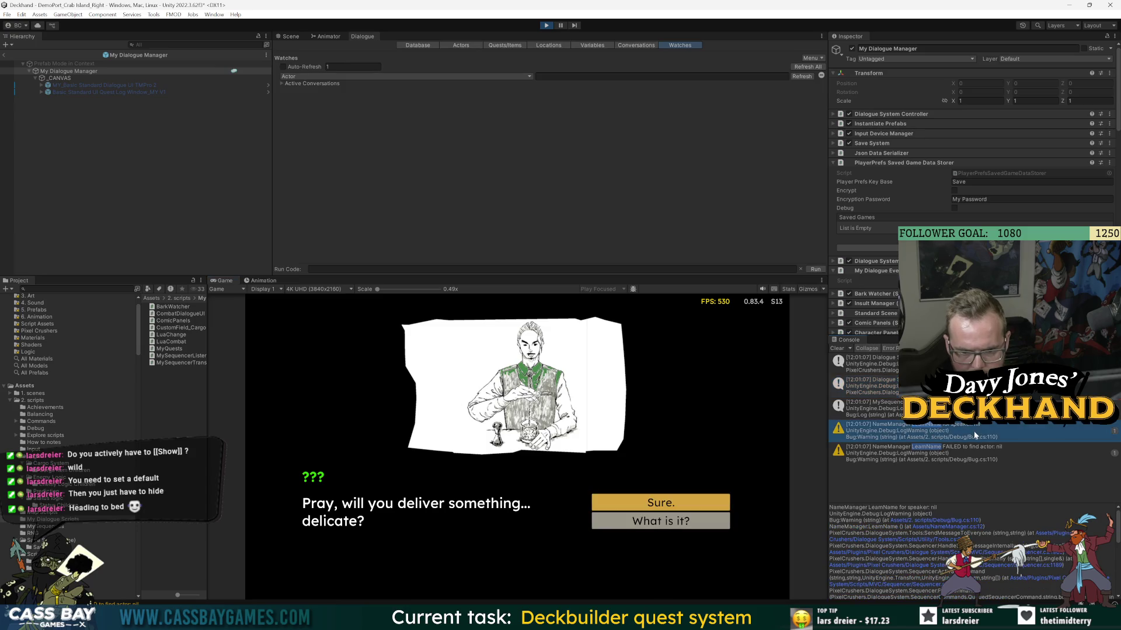
left_click(546, 25)
key("alt+Tab")
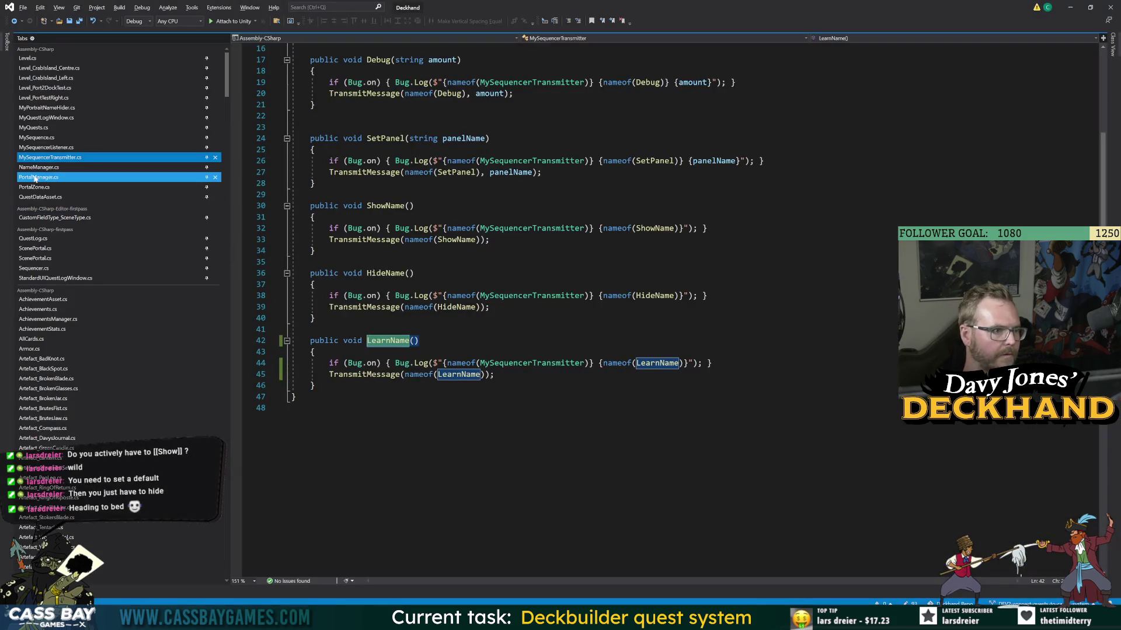
- Change the GetVariable lookup on line 10 of NameManager.cs from 'Speaker' to 'Actor' and save
left_click(39, 167)
left_click(382, 150)
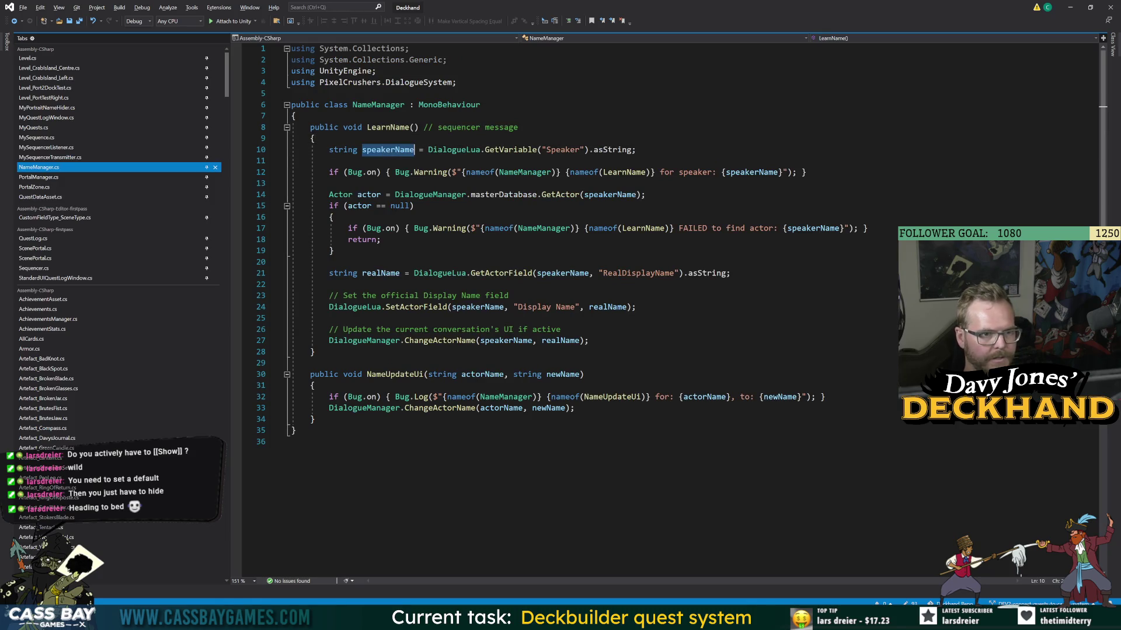
double_click(563, 149)
type("Actor")
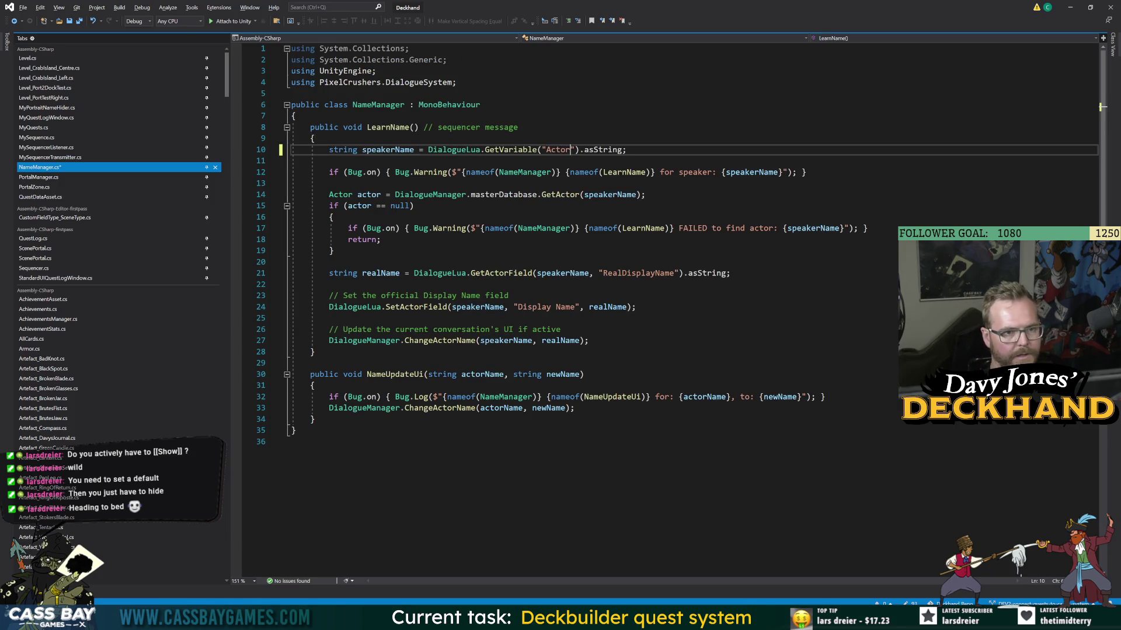
key("ctrl+s")
- Undo a stray 'GetA' edit to restore GetVariable, then return to Unity to recompile
key("alt+Tab")
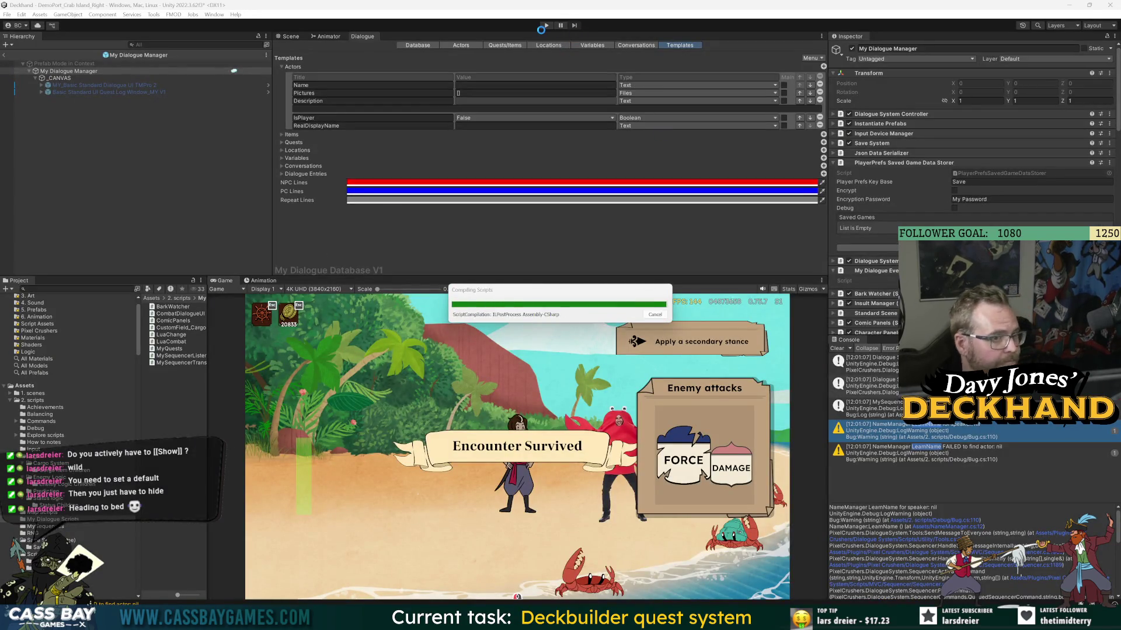
key("alt+Tab")
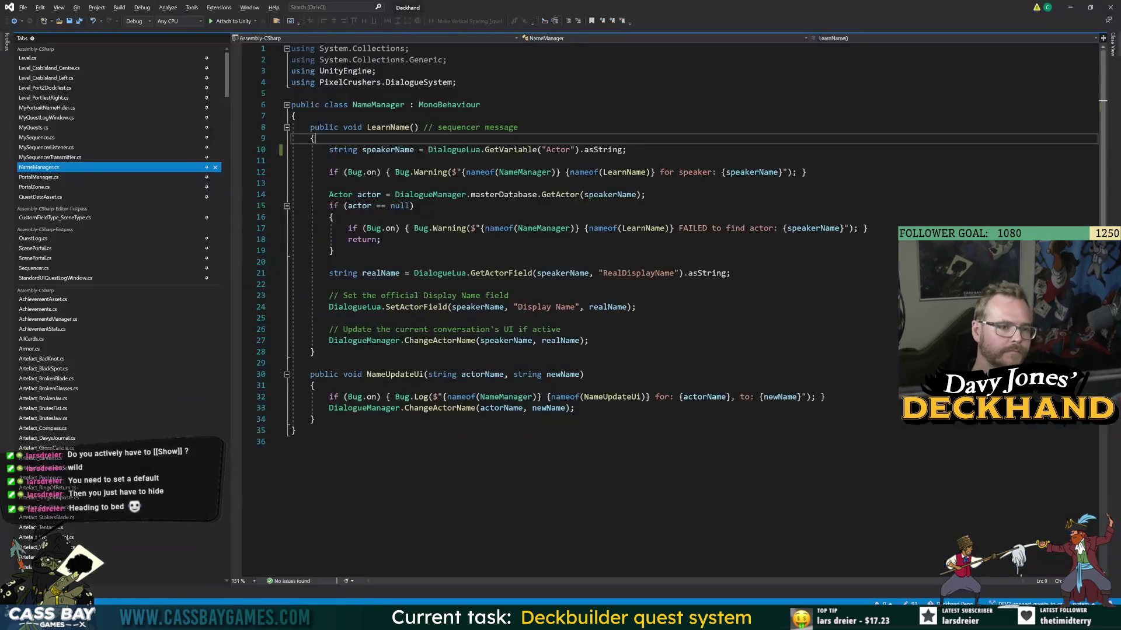
type("GetA")
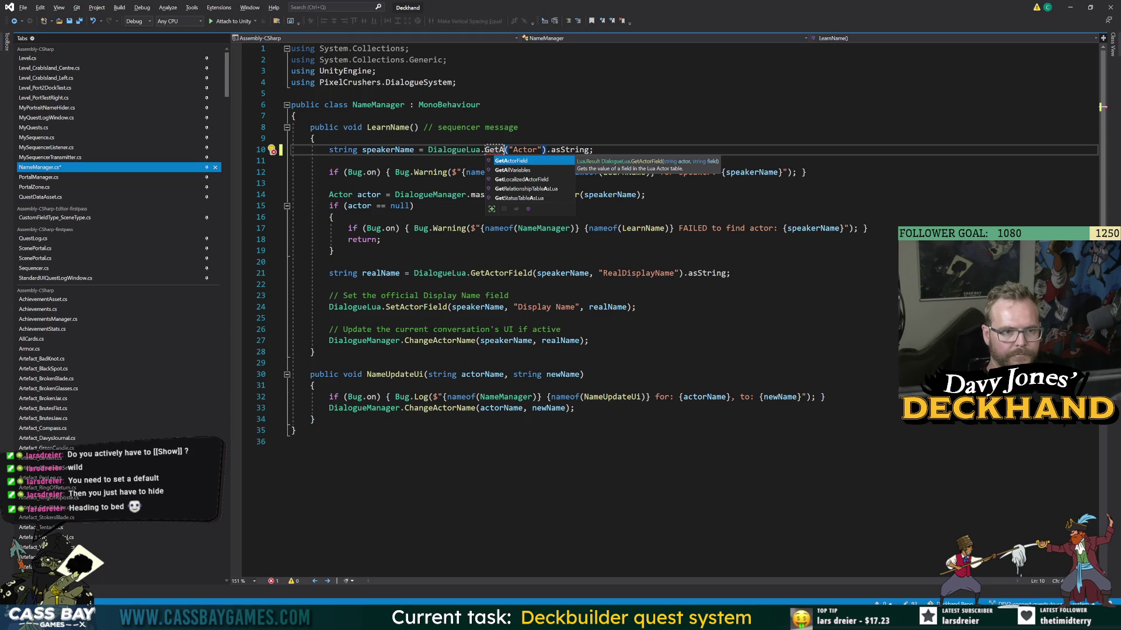
key("ctrl+z")
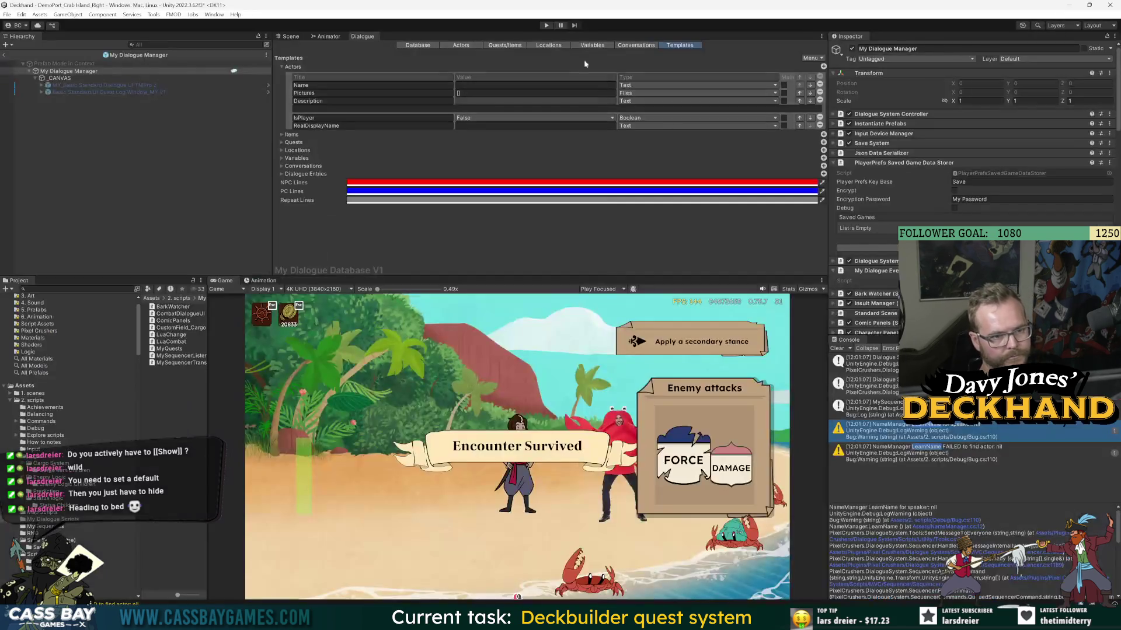
key("alt+Tab")
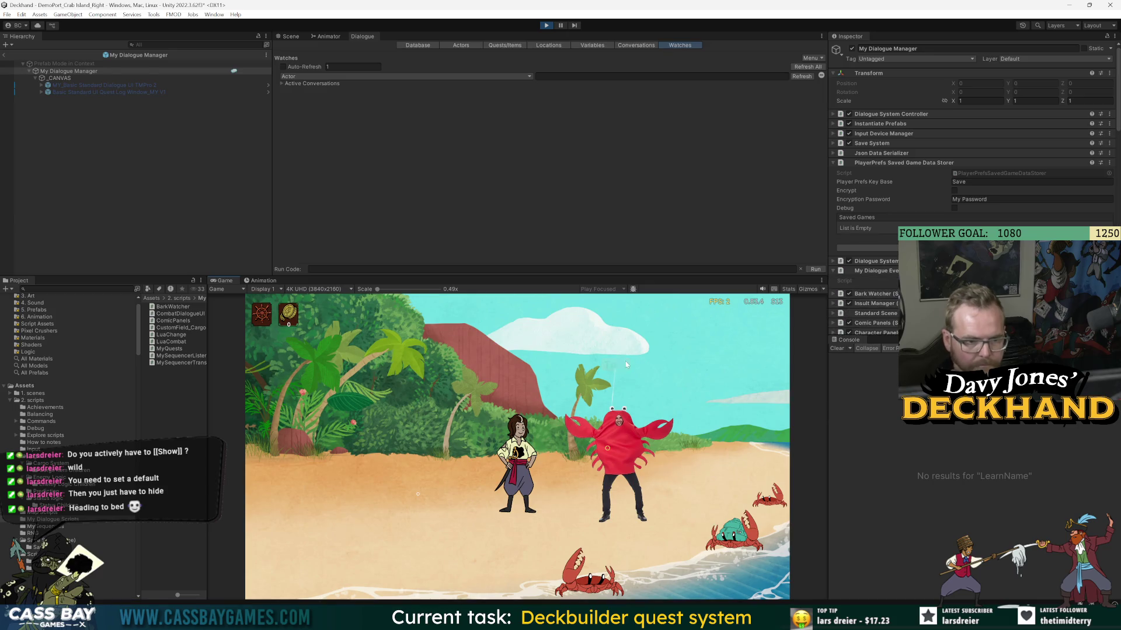
- Advance the dialogue, inspect the LearnName failed-to-find-actor '???' warning, and stop the game
left_click(681, 502)
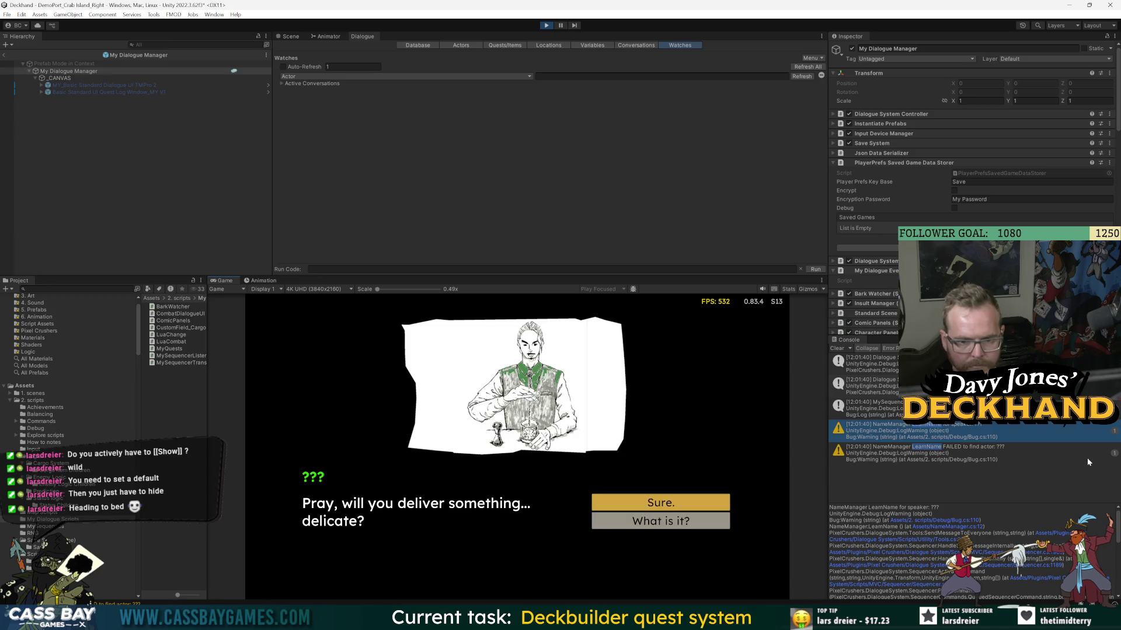
left_click(998, 454)
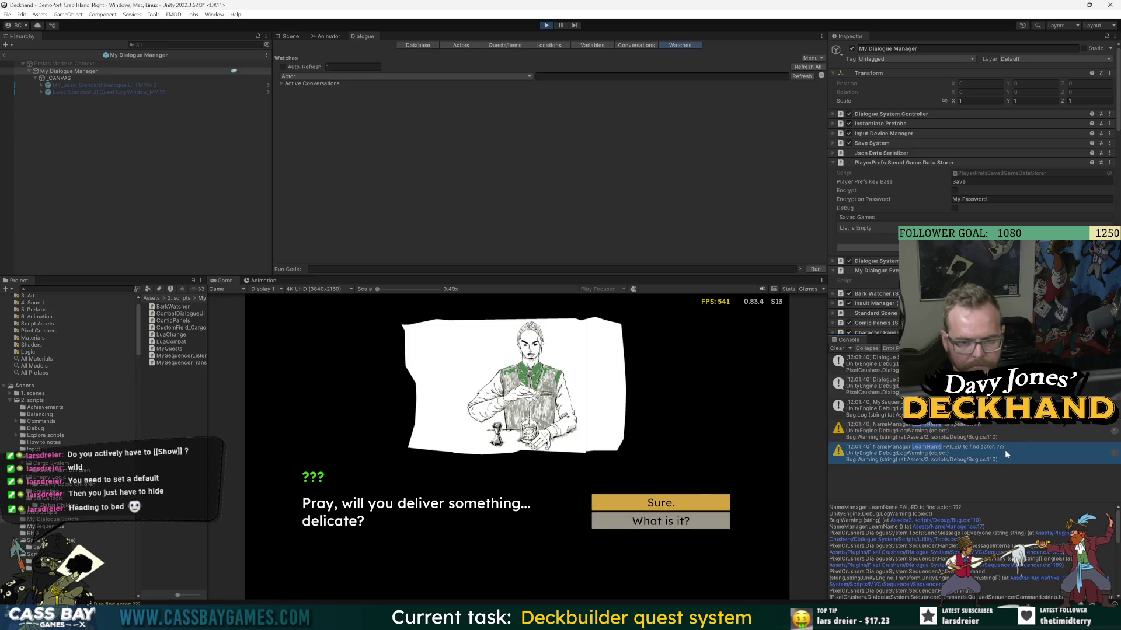
left_click(982, 433)
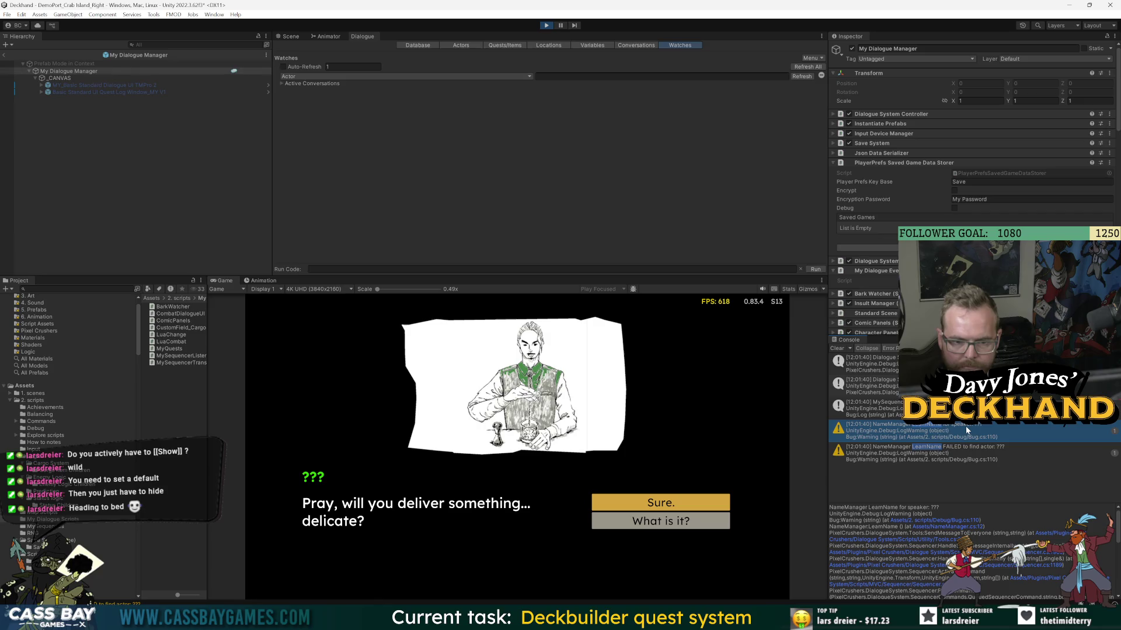
key("ctrl+p")
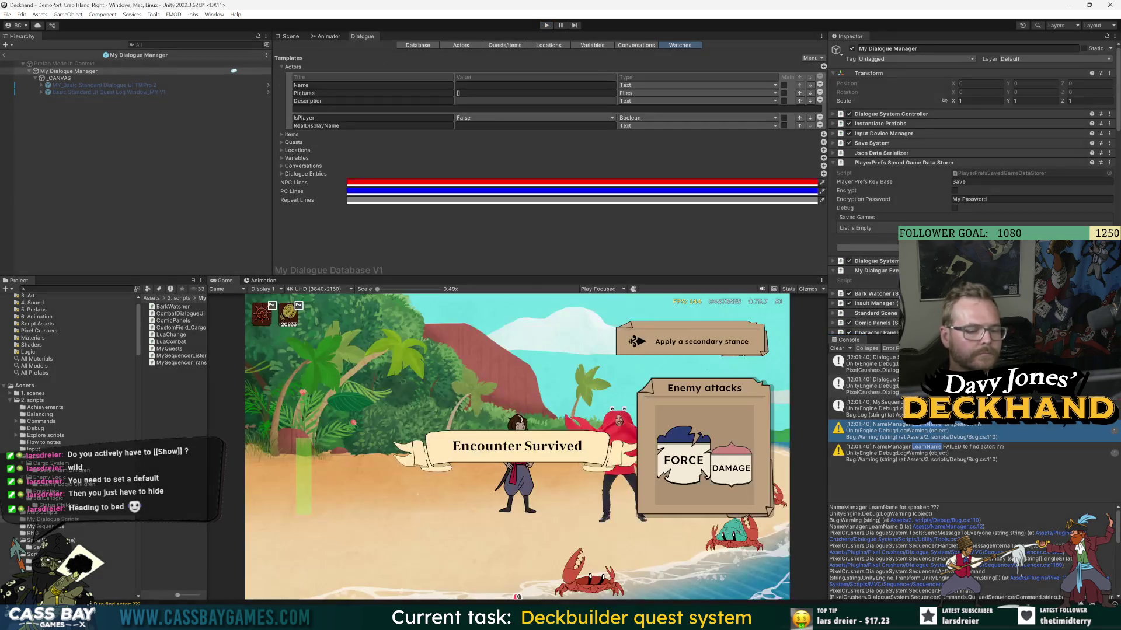
key("alt+Tab")
- Review the 'Actor' variable lookup on line 10 of LearnName, then go back to Unity
left_click(525, 127)
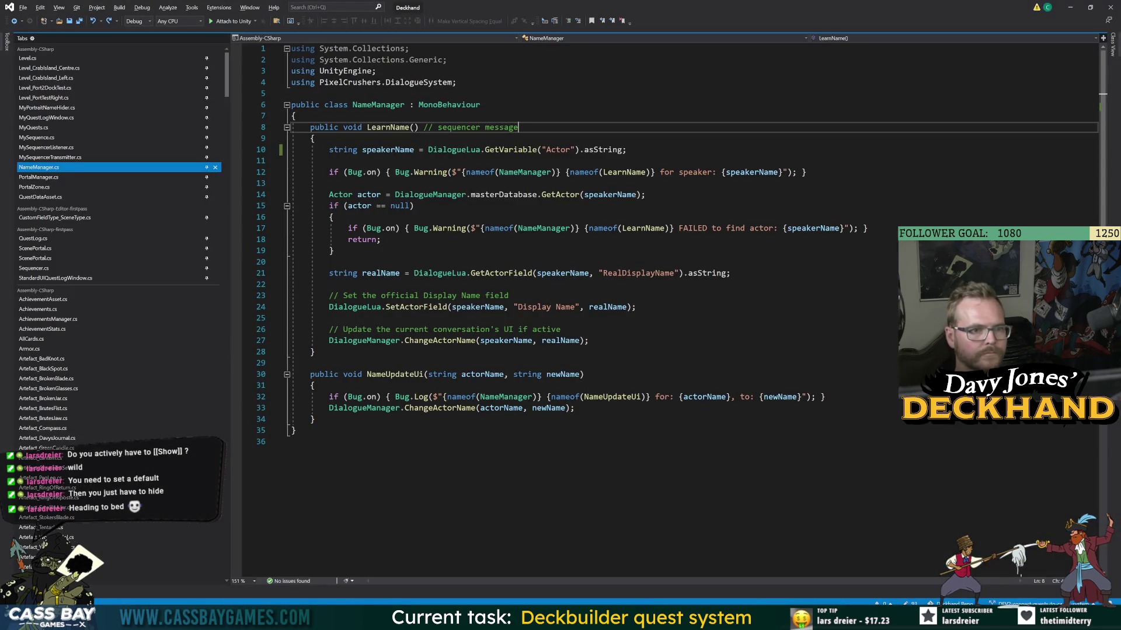
double_click(558, 150)
key("Up")
key("Up")
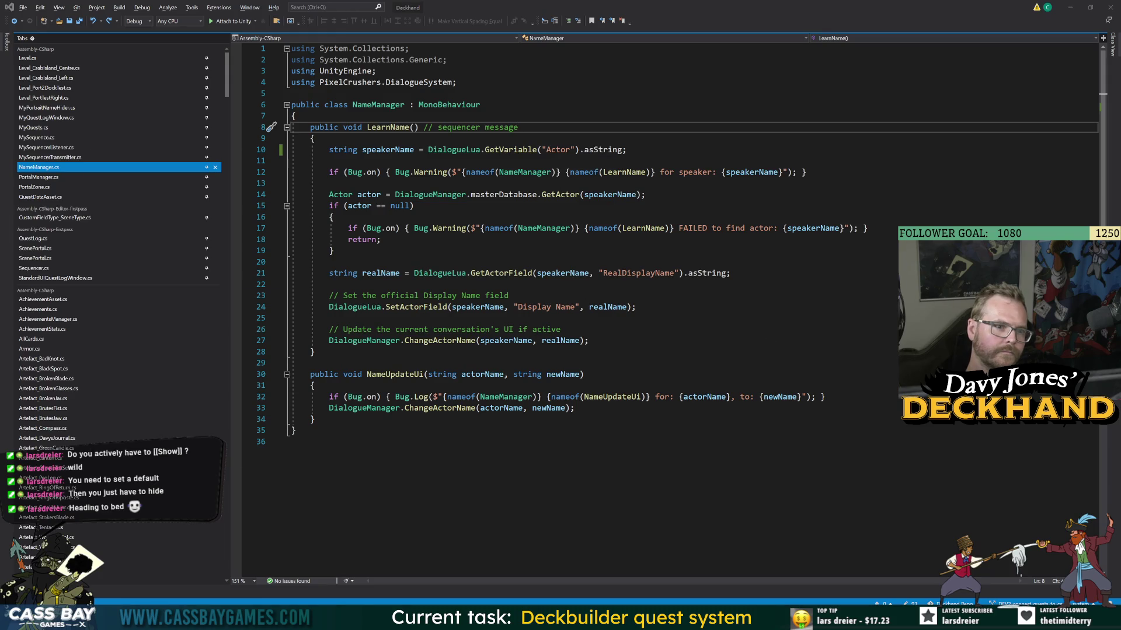
key("alt+Tab")
left_click(554, 237)
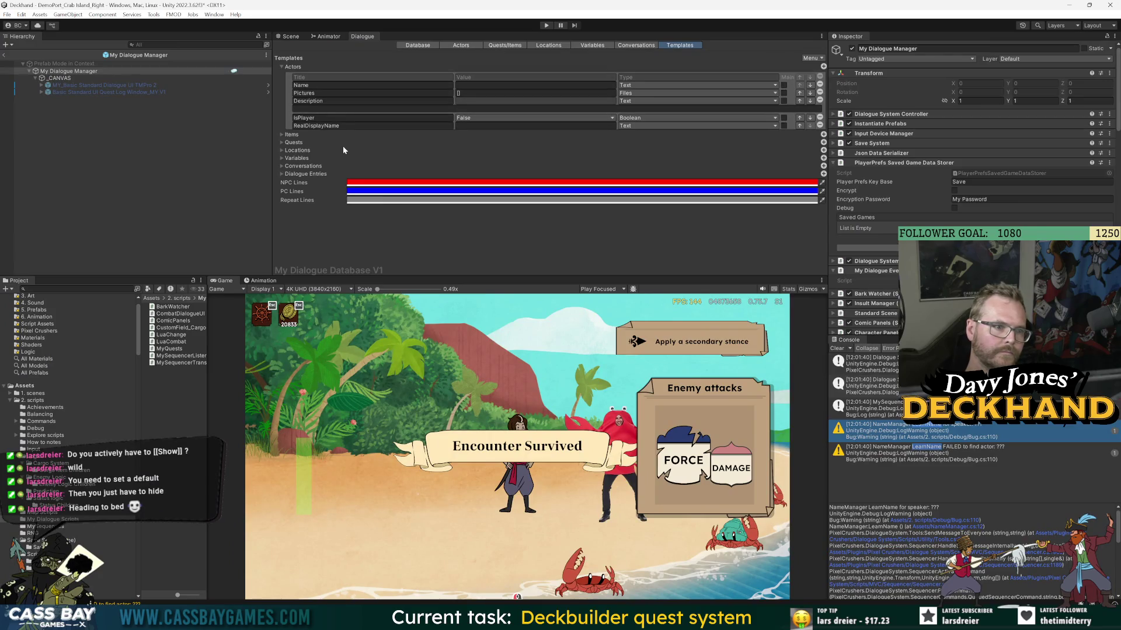
- Start Play mode and talk to the crab up to the delivery question
left_click(592, 46)
left_click(680, 46)
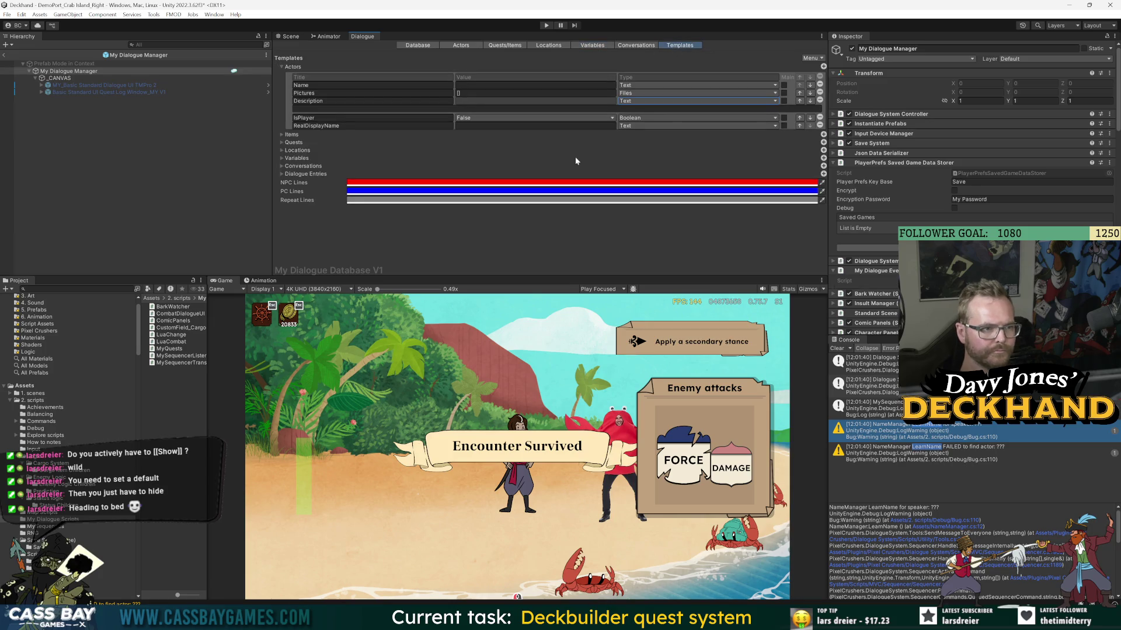
left_click(546, 25)
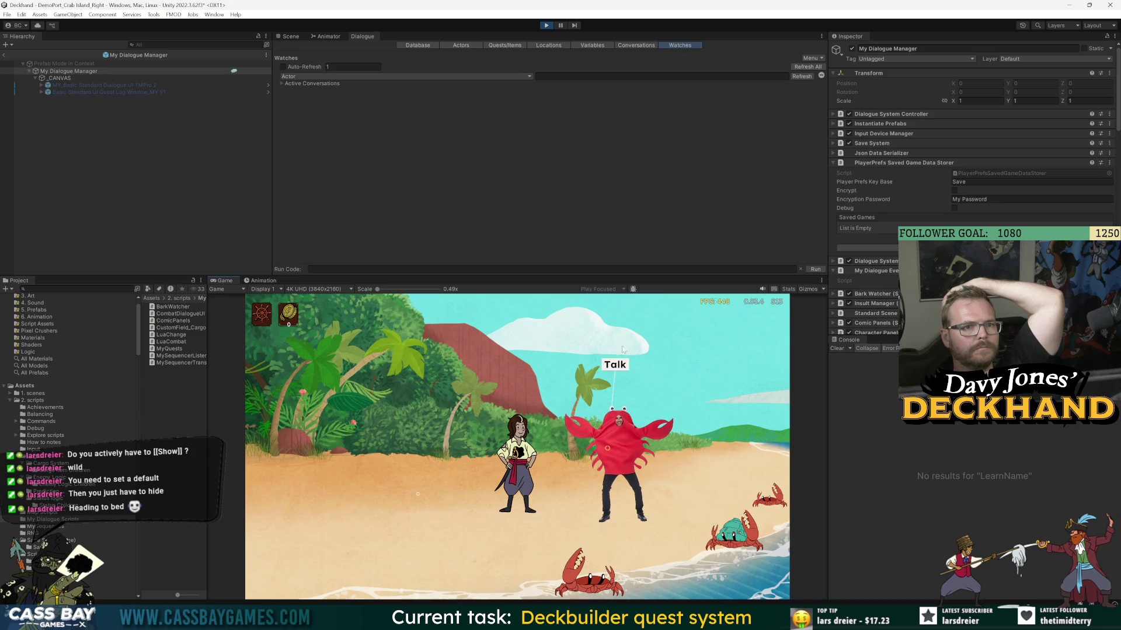
left_click(616, 368)
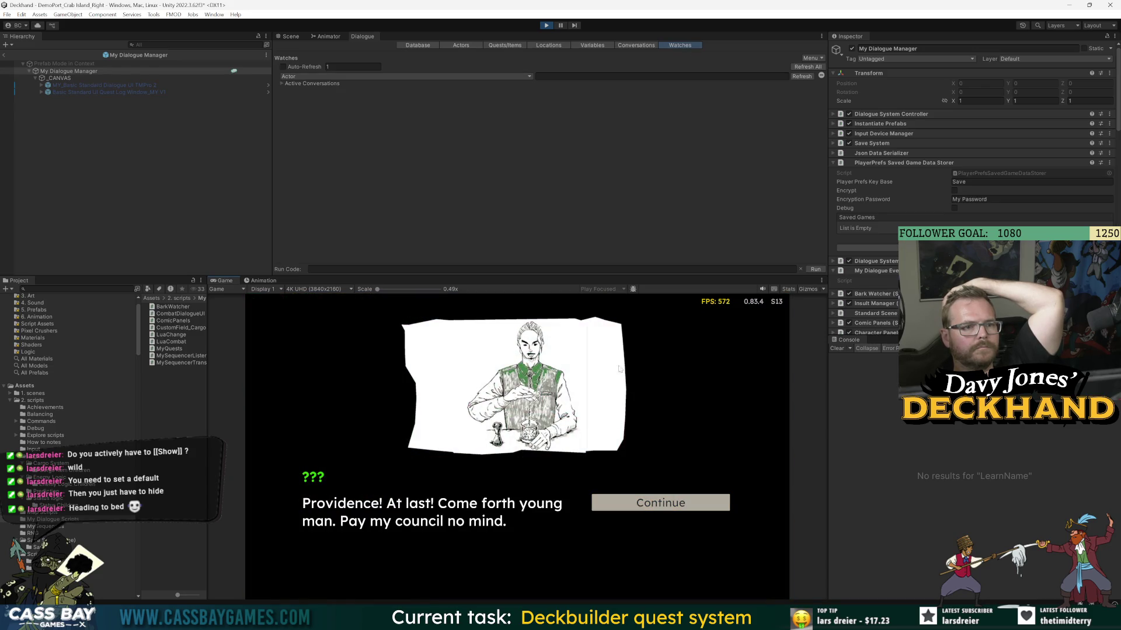
left_click(673, 507)
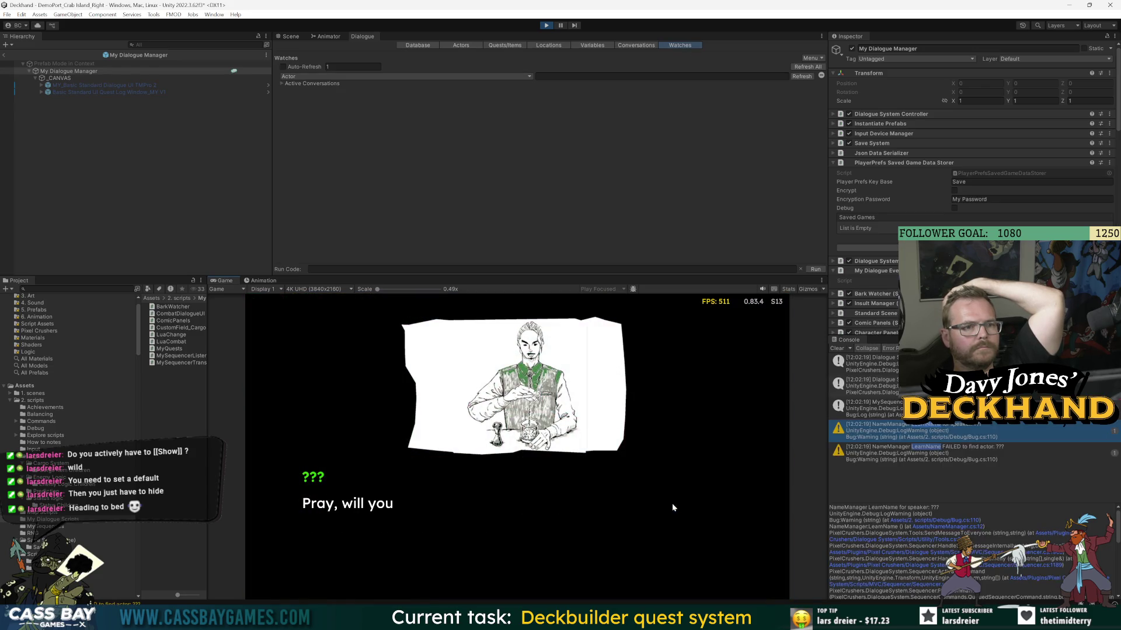
- Add an auto-refreshing ActorIndex watch in the Dialogue Watches tab
left_click(289, 64)
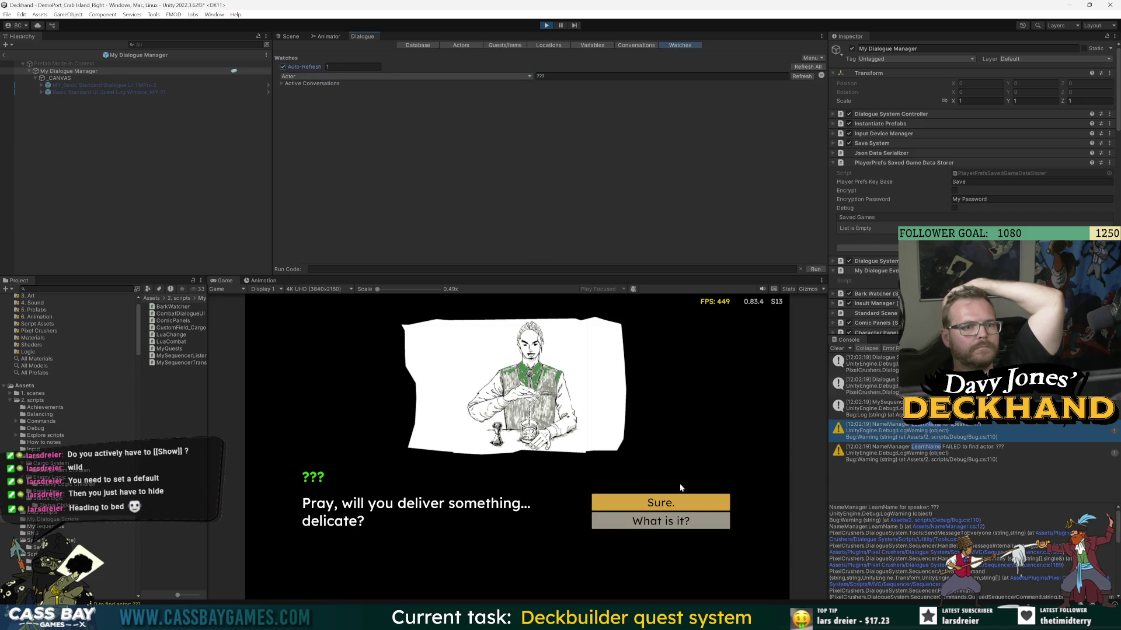
left_click(361, 77)
left_click(314, 66)
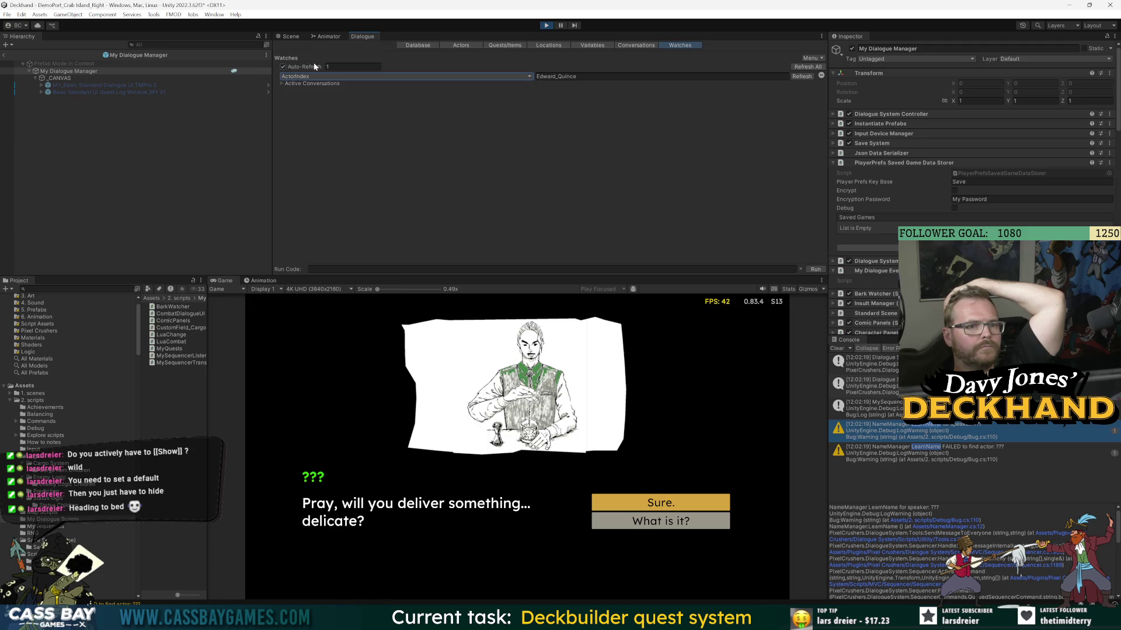
left_click(308, 76)
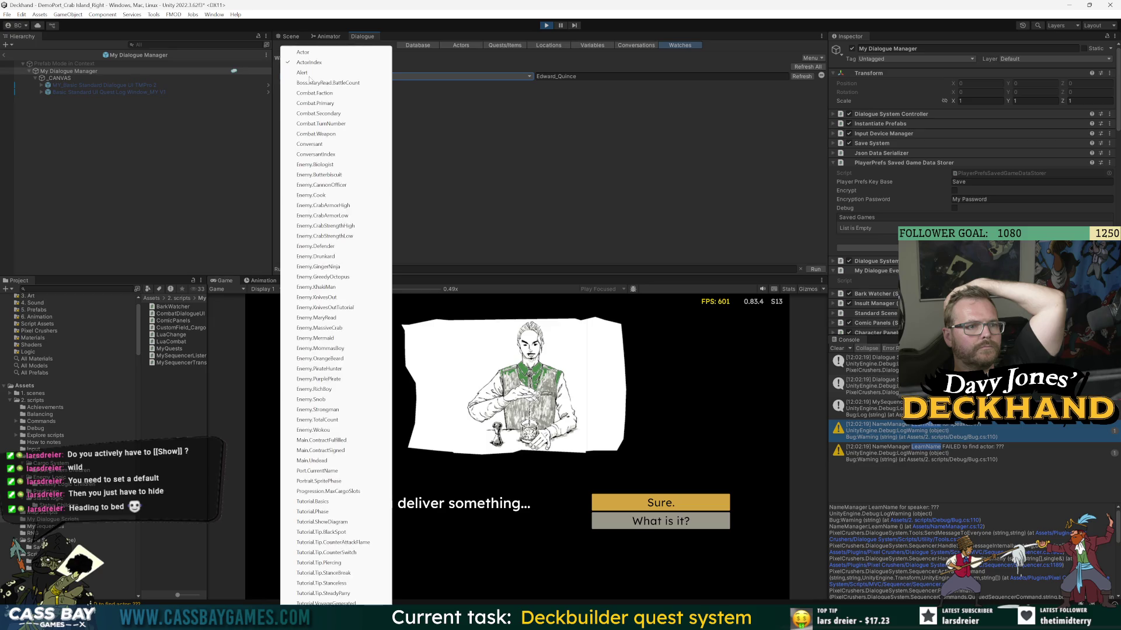
left_click(326, 63)
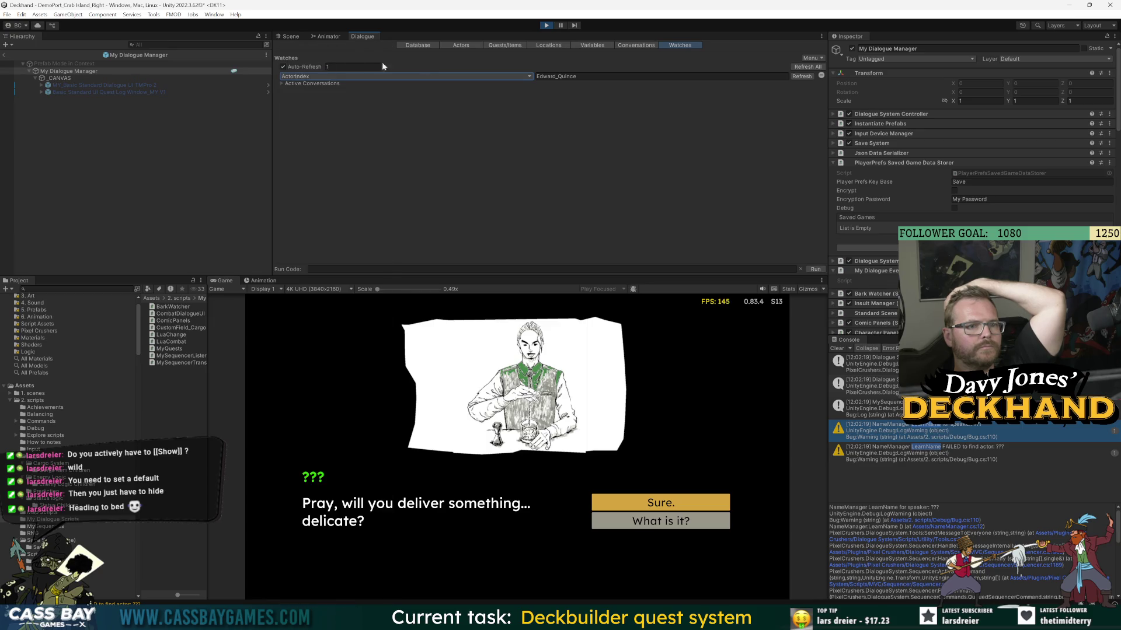
- Accept the delicate delivery, finish the conversation, then talk to the crab again and agree
left_click(684, 503)
left_click(686, 505)
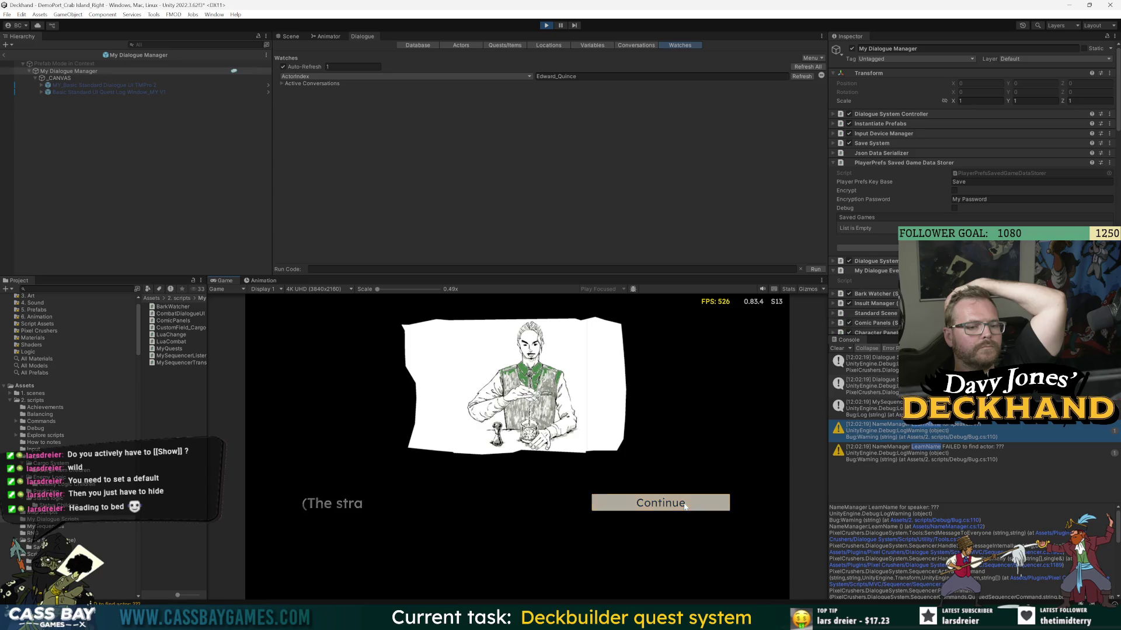
left_click(686, 505)
left_click(686, 506)
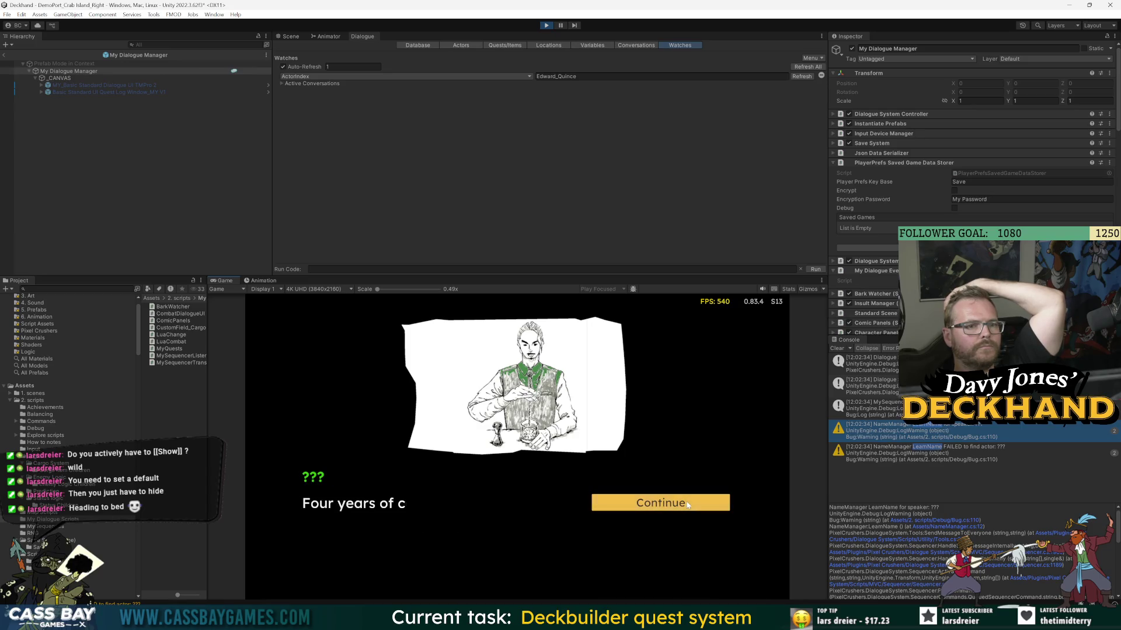
left_click(687, 506)
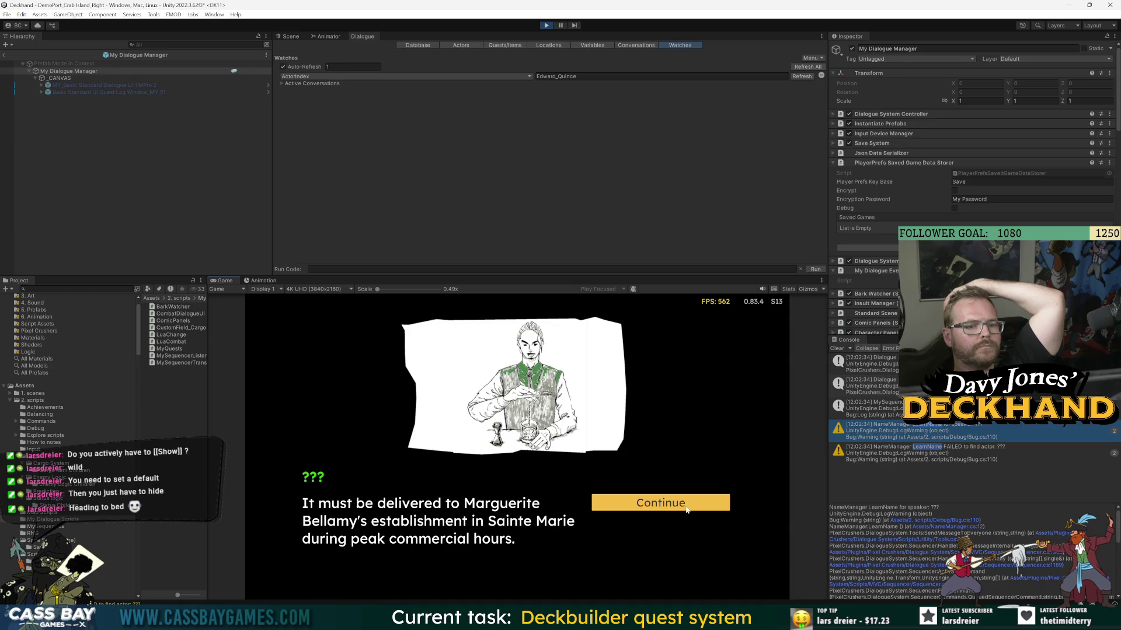
left_click(686, 506)
left_click(627, 371)
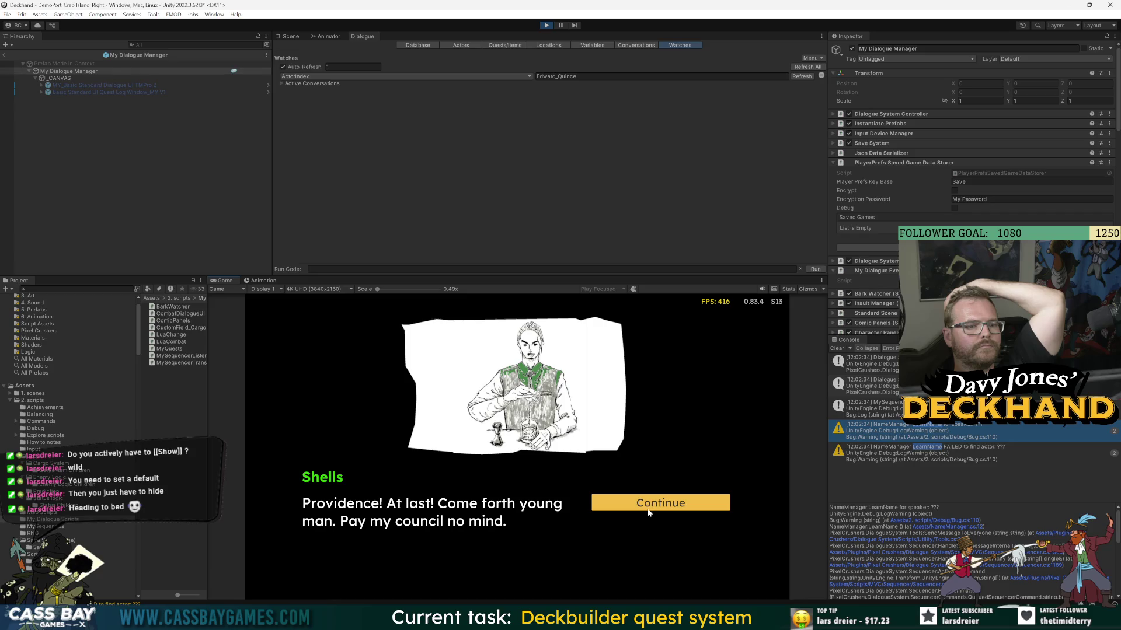
left_click(651, 508)
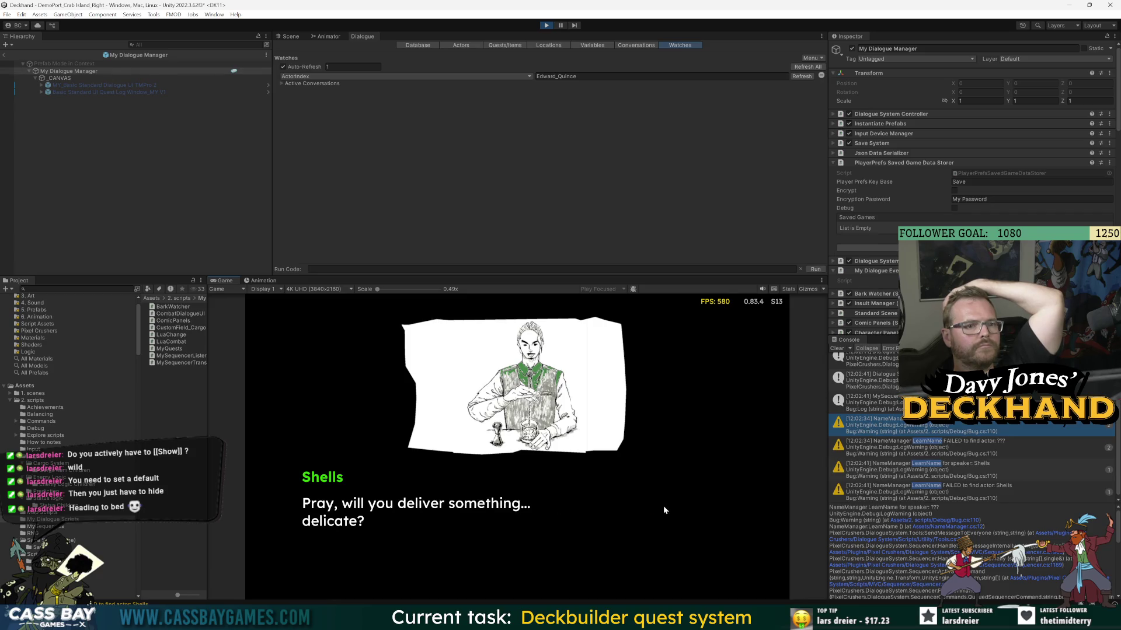
left_click(666, 507)
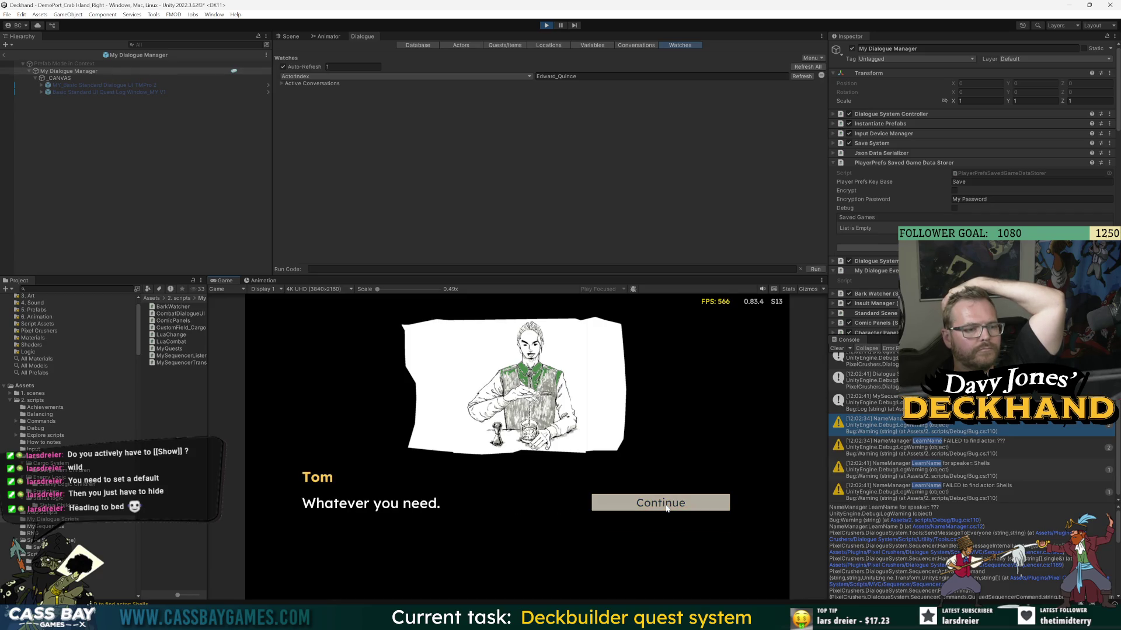
- Turn off watch auto-refresh, expand Active Conversations, and view the Shells/Tom meets shells node graph
left_click(411, 120)
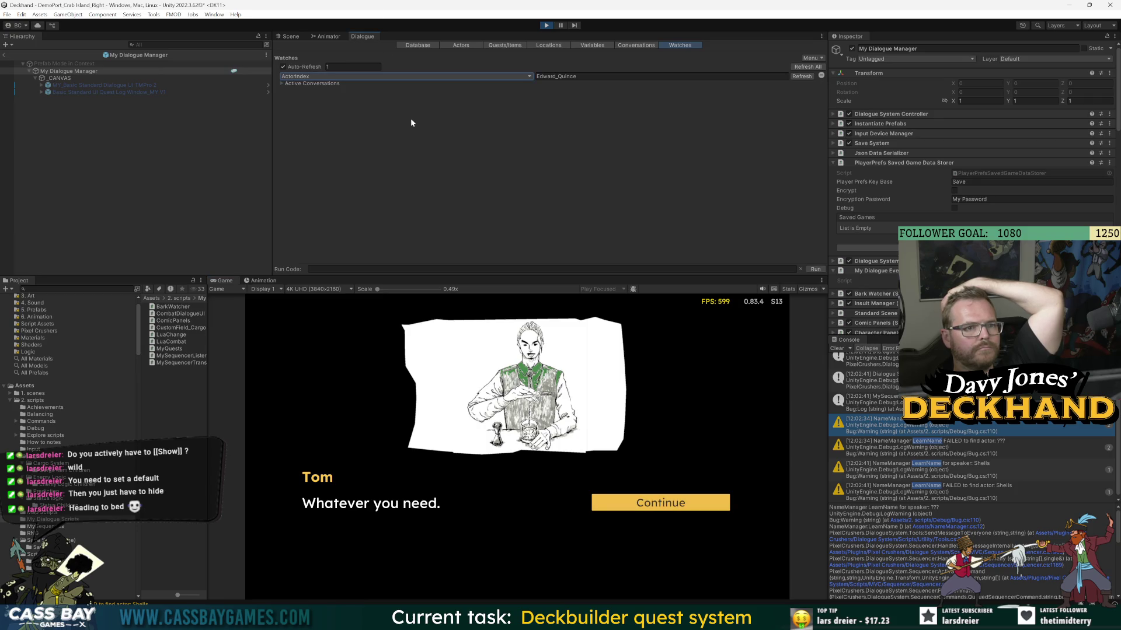
left_click(284, 67)
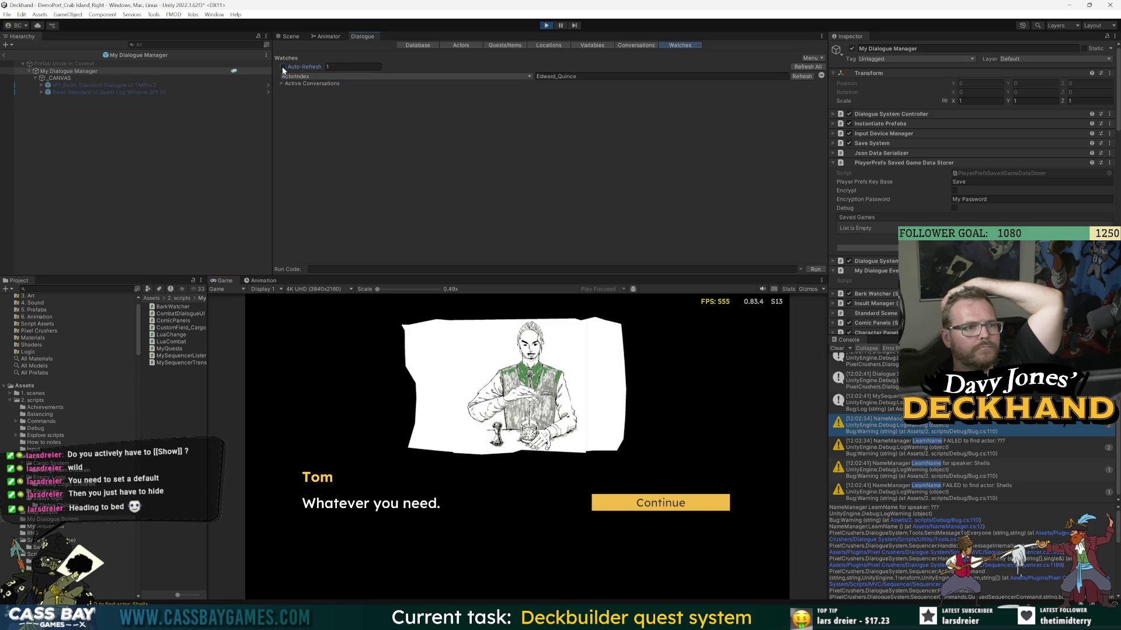
left_click(305, 77)
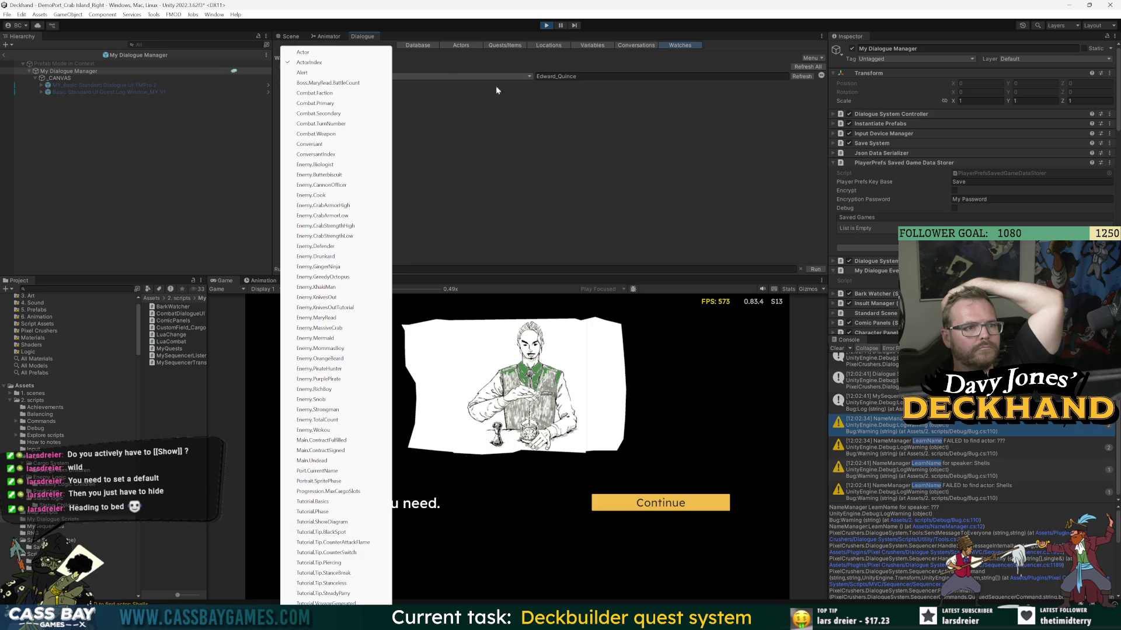
left_click(495, 89)
left_click(282, 84)
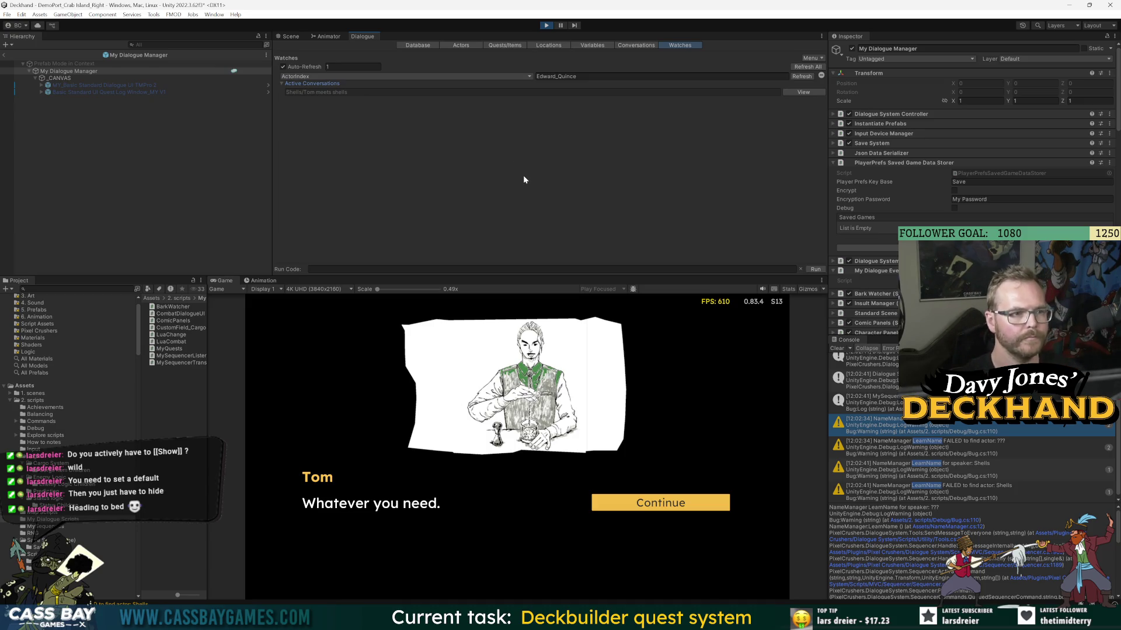
left_click(637, 46)
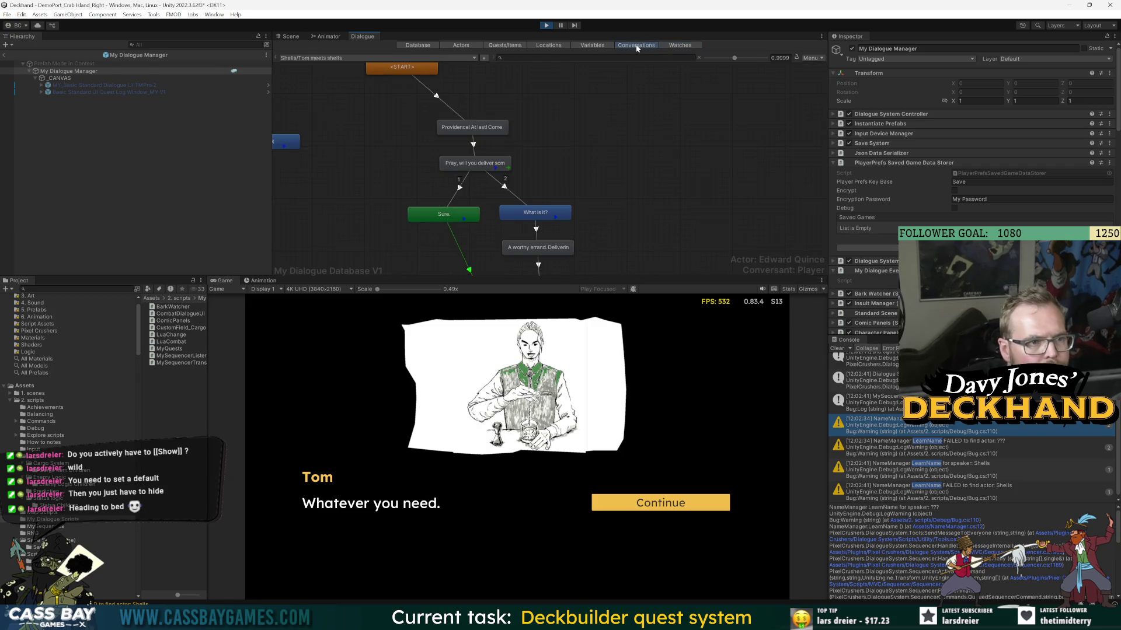
- Check the conversation's actor and conversant settings, stop the game, and show the actor templates
left_click(603, 141)
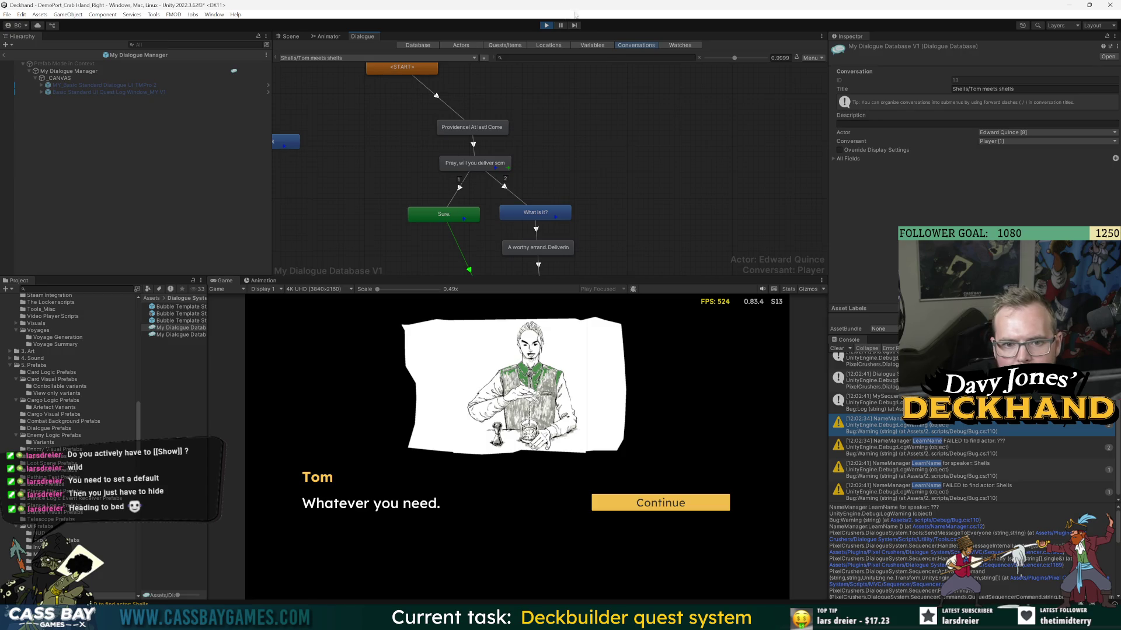
left_click(546, 26)
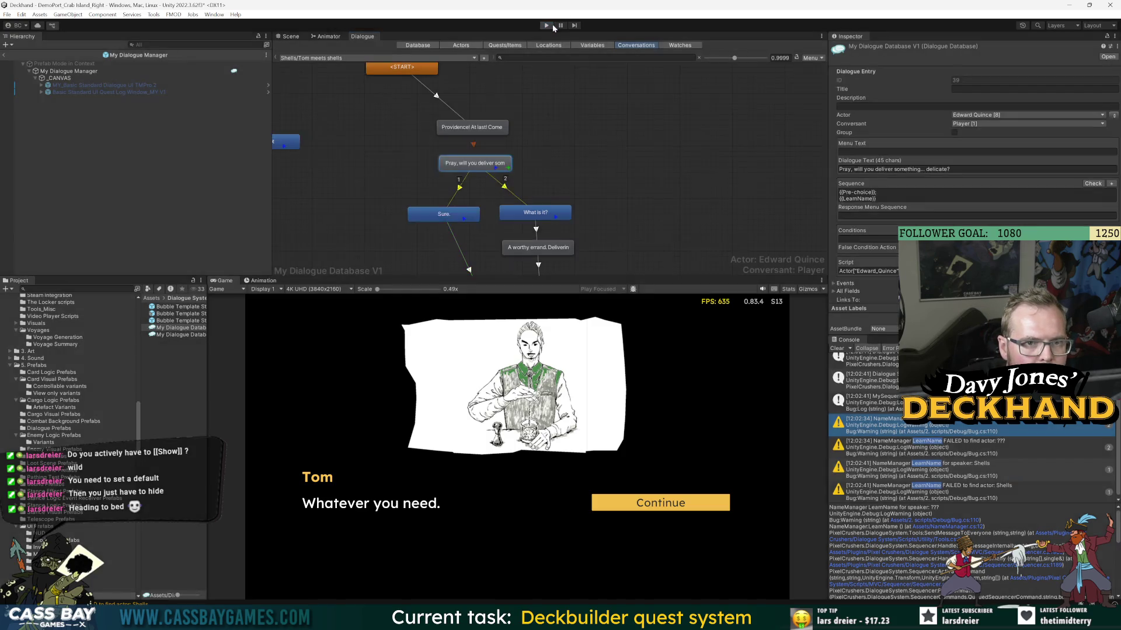
left_click(679, 46)
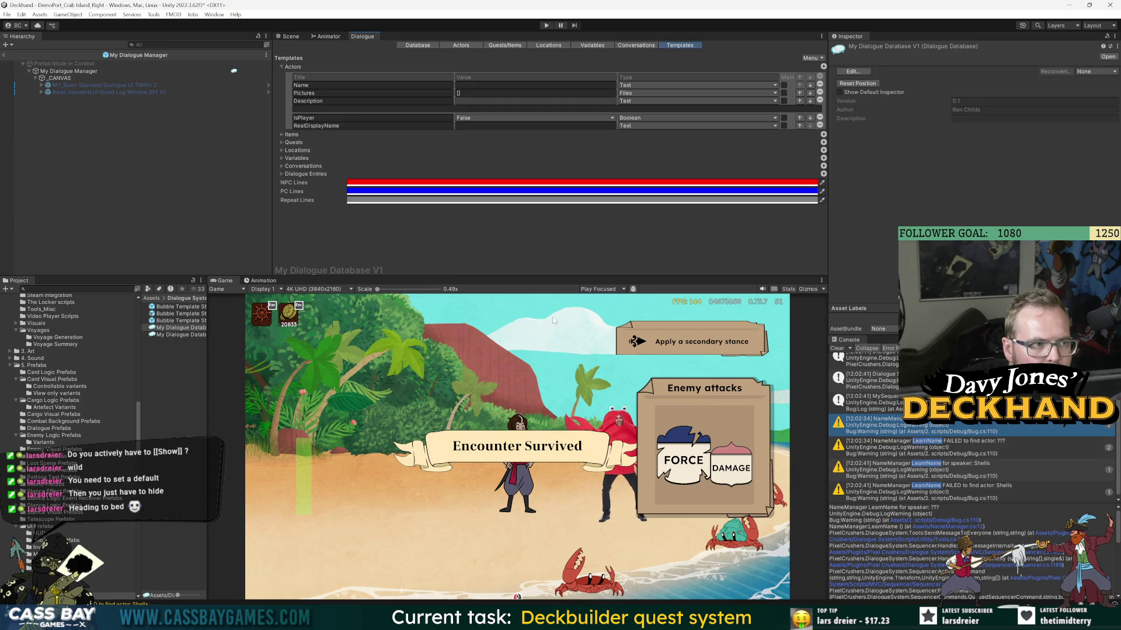
- Review the current-speaker search results, noting the Conversant answer
key("alt+Tab")
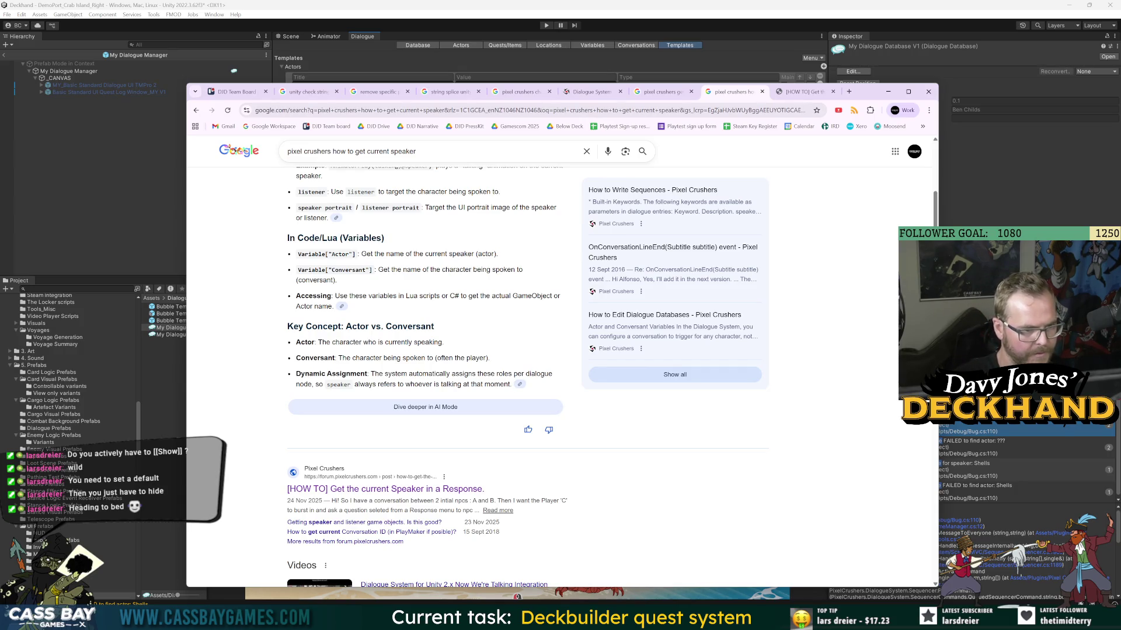
left_click(399, 402)
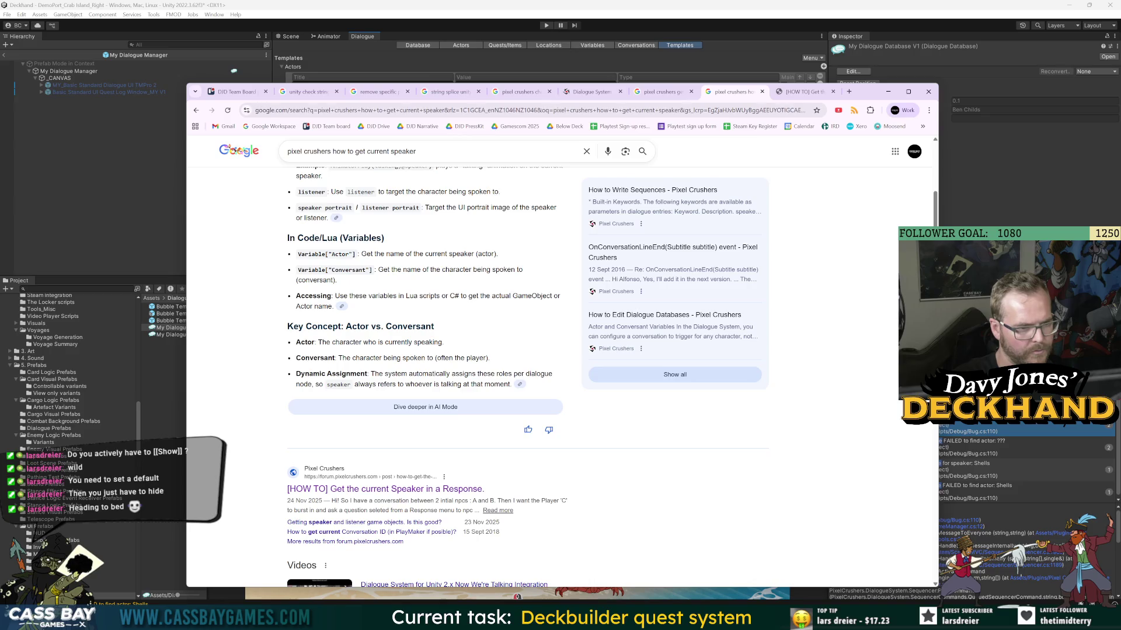
double_click(349, 270)
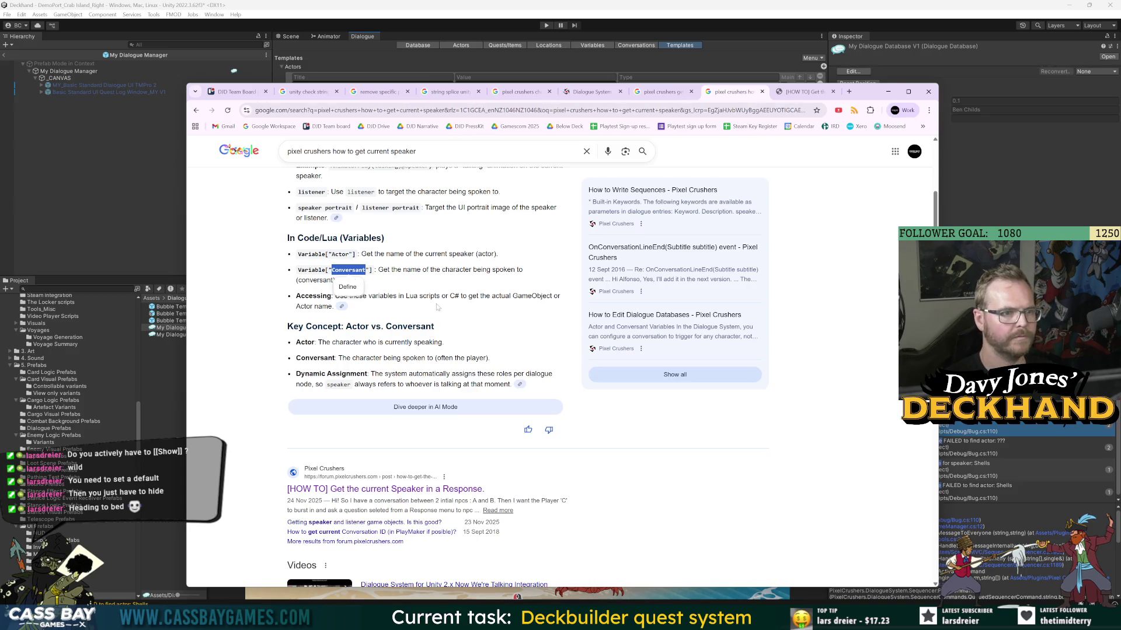
left_click(495, 304)
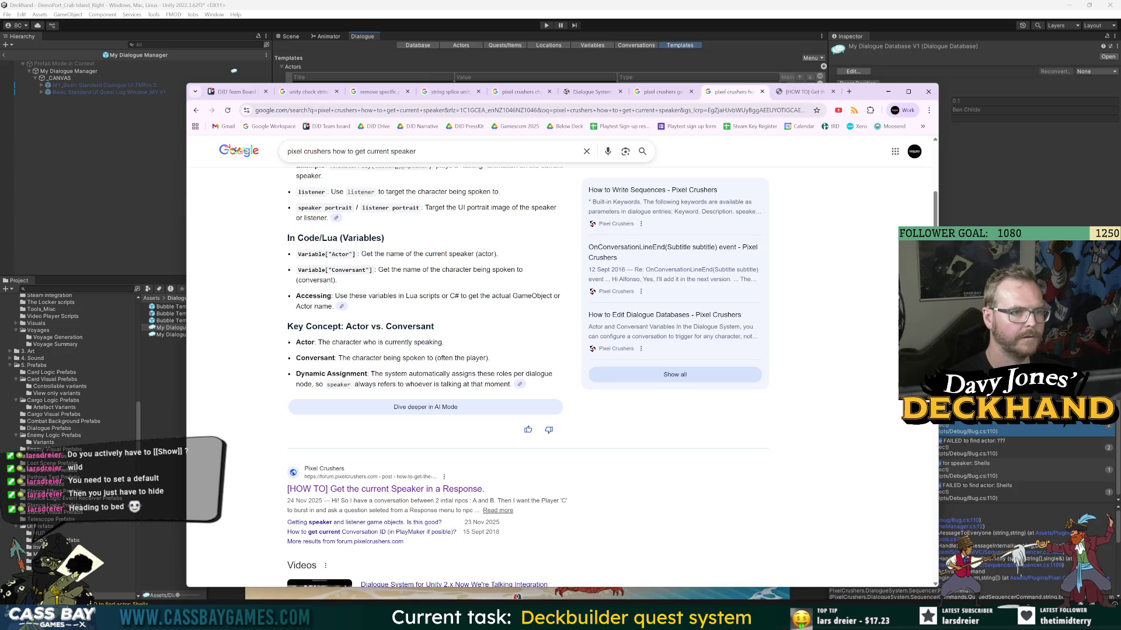
- Change the Google query's 'speaker' to 'subtitle' and search again
double_click(402, 151)
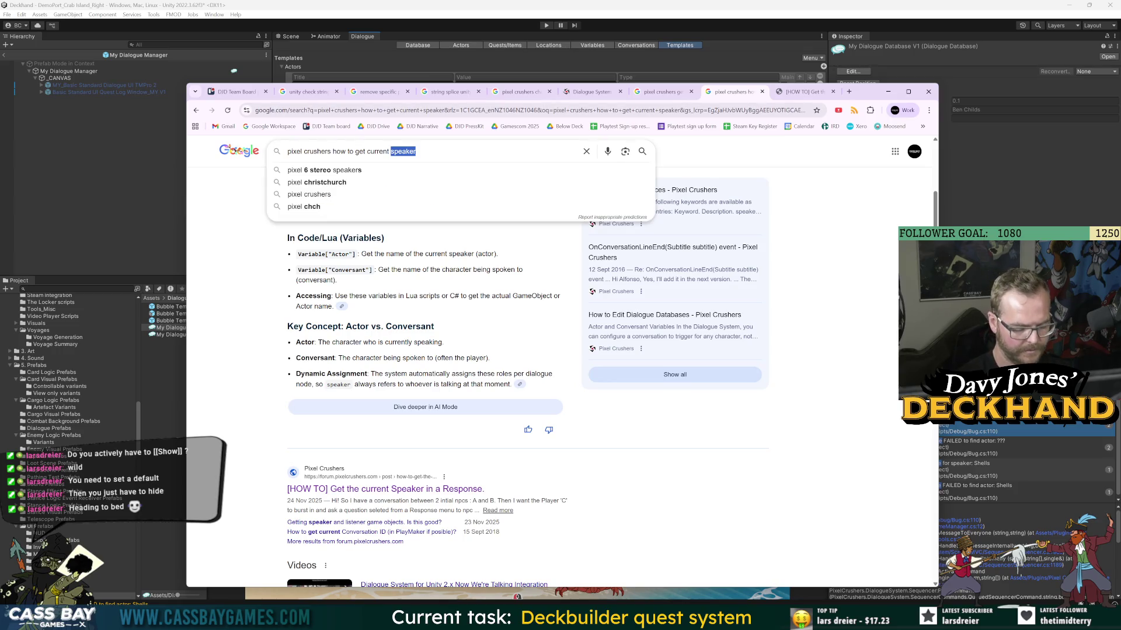
type("subtitle")
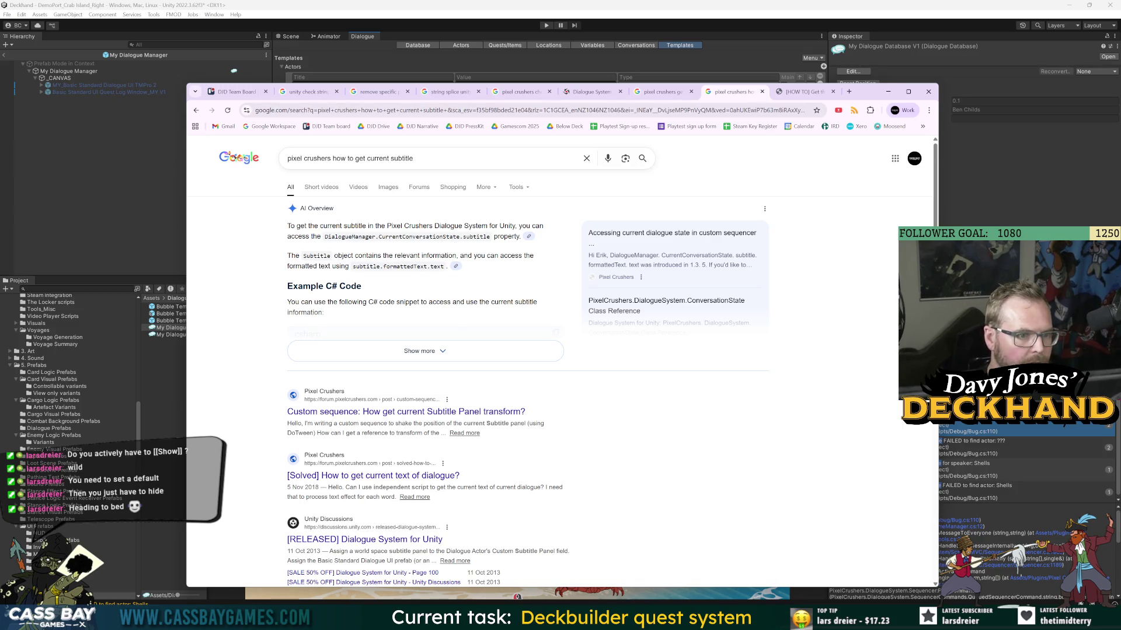
key("alt+Tab")
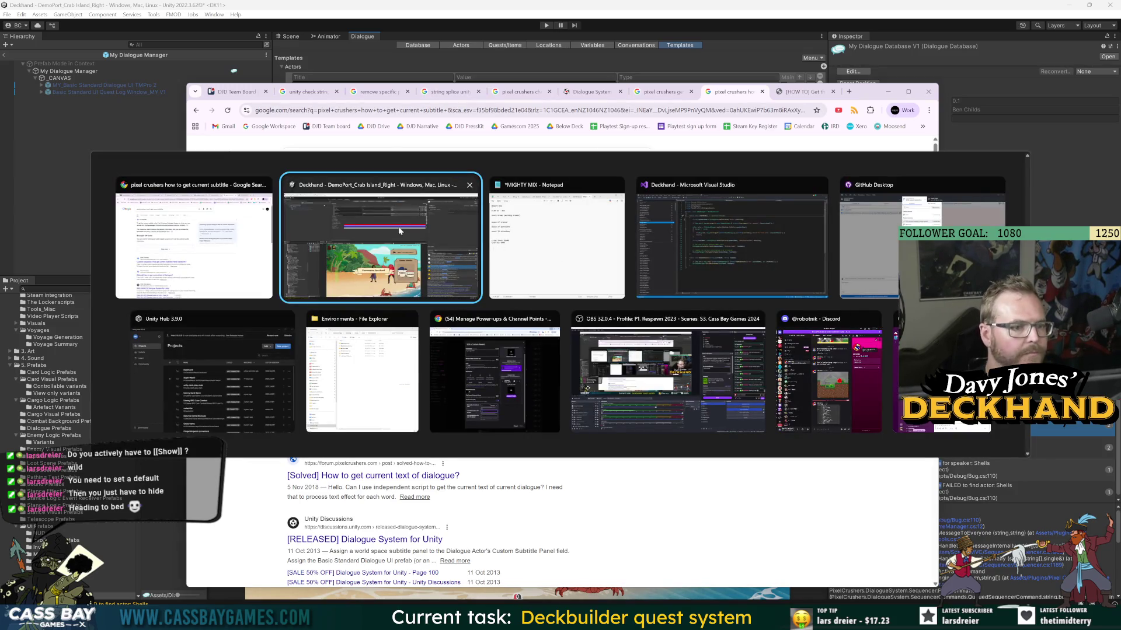
- Add 'string sub = DialogueManager.currentConversationState.subtitle.speakerInfo.Name;' at the top of LearnName and save
left_click(689, 229)
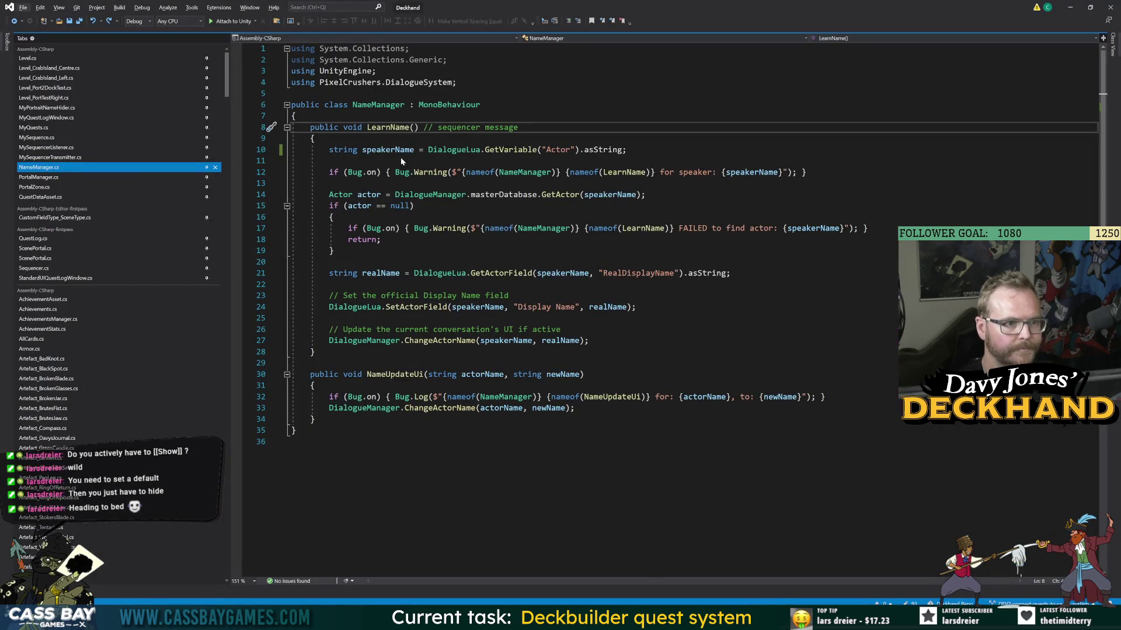
double_click(511, 149)
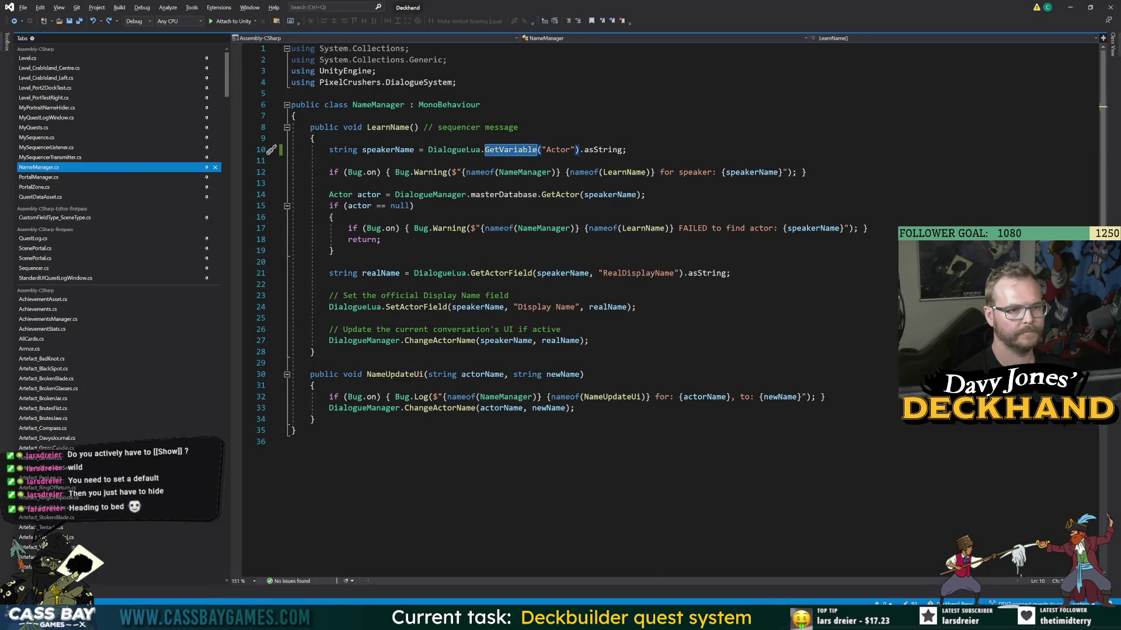
left_click(454, 149)
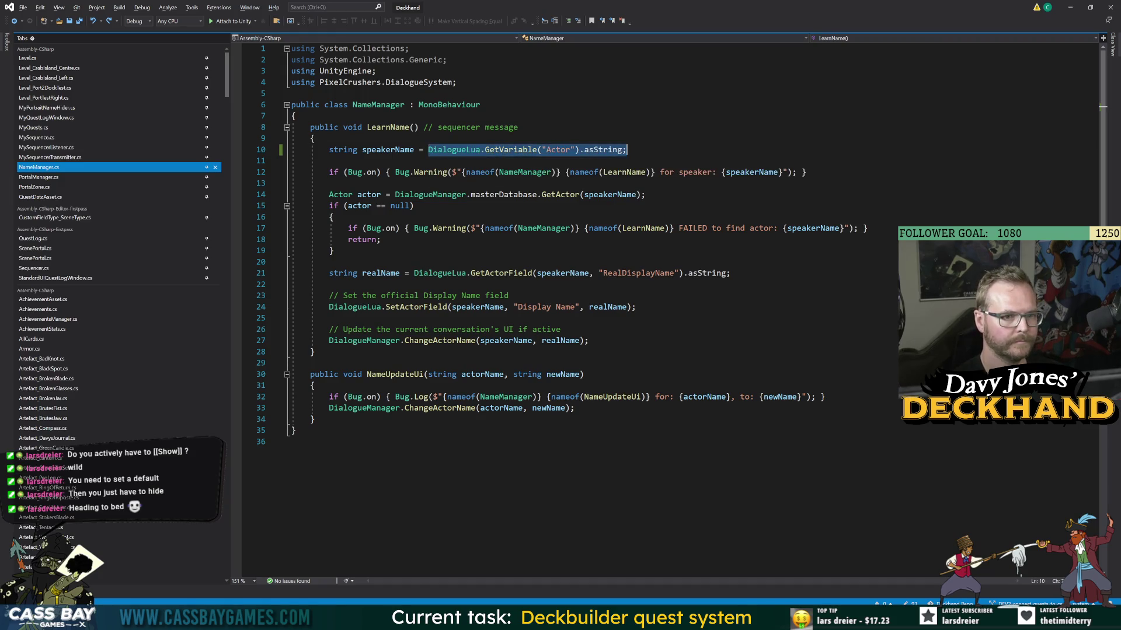
key("Up")
key("Return")
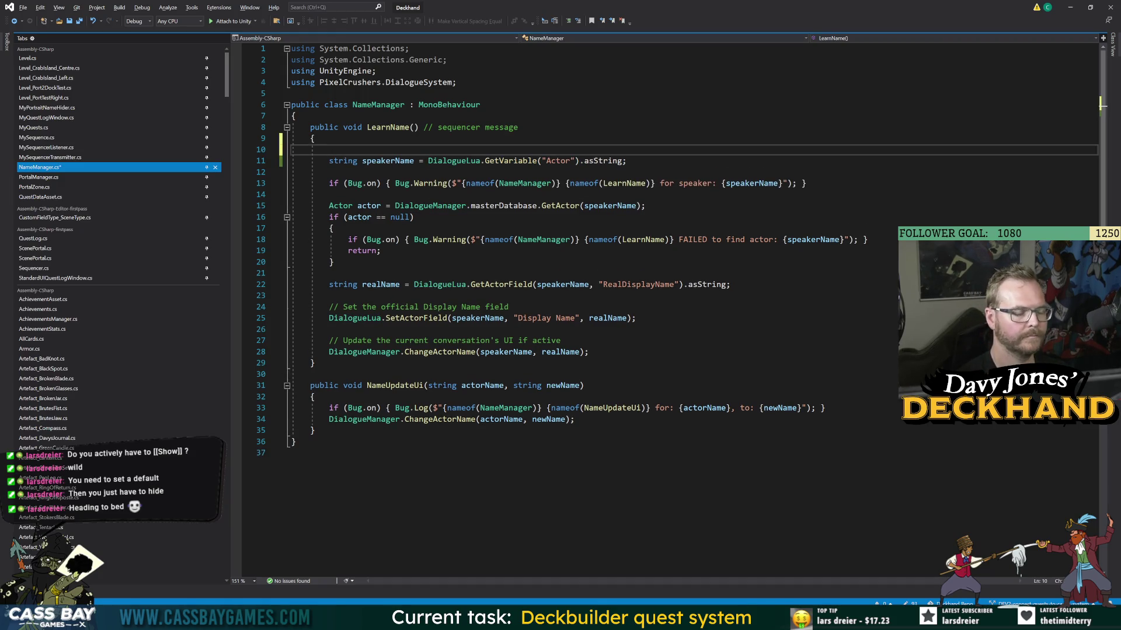
type("string sub = D")
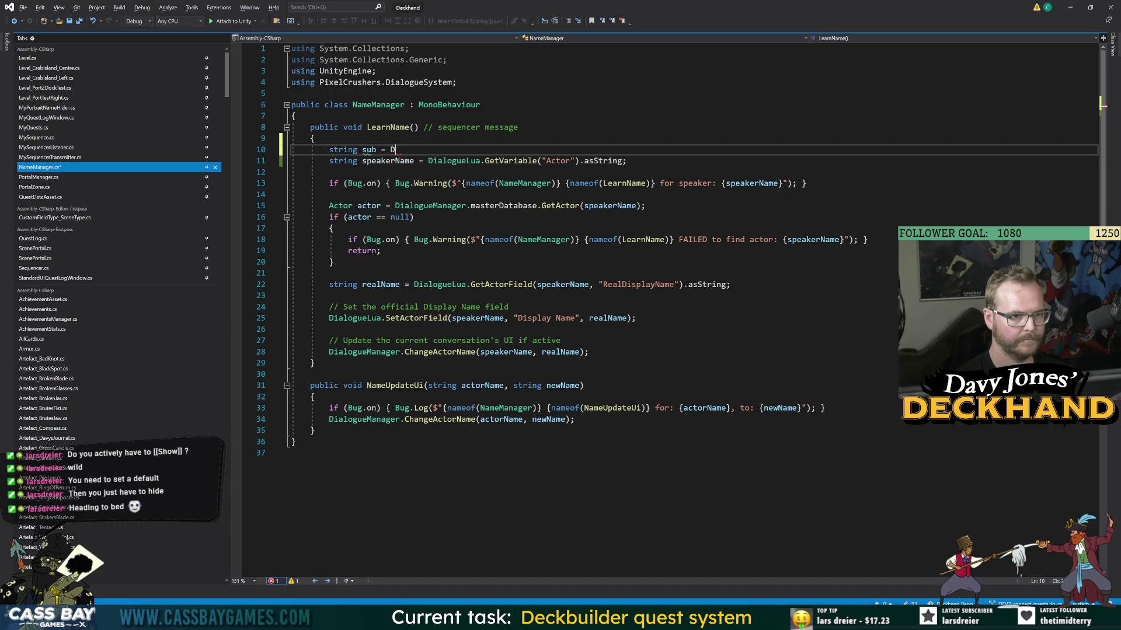
type("ialogueManager.curr")
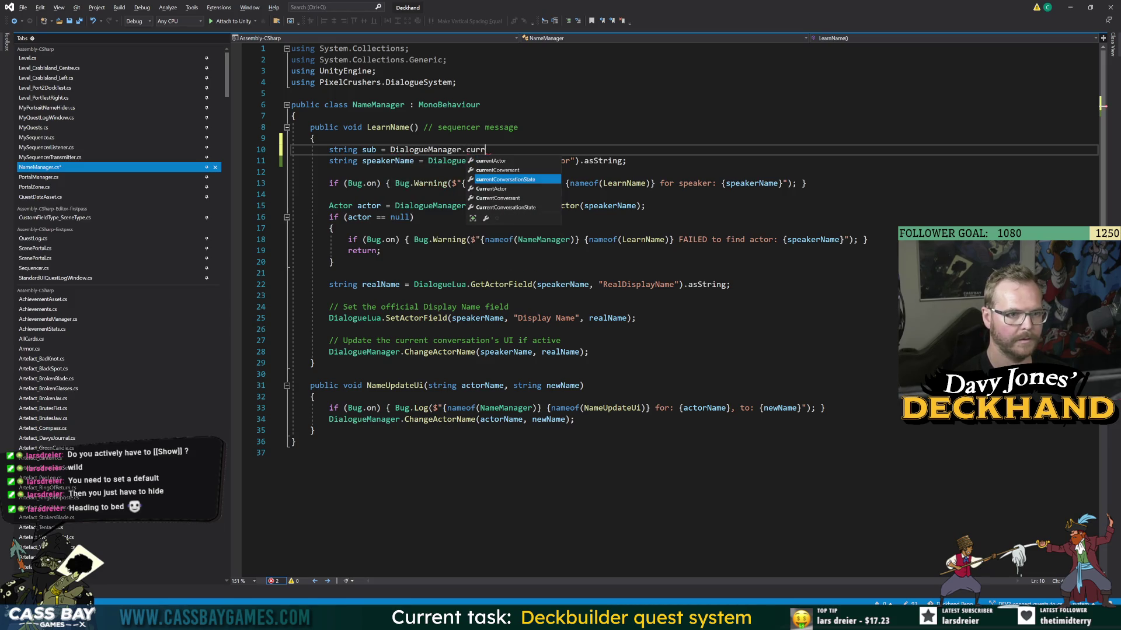
key("Tab")
type(".subtitle.ac")
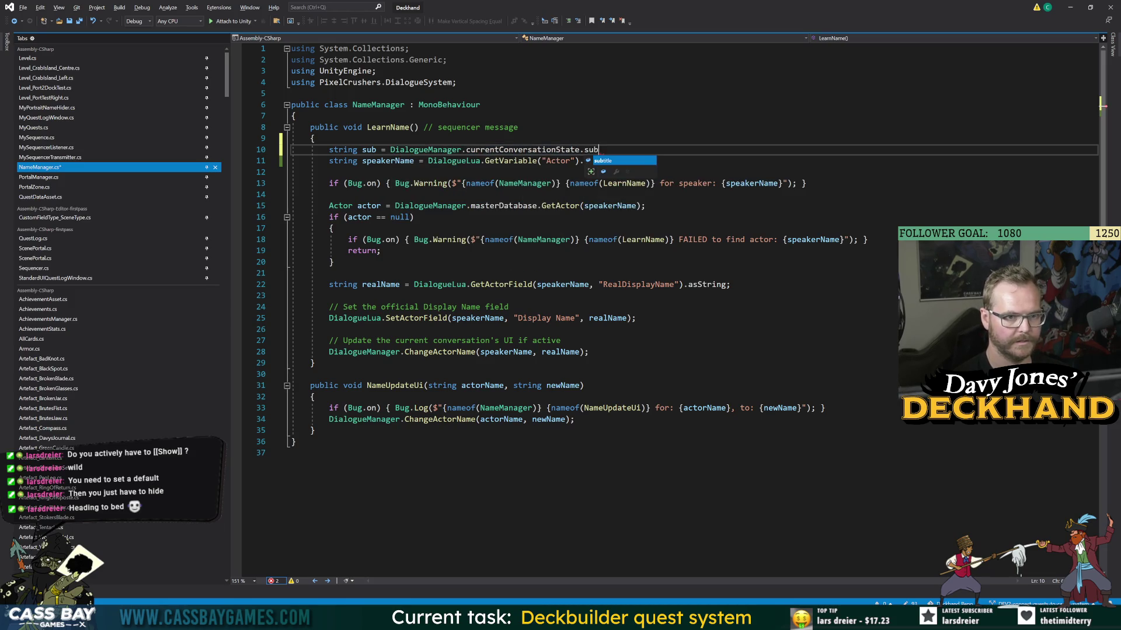
key("BackSpace")
key("BackSpace")
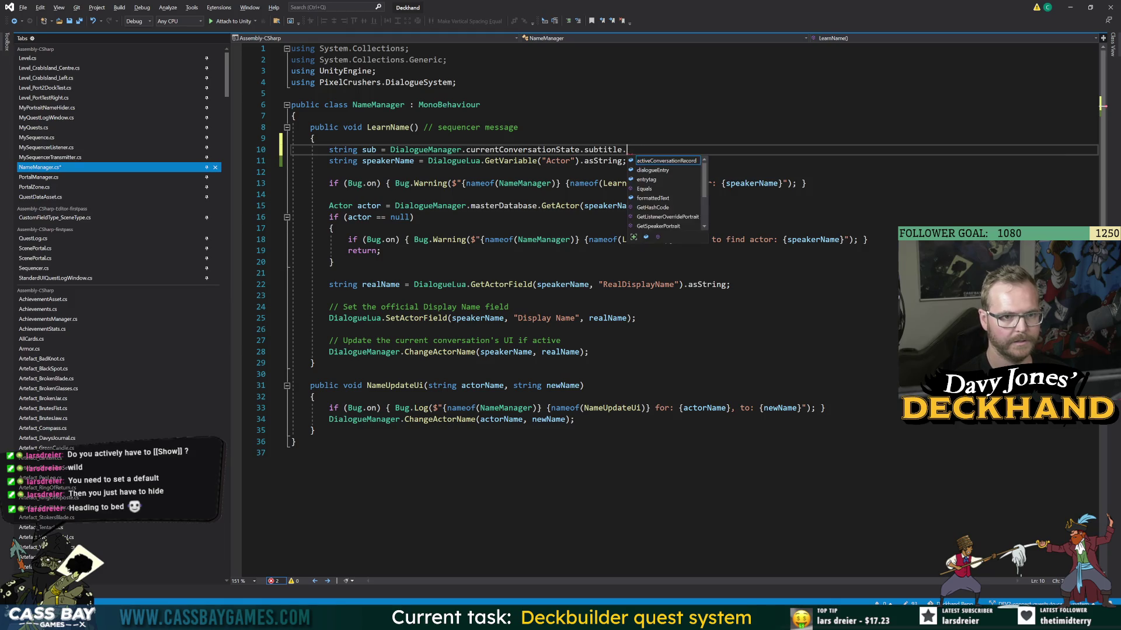
type("sp")
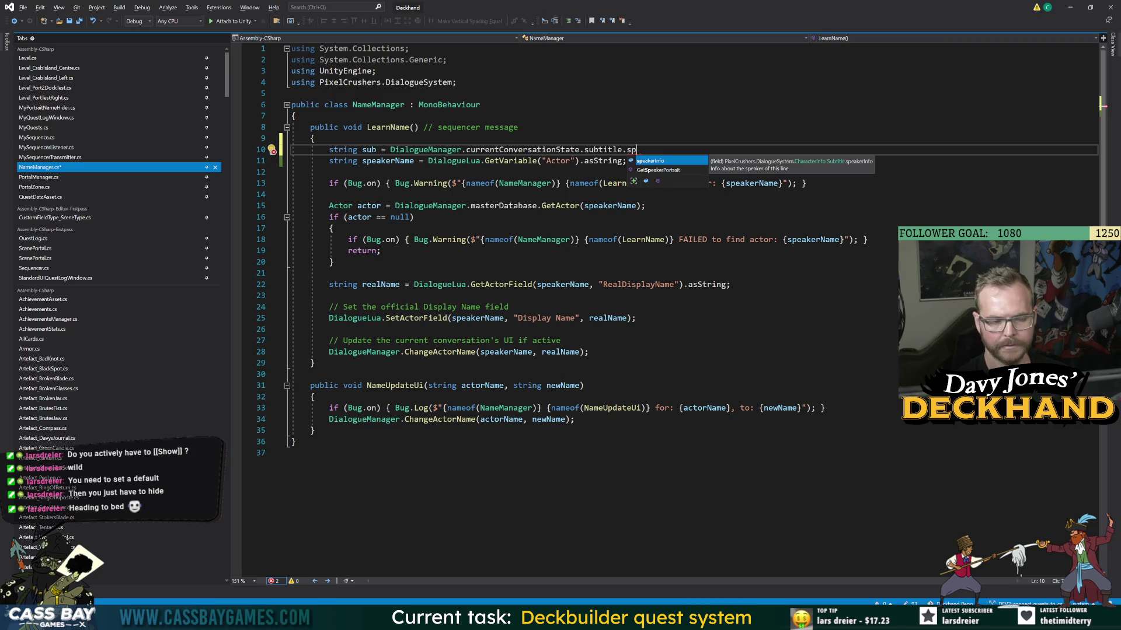
key("Tab")
type(".")
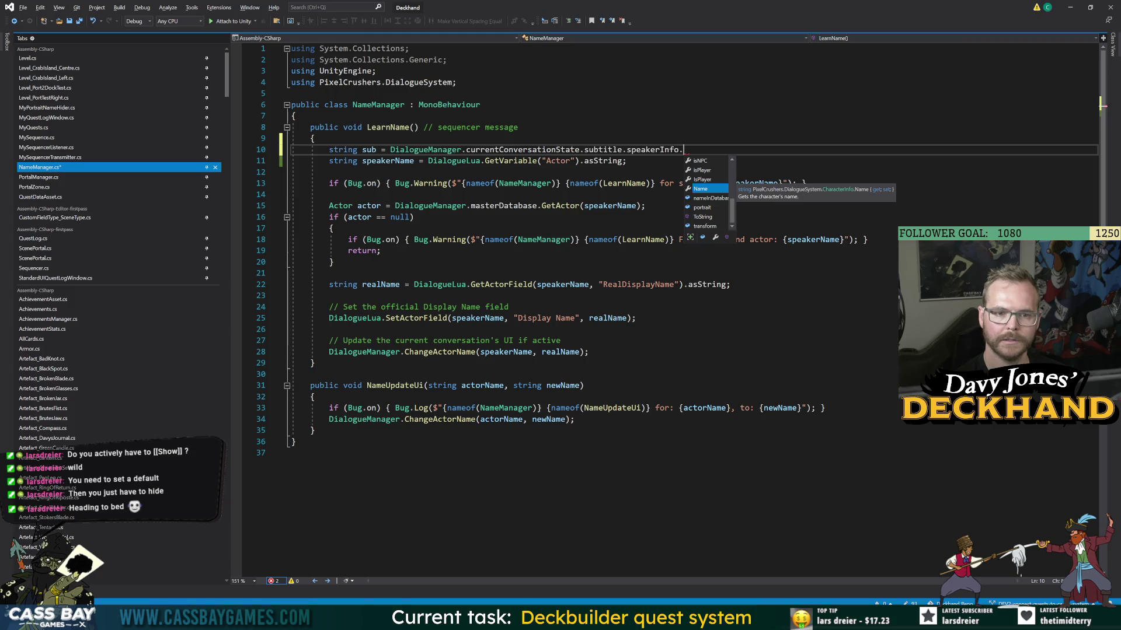
key("Escape")
key("ctrl+s")
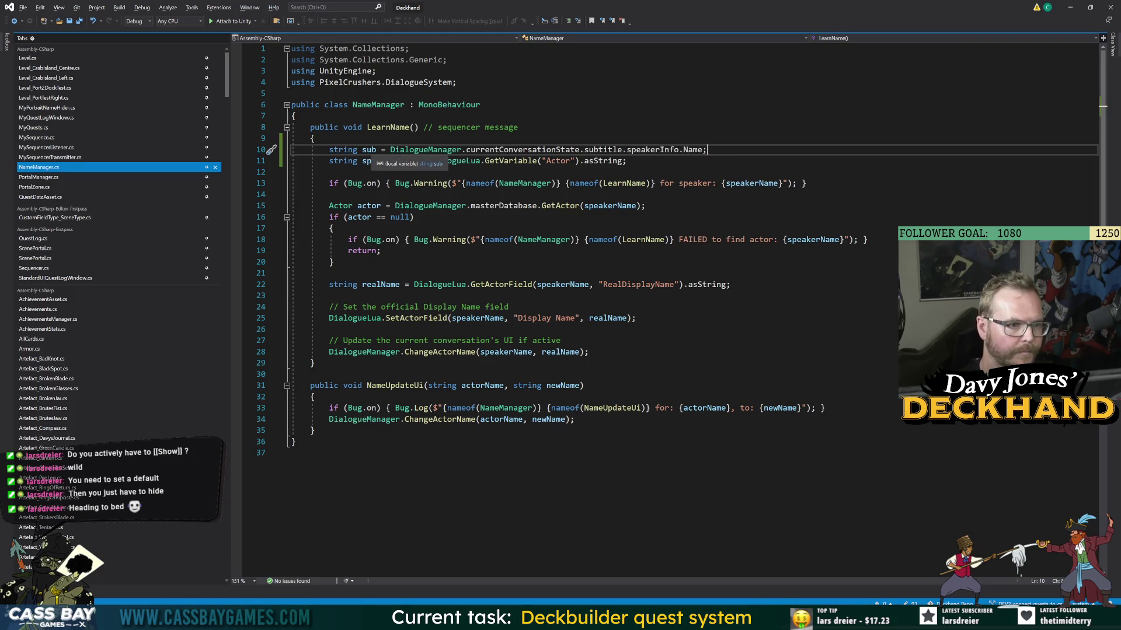
- Rename 'sub' to 'speakerName', delete the old Actor GetVariable line, and save
double_click(370, 150)
key("Down")
key("End")
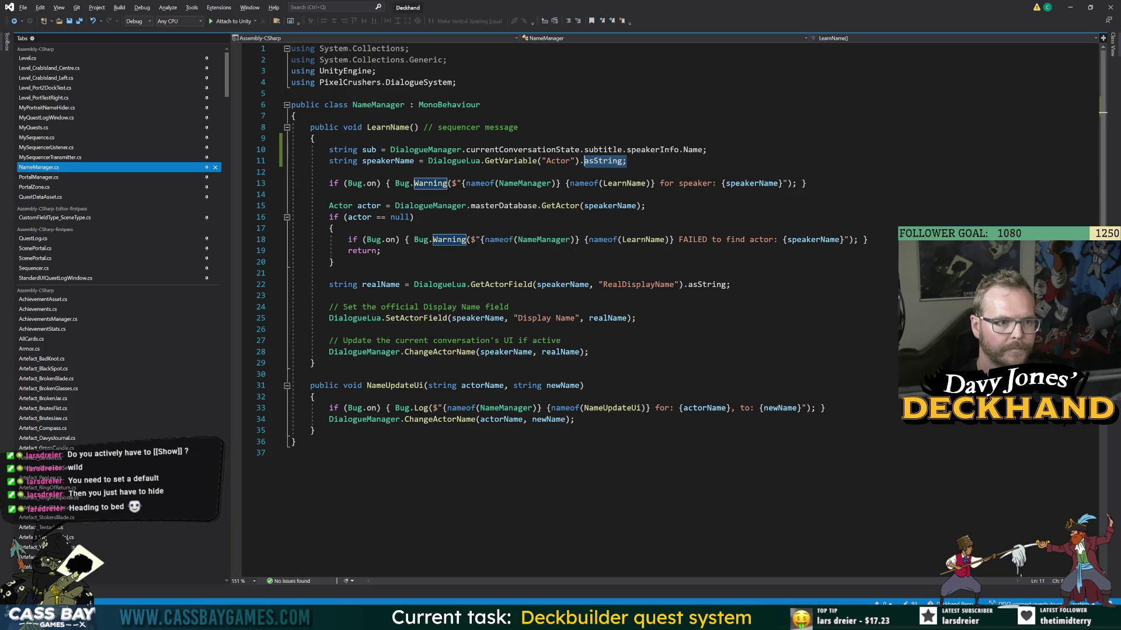
key("shift+Home")
key("shift+Home")
key("Up")
key("ctrl+Right")
key("ctrl+shift+Right")
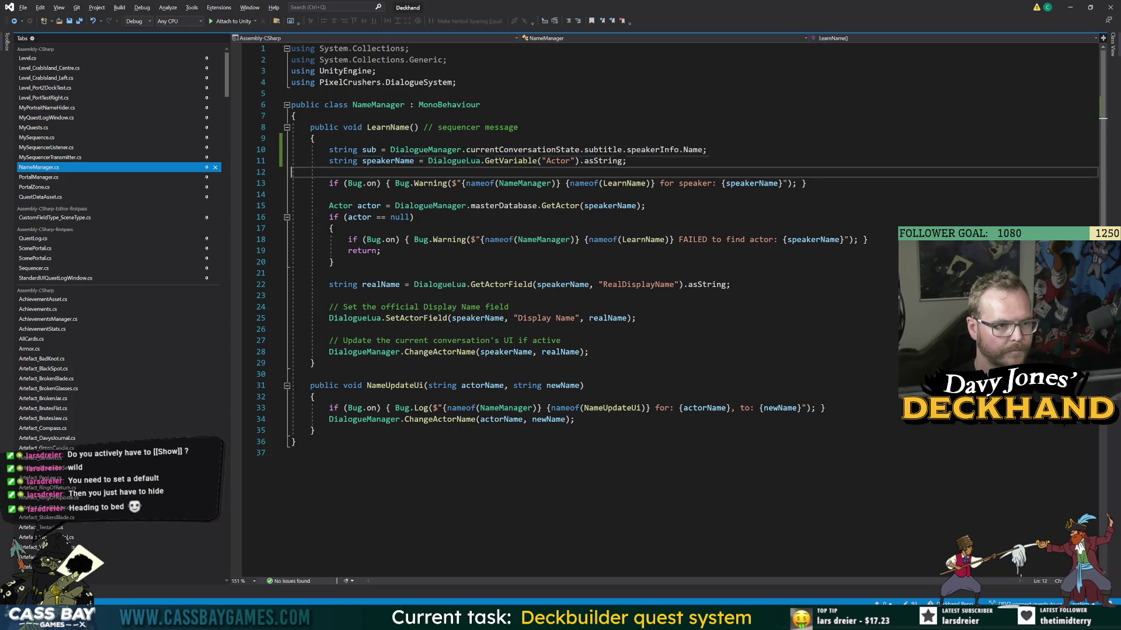
type("speakerName")
key("Down")
key("End")
key("shift+Up")
key("shift+Home")
key("shift+Home")
key("Down")
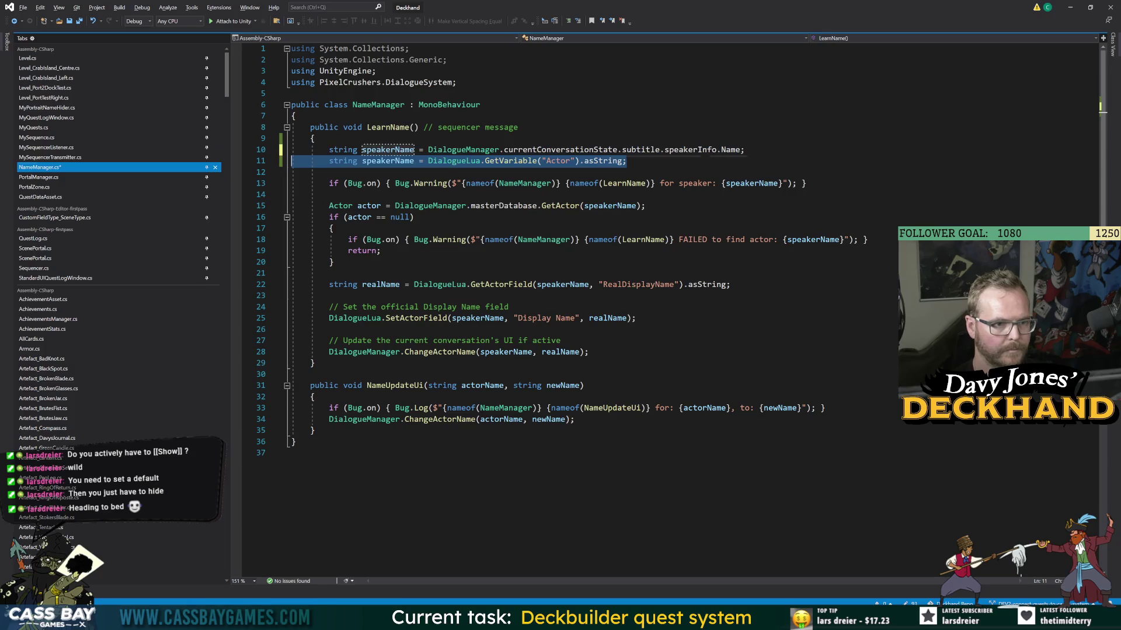
key("ctrl+x")
key("Down")
key("Down")
key("ctrl+s")
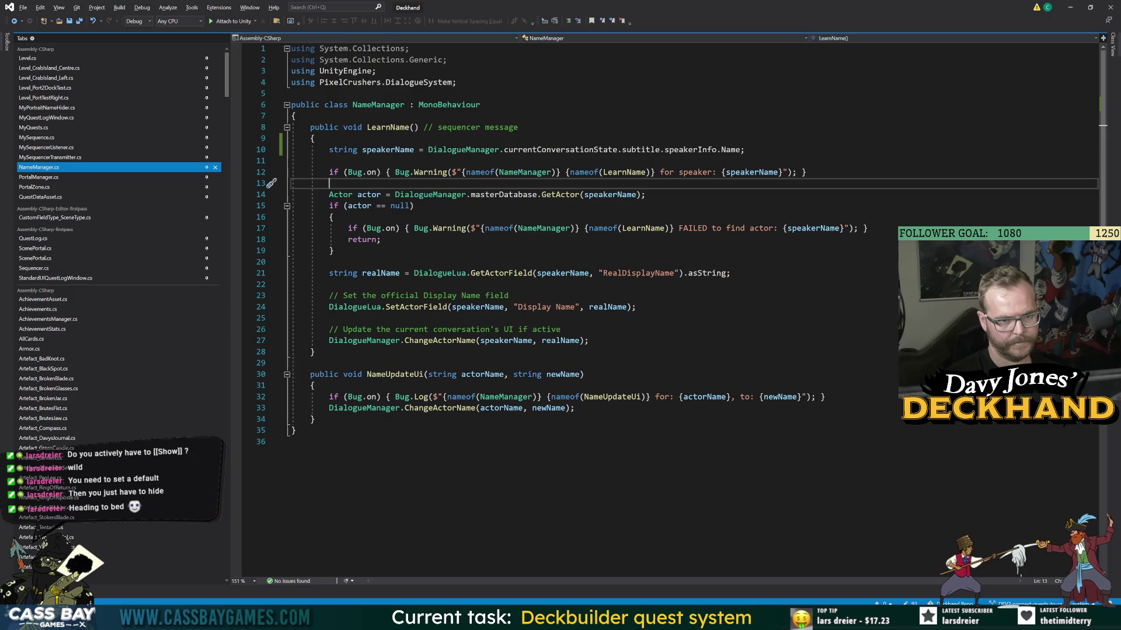
key("alt+Tab")
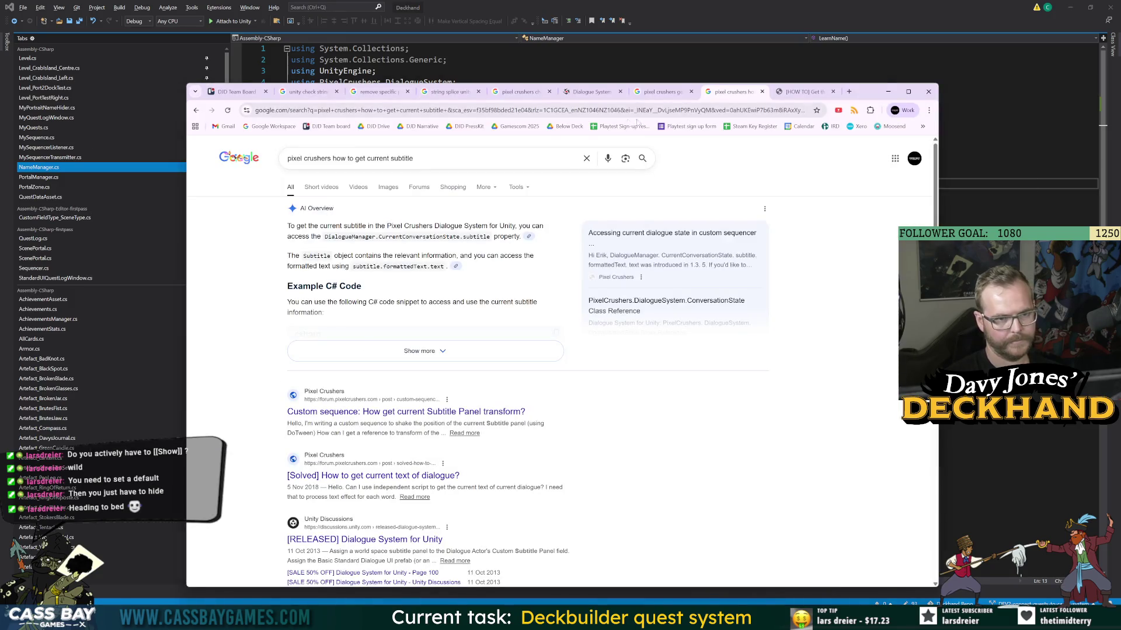
- Play-test talking to the crab, then open the script from the LearnName '???' actor warning
key("alt+Tab")
key("alt+Tab")
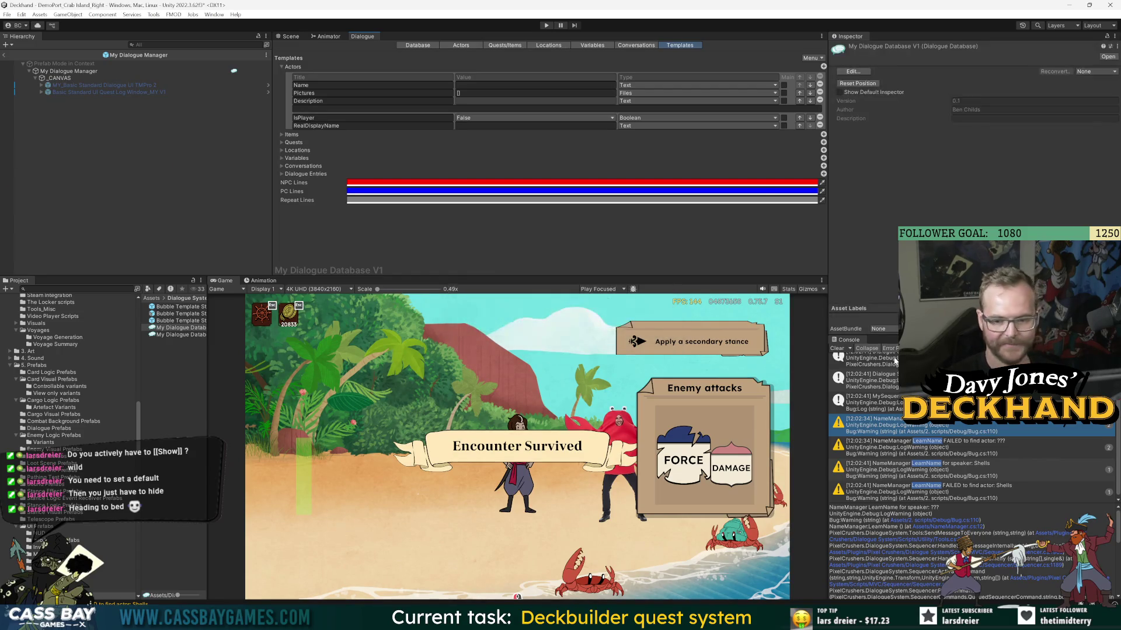
left_click(547, 26)
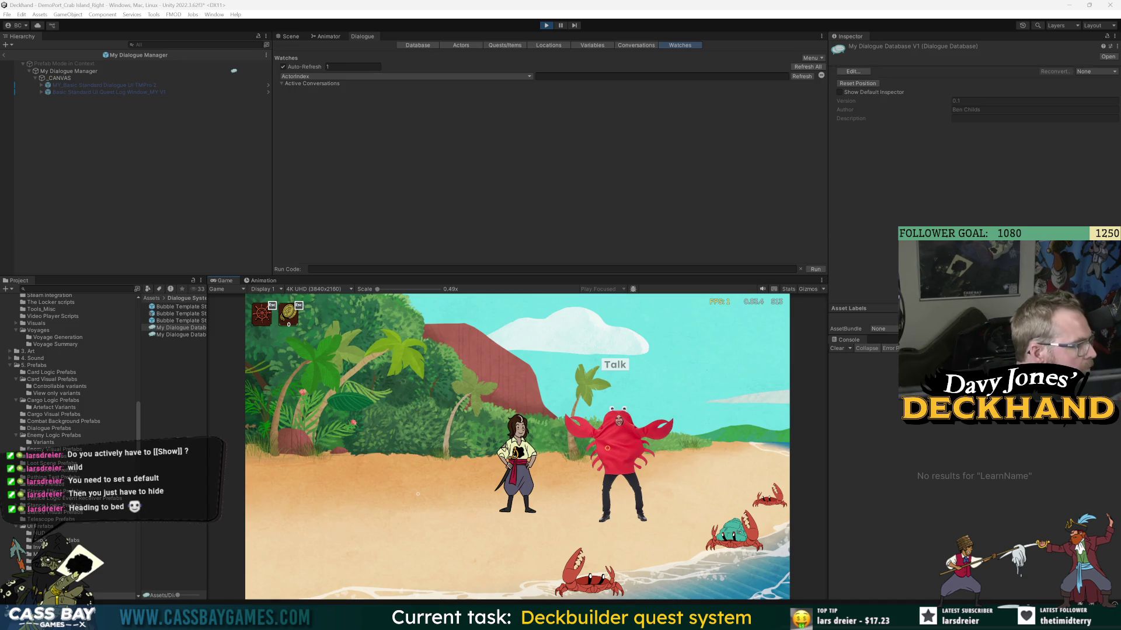
left_click(610, 403)
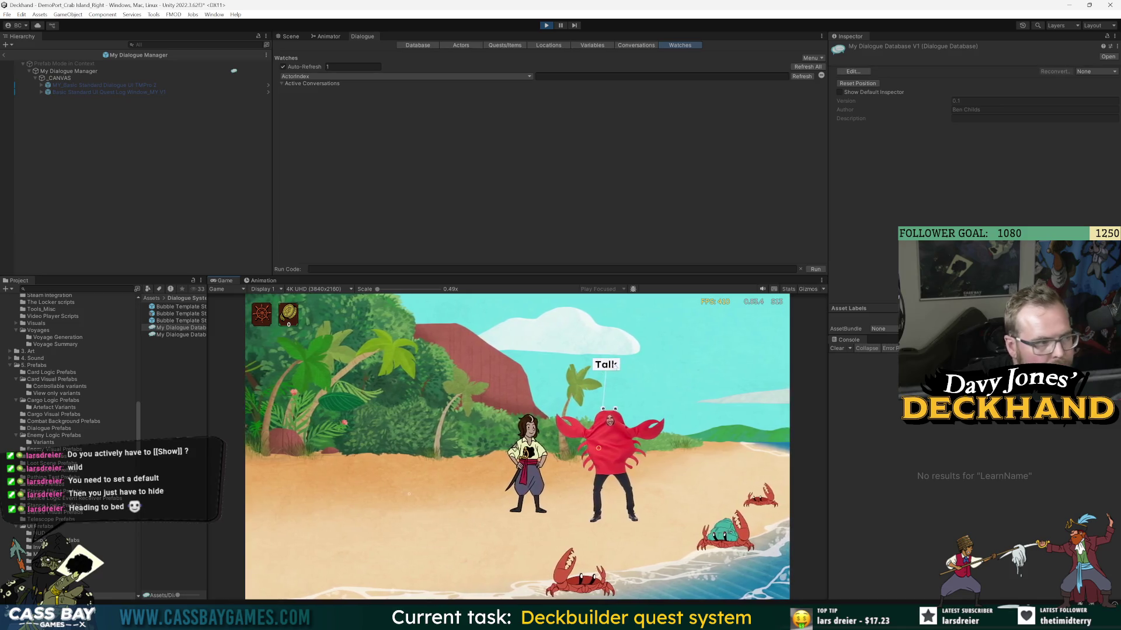
left_click(603, 365)
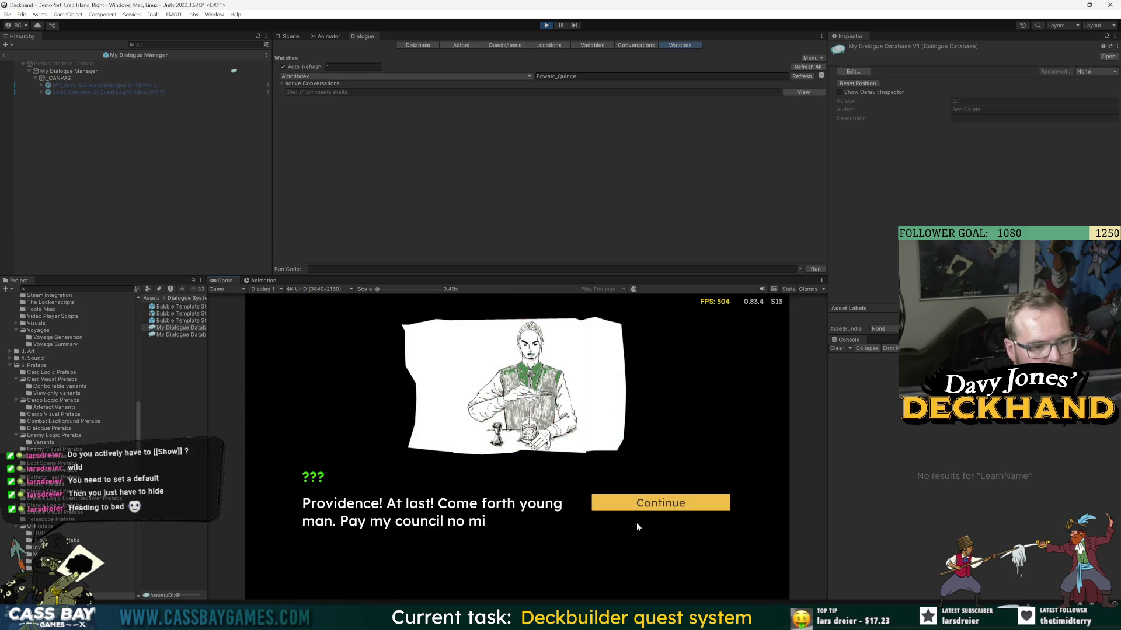
left_click(653, 504)
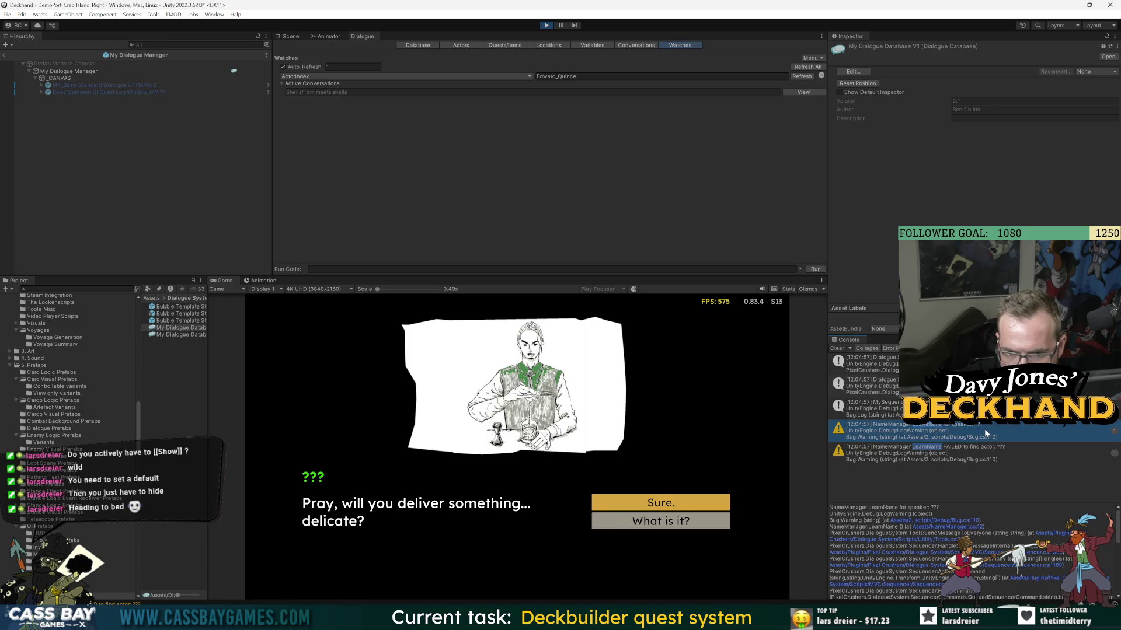
left_click(956, 528)
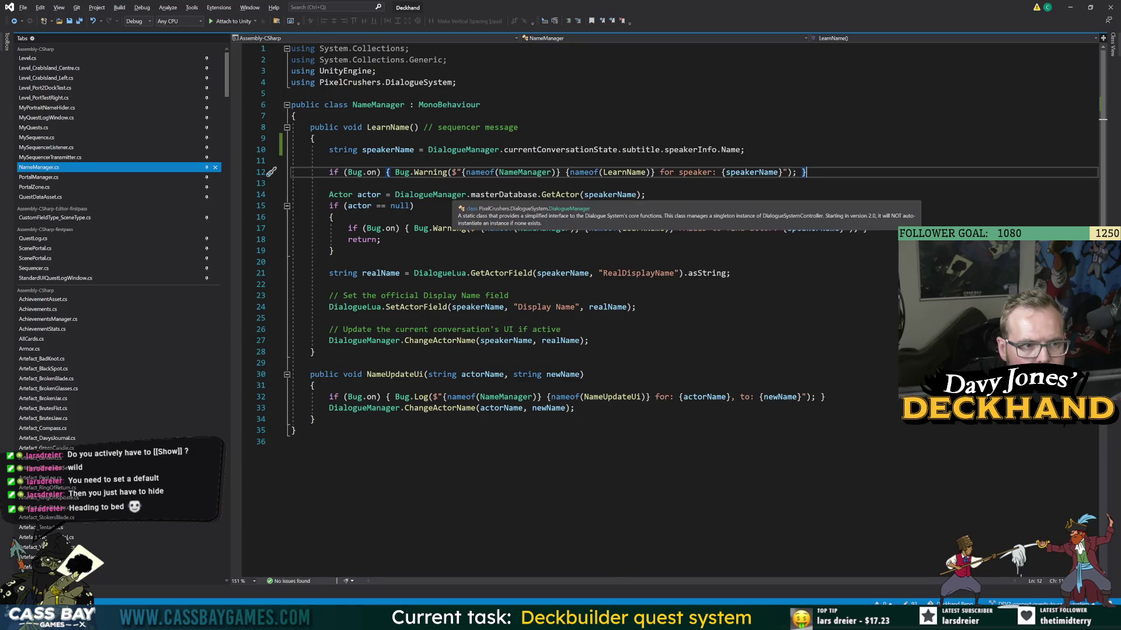
- Change speakerInfo.Name to speakerInfo.nameInDatabase on line 10, then restart Play mode in Unity
double_click(733, 149)
key("BackSpace")
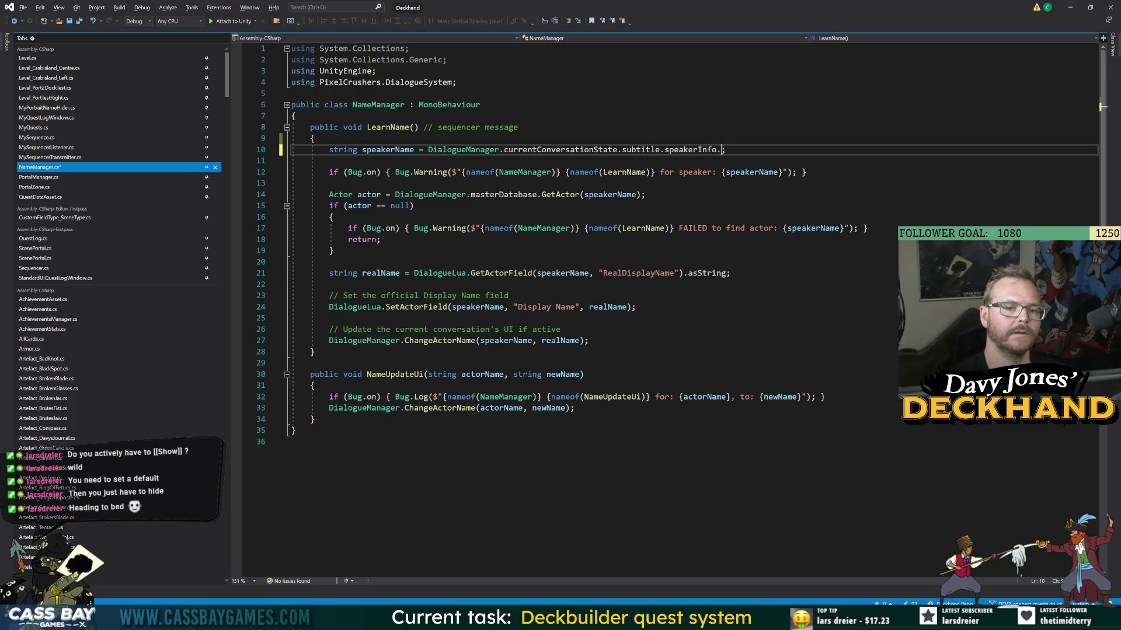
key("ctrl+space")
key("Down")
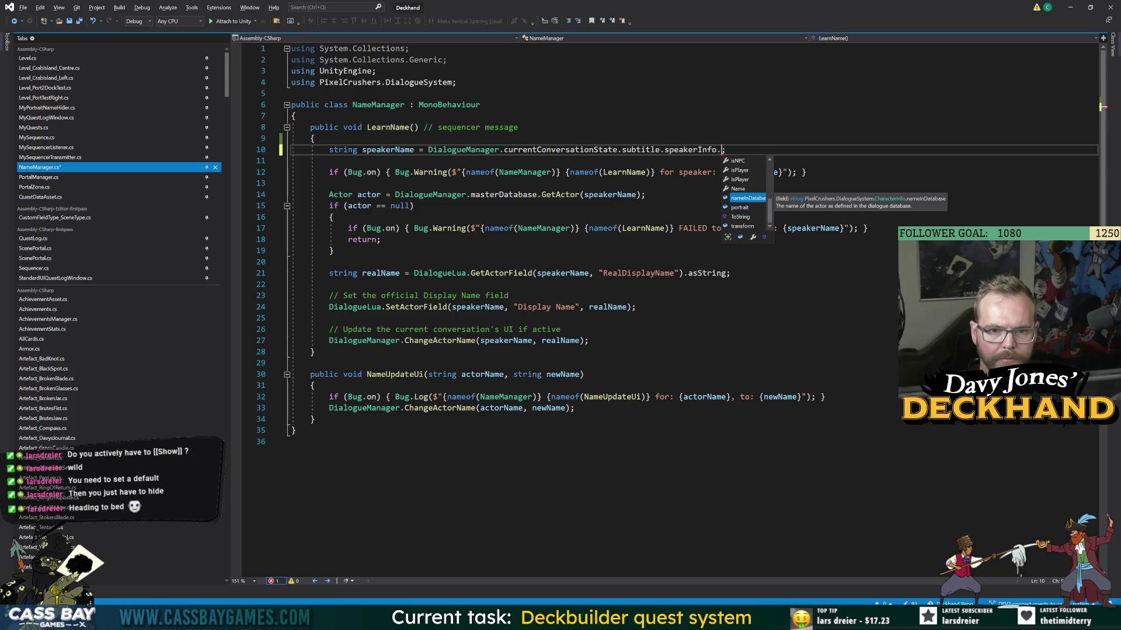
key("Tab")
key("alt+Tab")
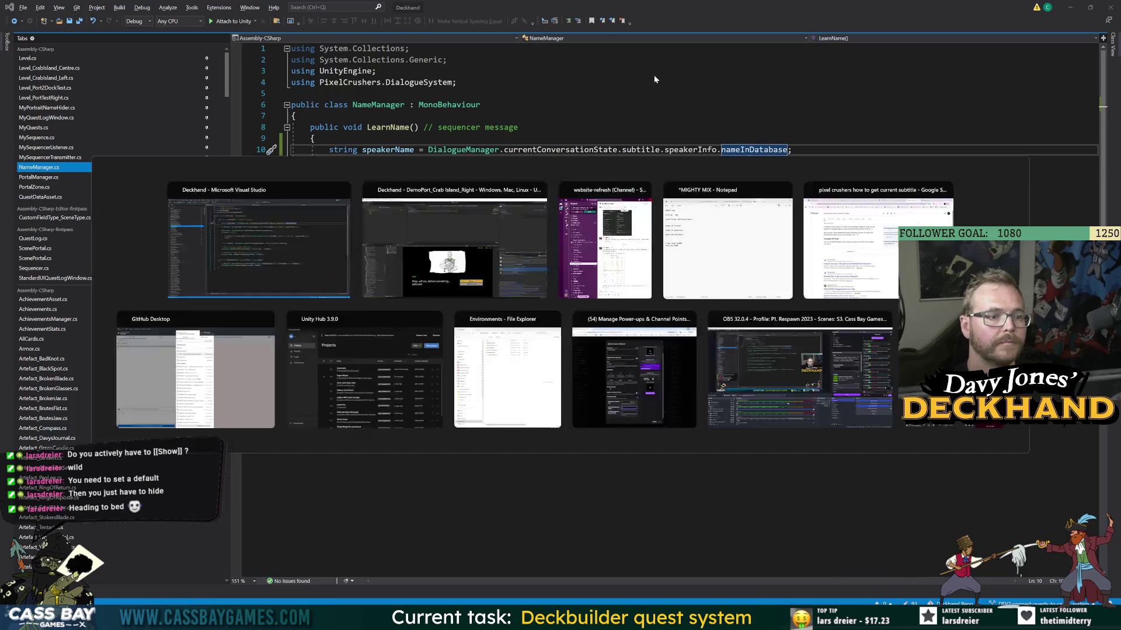
left_click(551, 27)
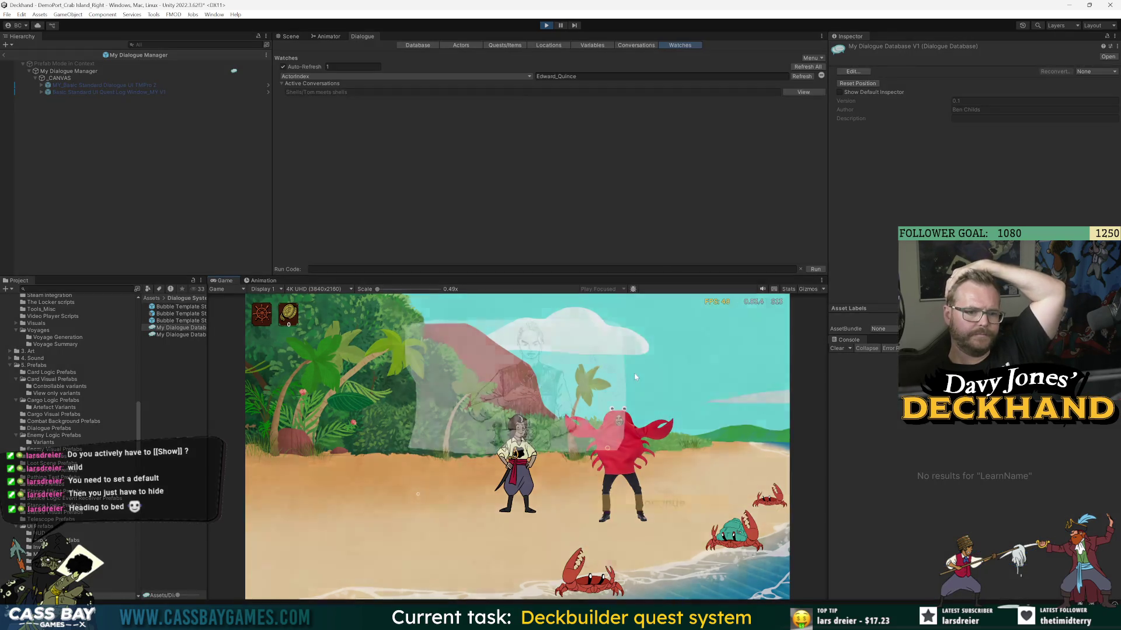
- Advance the crab dialogue to see the speaker shown as Shells, then view the node graph
left_click(664, 502)
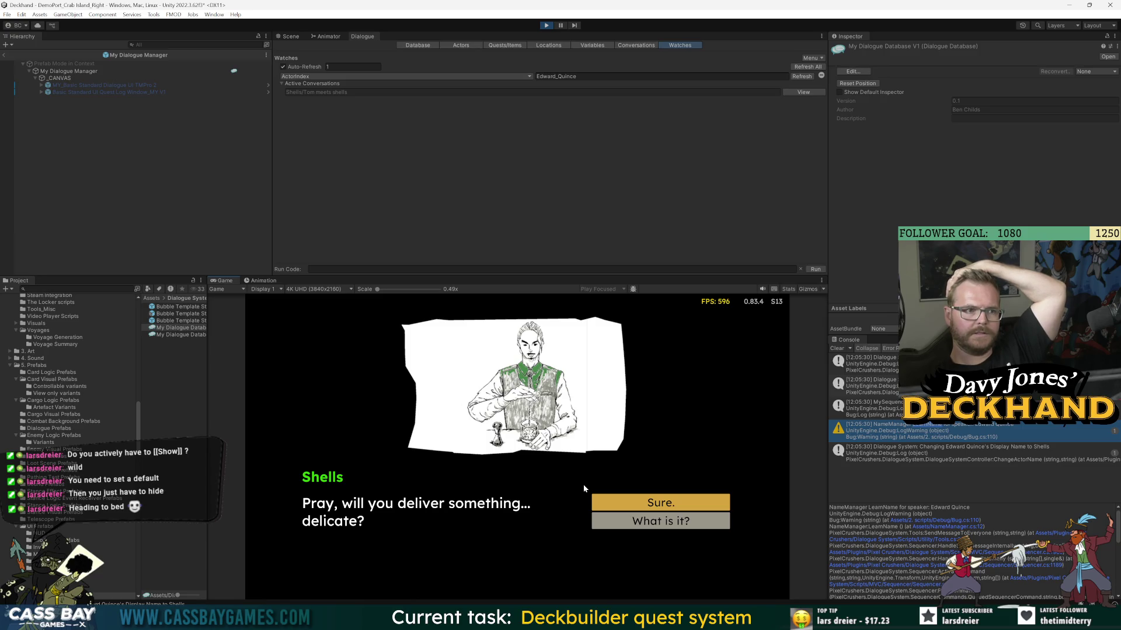
left_click(637, 45)
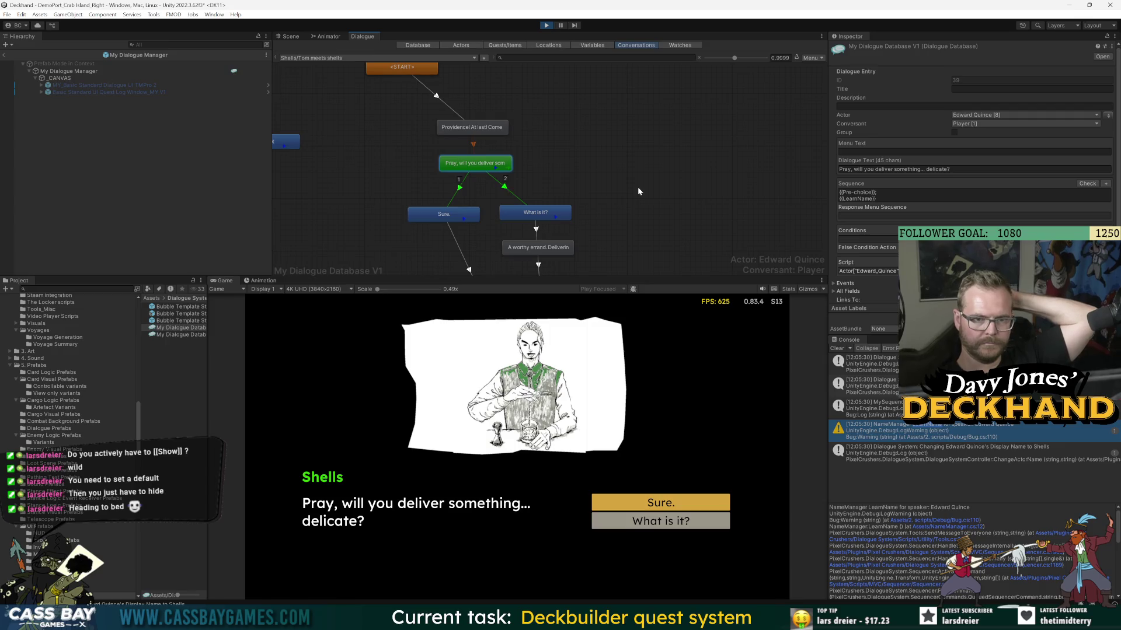
left_click(849, 239)
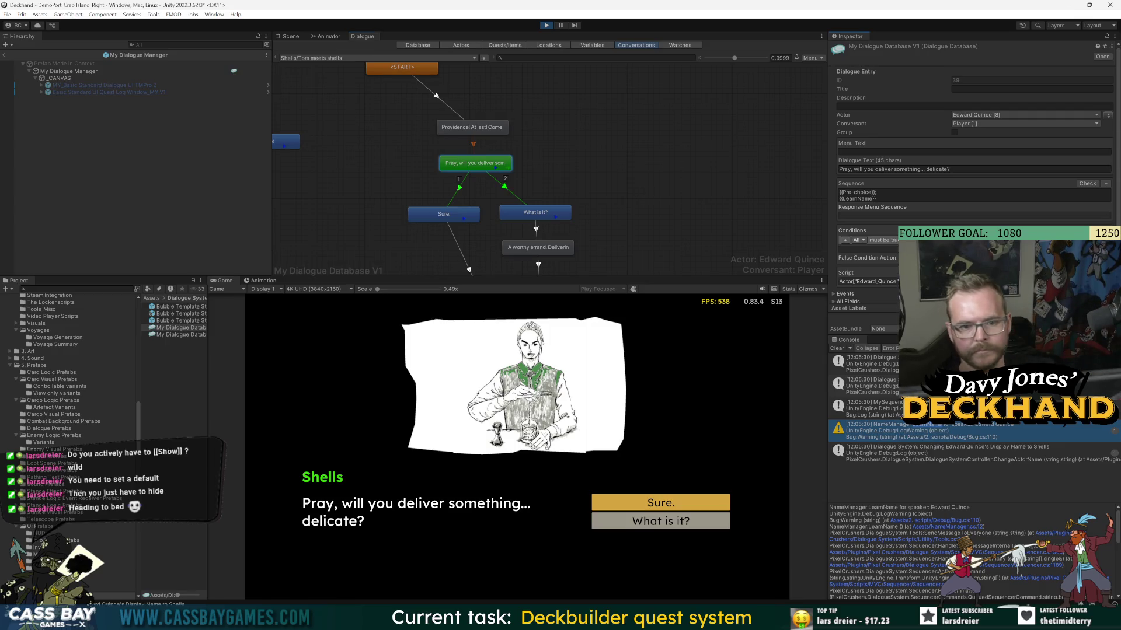
left_click(851, 240)
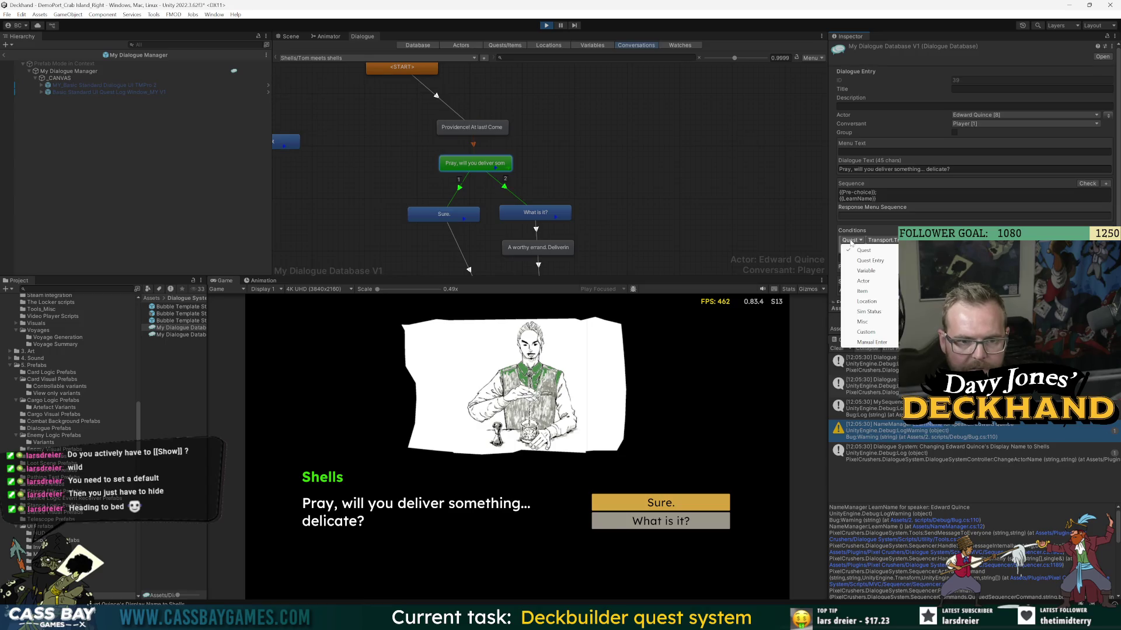
left_click(858, 281)
left_click(881, 239)
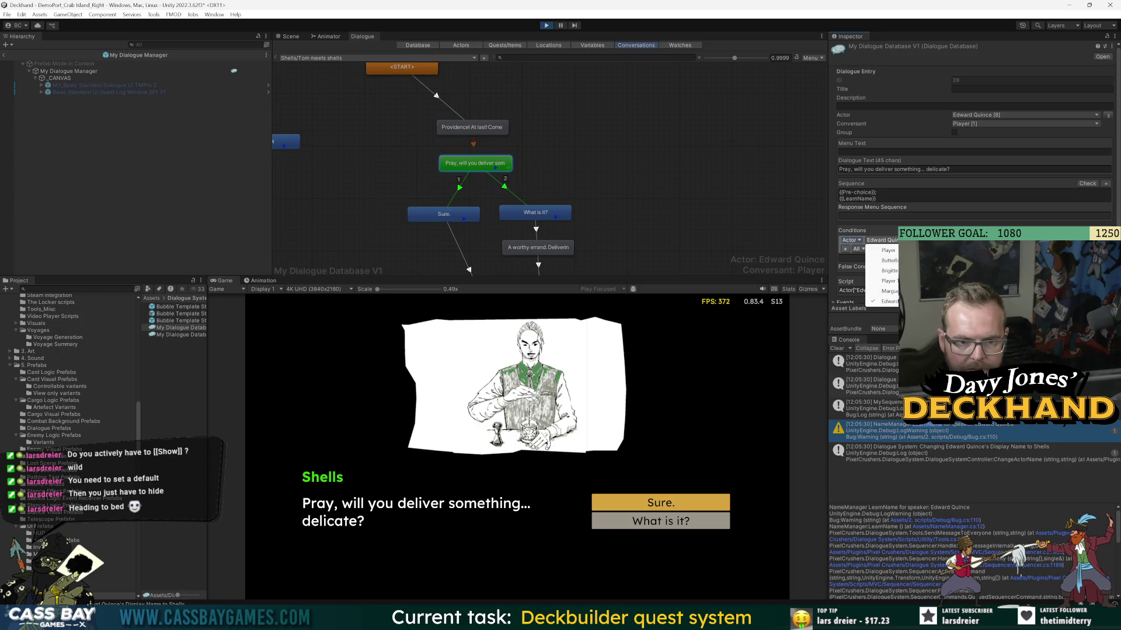
left_click(888, 301)
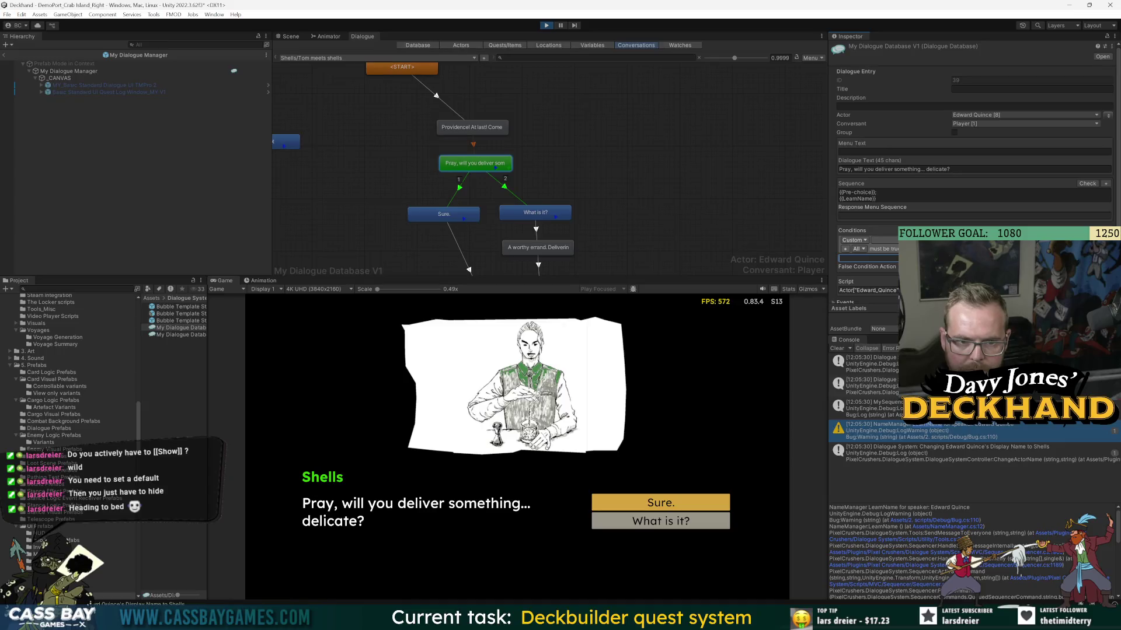
left_click(854, 240)
left_click(886, 347)
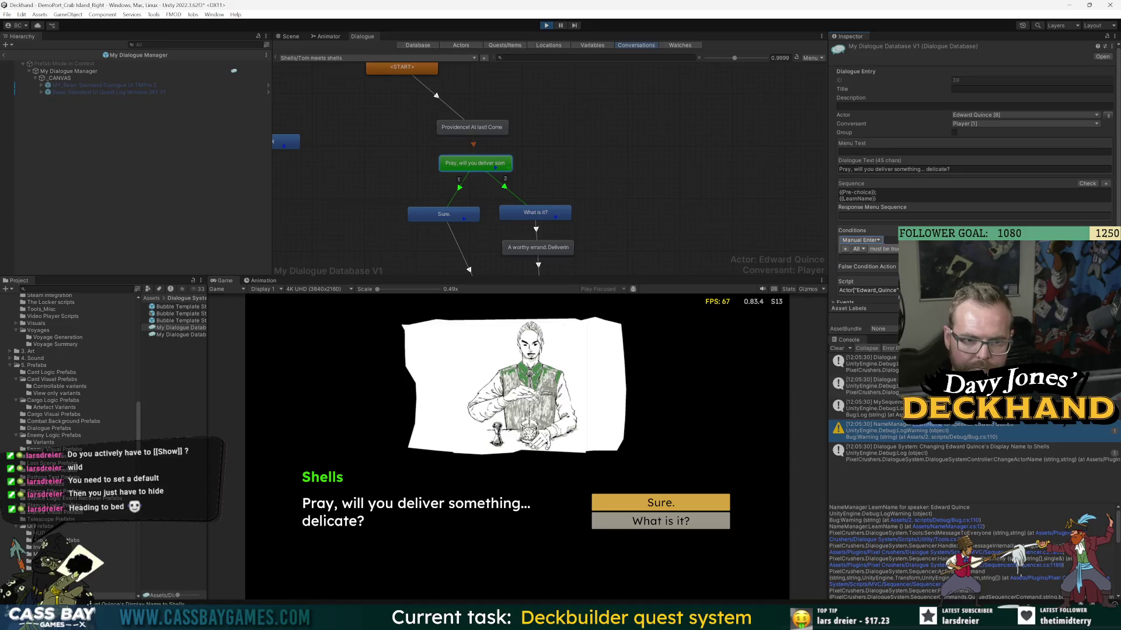
left_click(873, 240)
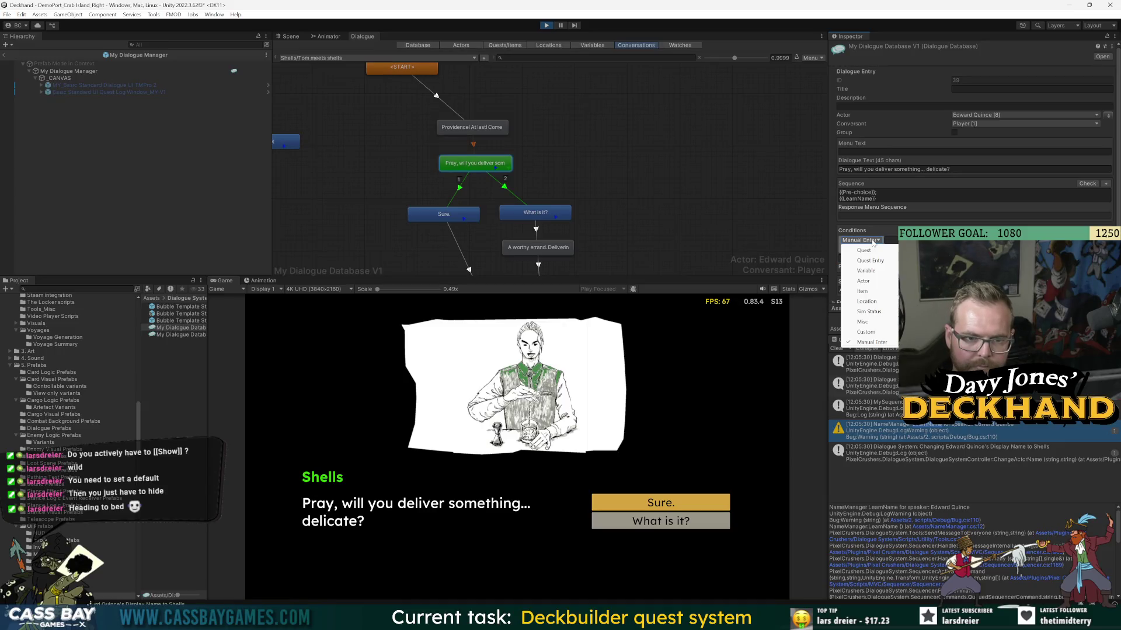
left_click(864, 321)
left_click(865, 240)
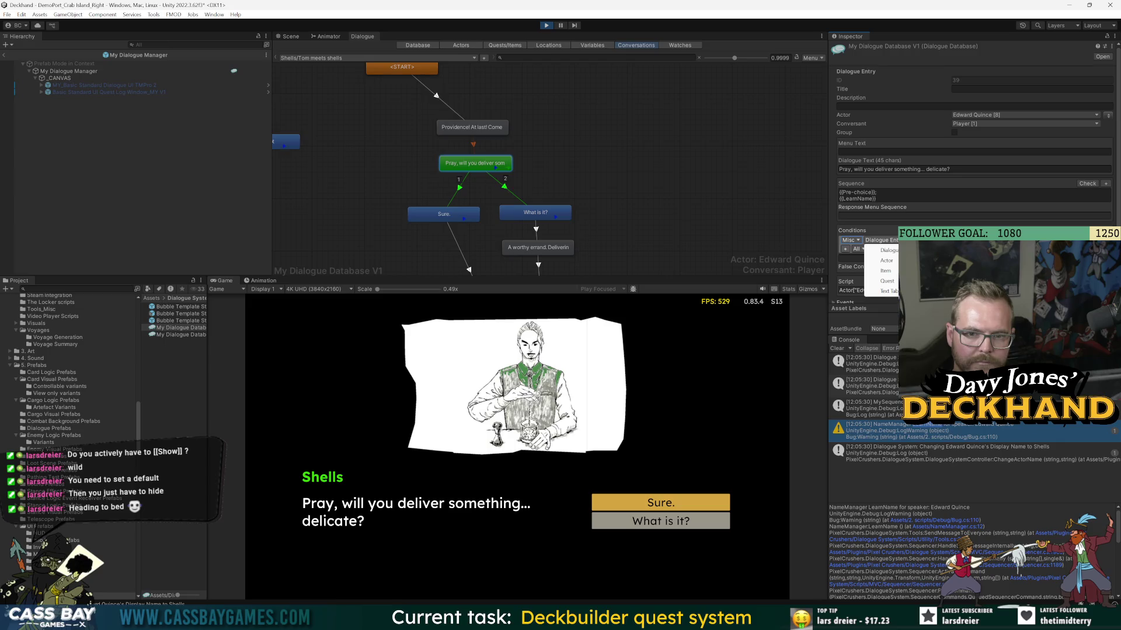
left_click(849, 240)
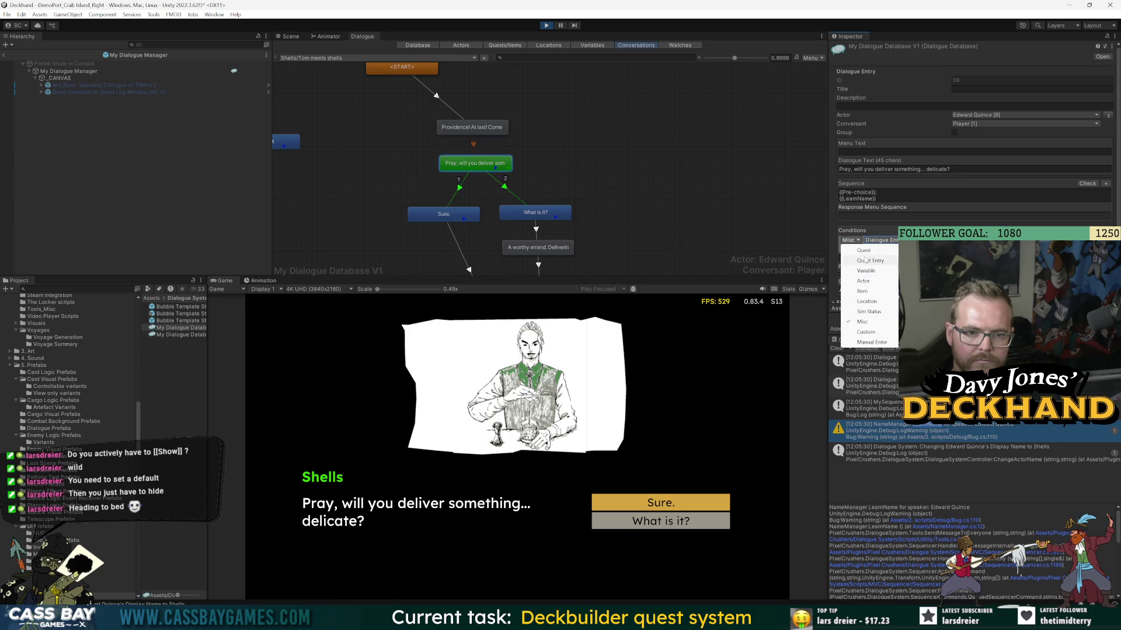
left_click(863, 281)
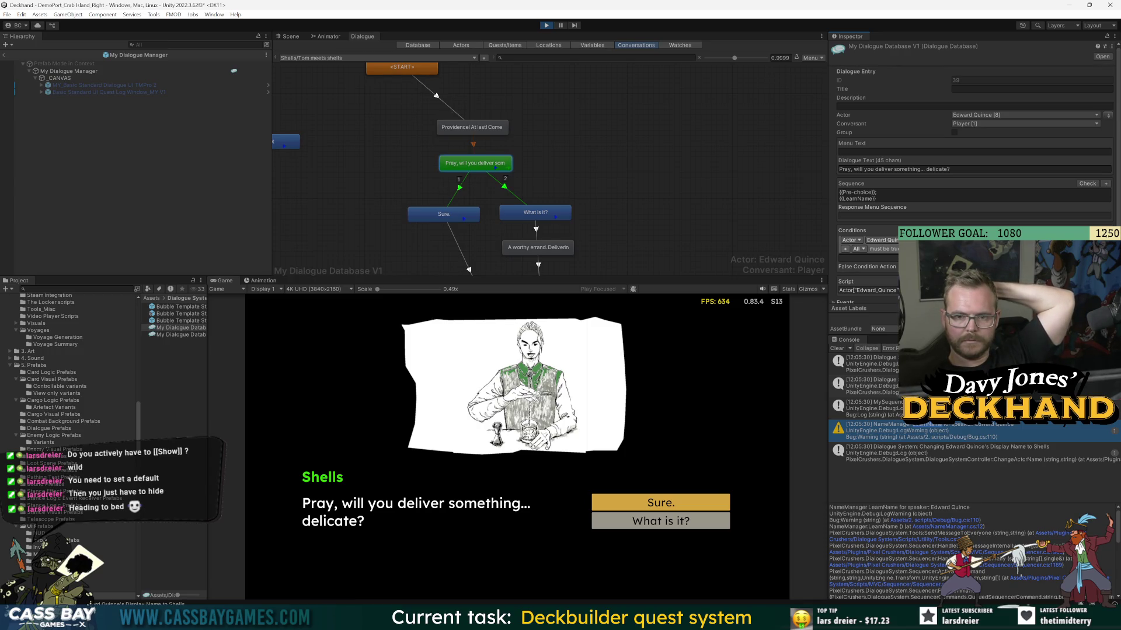
left_click(862, 249)
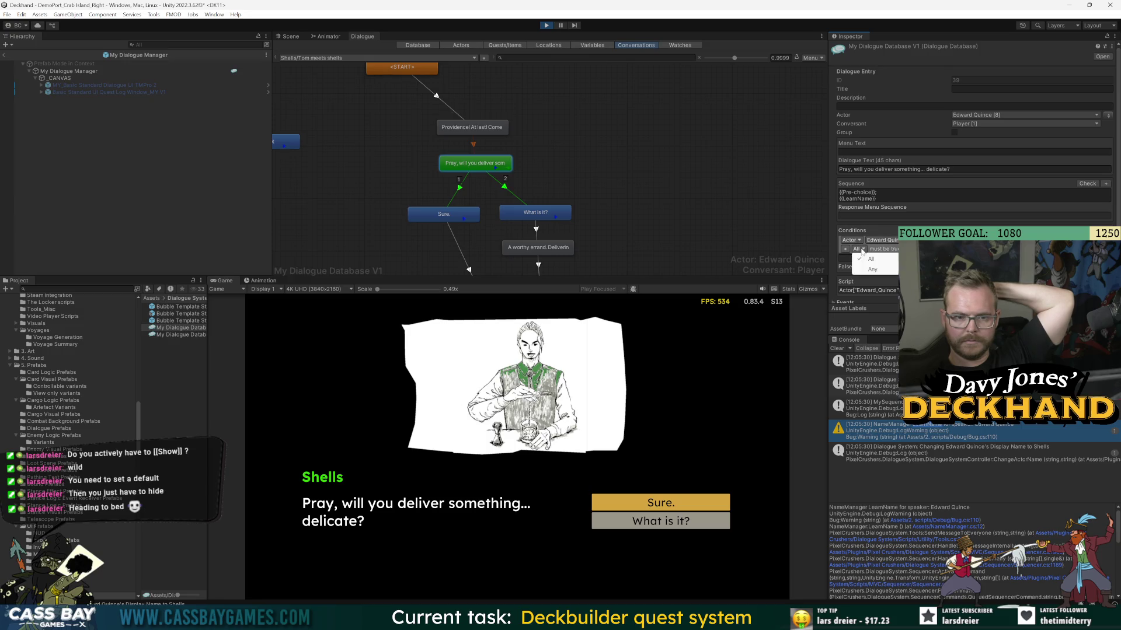
key("Escape")
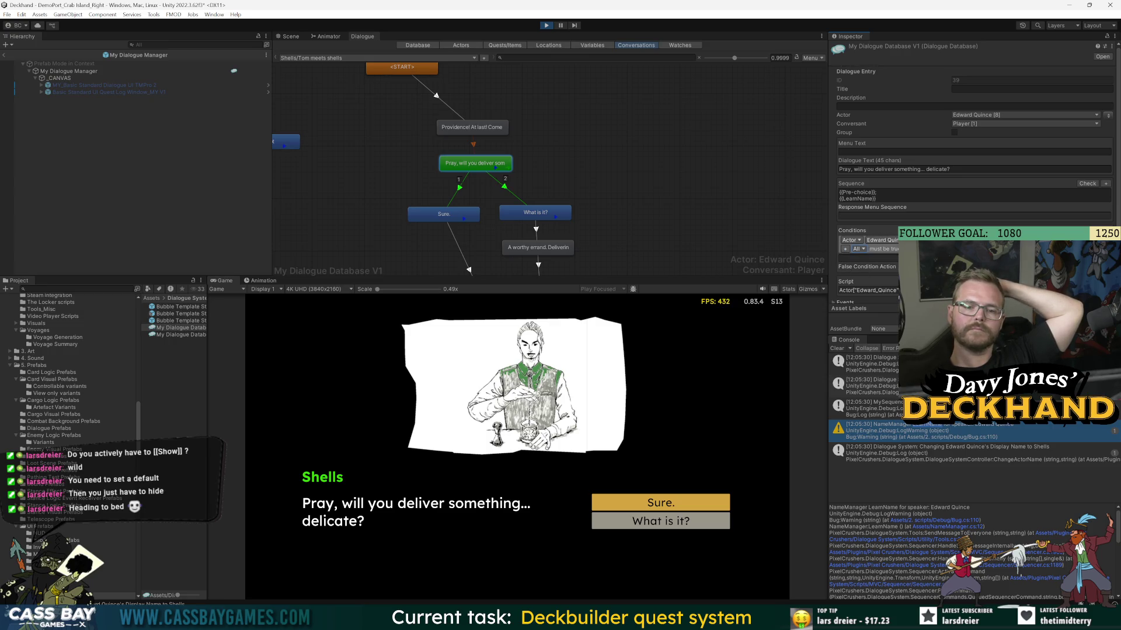
left_click(1106, 240)
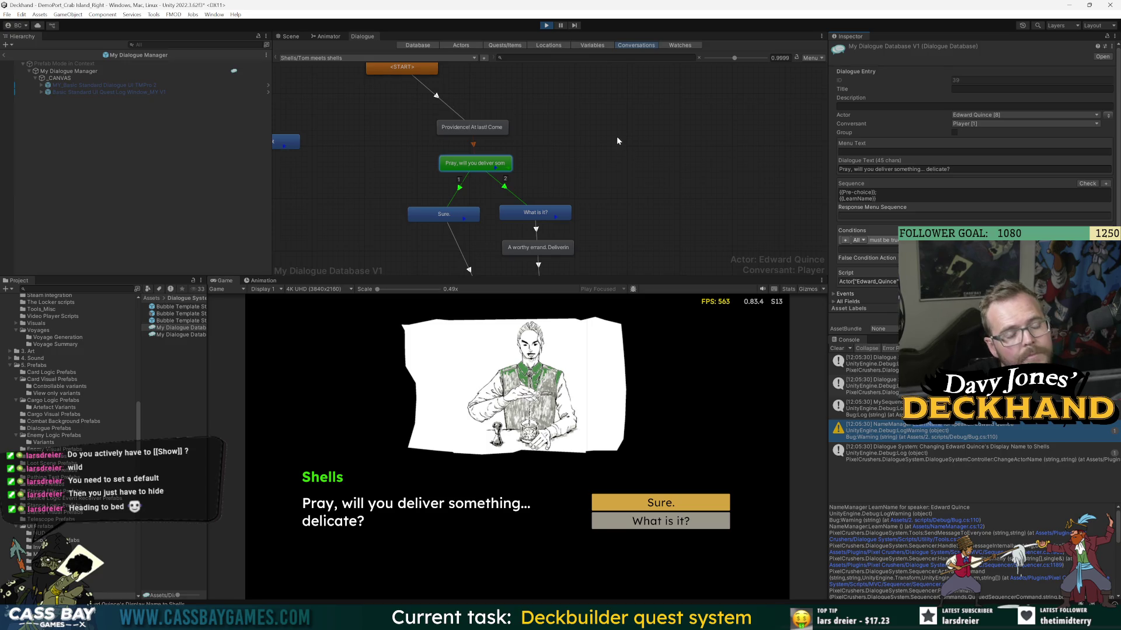
- Inspect Edward Quince's actor fields, Display Name ??? and RealDisplayName, then stop the running game
left_click(596, 48)
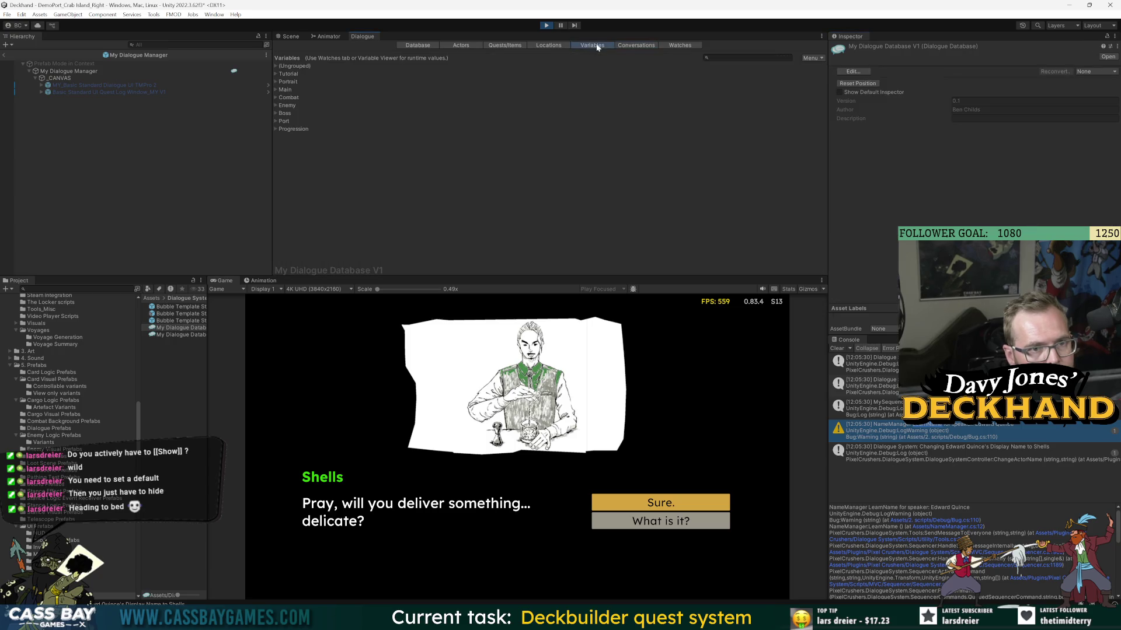
left_click(461, 45)
left_click(278, 128)
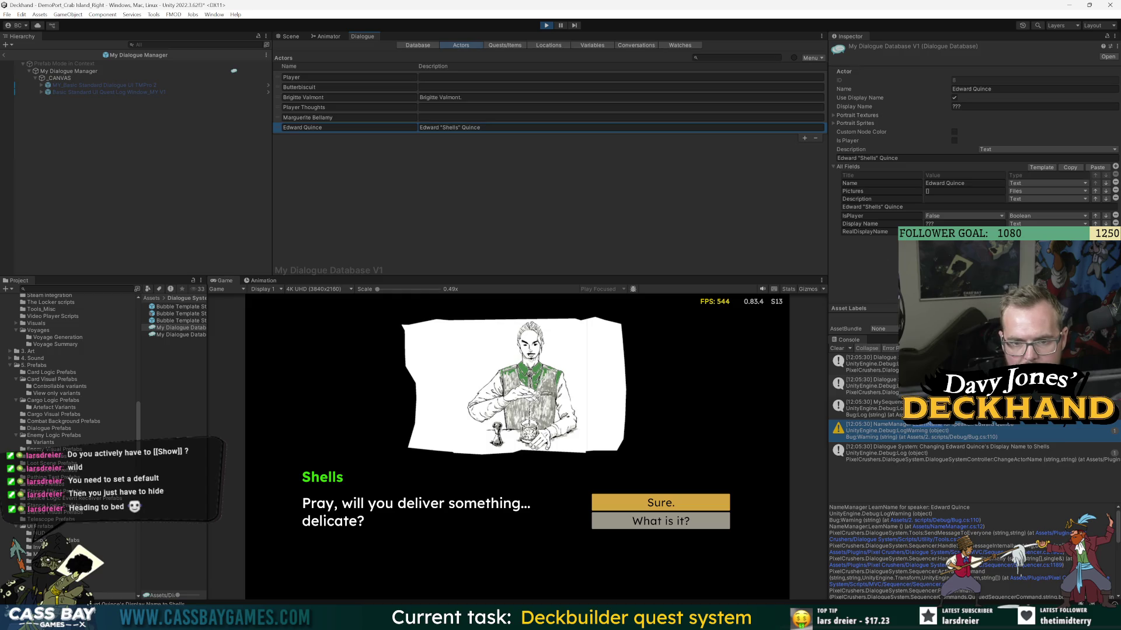
left_click(963, 223)
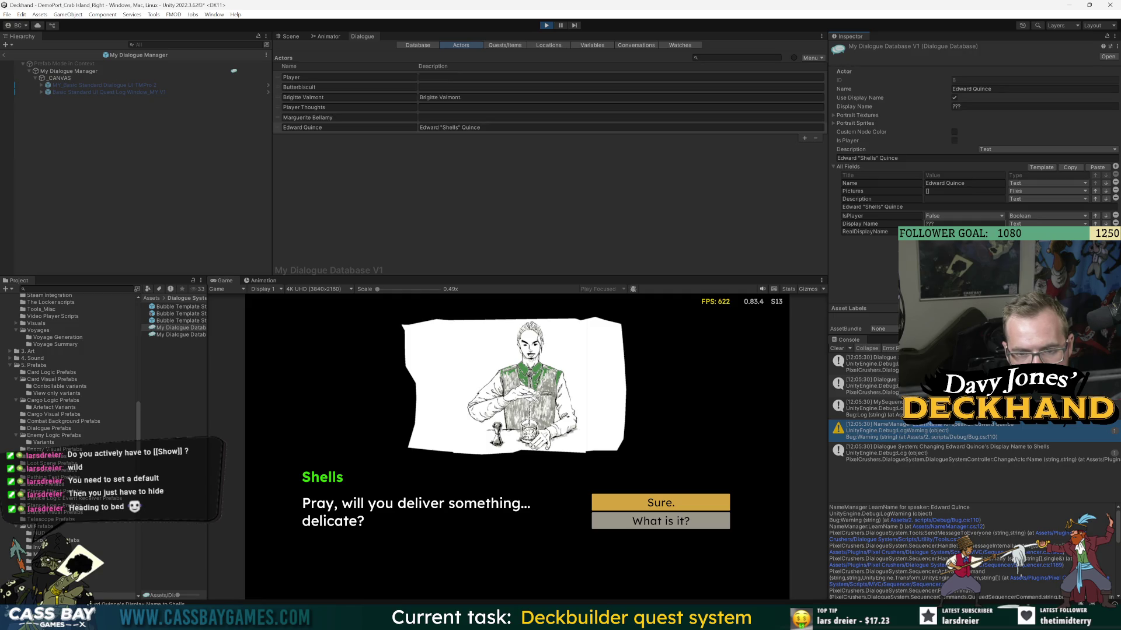
left_click(869, 232)
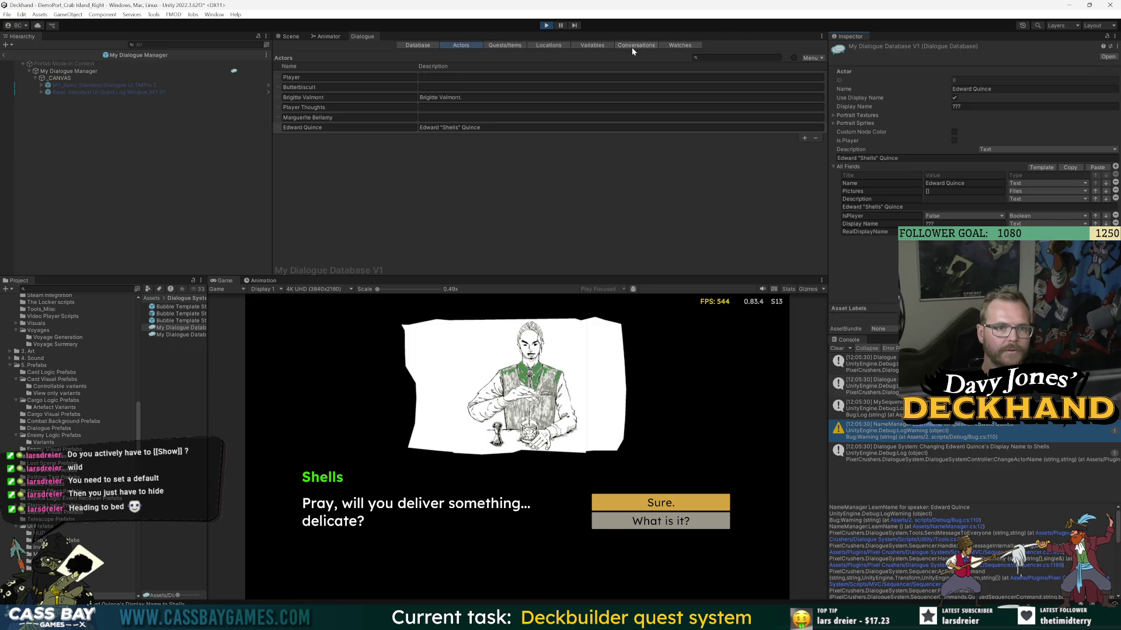
key("ctrl+p")
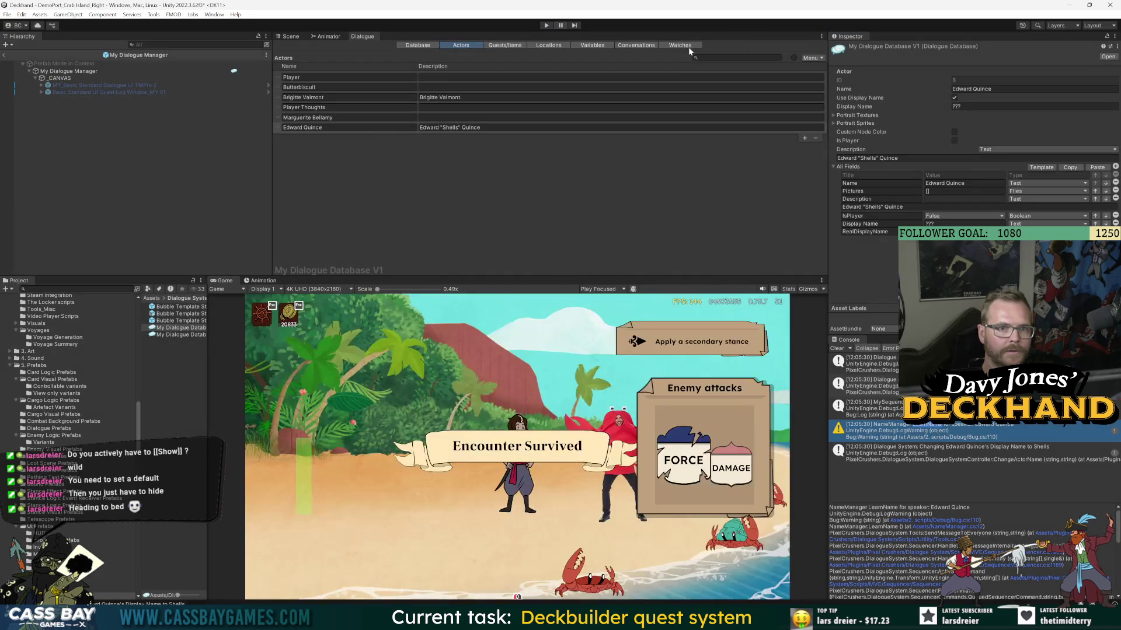
- Add a Boolean field named Discovered to the actor template
left_click(691, 48)
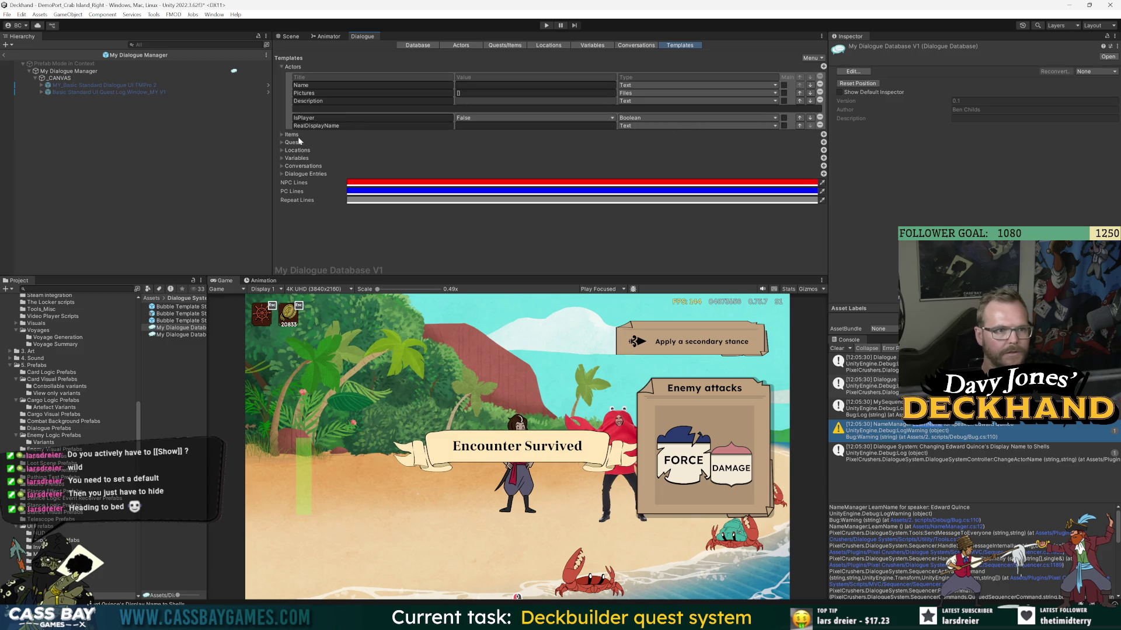
left_click(822, 67)
left_click(328, 133)
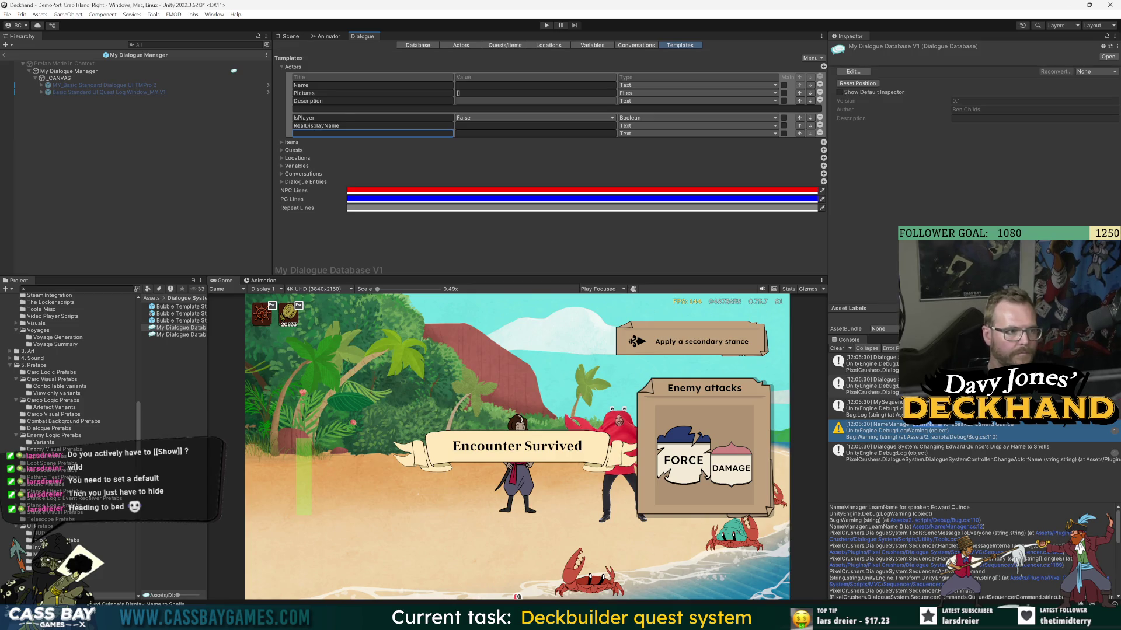
type("Discovered")
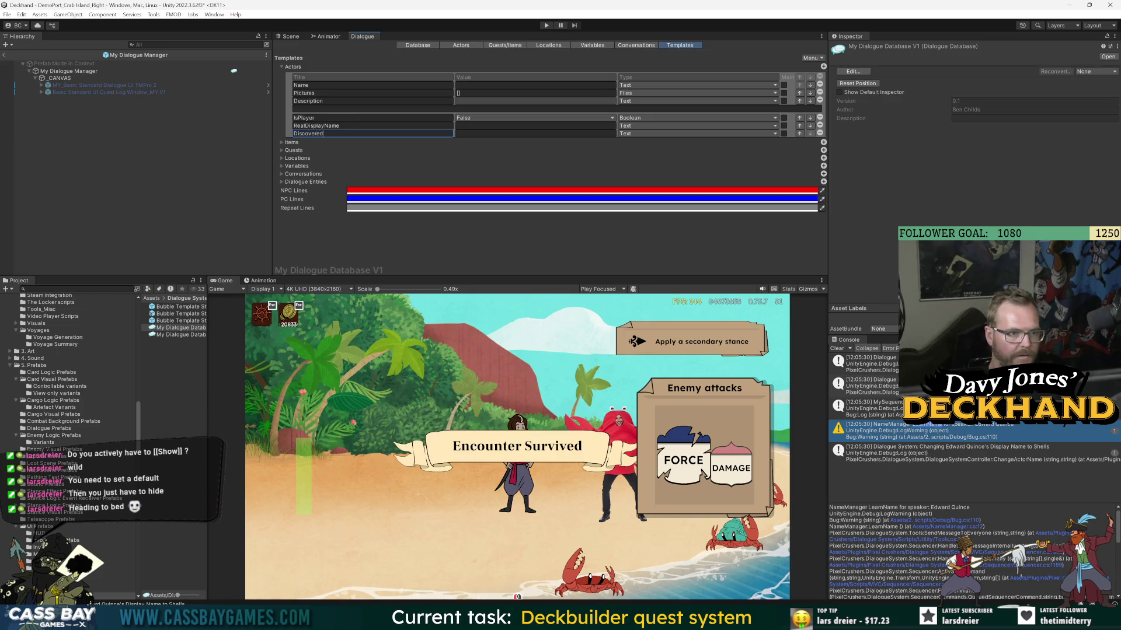
left_click(694, 134)
left_click(653, 154)
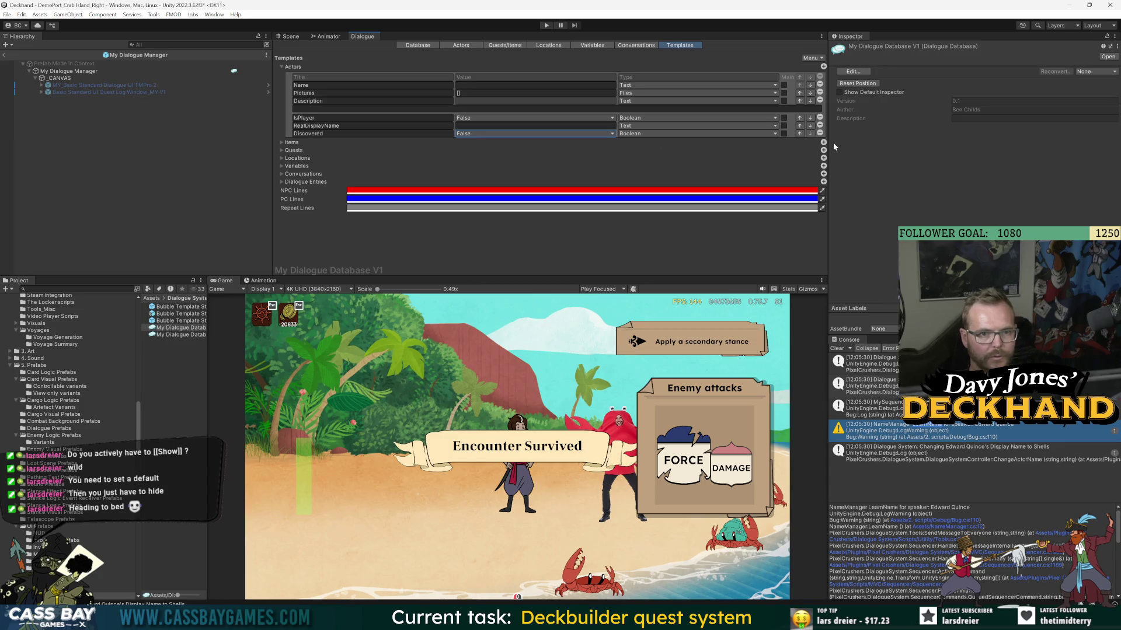
- Default Discovered to True and mark Discovered and RealDisplayName as main fields
left_click(783, 133)
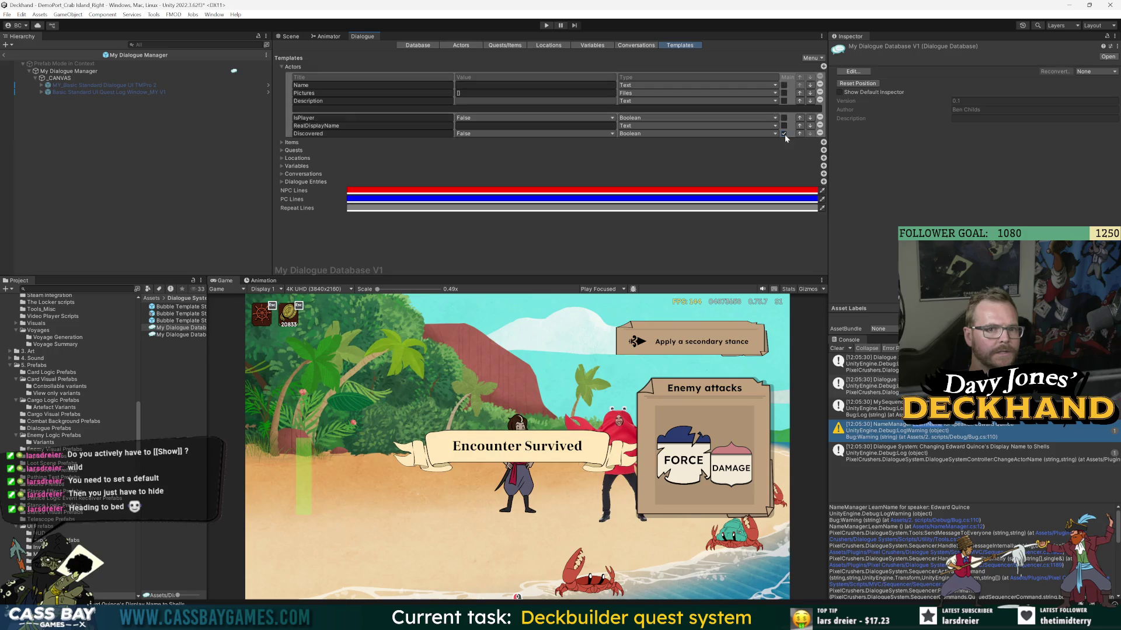
left_click(475, 134)
left_click(476, 150)
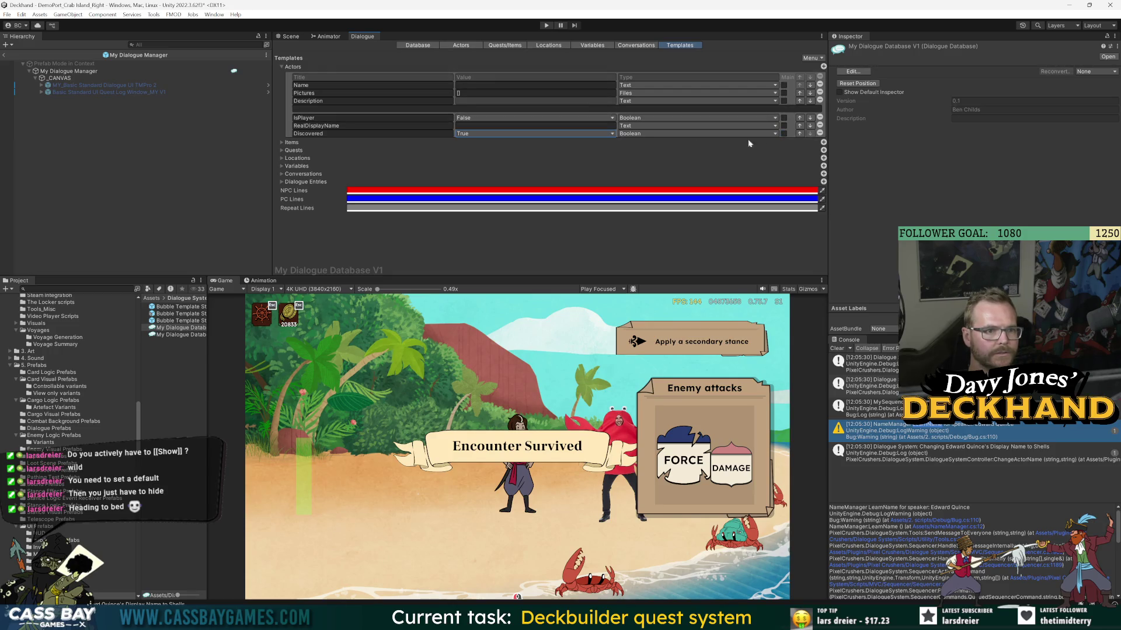
left_click(784, 125)
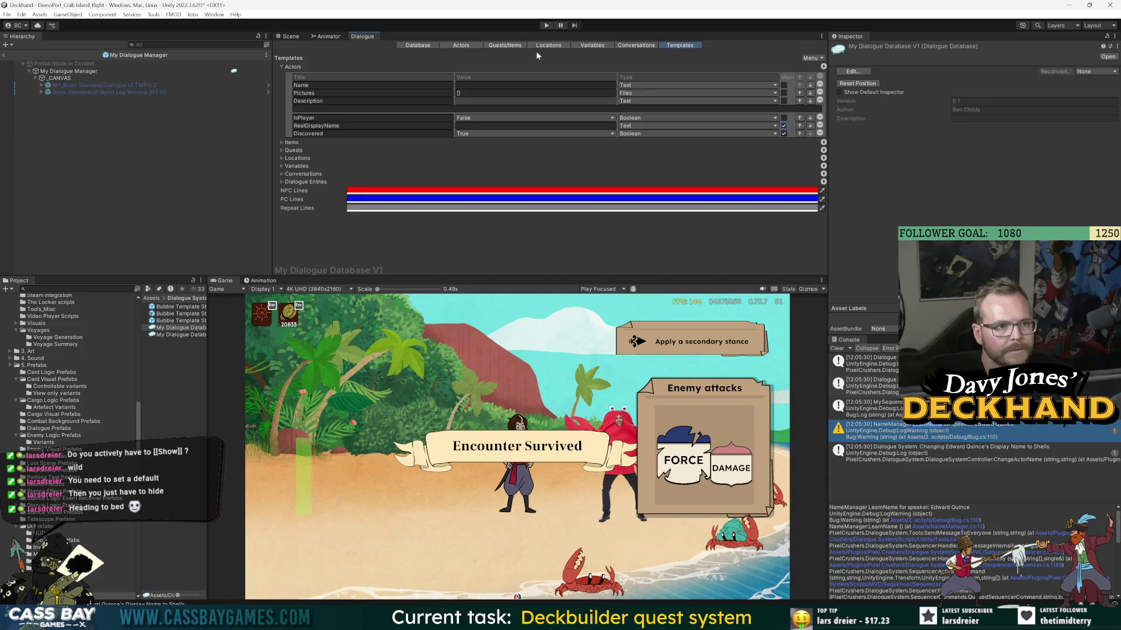
left_click(461, 46)
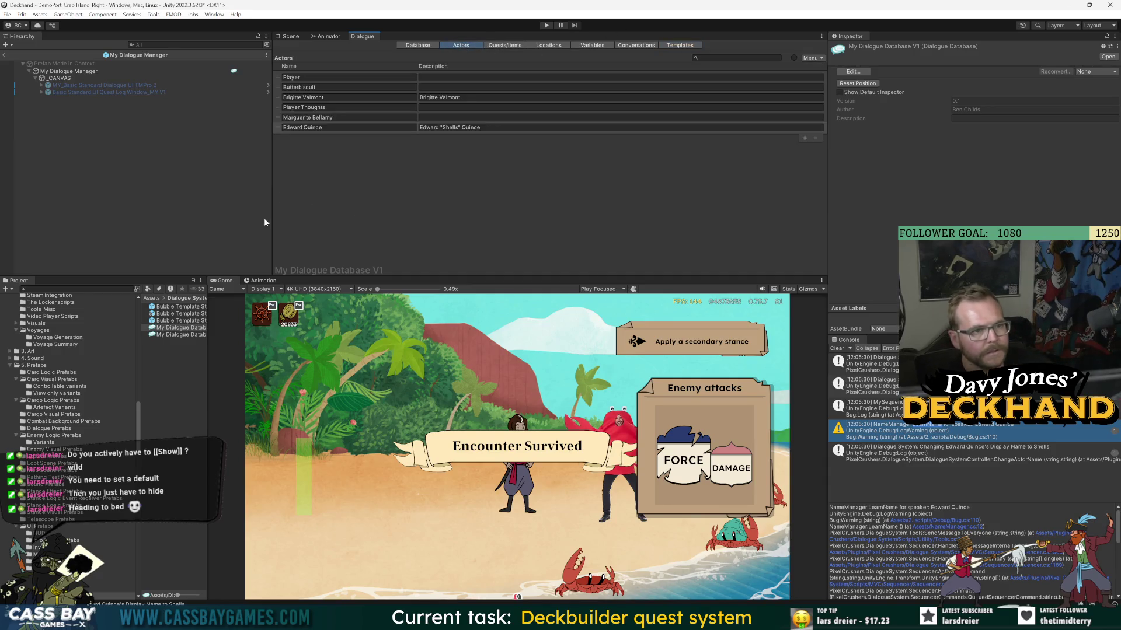
- Set Edward Quince's Discovered field to False
left_click(278, 130)
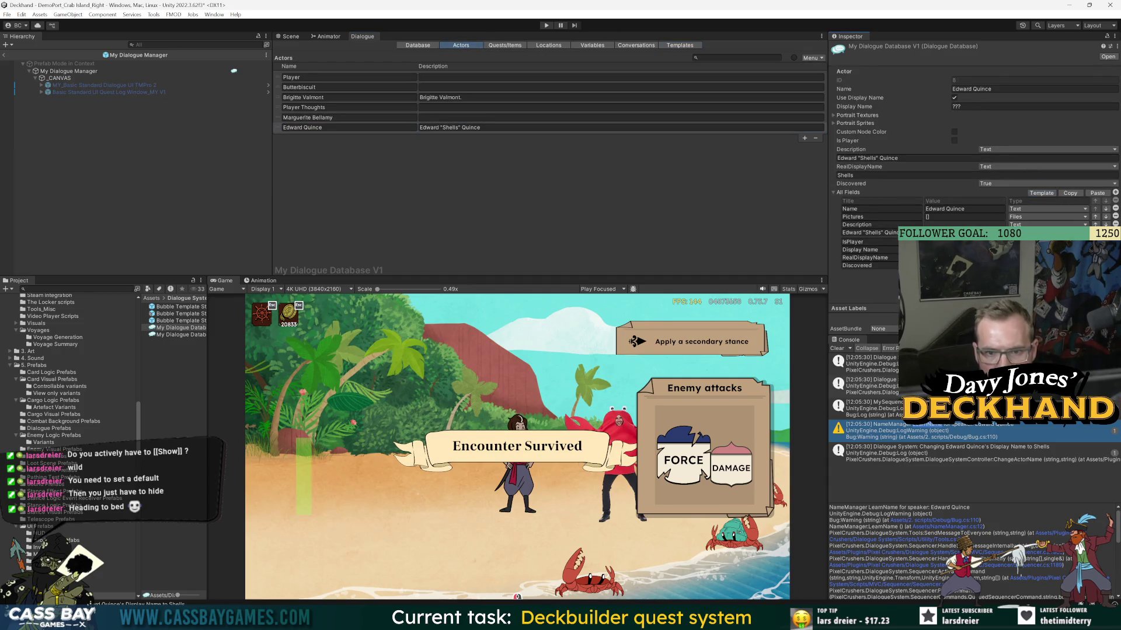
left_click(987, 184)
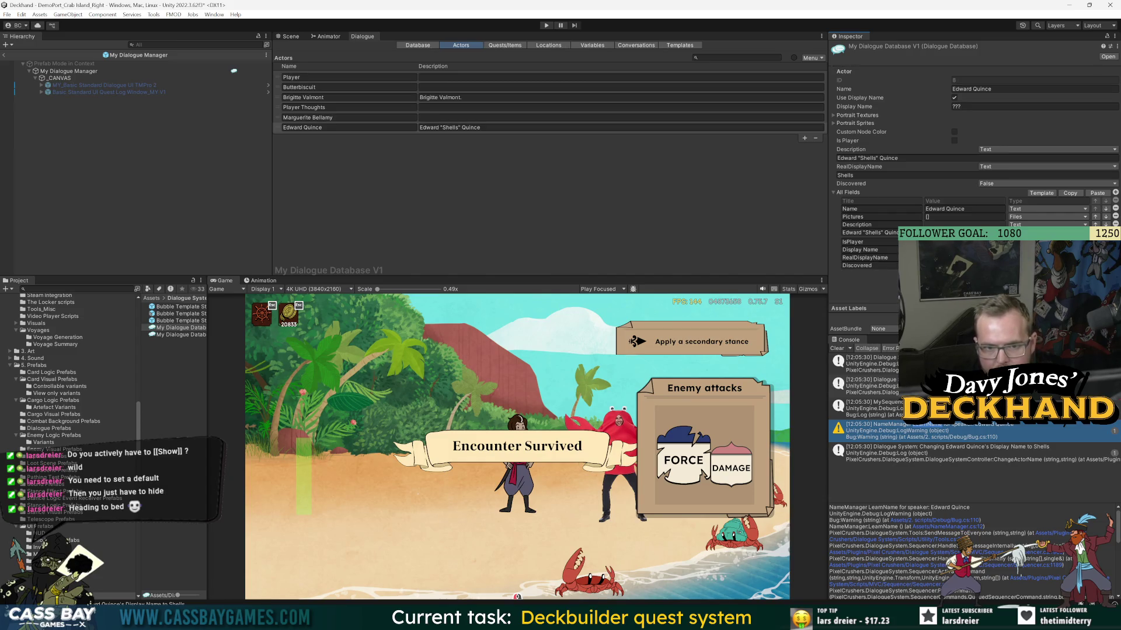
left_click(833, 192)
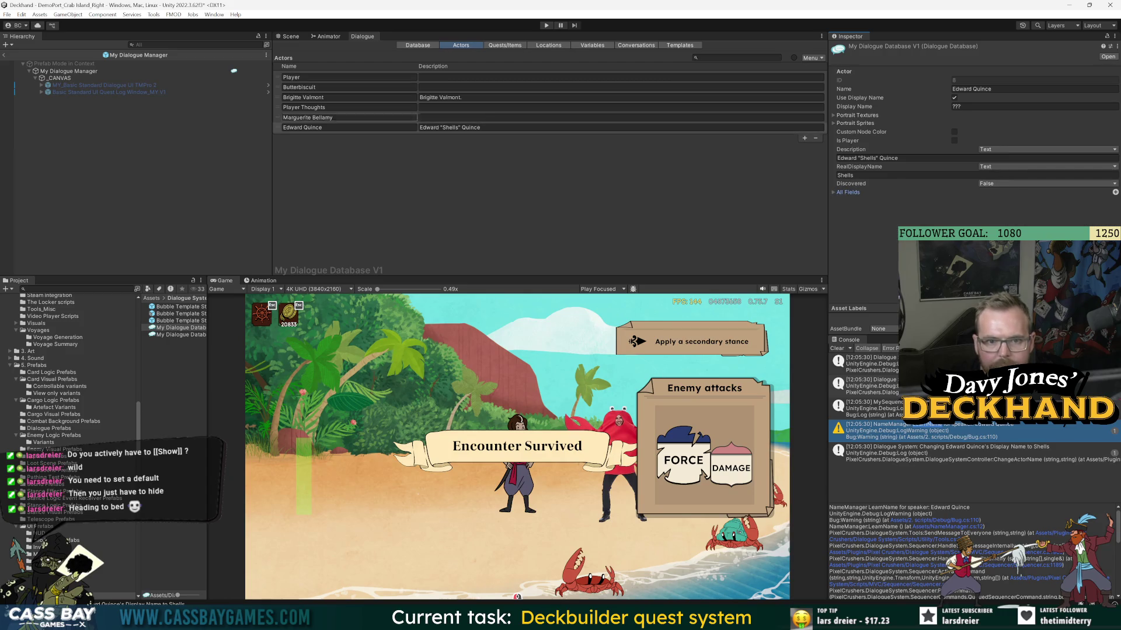
- Add the template fields to Marguerite Bellamy, Player Thoughts, Brigitte Valmont and Butterbiscuit
left_click(278, 117)
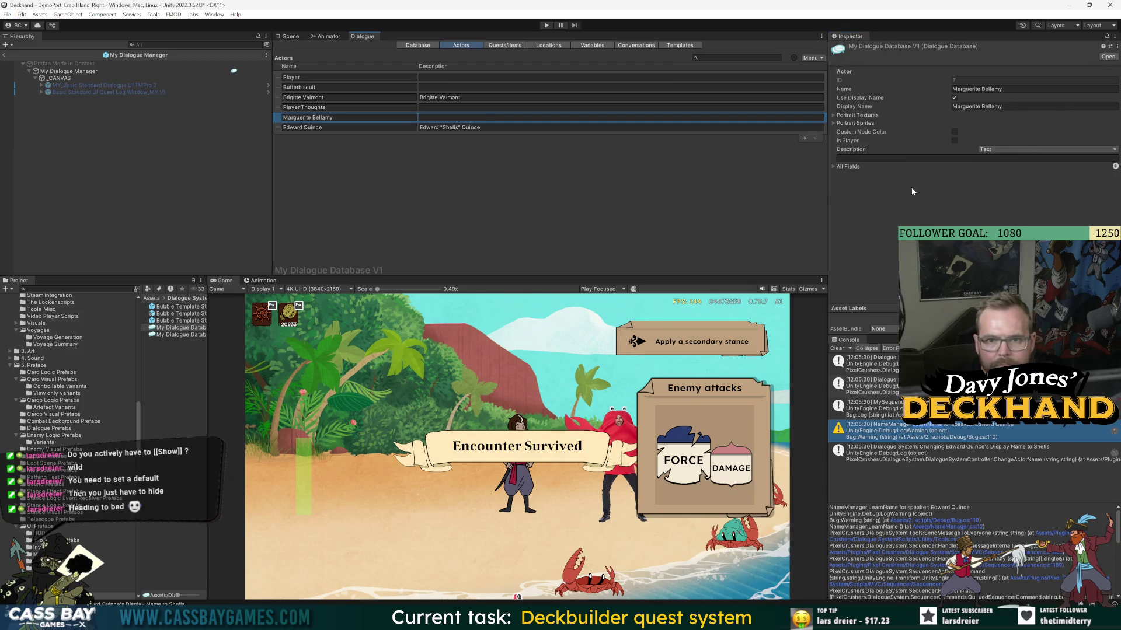
left_click(833, 167)
left_click(1043, 167)
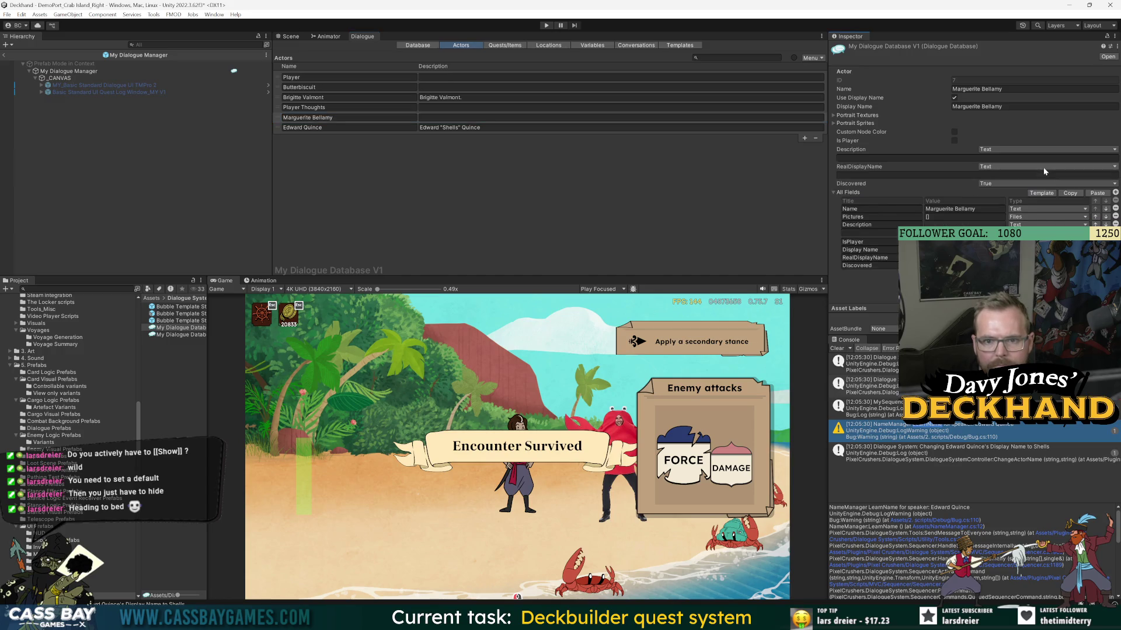
left_click(279, 108)
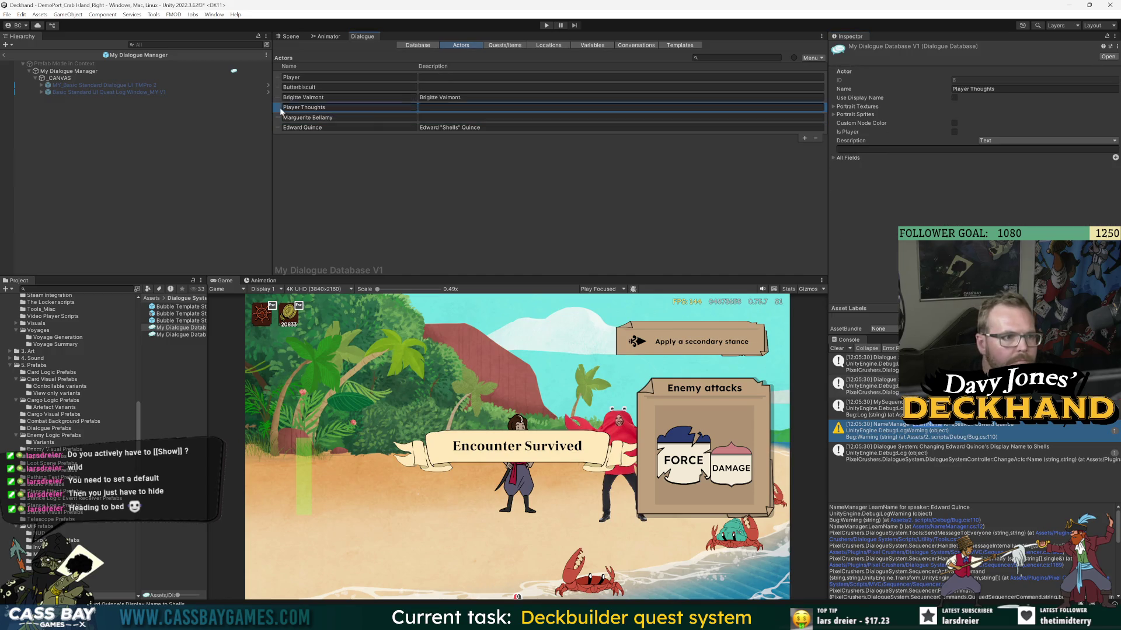
left_click(833, 158)
left_click(1042, 161)
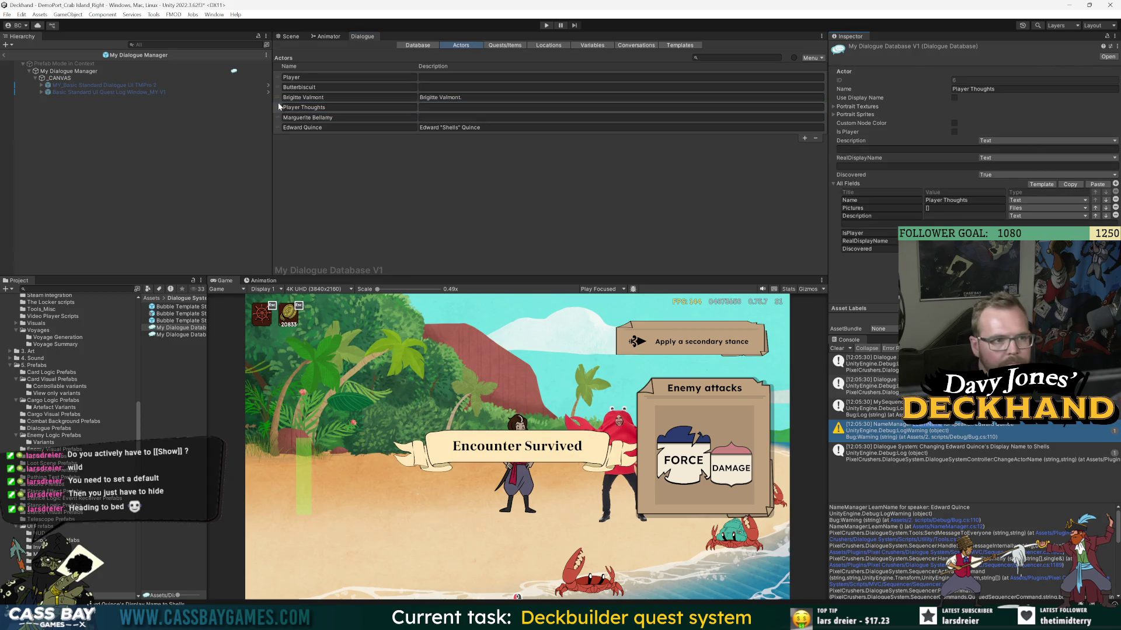
left_click(374, 98)
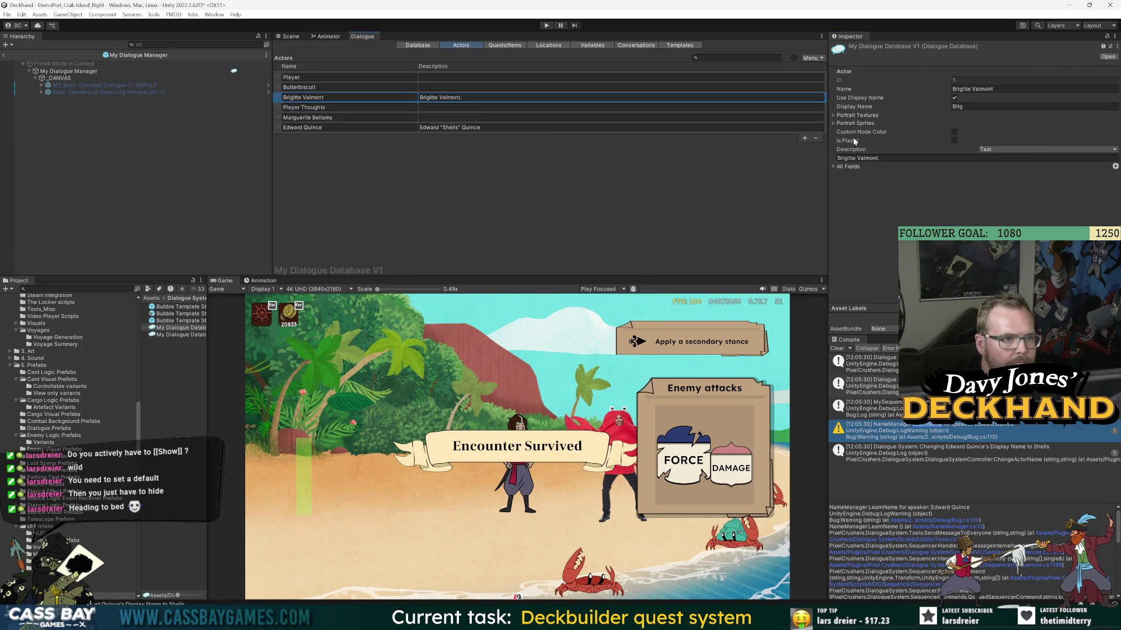
left_click(832, 167)
left_click(1042, 167)
left_click(278, 88)
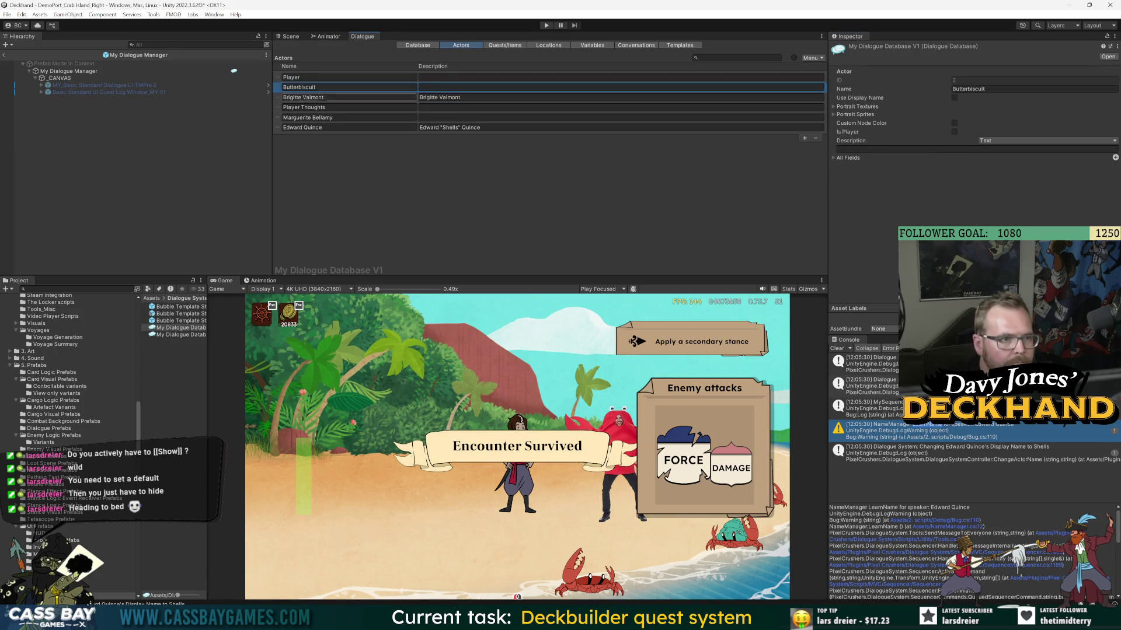
left_click(833, 158)
left_click(1041, 161)
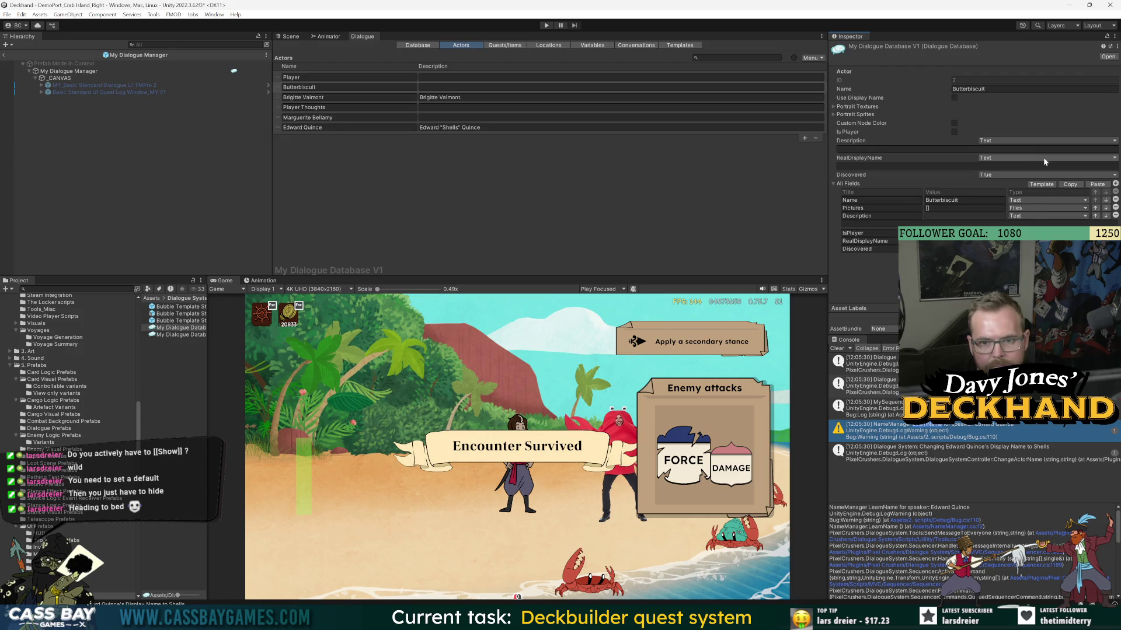
- Add the template fields to the Player actor and set its RealDisplayName to Tom
left_click(279, 78)
left_click(832, 167)
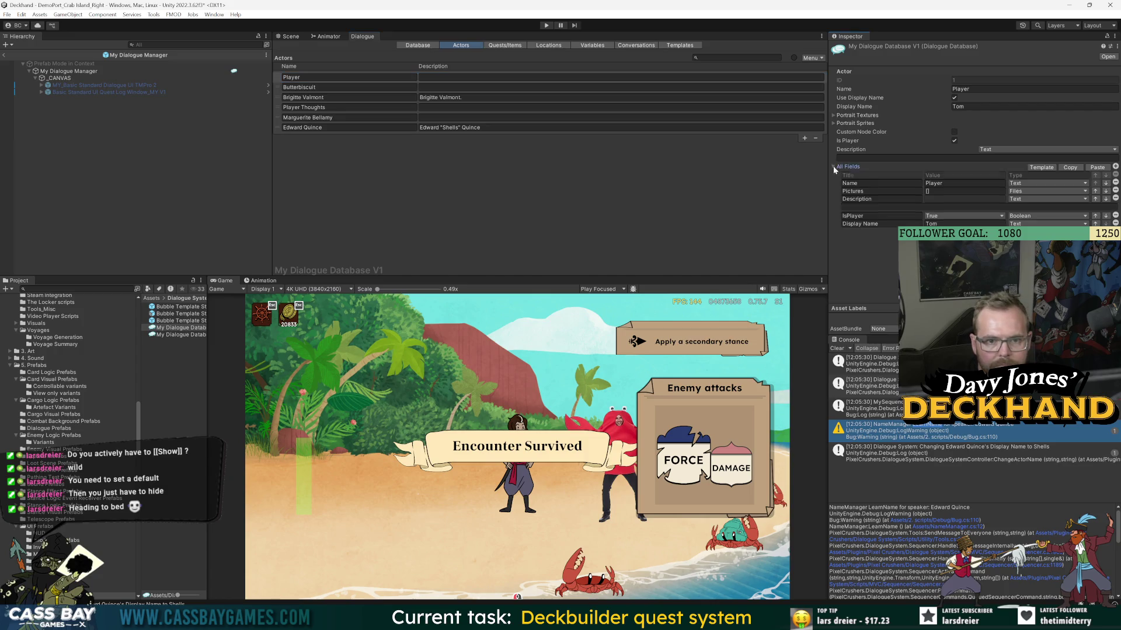
left_click(1036, 168)
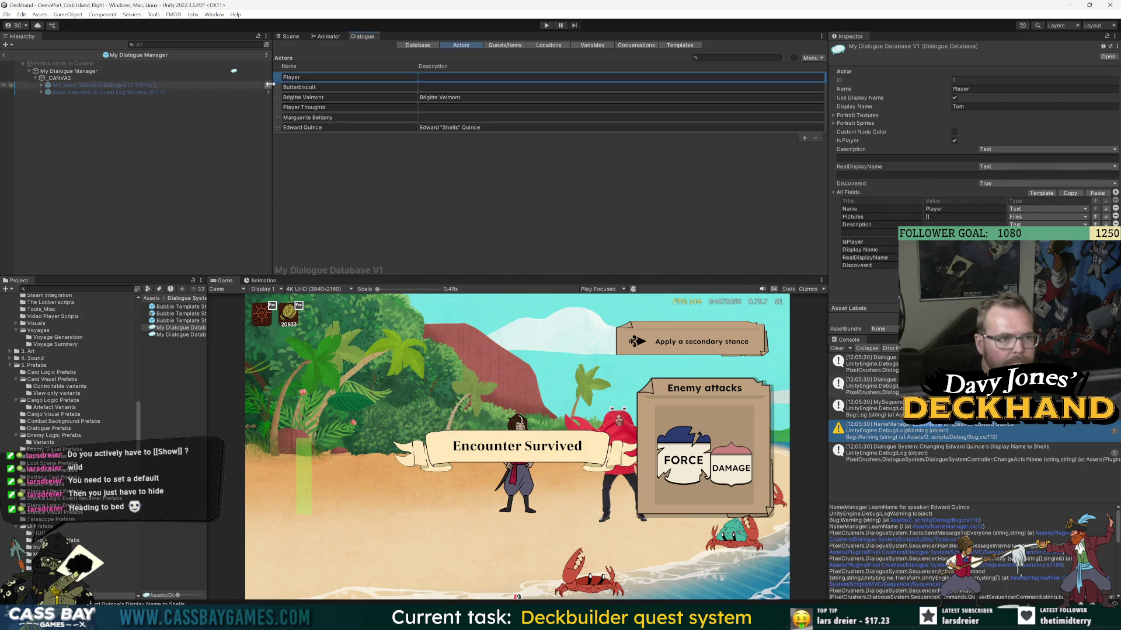
left_click(892, 175)
type("om")
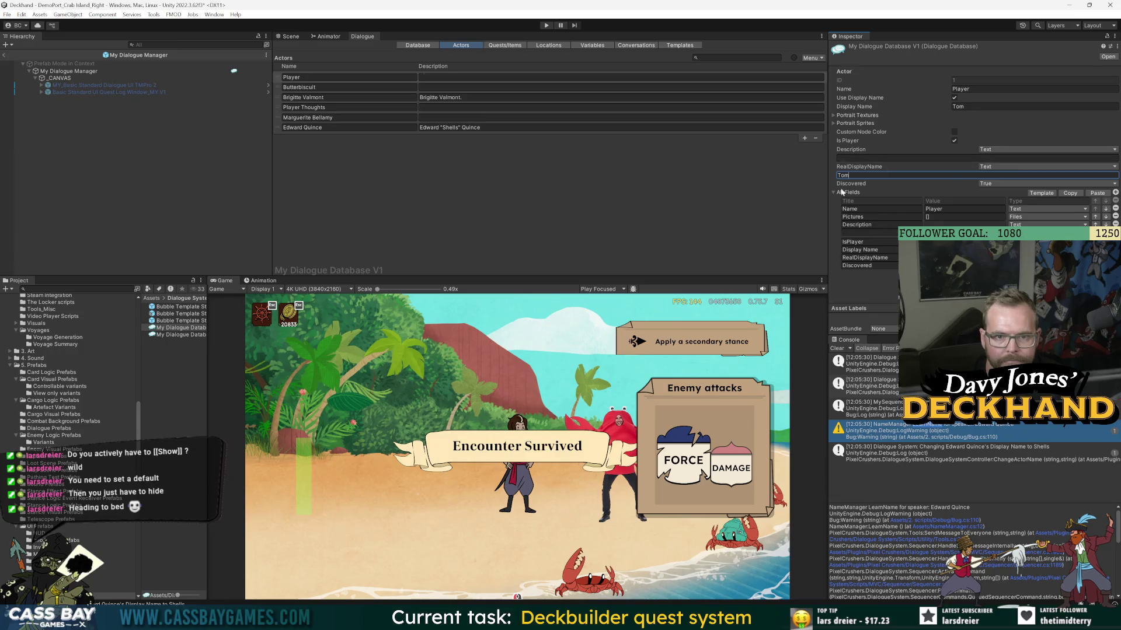
- Set Butterbiscuit's real display name to Butterbiscuit and enable Use Display Name
left_click(277, 88)
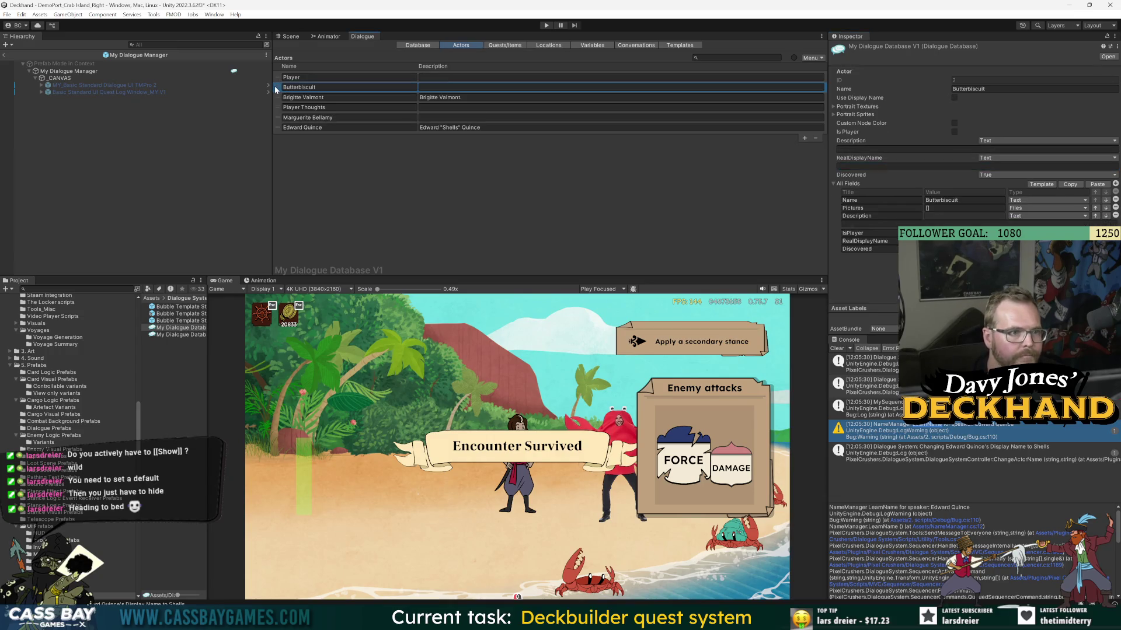
left_click(867, 166)
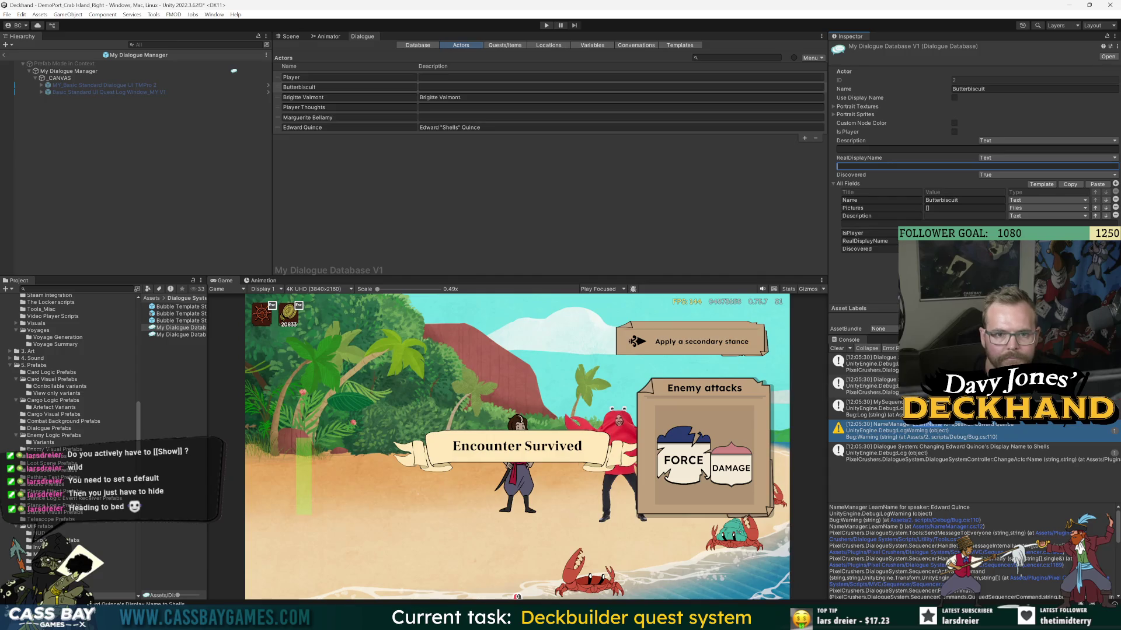
type("Butterbiscuit")
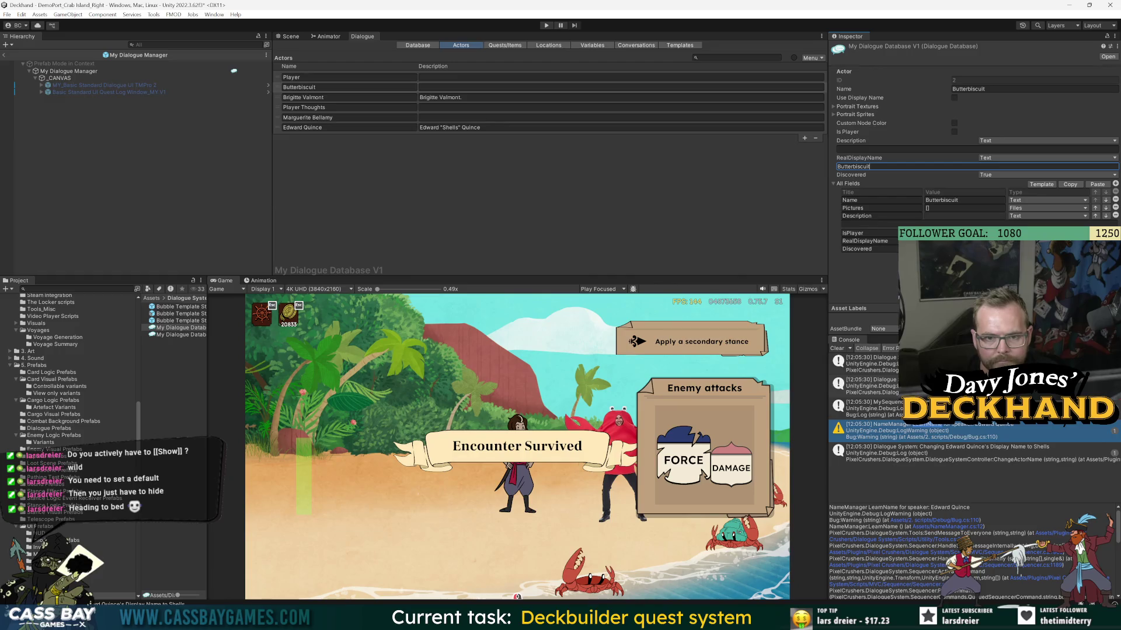
key("Return")
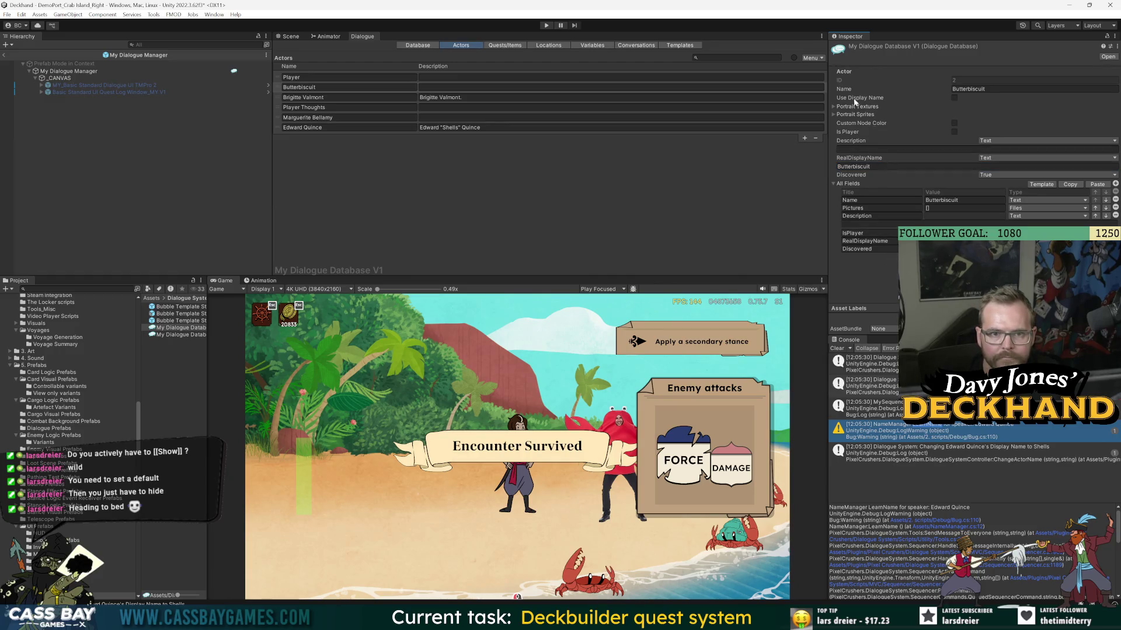
left_click(954, 98)
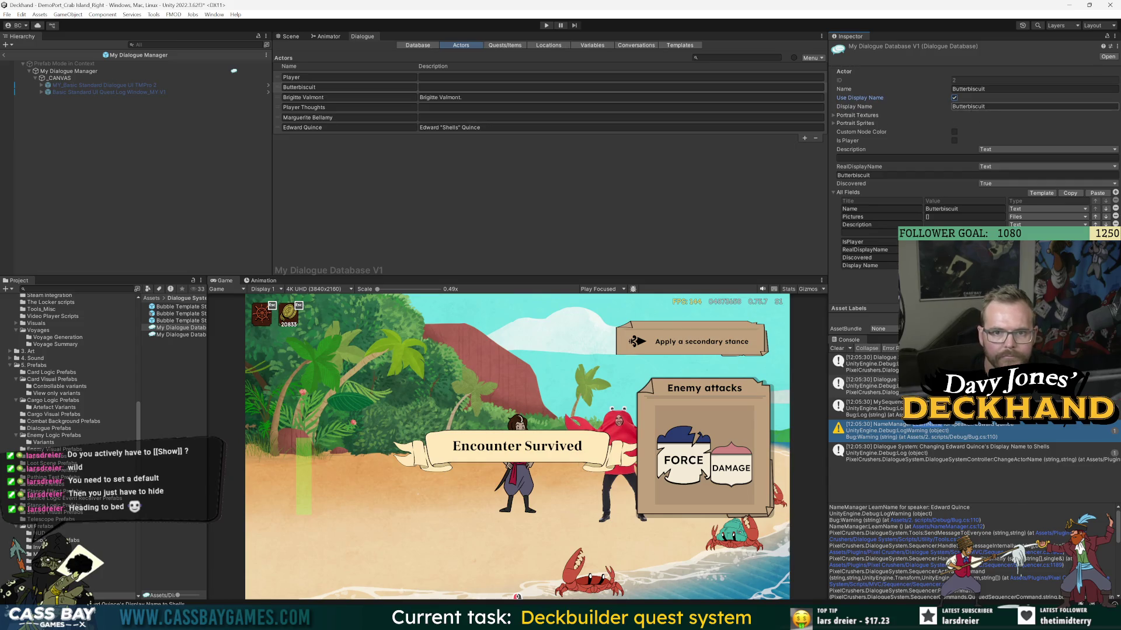
- Review the actor template and revisit Brigitte Valmont's and Player Thoughts' entries
left_click(304, 97)
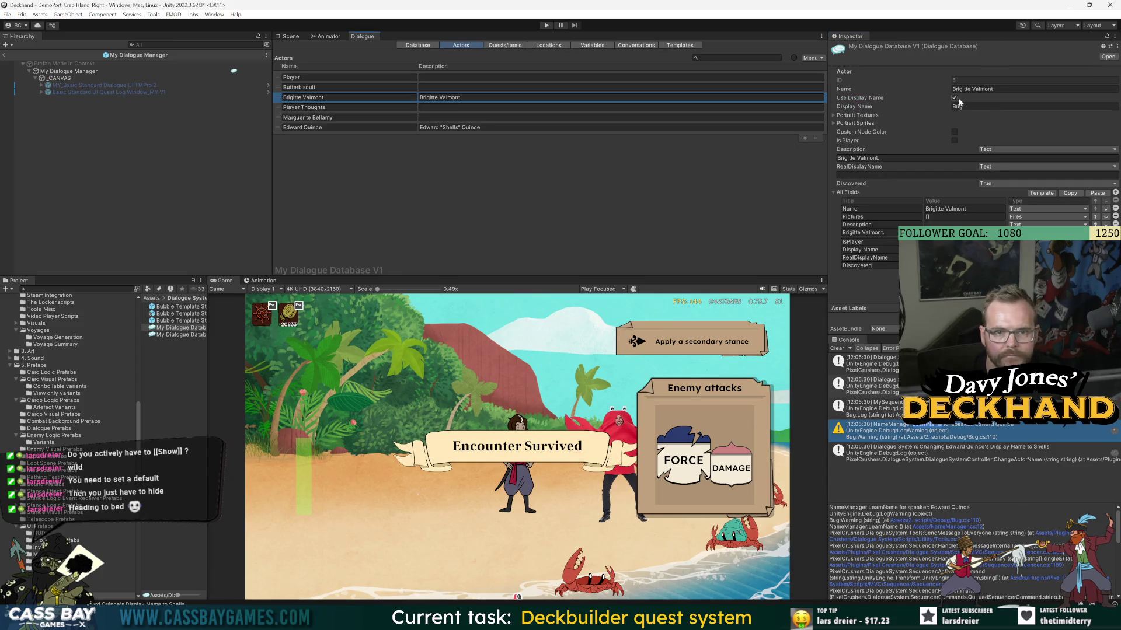
left_click(680, 45)
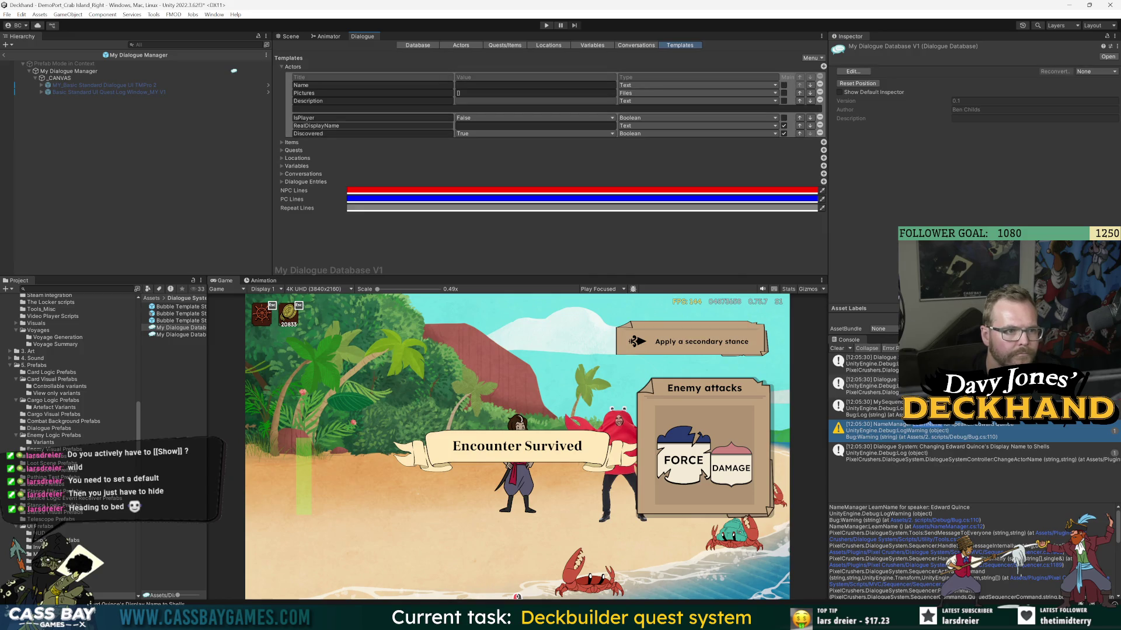
left_click(461, 45)
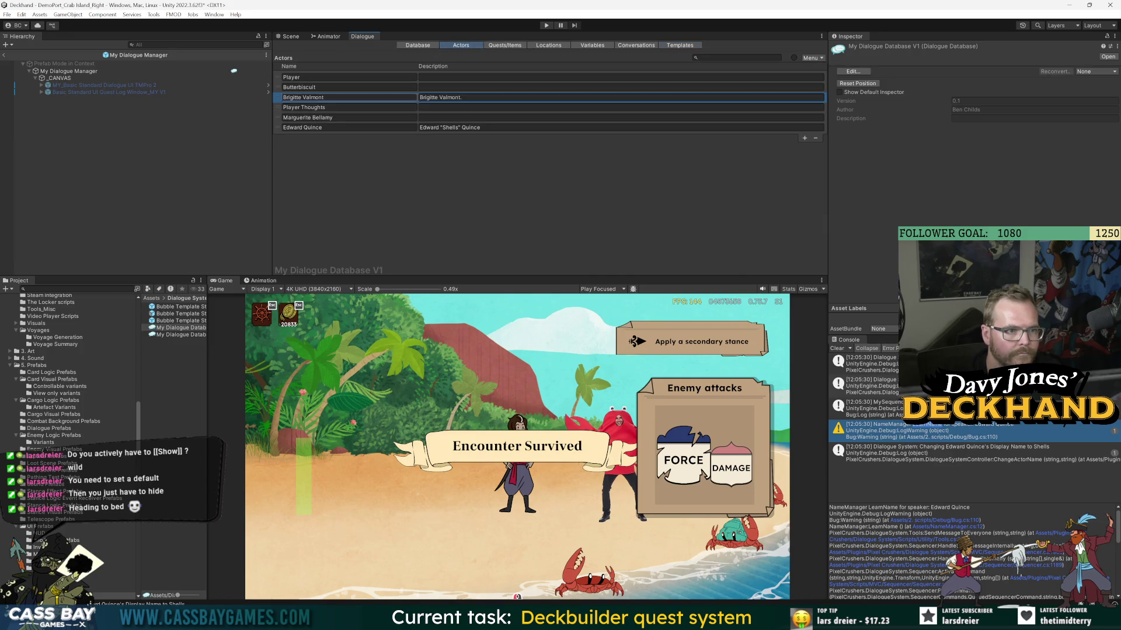
left_click(279, 99)
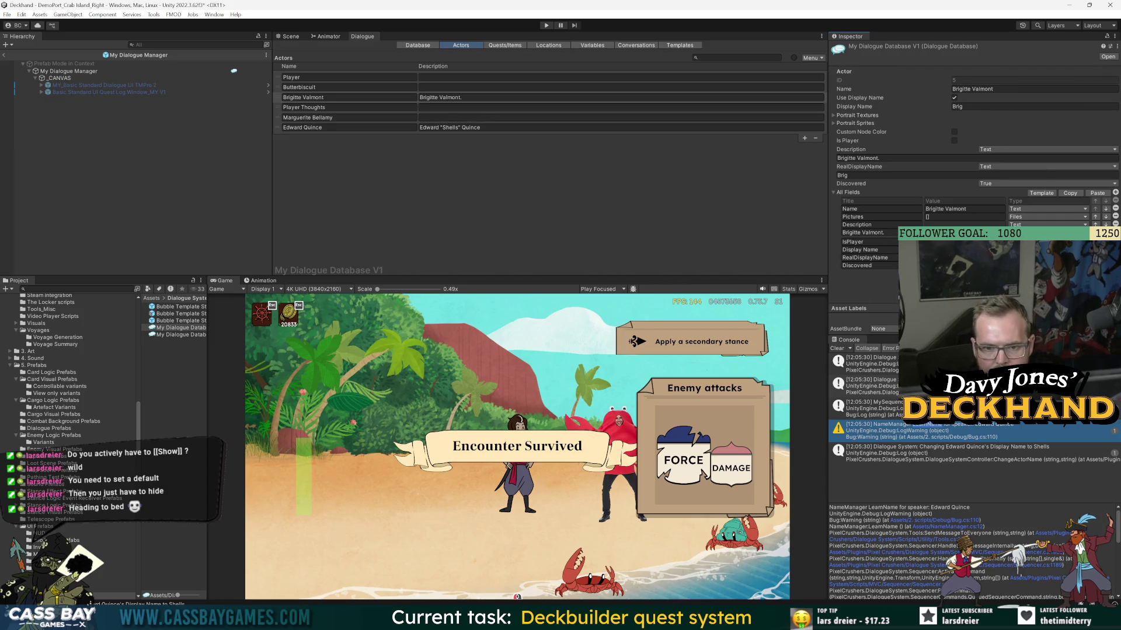
left_click(284, 110)
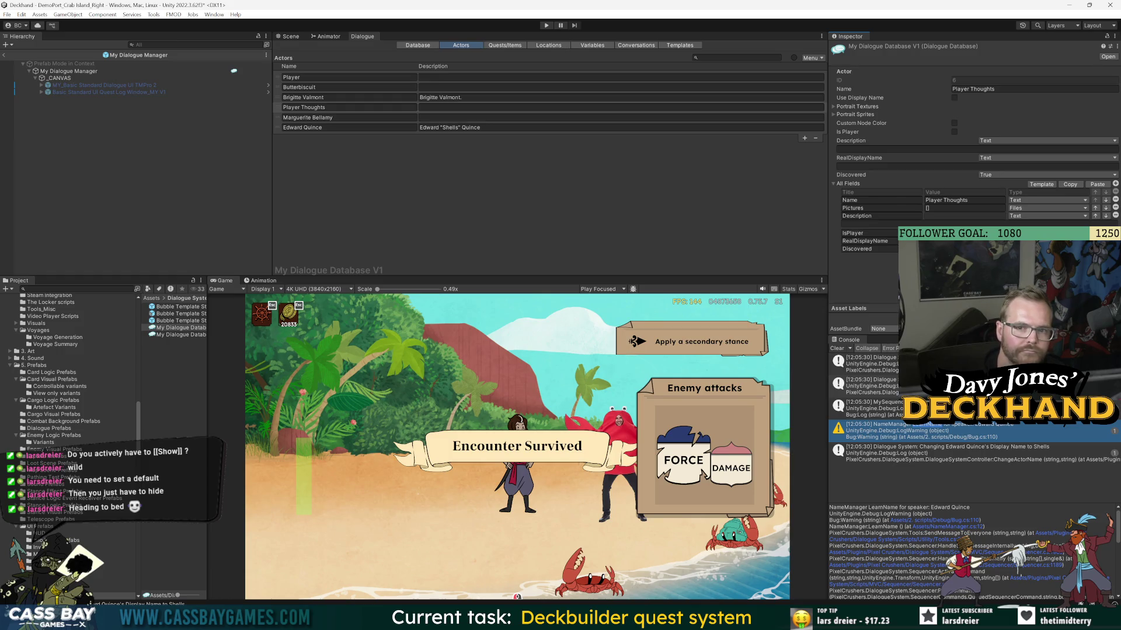
- Paste Marguerite Bellamy as her real display name and review Edward Quince's full fields
left_click(312, 118)
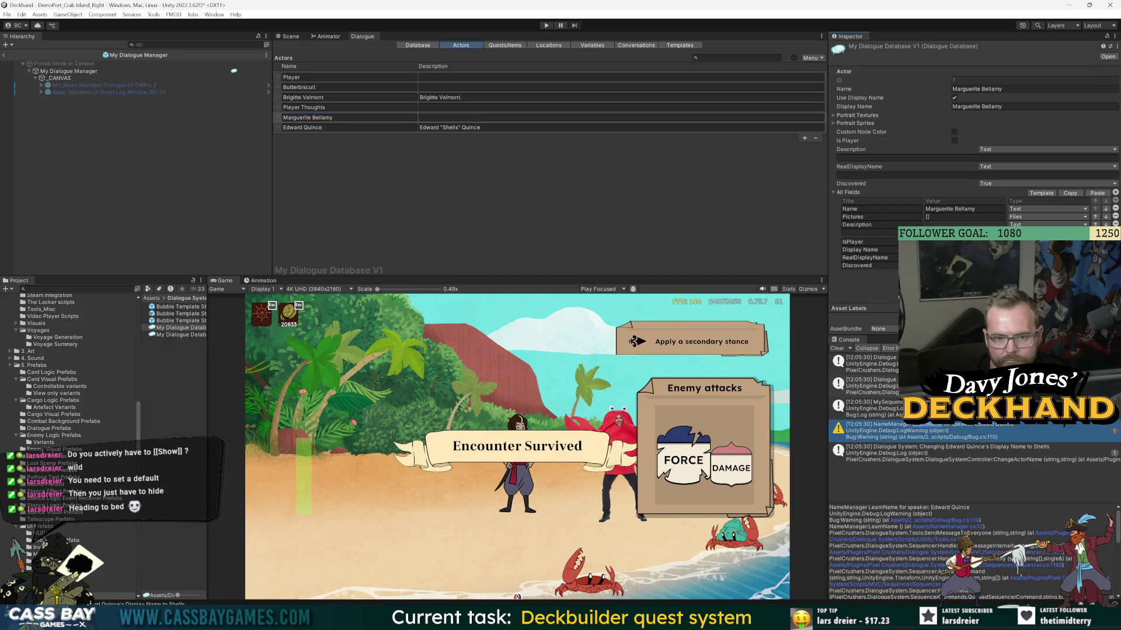
key("ctrl+v")
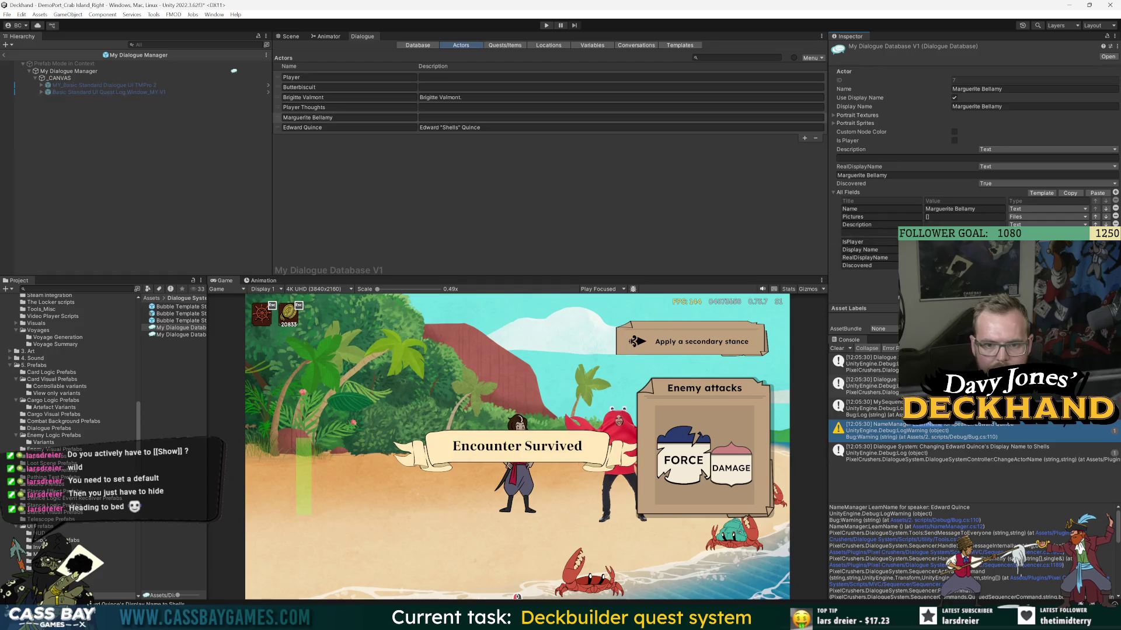
left_click(278, 128)
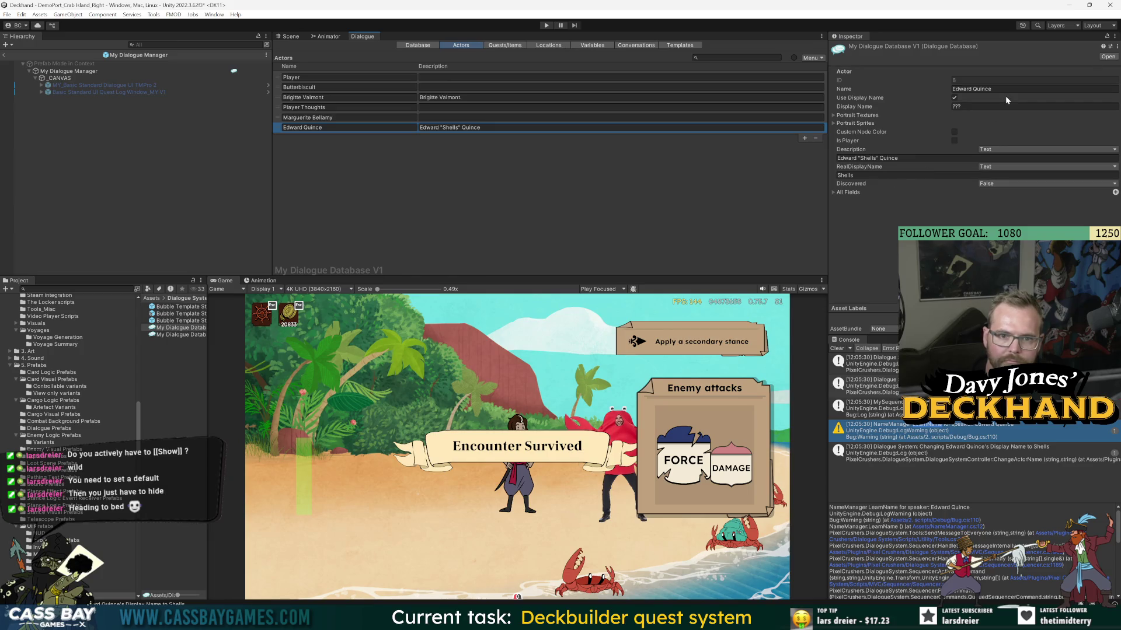
left_click(833, 192)
left_click(833, 192)
left_click(833, 192)
left_click(833, 192)
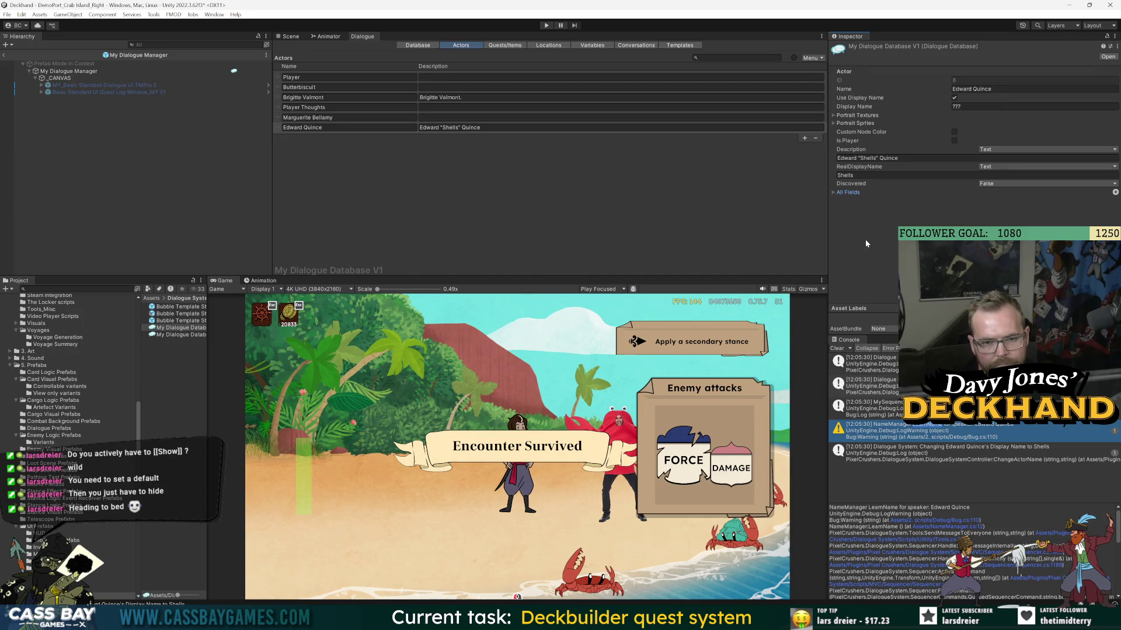
- Open the Pray, will you deliver something entry's condition builder in the node graph
left_click(624, 46)
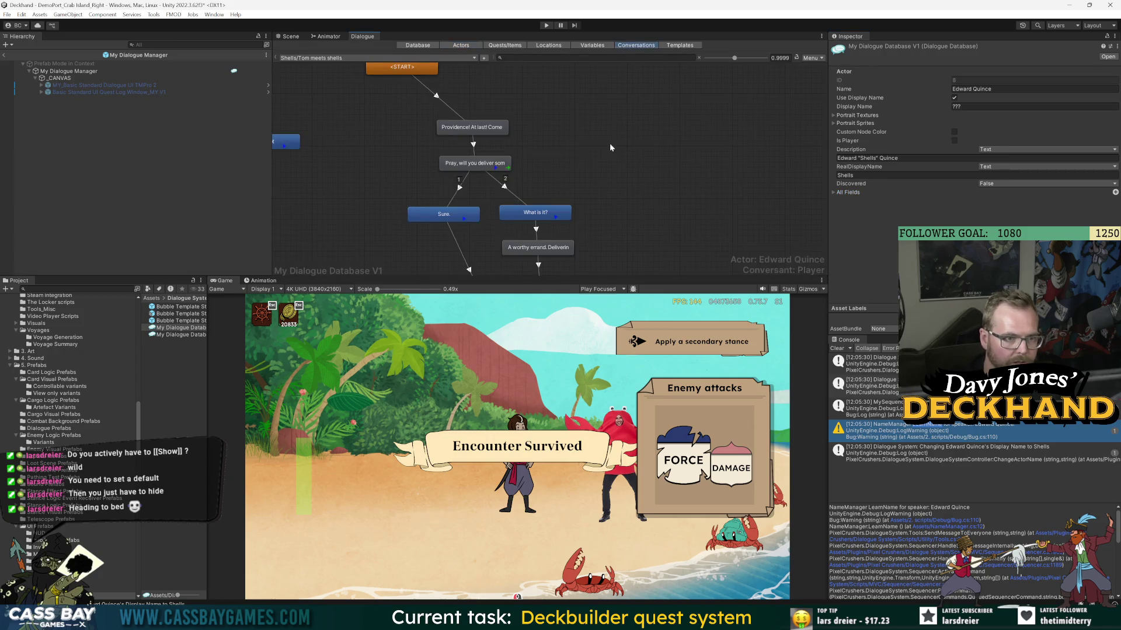
left_click(475, 163)
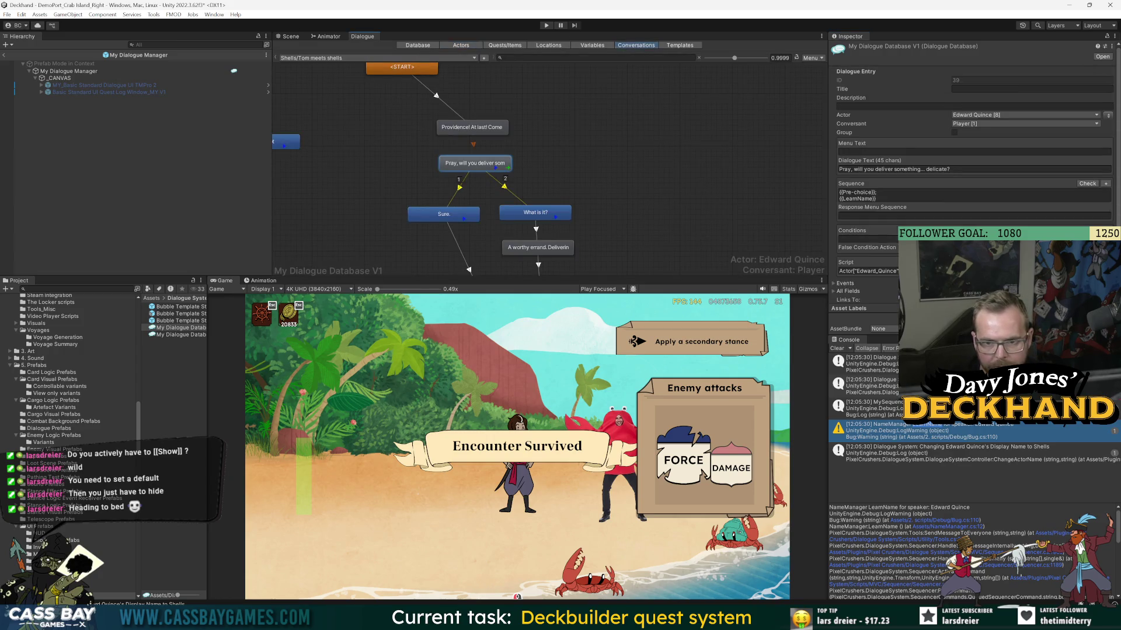
left_click(864, 239)
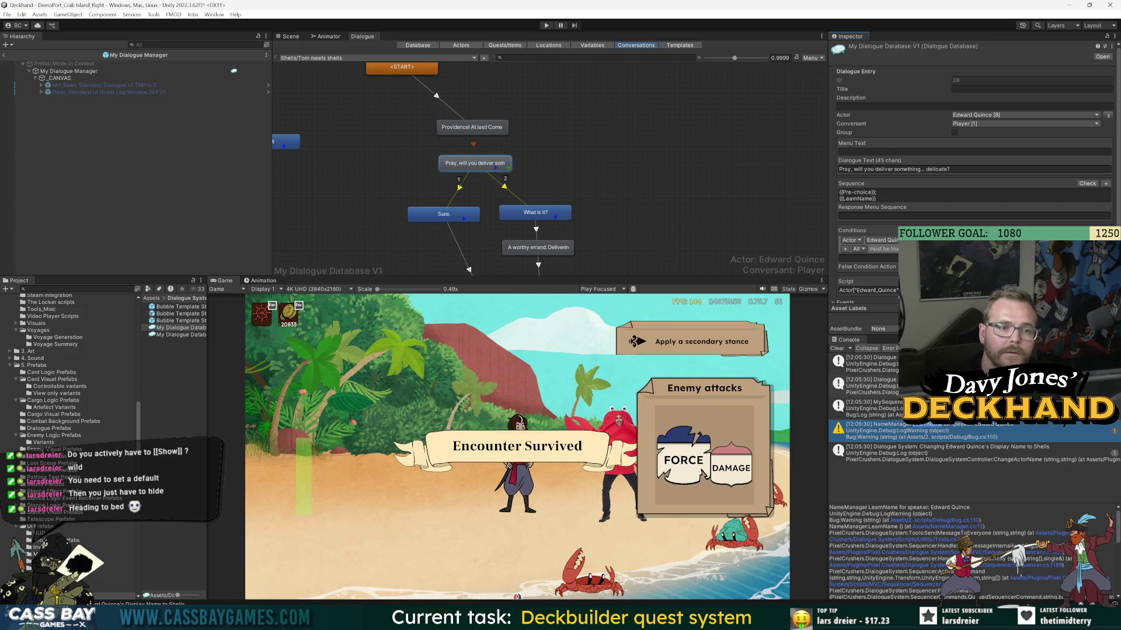
- Create a 'Hello again!' child node under START, placed beside the Providence node
right_click(428, 71)
left_click(455, 77)
right_click(421, 68)
left_click(446, 74)
mouse_move(422, 95)
left_mouse_down()
mouse_move(624, 121)
mouse_move(621, 136)
left_mouse_up()
double_click(611, 126)
type("Hello")
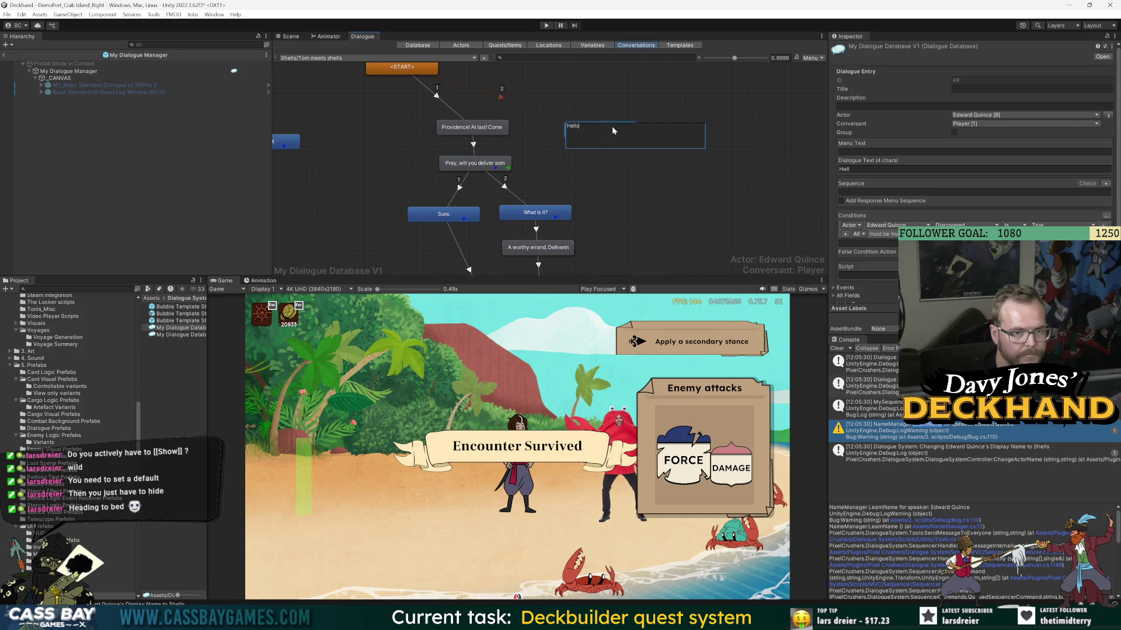
type(" again!")
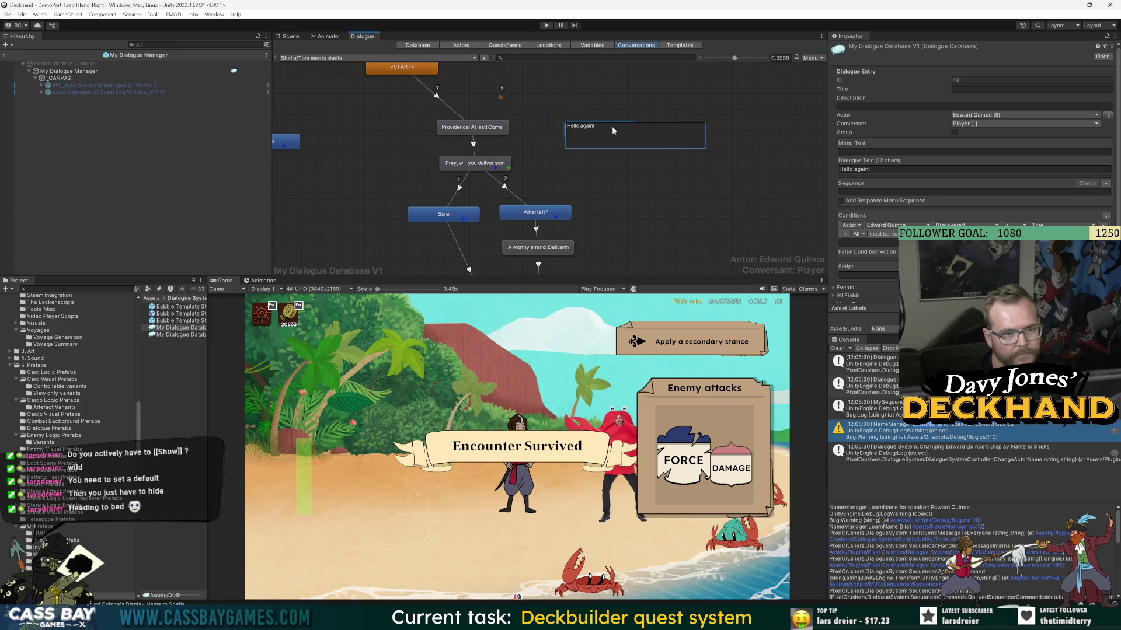
left_click(538, 131)
- Add Edward Quince Discovered conditions to the Providence and Hello again! entries
left_click(473, 128)
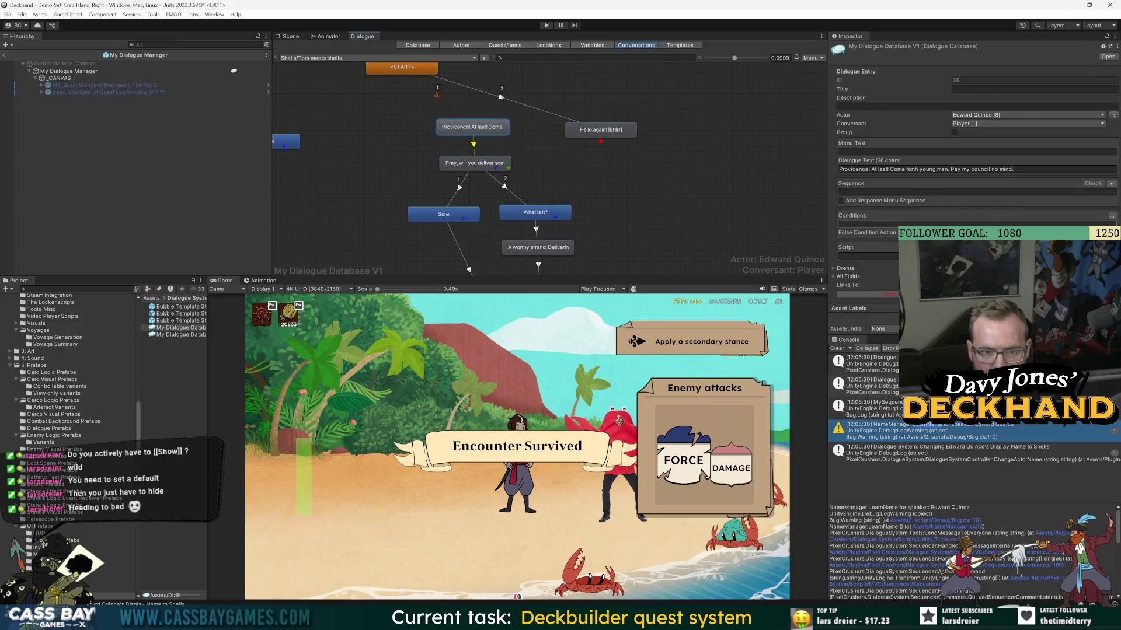
left_click(1114, 217)
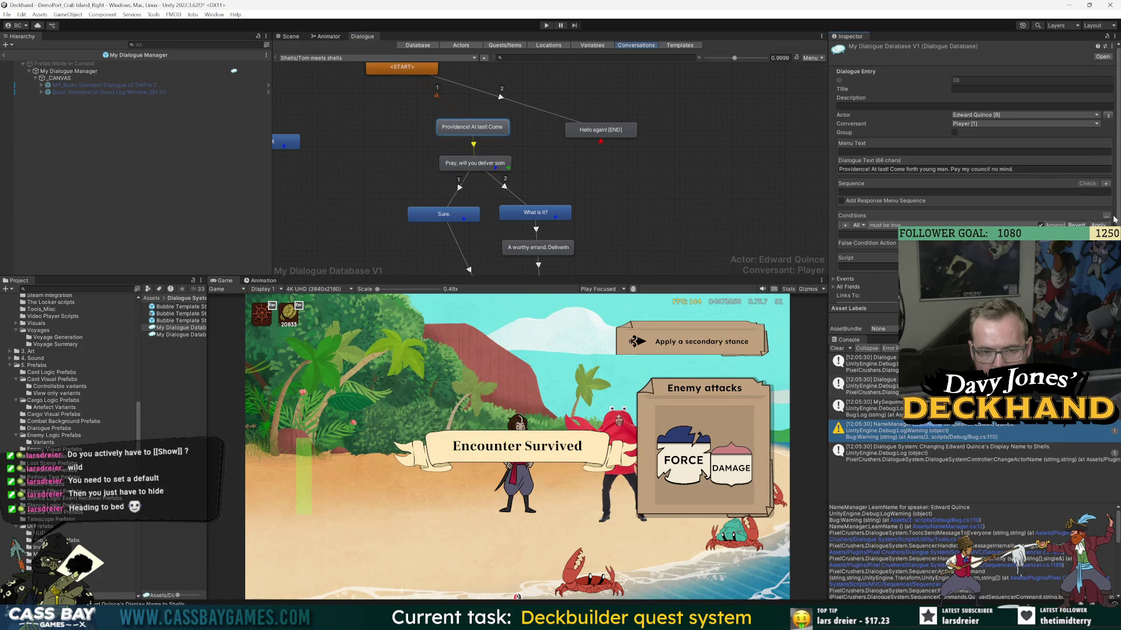
left_click(845, 225)
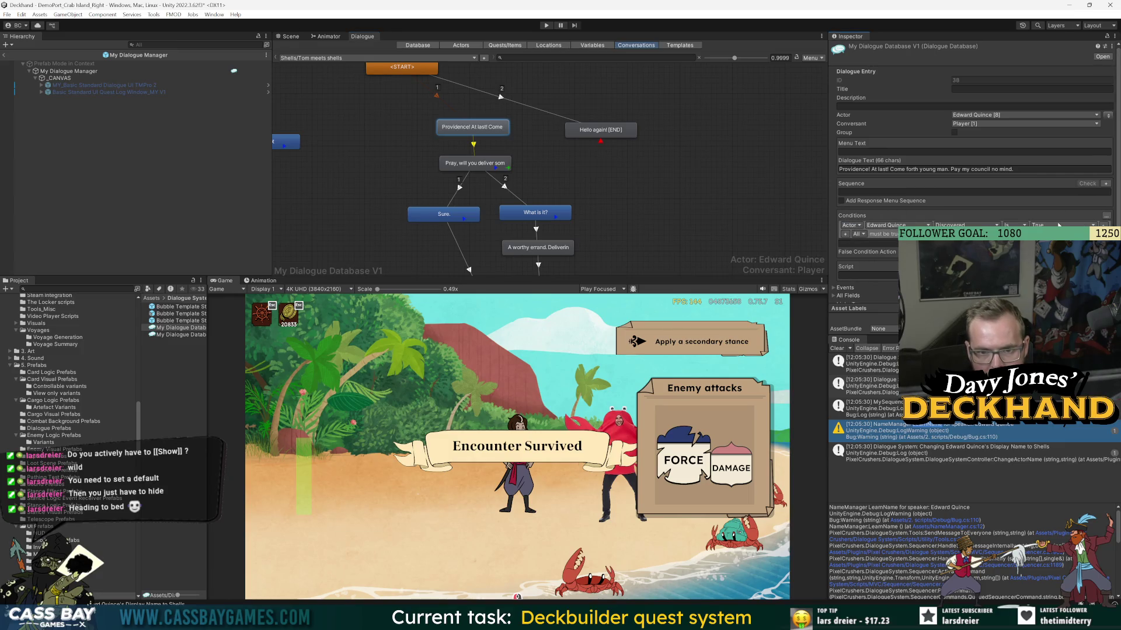
left_click(610, 130)
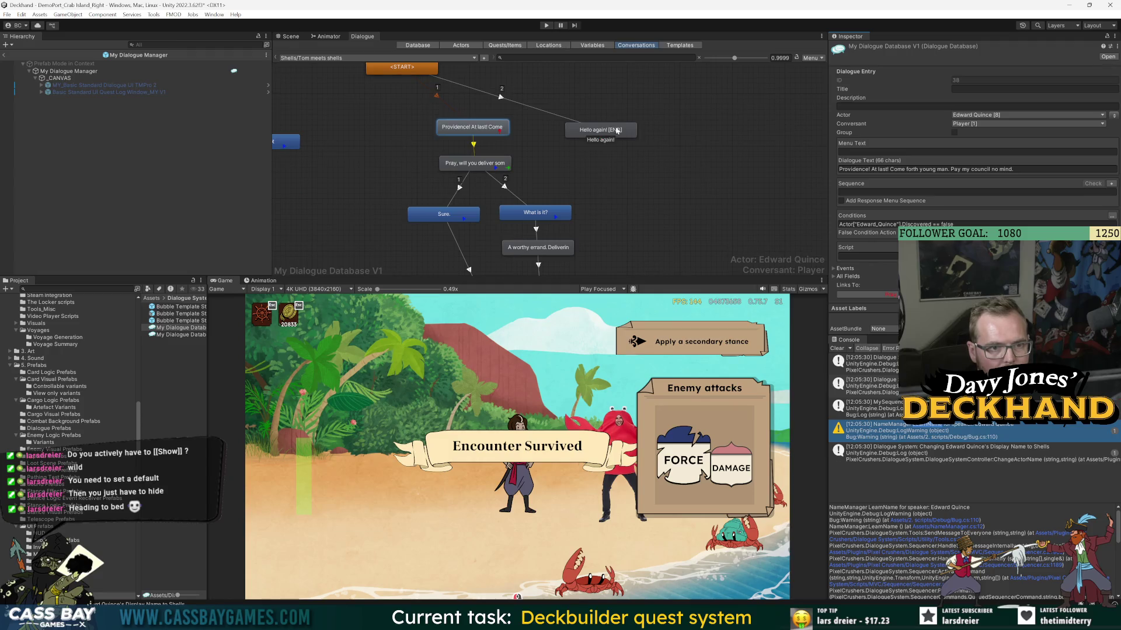
left_click(1112, 215)
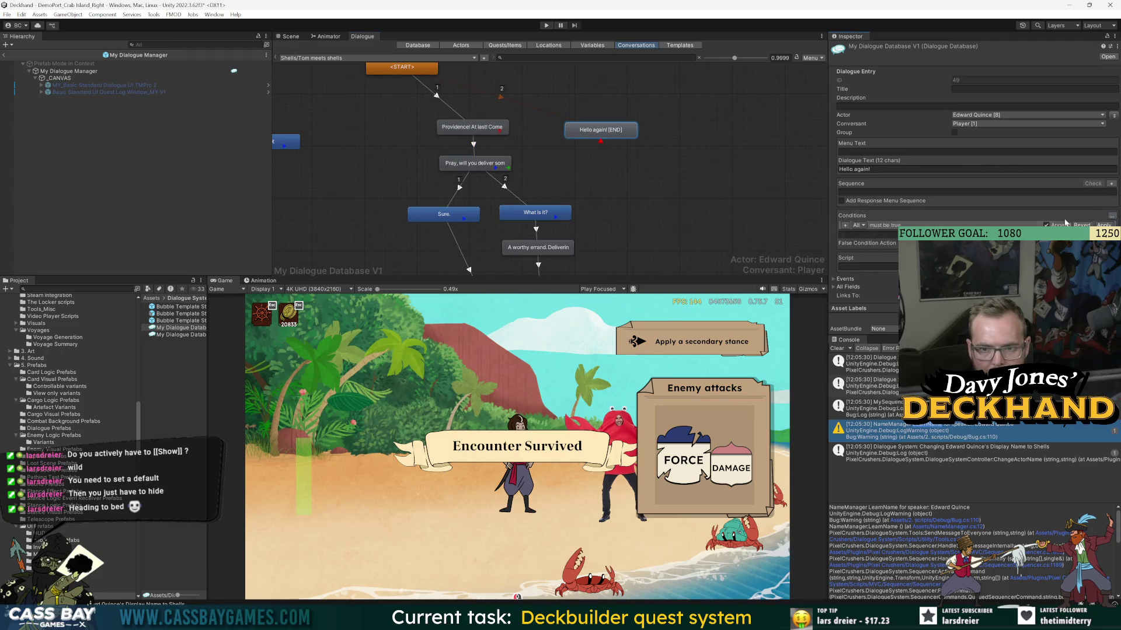
left_click(845, 226)
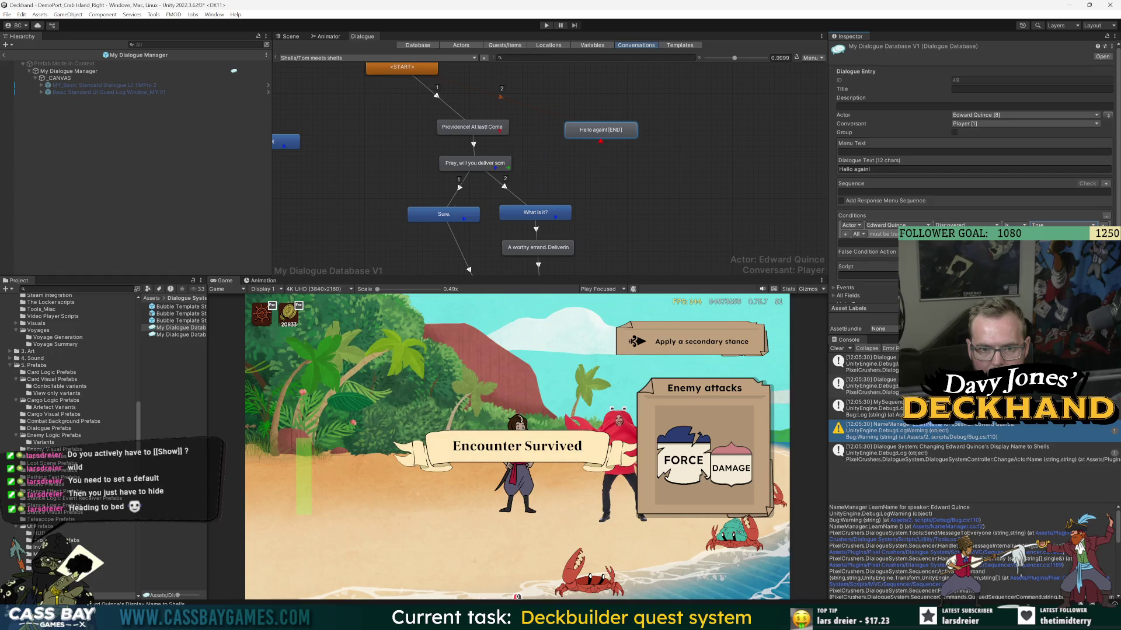
left_click(1097, 243)
- Check the Pray entry's LearnName sequence and switch to Visual Studio
left_click(474, 163)
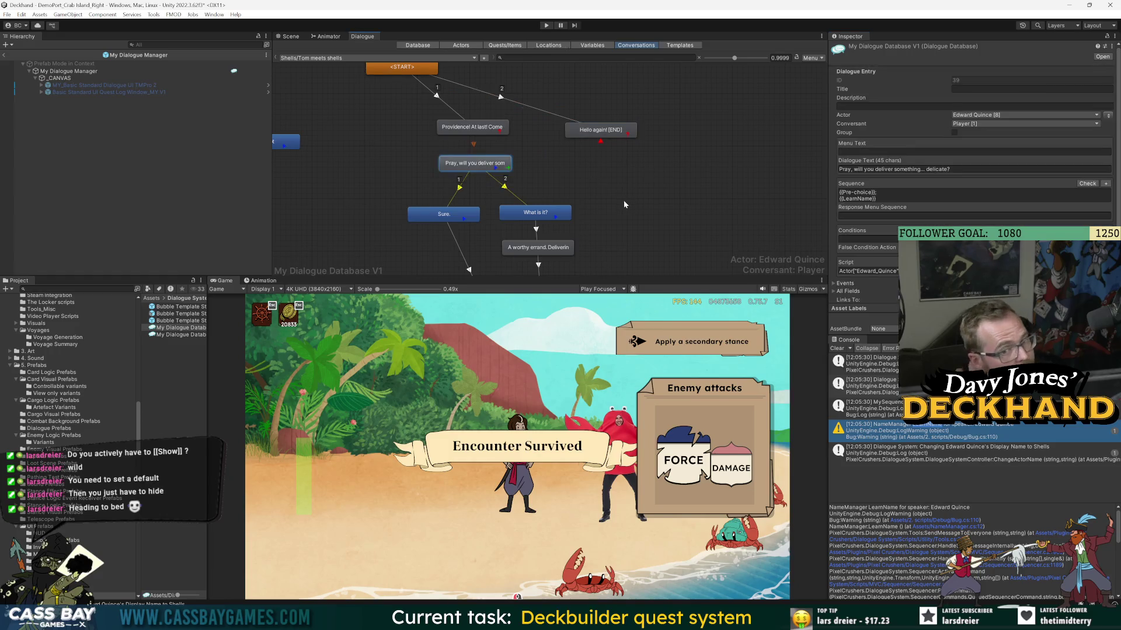
left_click(911, 199)
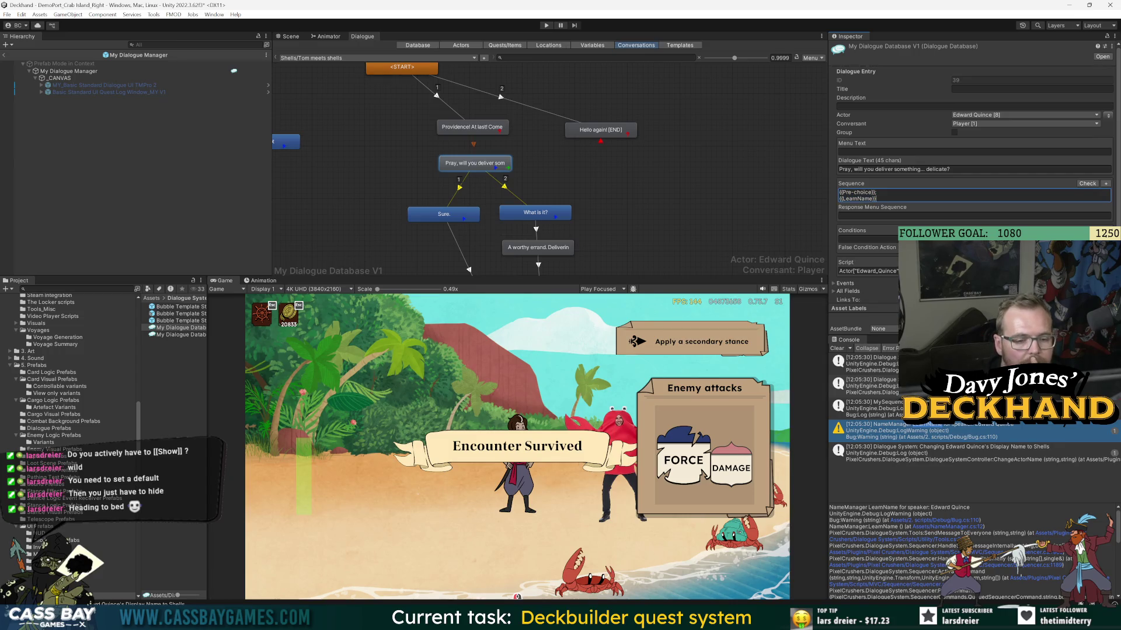
mouse_move(619, 620)
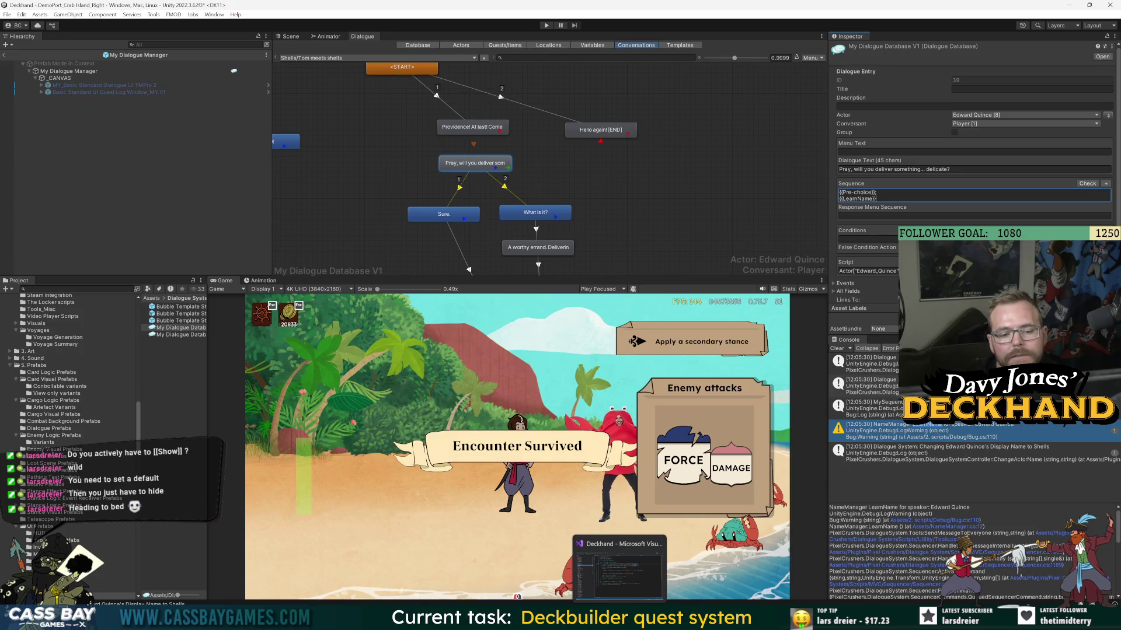
left_click(619, 569)
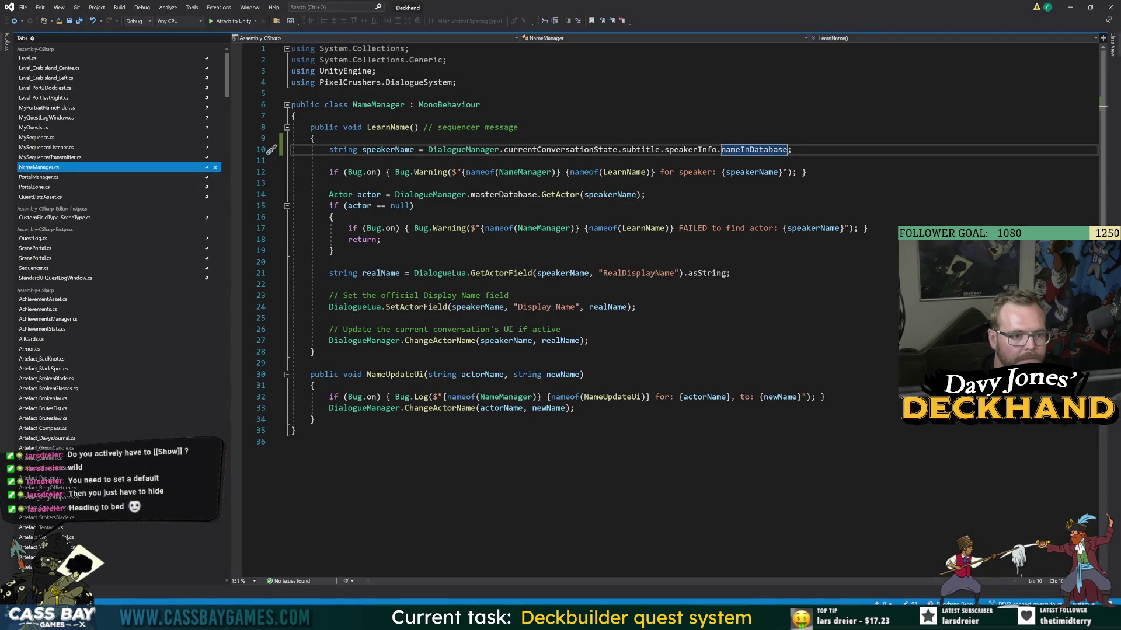
- Add DialogueLua.SetActorField(speakerName, "Discovered", true); after the ChangeActorName call
left_click(589, 340)
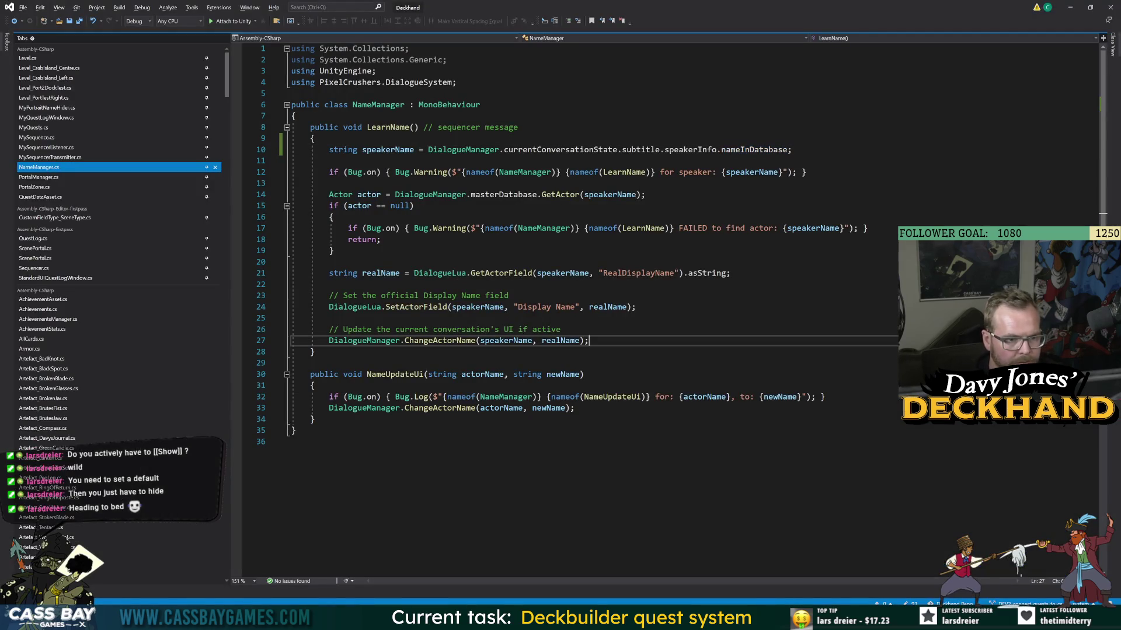
key("Return")
key("Return")
key("ctrl+s")
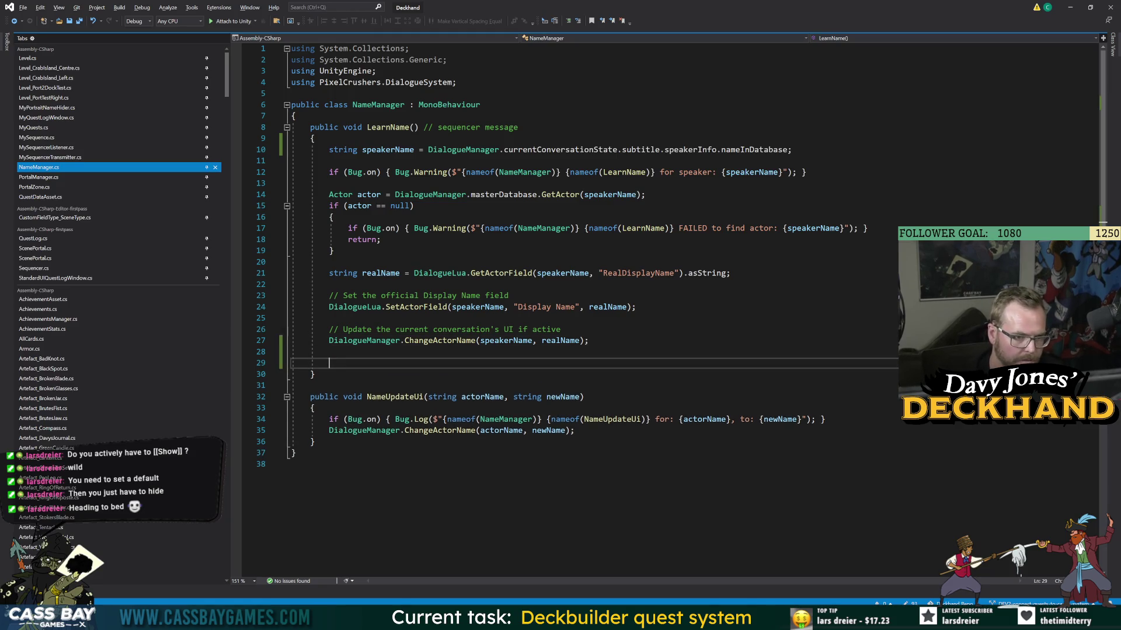
type("Dial")
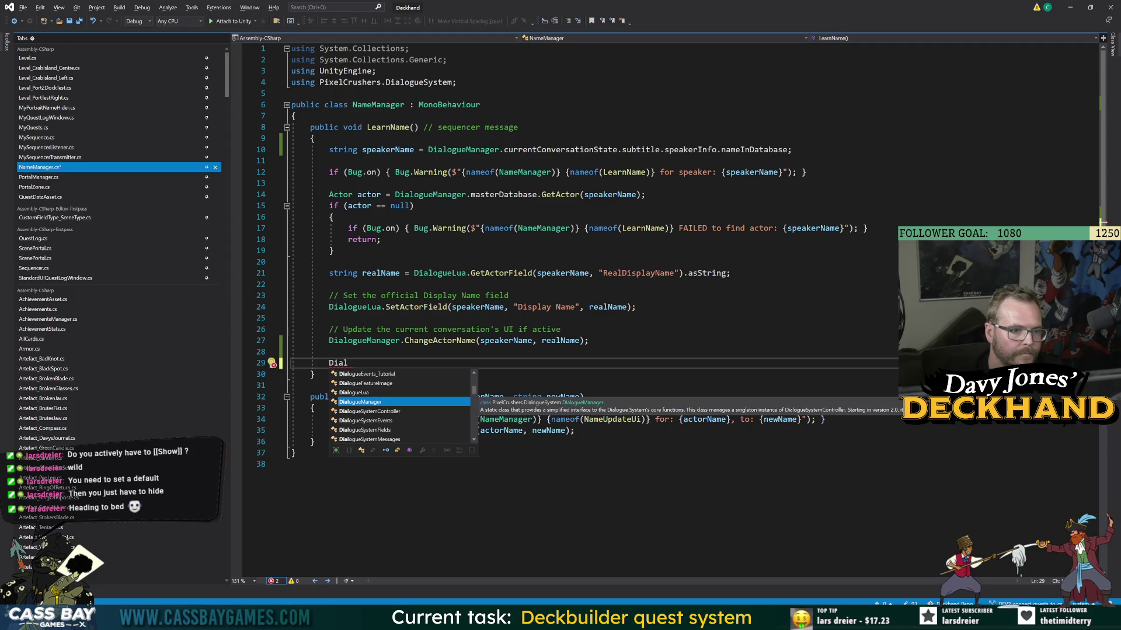
type("ogueLua.")
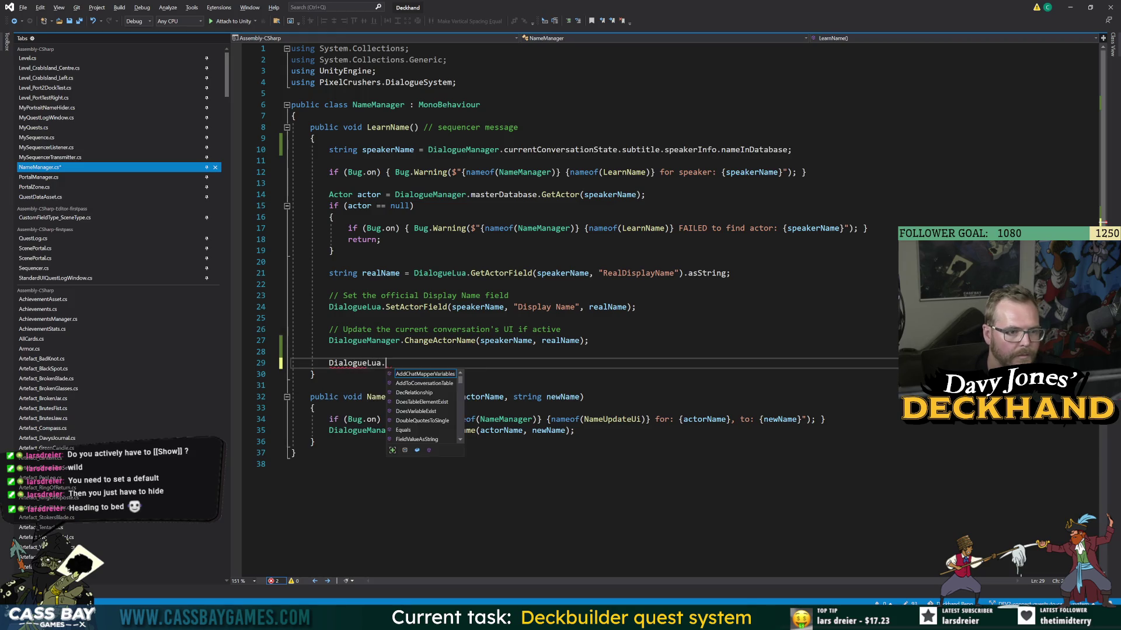
type("set(\"")
key("BackSpace")
type("speakerName")
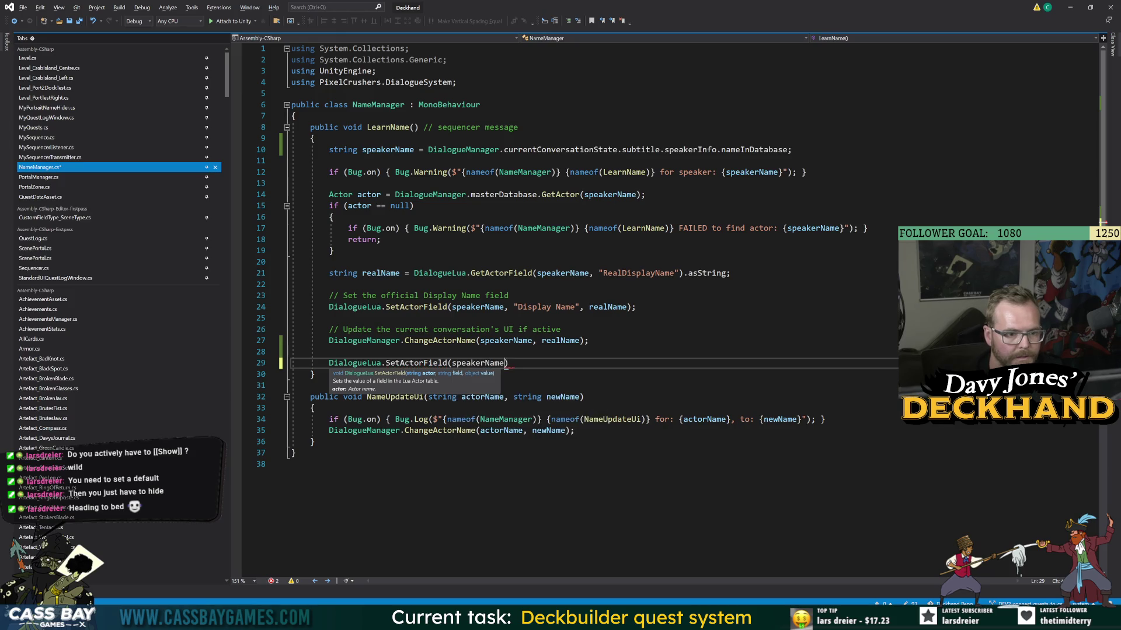
type(", \"")
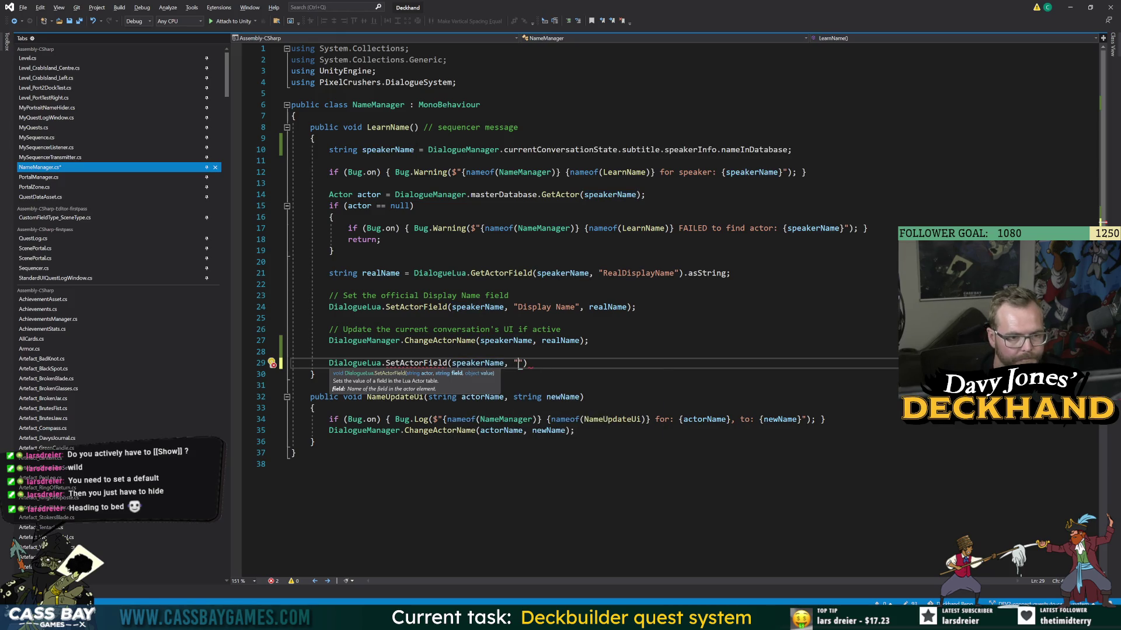
type("Discovered\"")
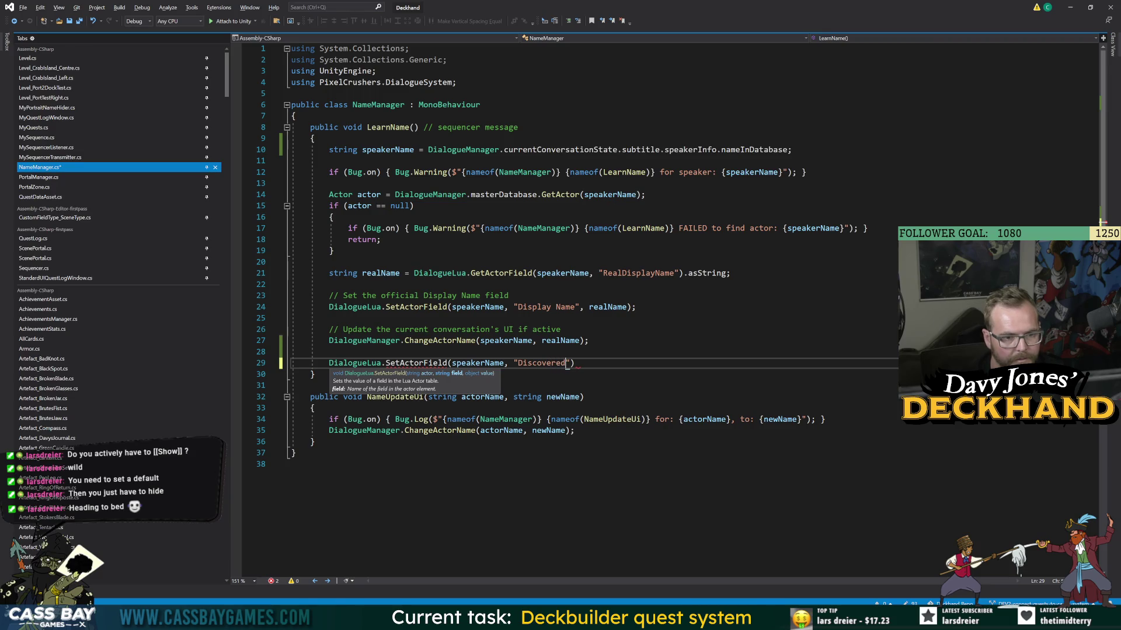
type(", true")
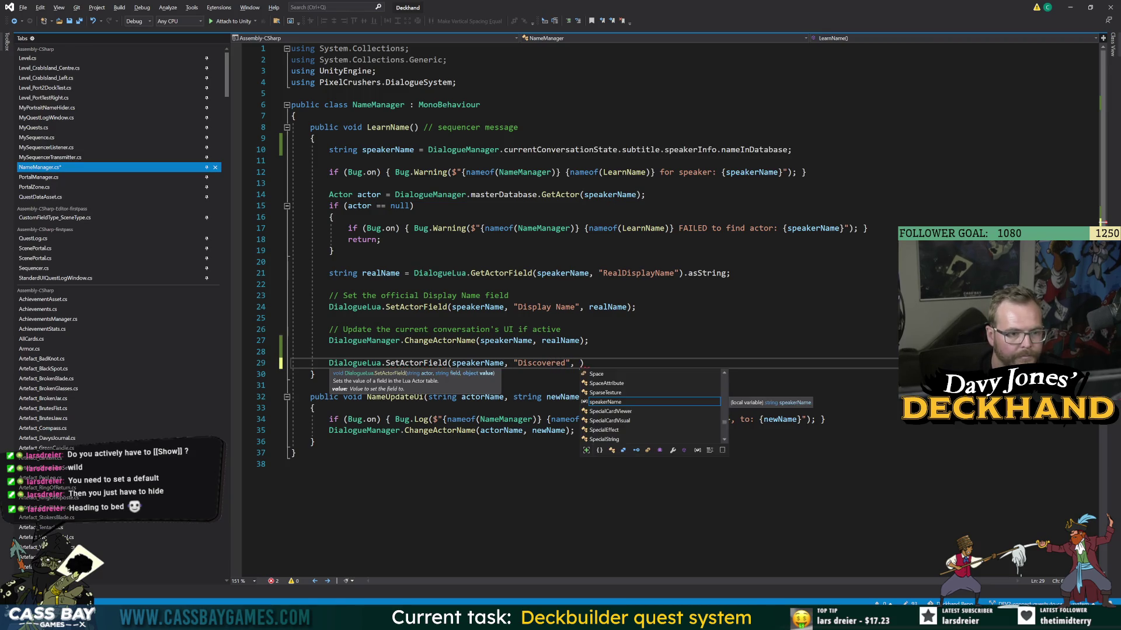
key("Escape")
type(";")
key("ctrl+s")
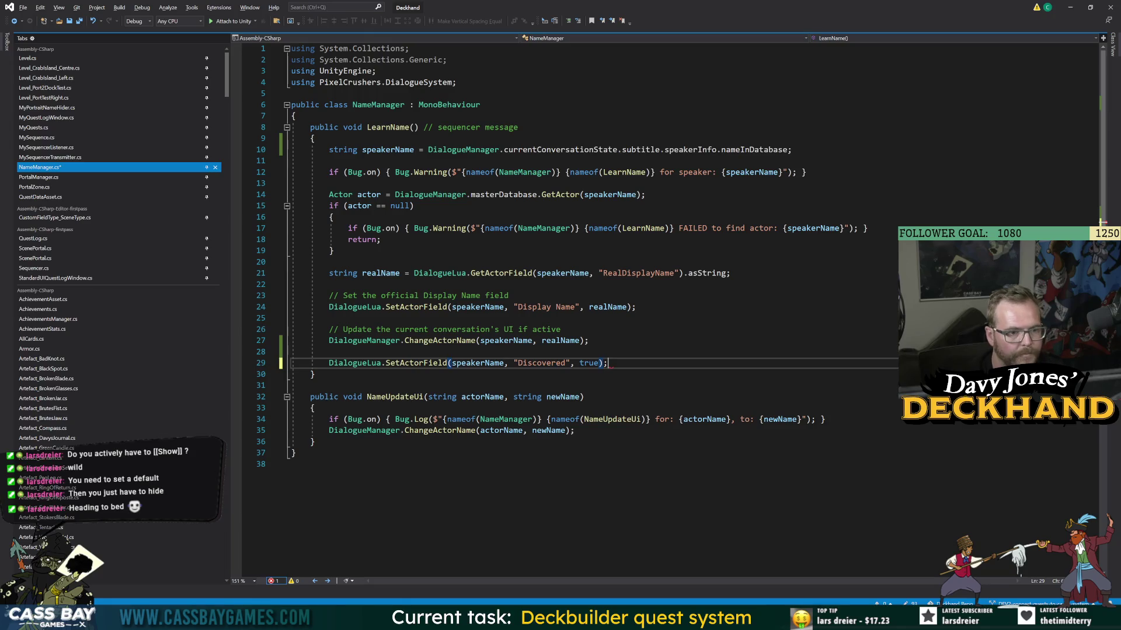
- Move the Discovered line up beneath the Display Name line
left_click(310, 385)
left_click(244, 368)
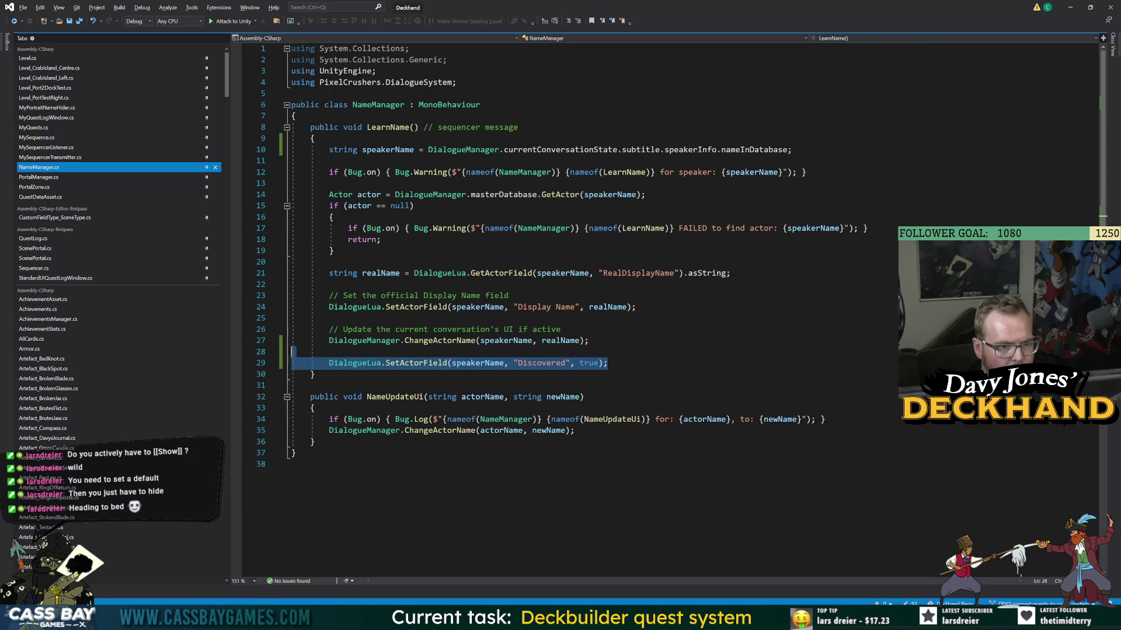
key("alt+Up")
key("alt+Up")
key("alt+Up")
key("alt+Up")
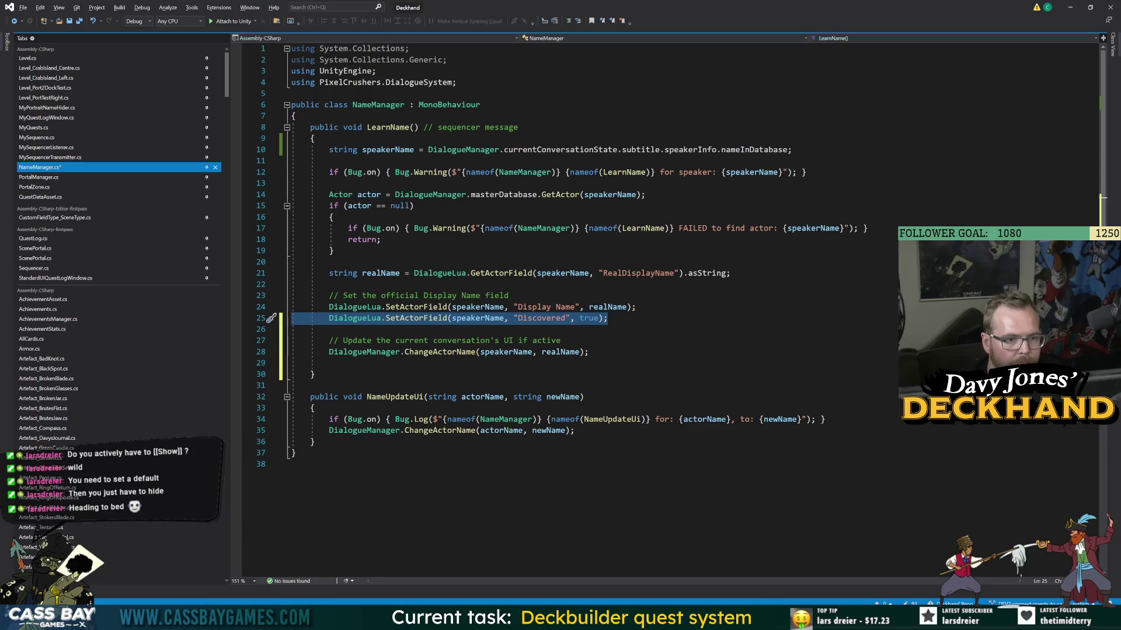
key("Up")
- Comment it as setting the discovered custom variable, save NameManager.cs, and return to Unity
key("End")
key("Return")
type("// Se")
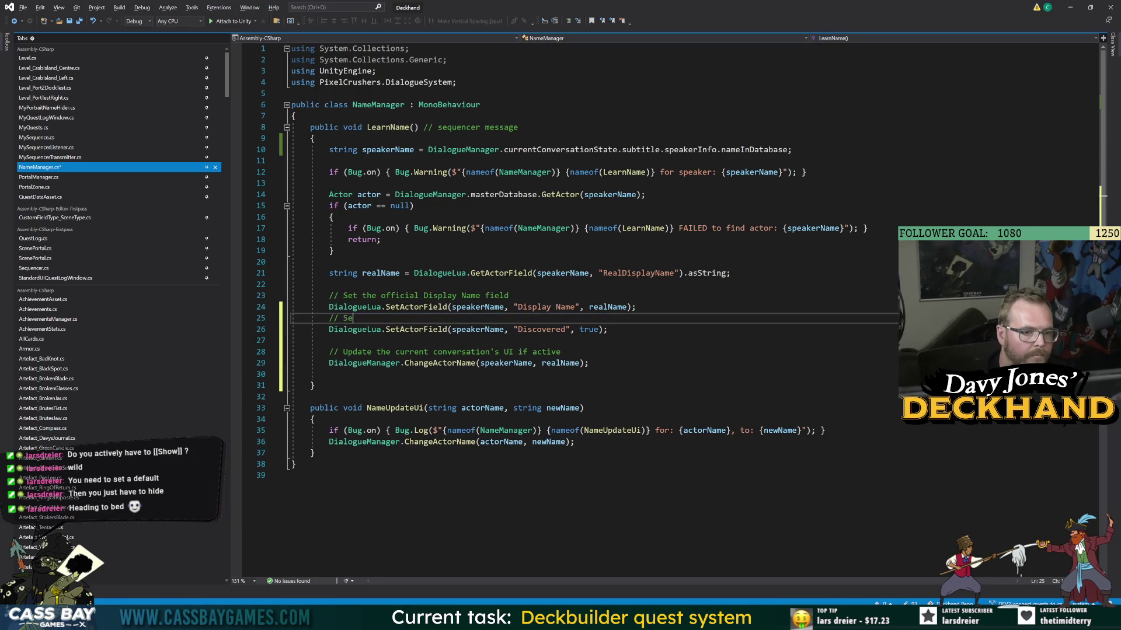
type("t the discovered va")
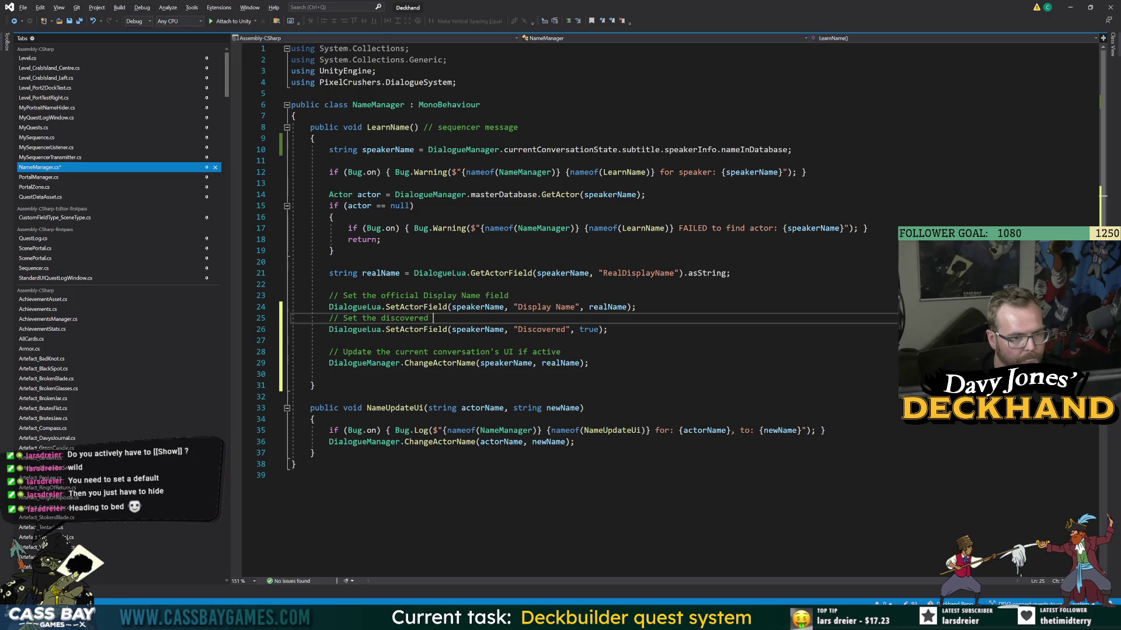
key("BackSpace")
key("BackSpace")
type("custom variable")
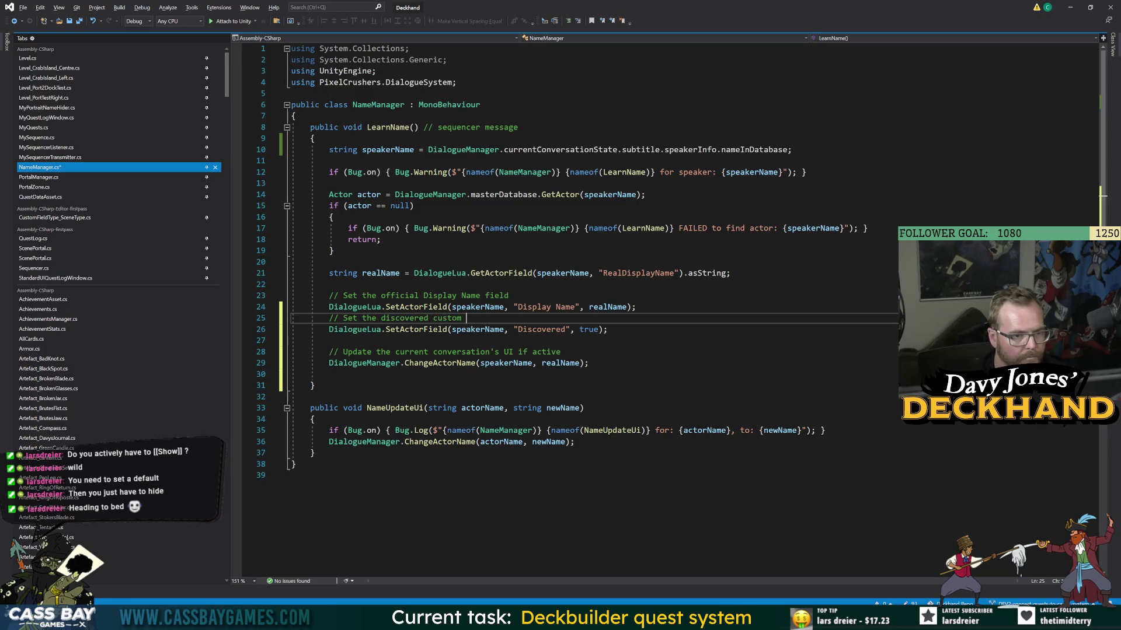
key("ctrl+s")
left_click(574, 442)
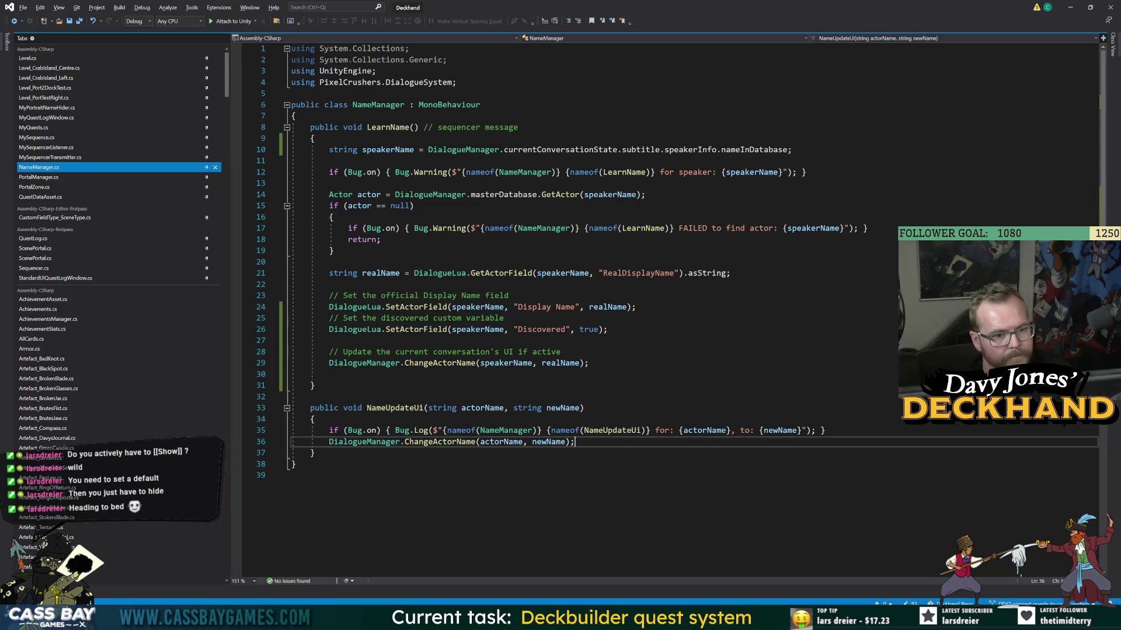
key("alt+Tab")
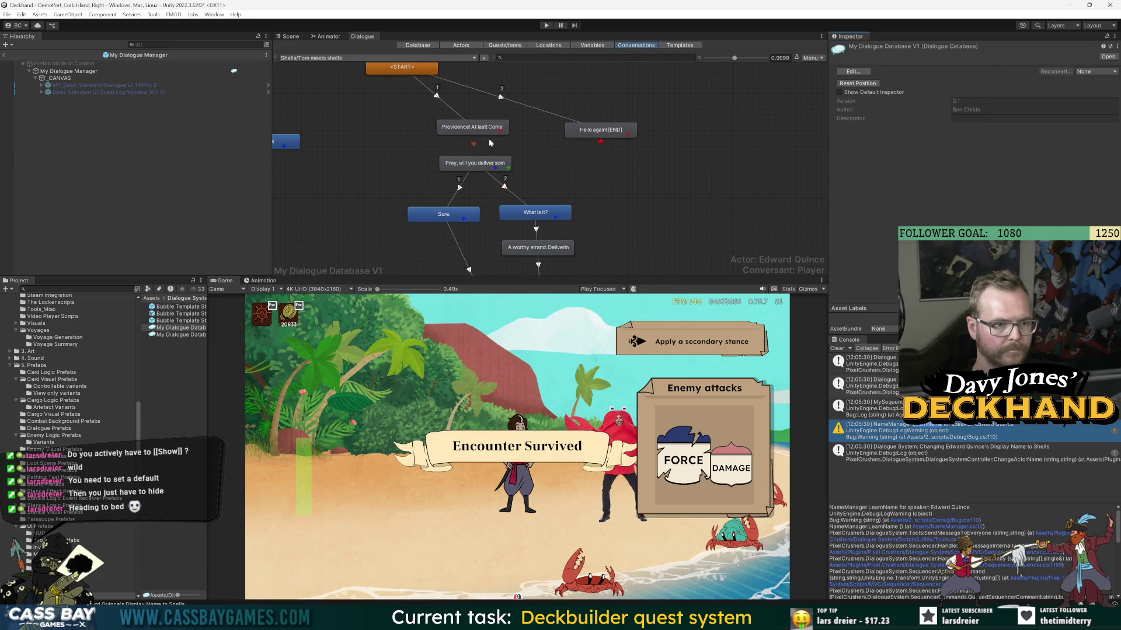
- Enter Play mode and add a runtime watch on the Actor variable
left_click(473, 164)
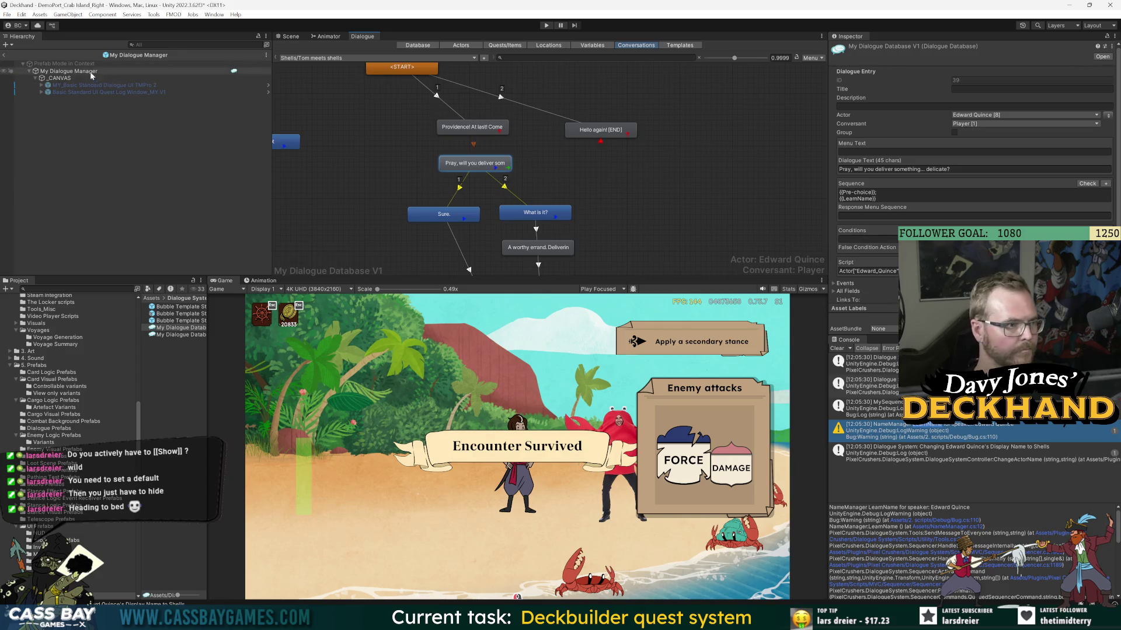
left_click(546, 25)
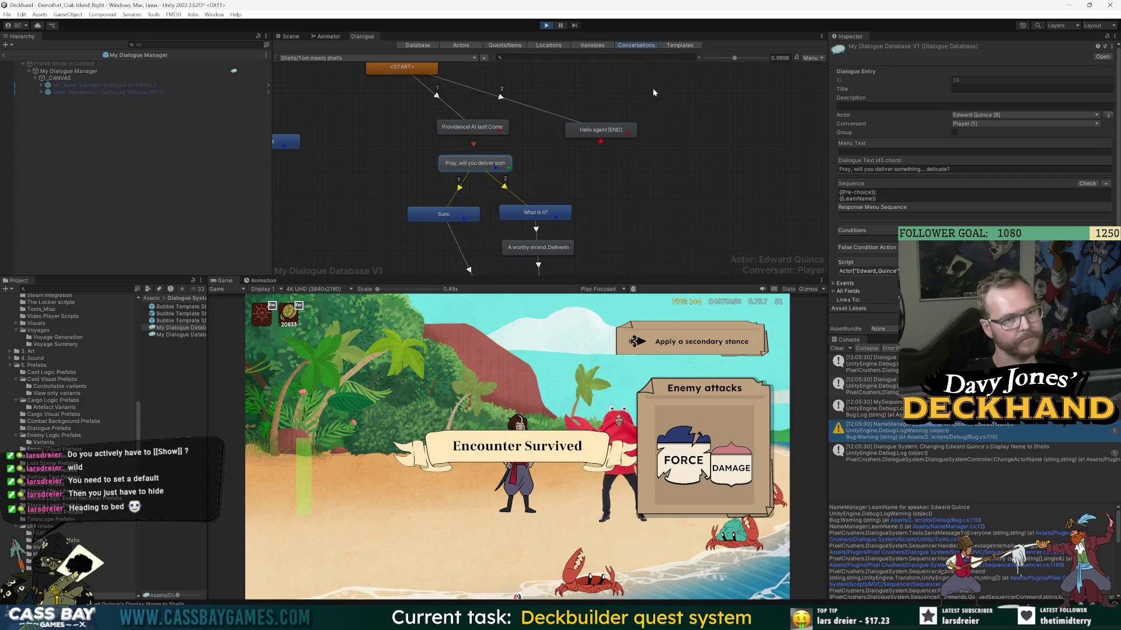
left_click(679, 47)
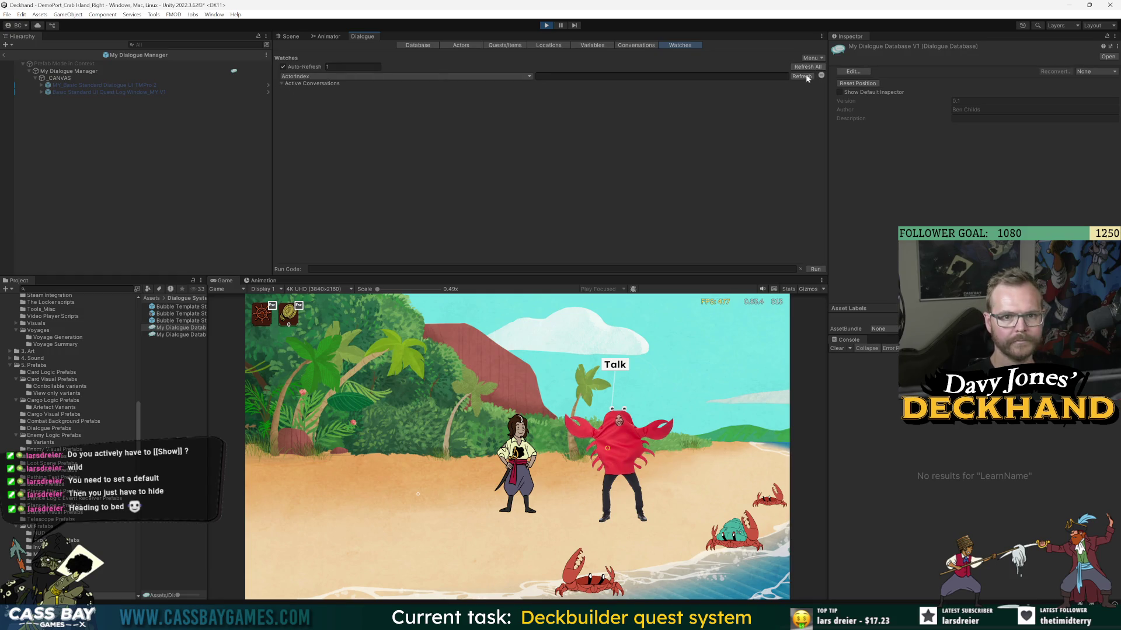
left_click(303, 77)
left_click(303, 53)
left_click(384, 78)
key("Escape")
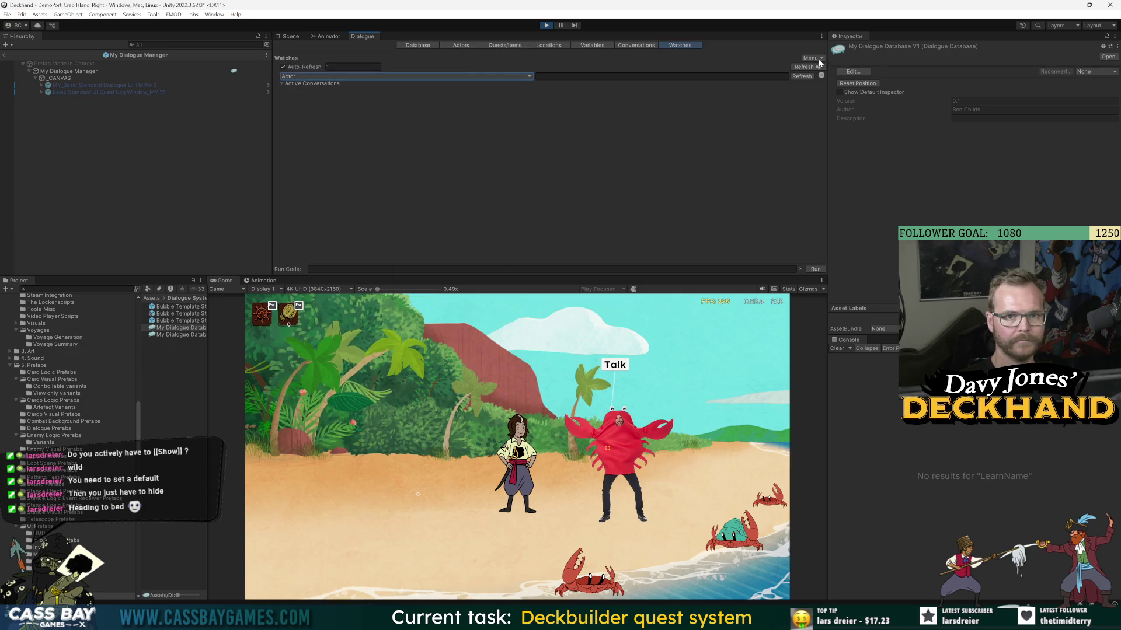
- Add a second runtime-variable watch also set to Actor
left_click(812, 58)
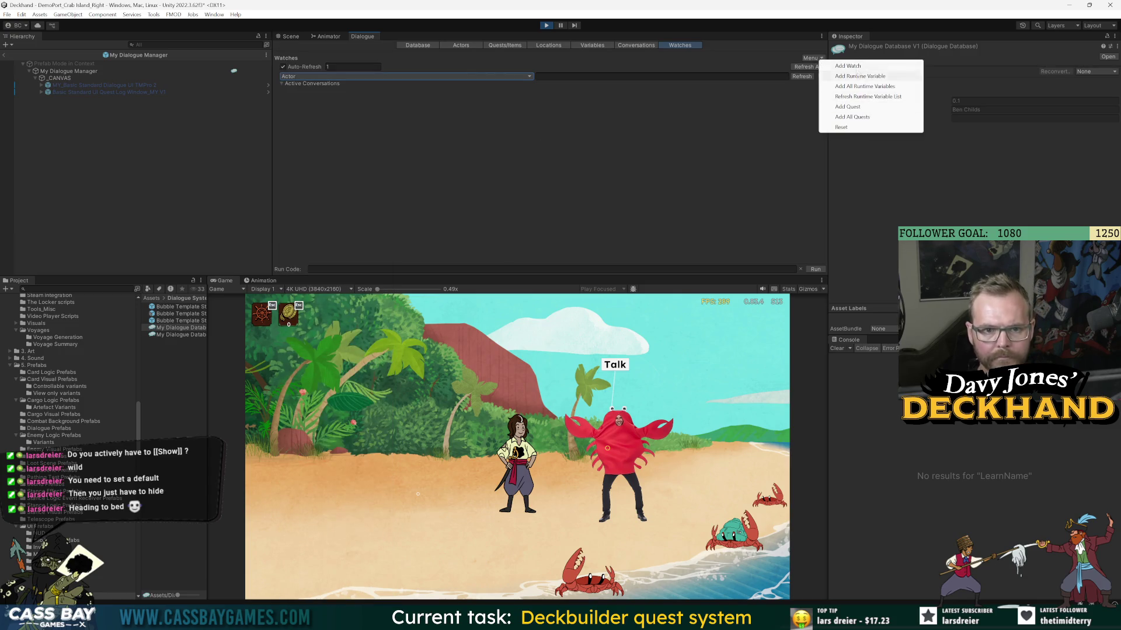
left_click(861, 76)
left_click(292, 89)
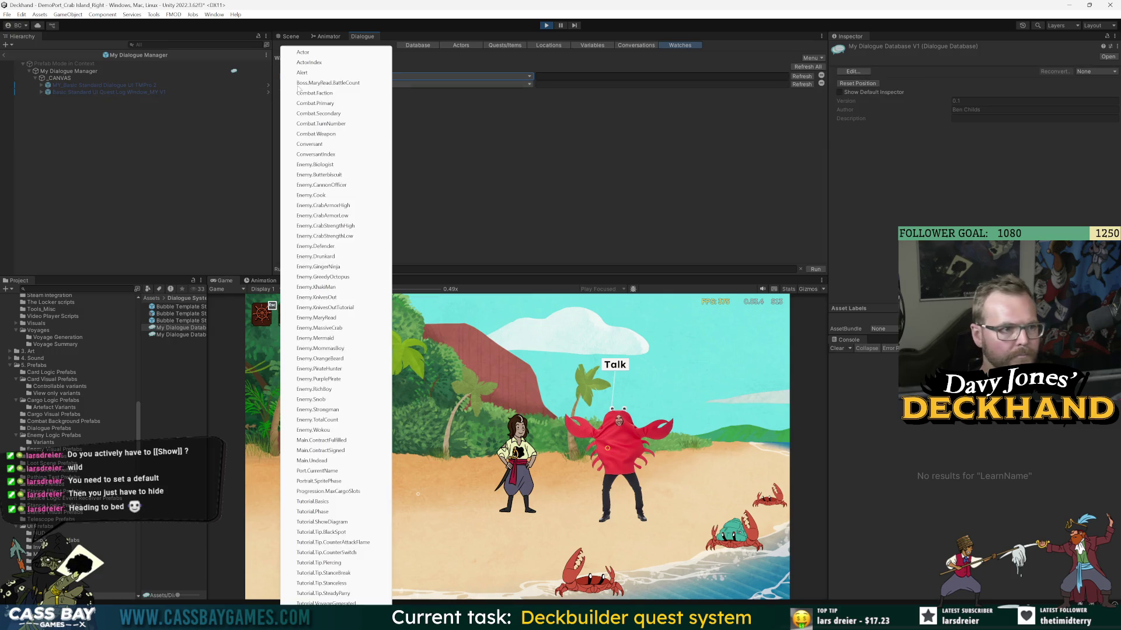
left_click(308, 52)
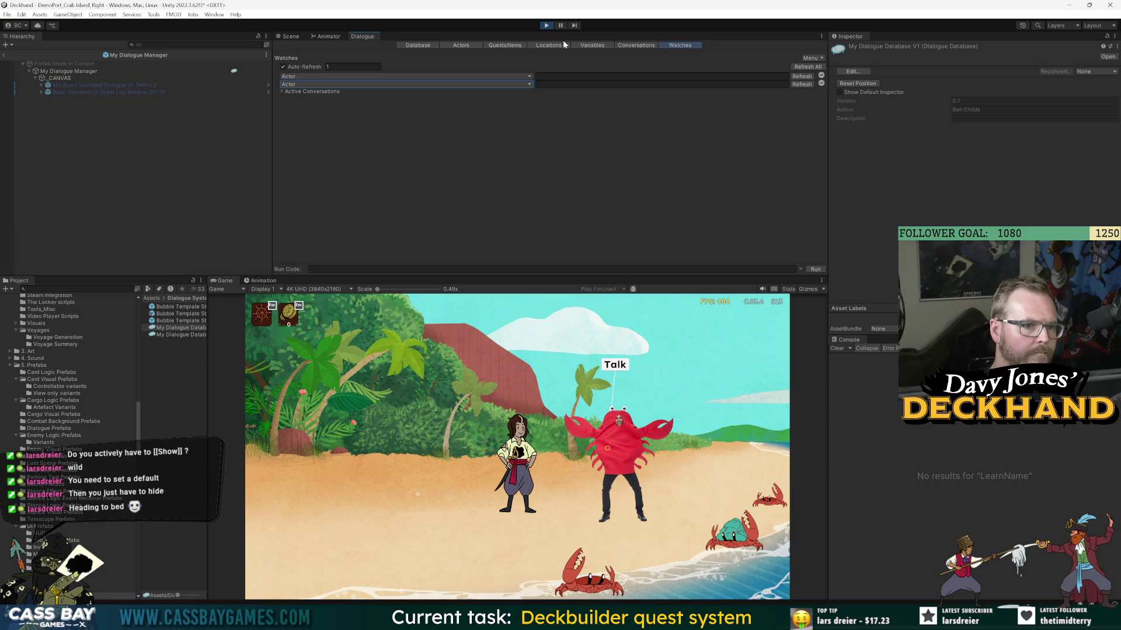
left_click(358, 83)
left_click(517, 211)
- Talk to the crab to start the conversation, then open the CharacterPanels.cs:51 error line
left_click(617, 366)
left_click(620, 367)
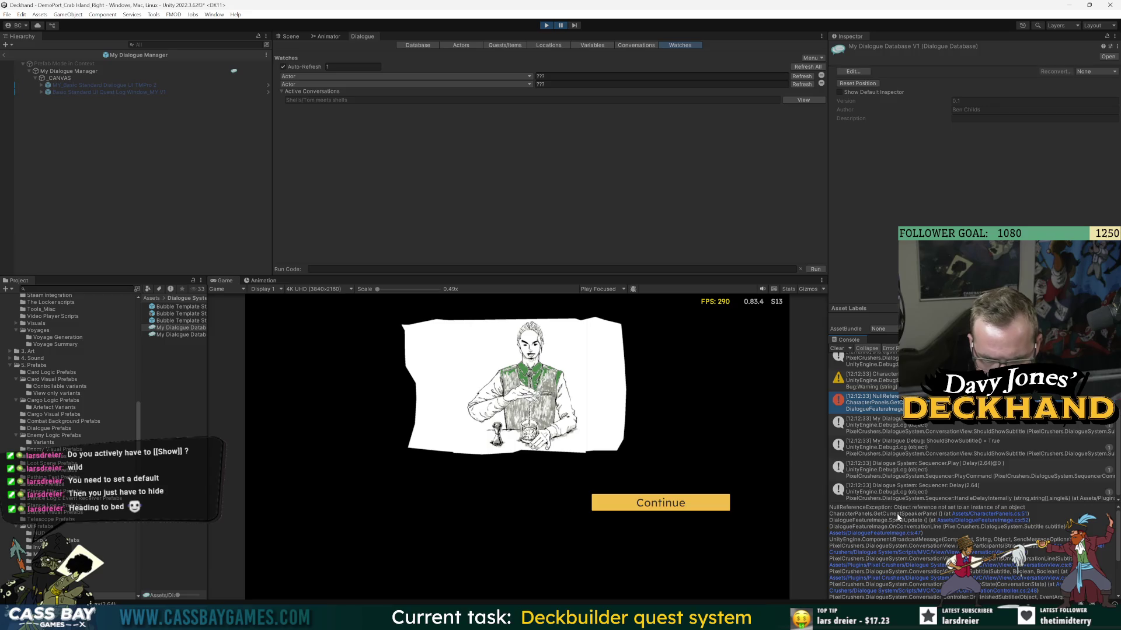
left_click(1008, 515)
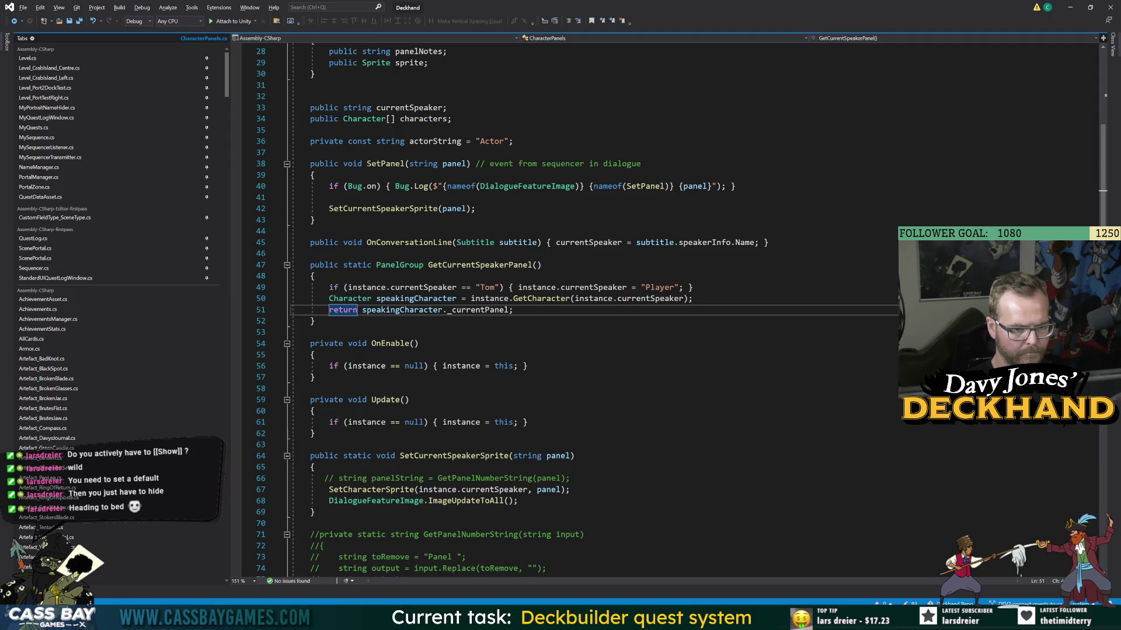
- Stop the game in Unity and highlight currentSpeaker's uses in GetCurrentSpeakerPanel
double_click(542, 298)
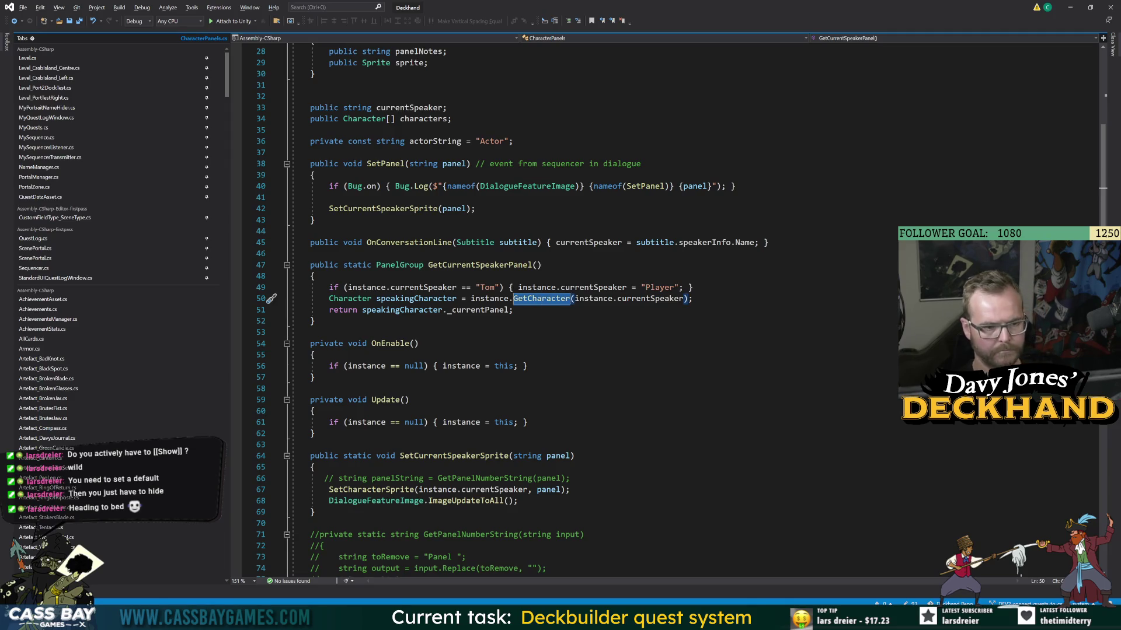
key("alt+Tab")
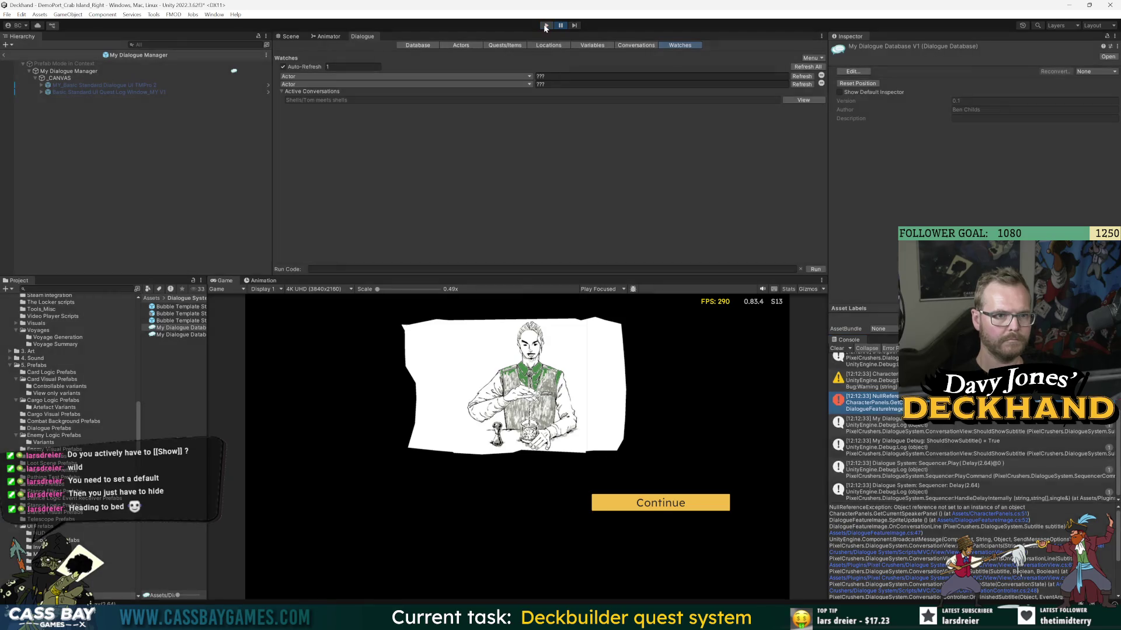
left_click(545, 28)
key("alt+Tab")
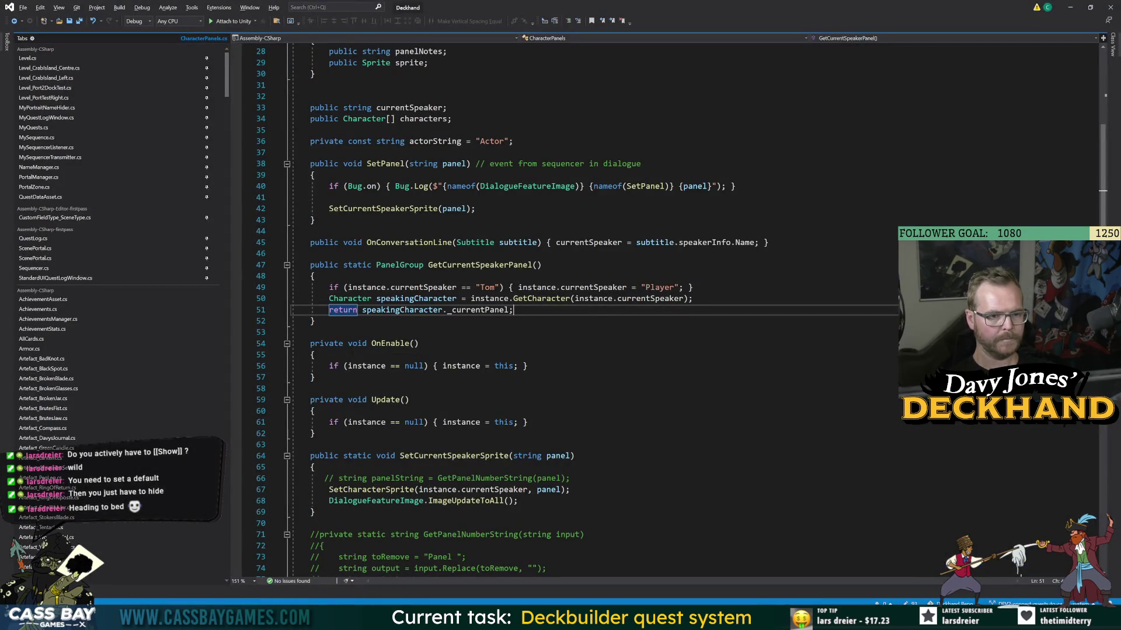
left_click(424, 287)
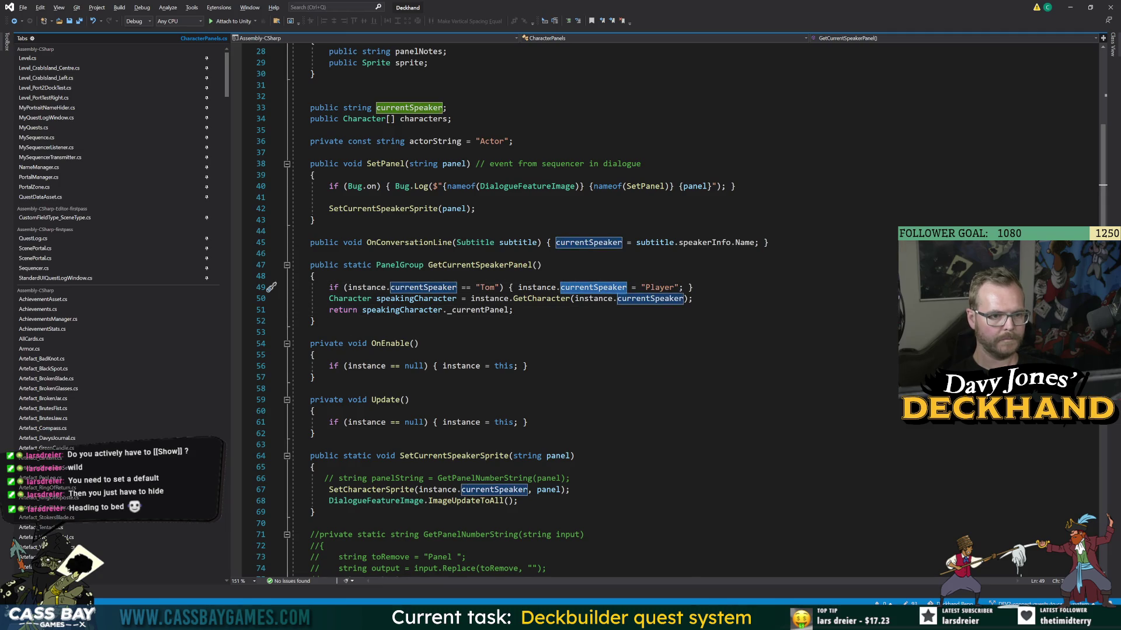
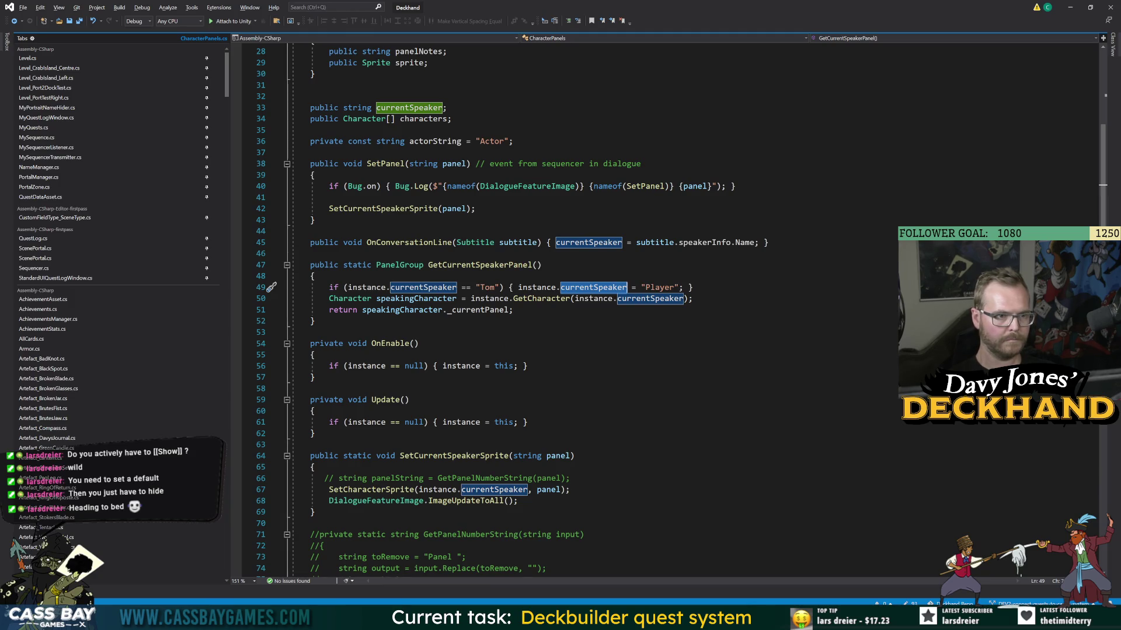
- Switch from Visual Studio back to Unity so the edited CharacterPanels script recompiles
key("alt+Tab")
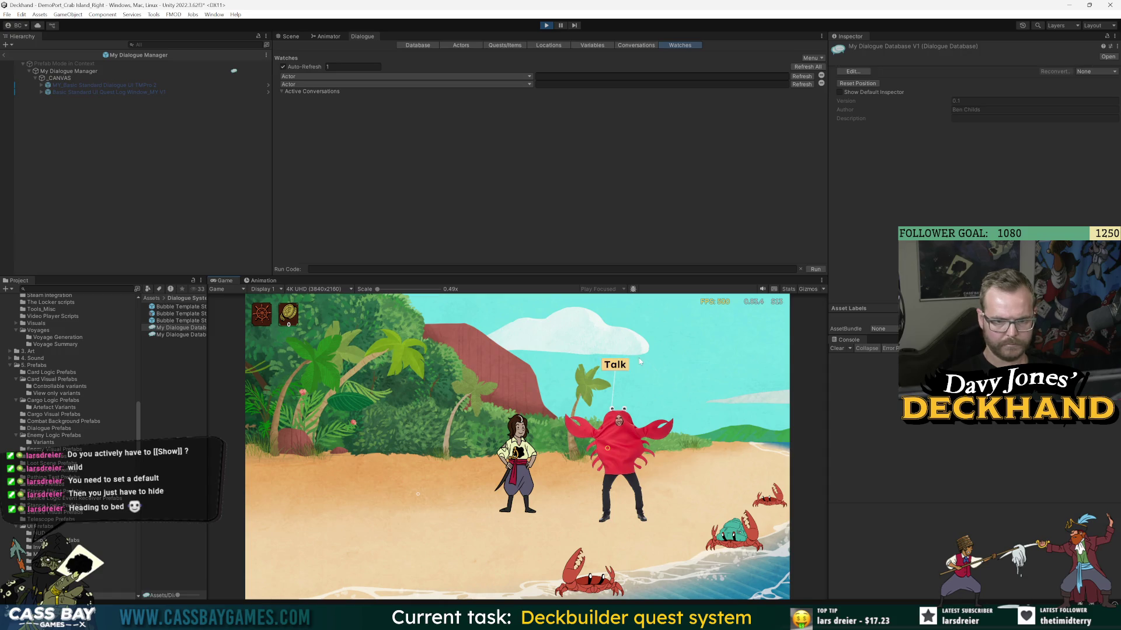
- Talk to the crab to trigger the NullReferenceException, then open CharacterPanels.cs line 51 from its trace
left_click(603, 368)
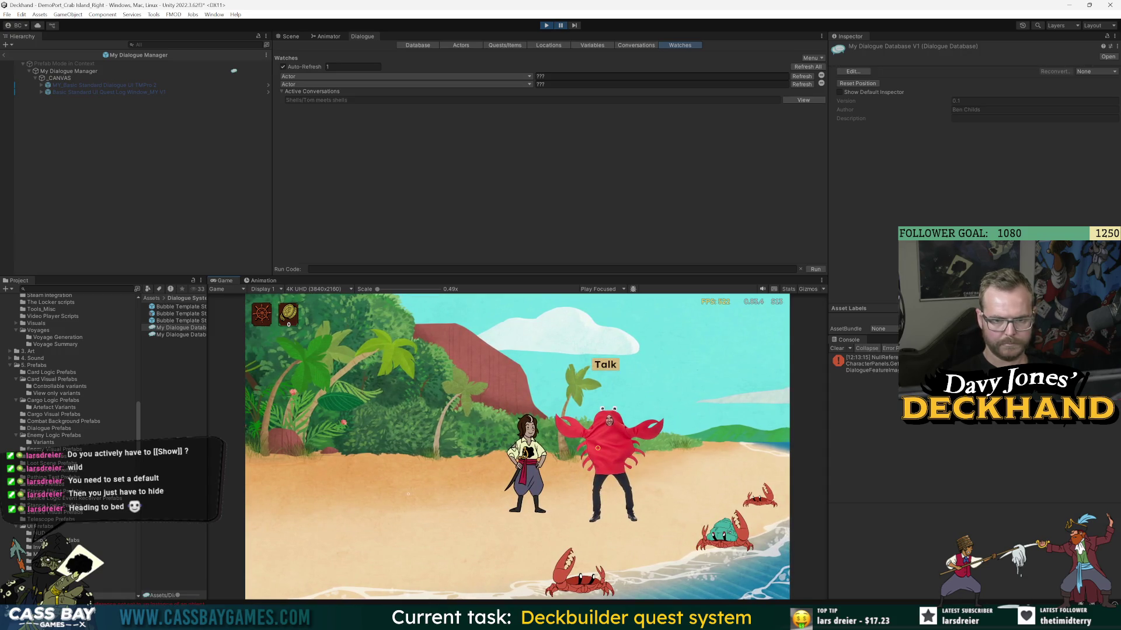
left_click(869, 364)
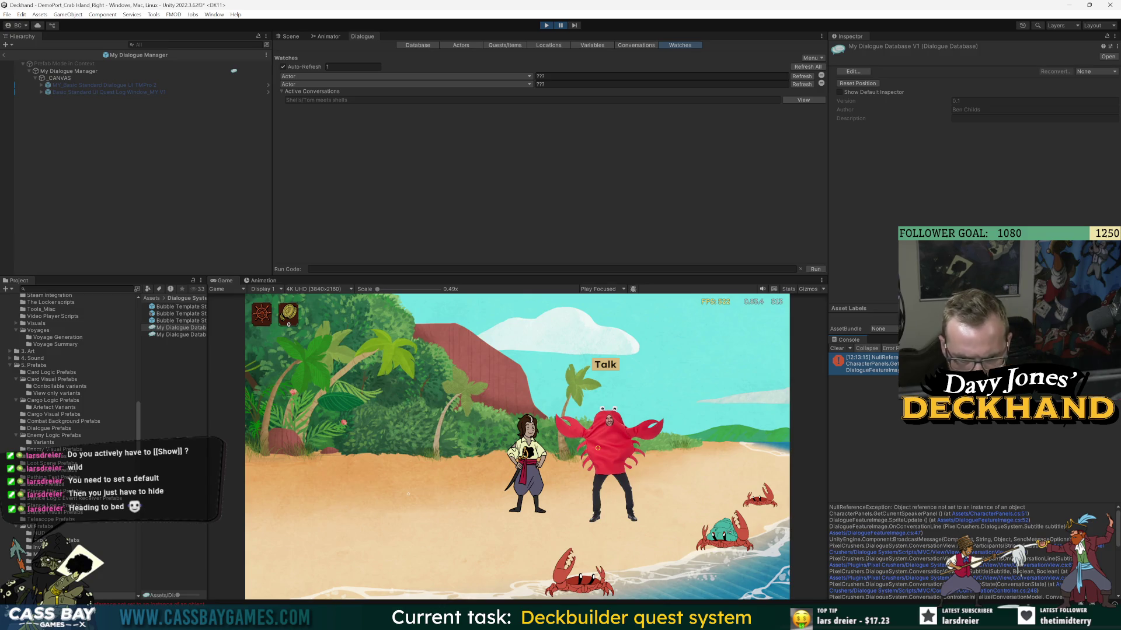
left_click(991, 515)
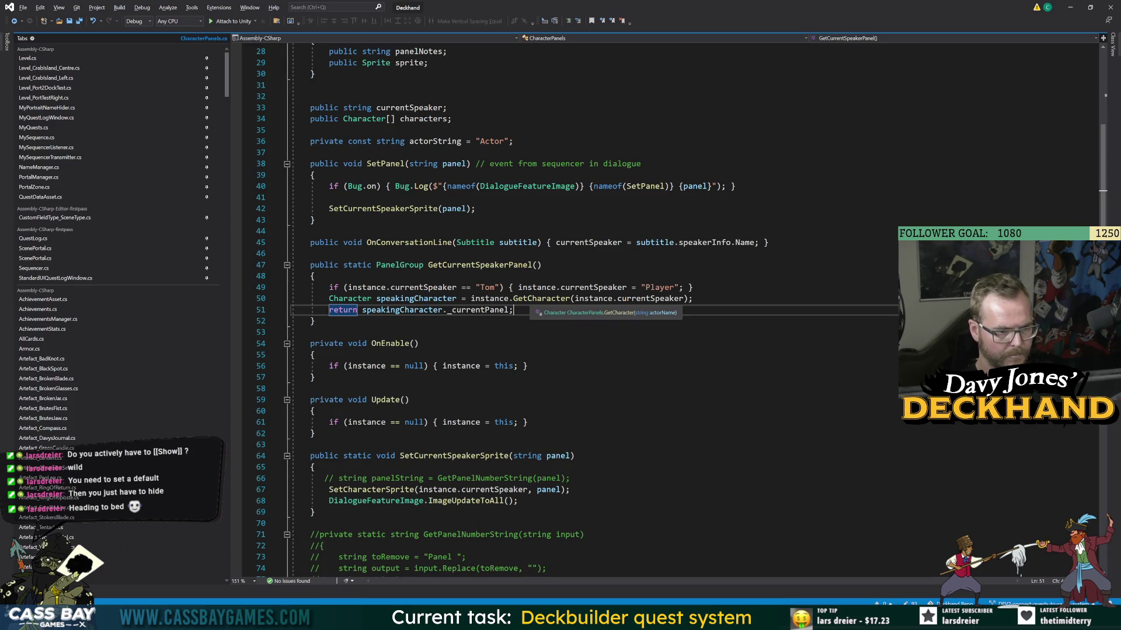
- Go to GetCharacter's definition and trace its realDisplay, cRealDisplay and actorName usages
left_click(531, 302, "ctrl")
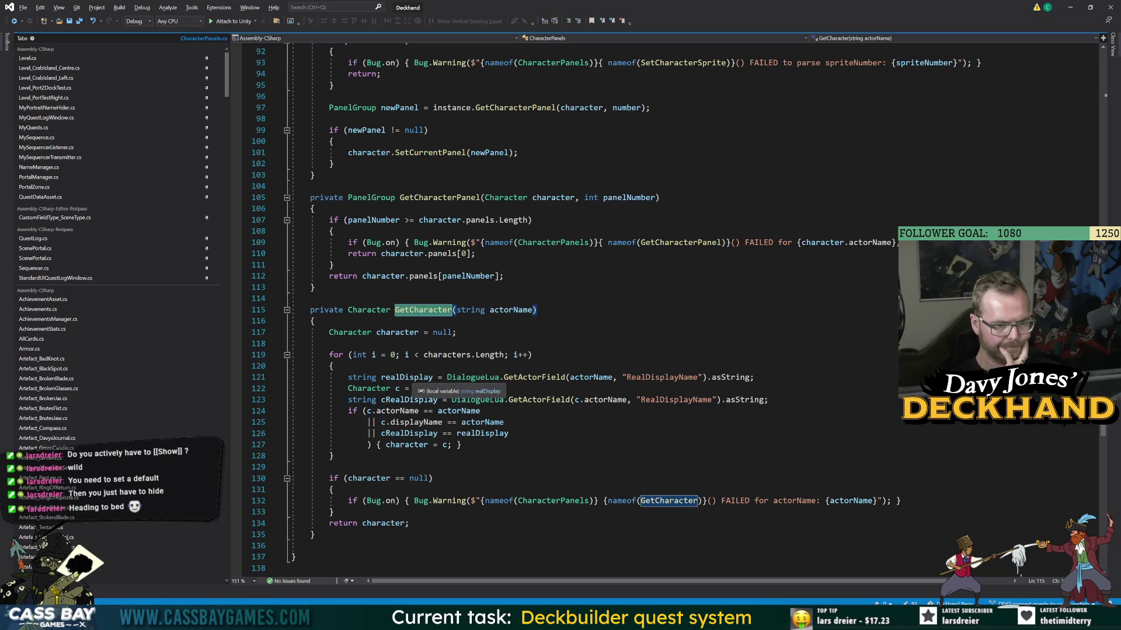
left_click(565, 377)
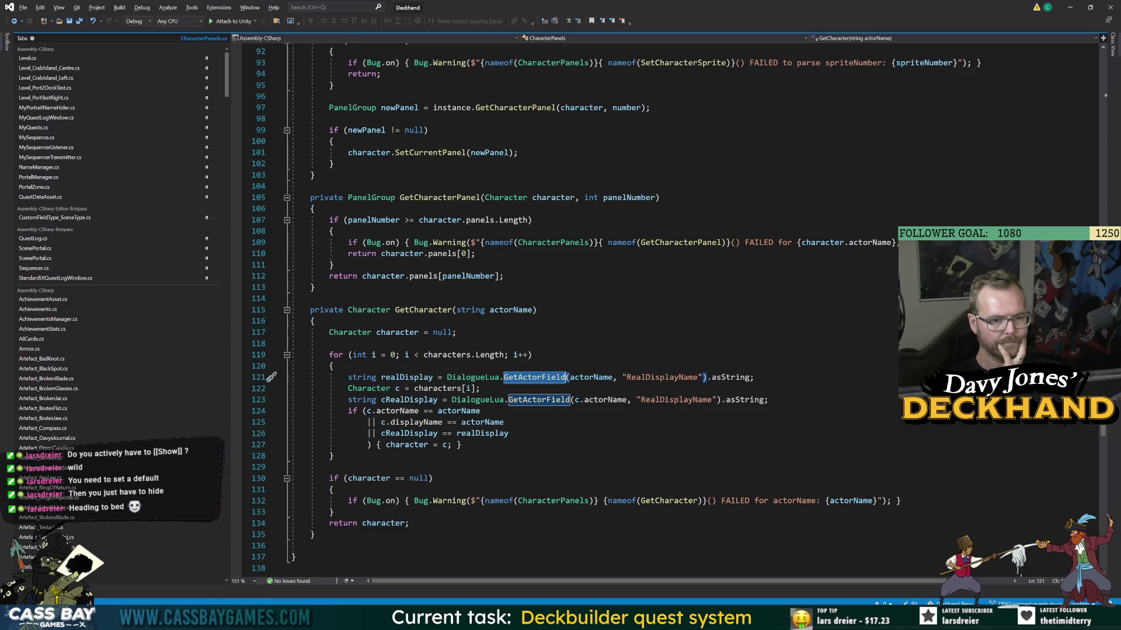
left_click(407, 377)
left_click(410, 400)
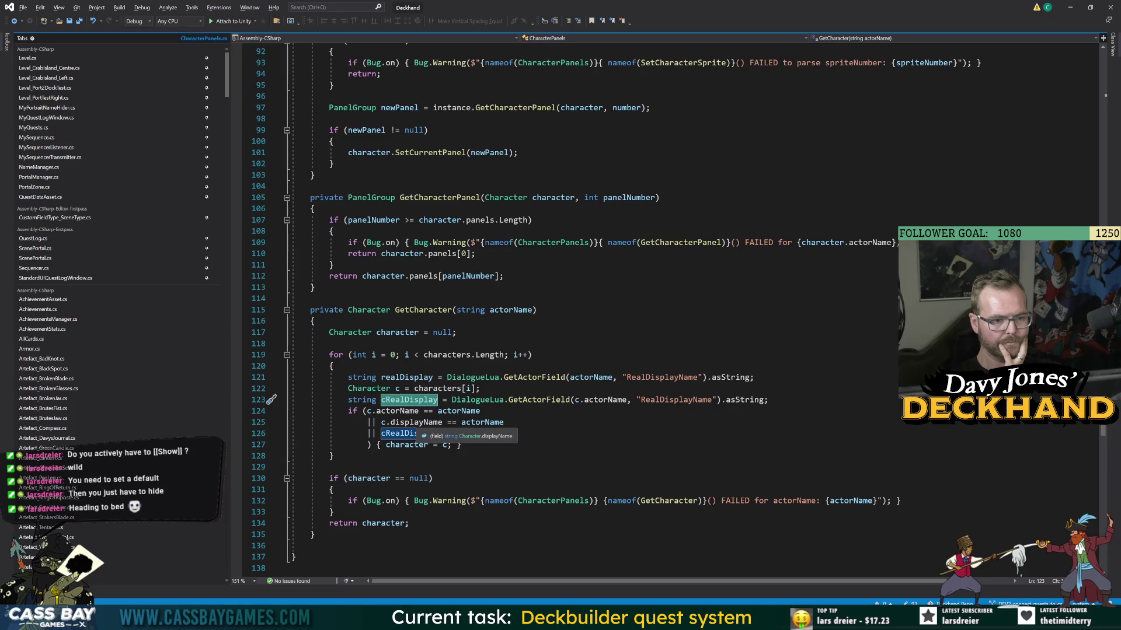
left_click(483, 422)
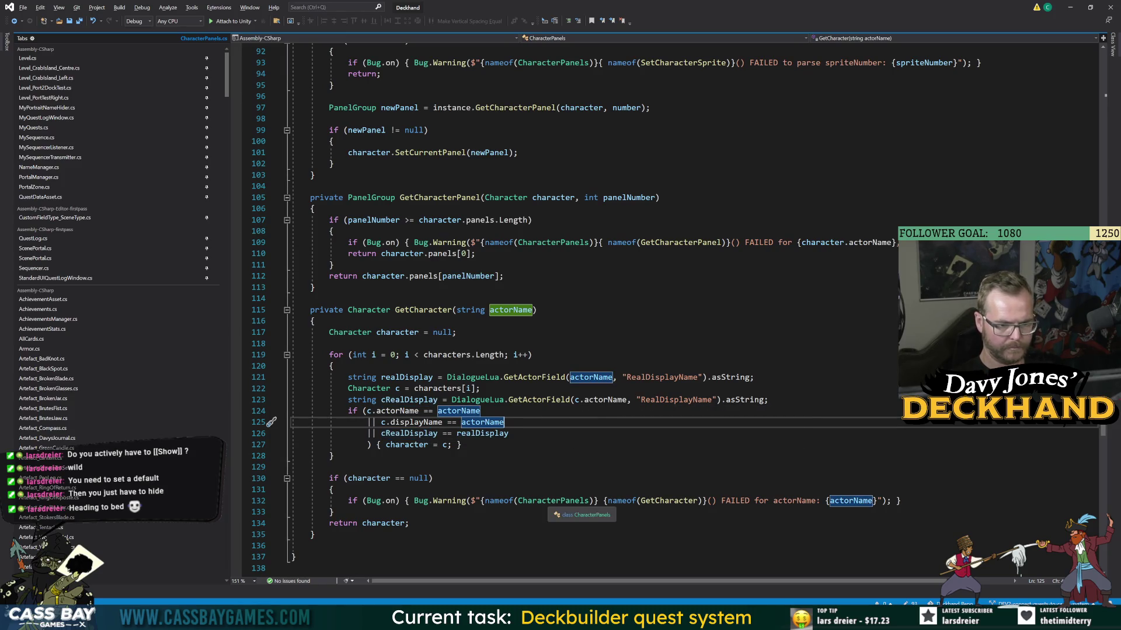
- Compare with the running game and select GetCharacter in the line 132 warning message
key("alt+Tab")
key("alt+Tab")
double_click(553, 501)
key("alt+Tab")
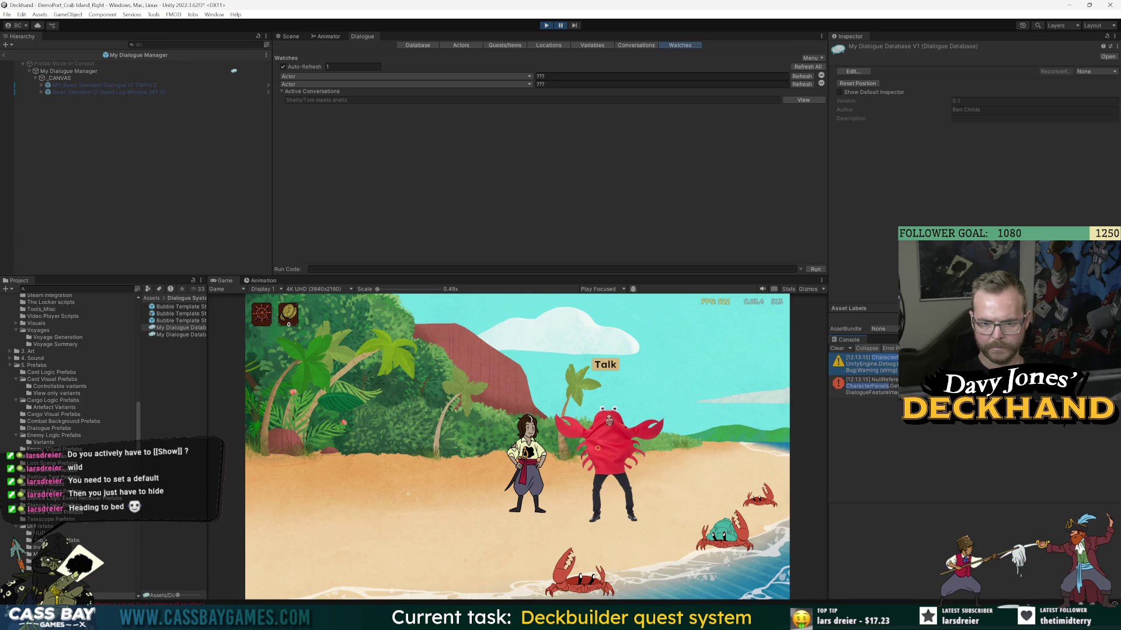
key("alt+Tab")
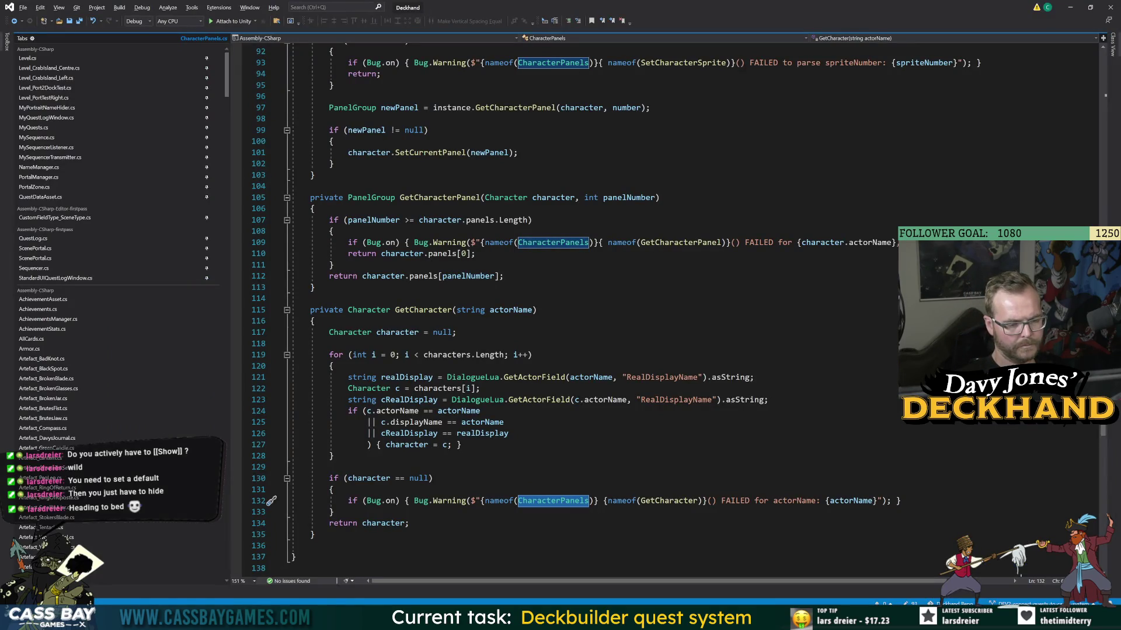
- Try adding an extra || c condition after the cRealDisplay match
left_click(428, 435)
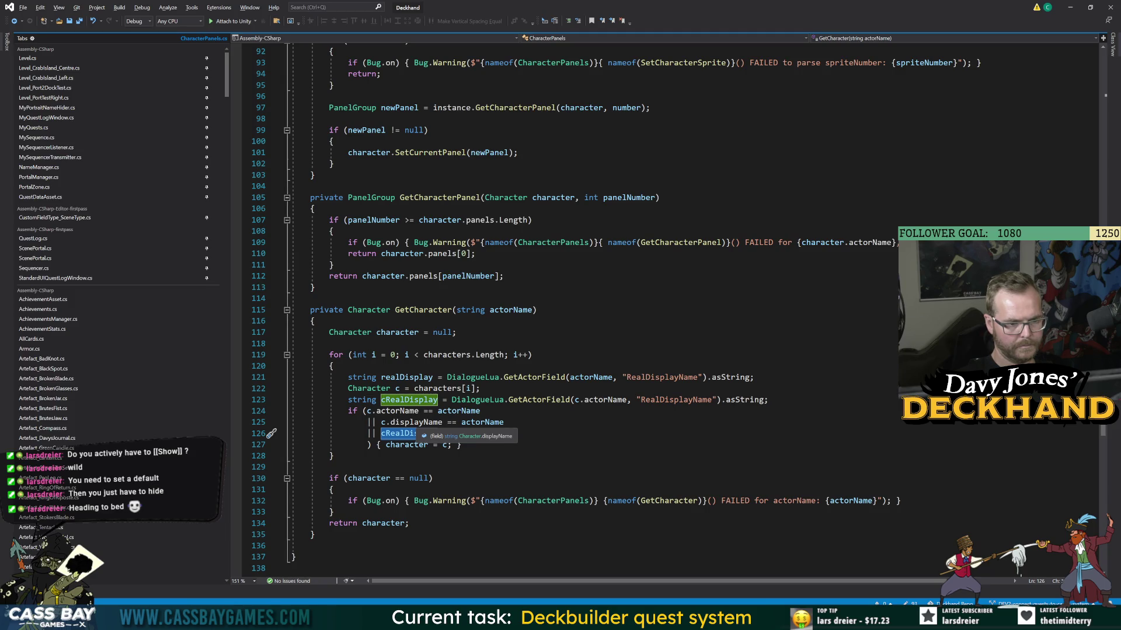
type("splay == realDisplay")
left_click(272, 456)
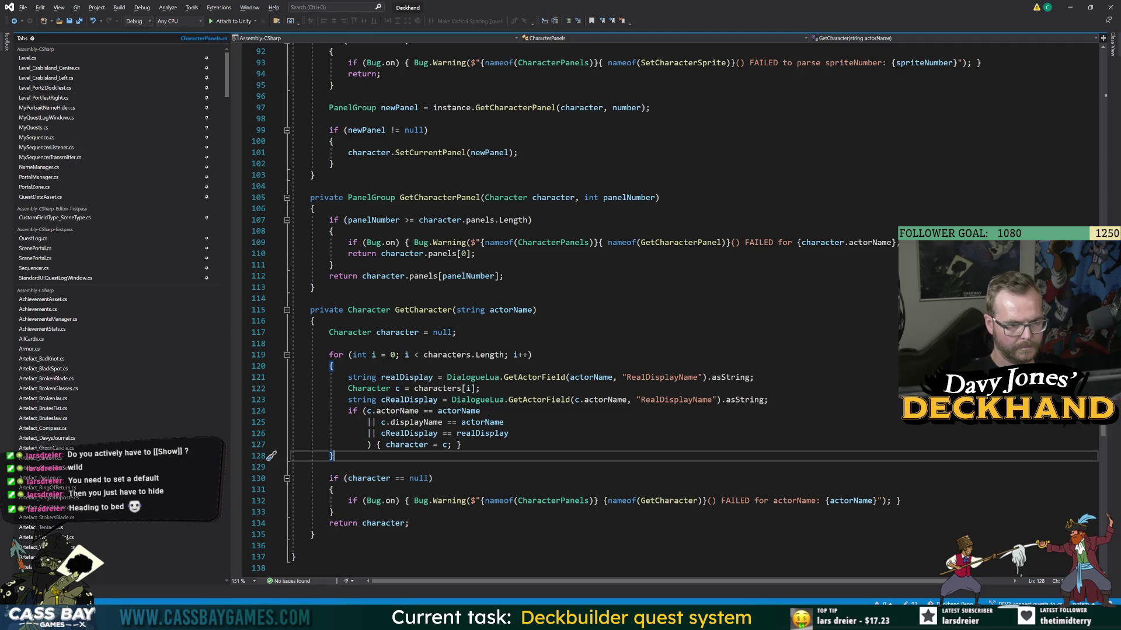
left_click(509, 433)
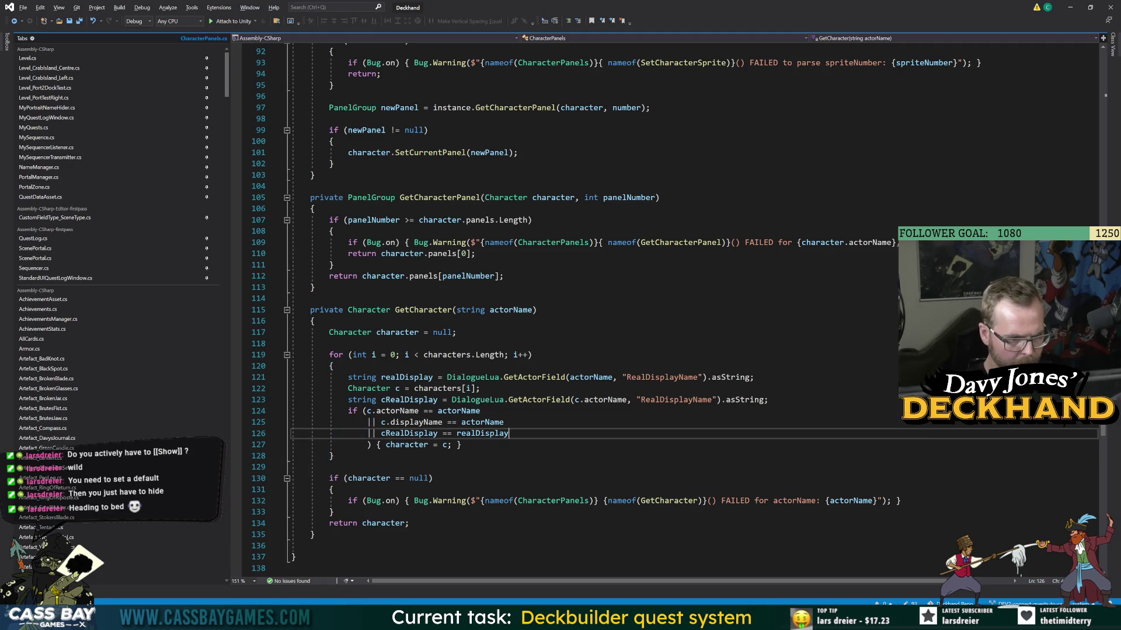
key("Return")
type("|| c.a")
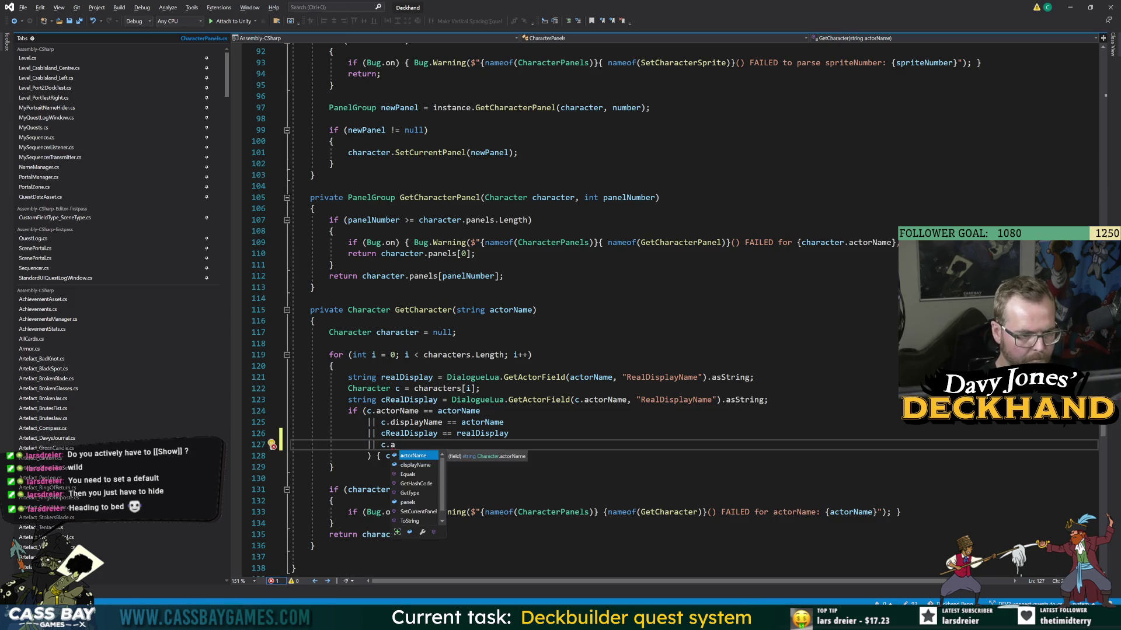
key("BackSpace")
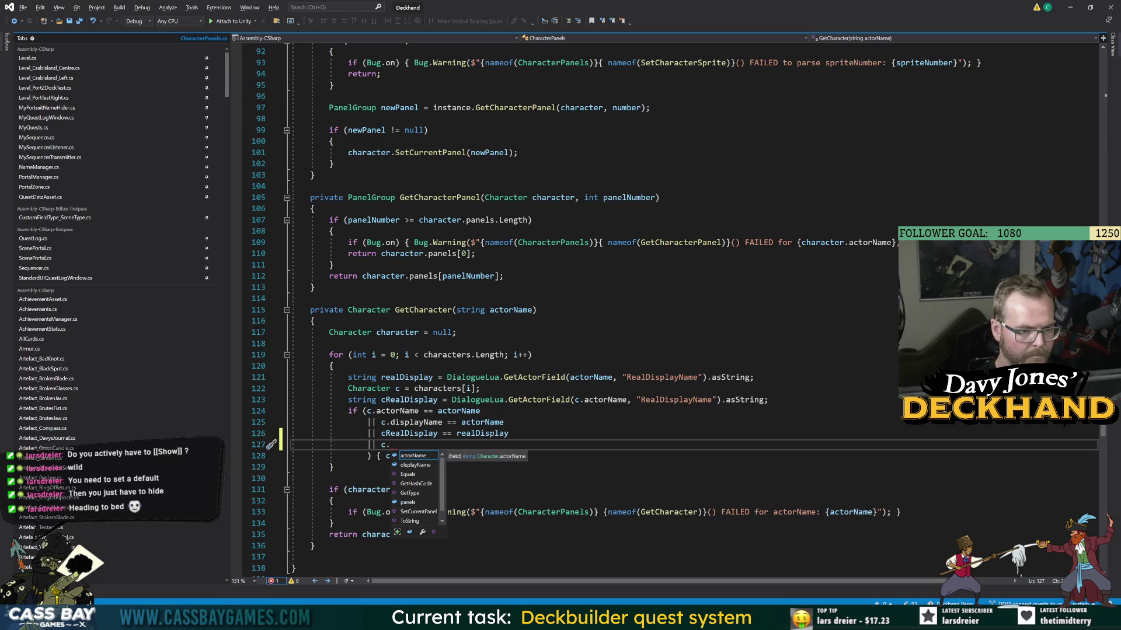
key("BackSpace")
key("BackSpace")
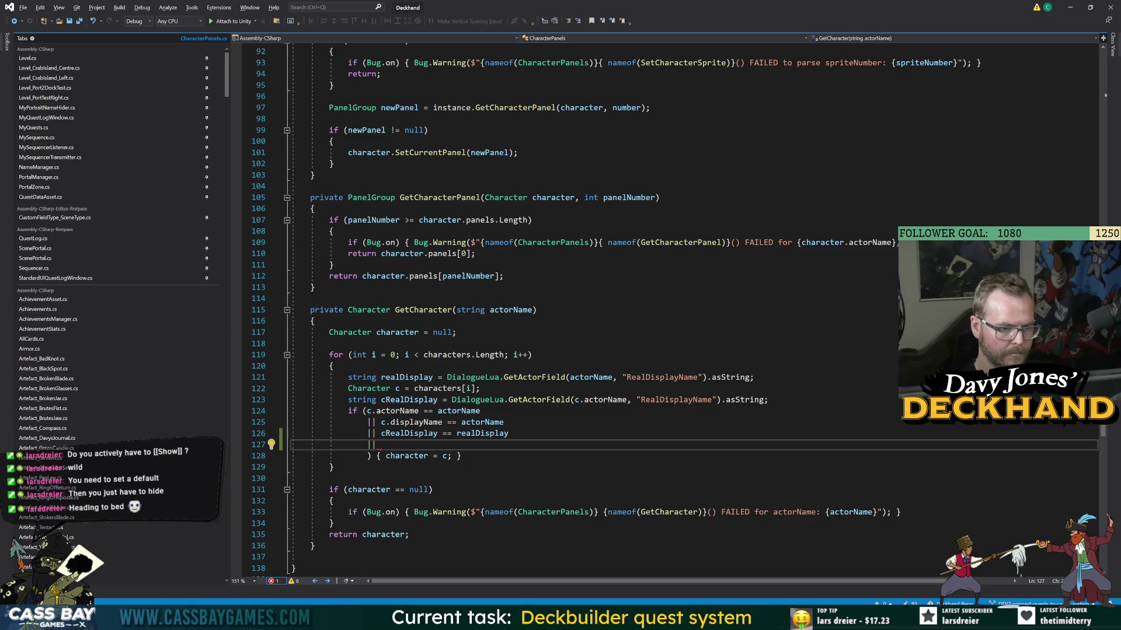
type("c")
- Delete the unfinished condition and move Character c = characters[i]; above the realDisplay lookup
key("shift+Up")
key("shift+End")
key("BackSpace")
key("Up")
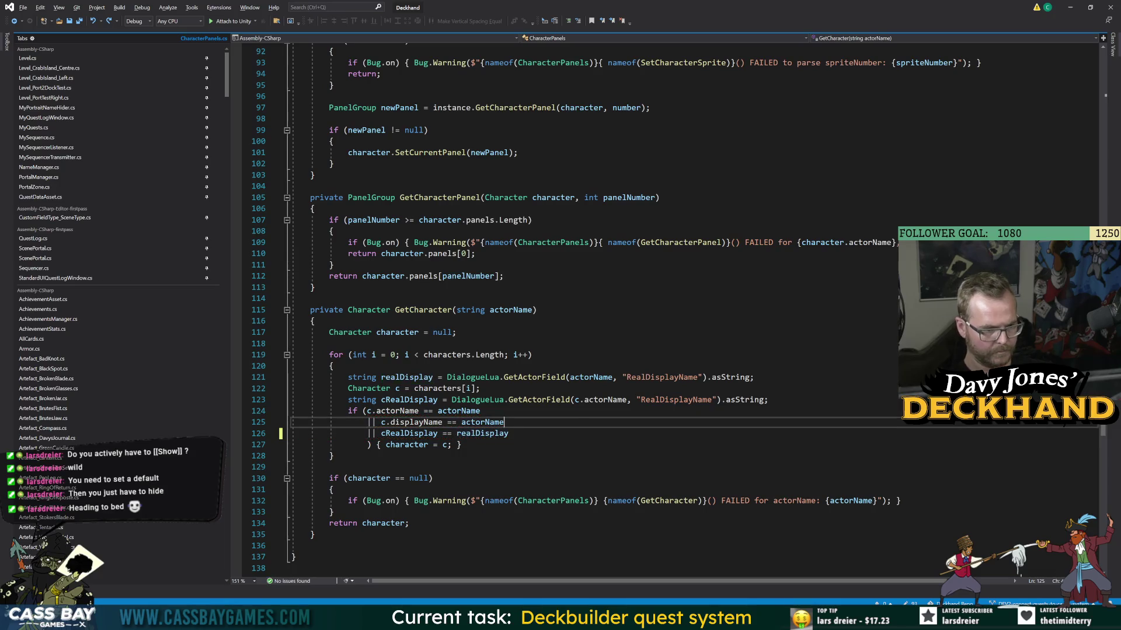
key("Up")
key("Up")
key("Up")
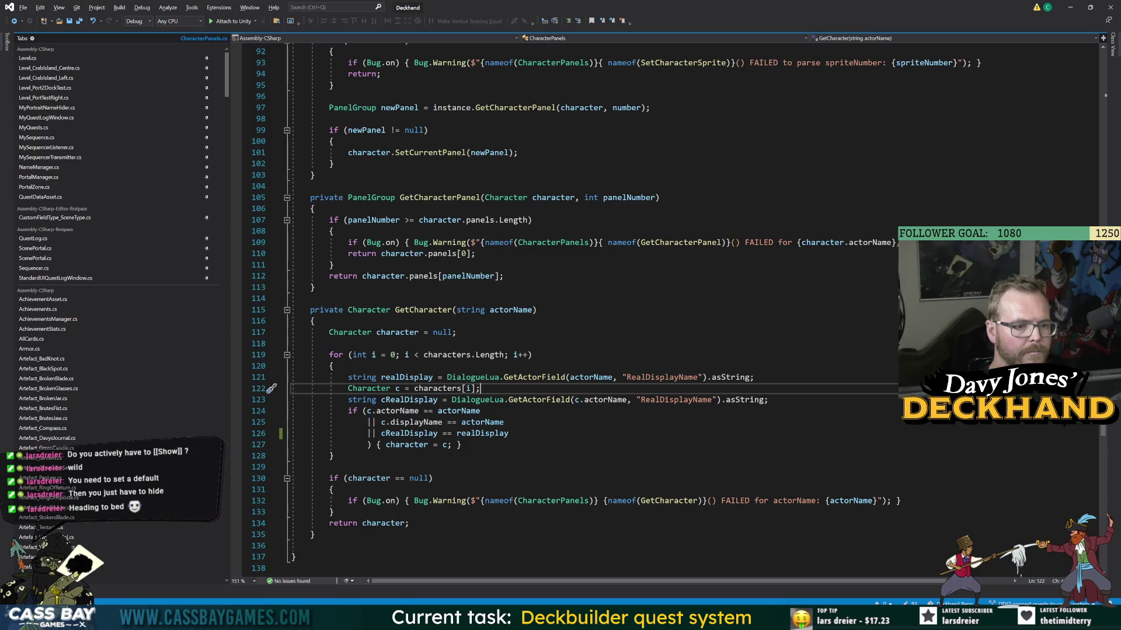
key("shift+Home")
key("alt+Up")
- Below the cRealDisplay line, start 'string dataBaseName = DialogueManager.' and try its completions
key("End")
key("Down")
key("Down")
key("End")
key("Return")
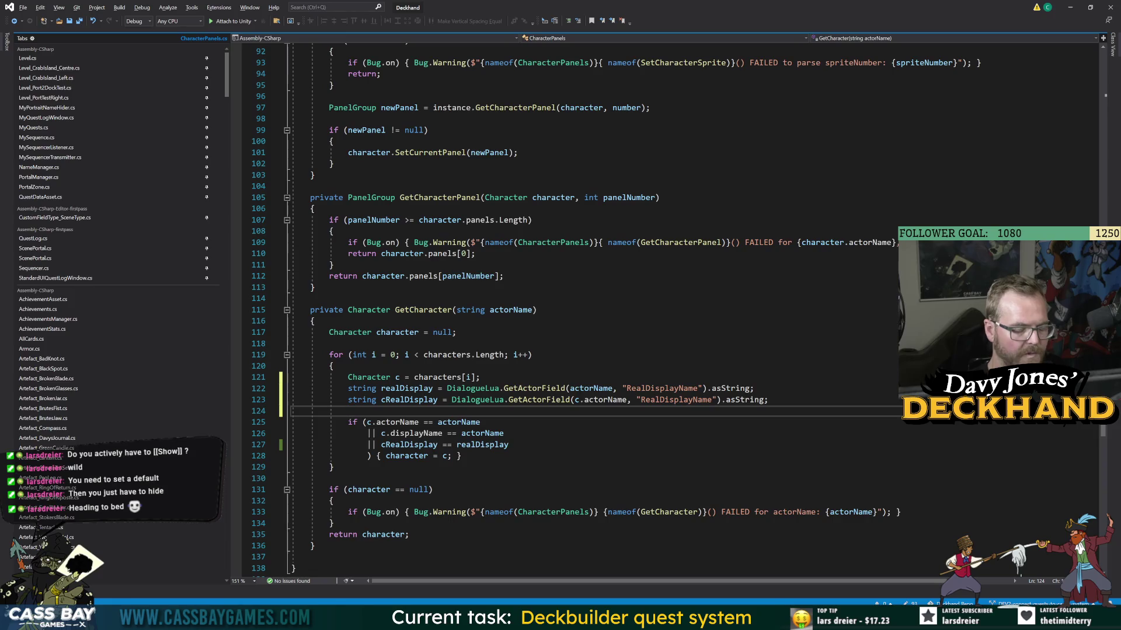
type("string dataBas")
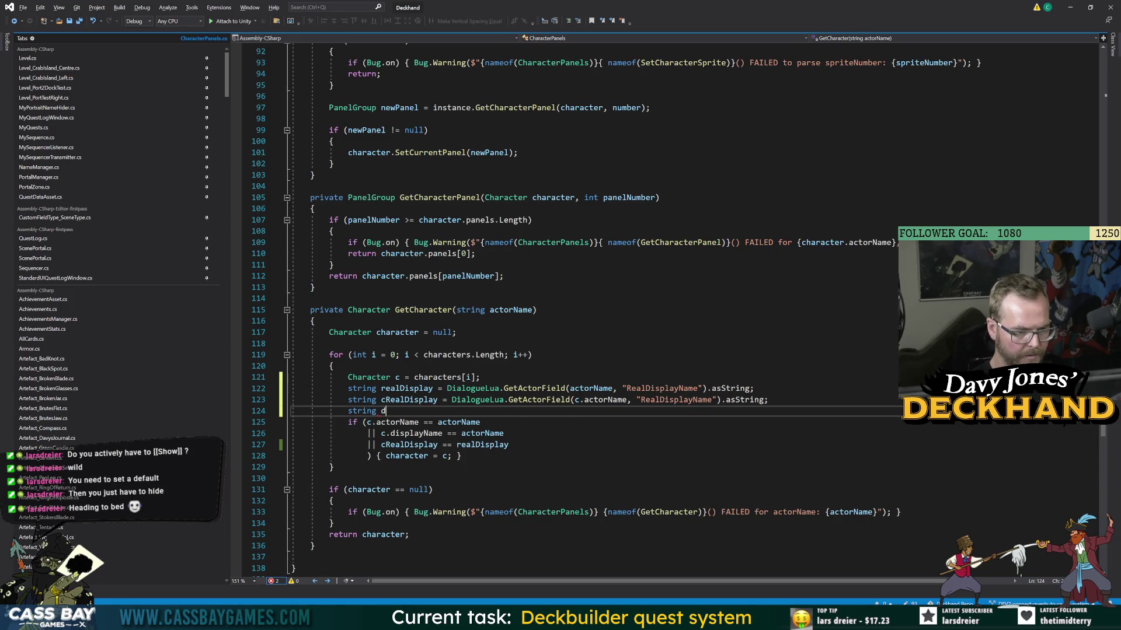
type("e")
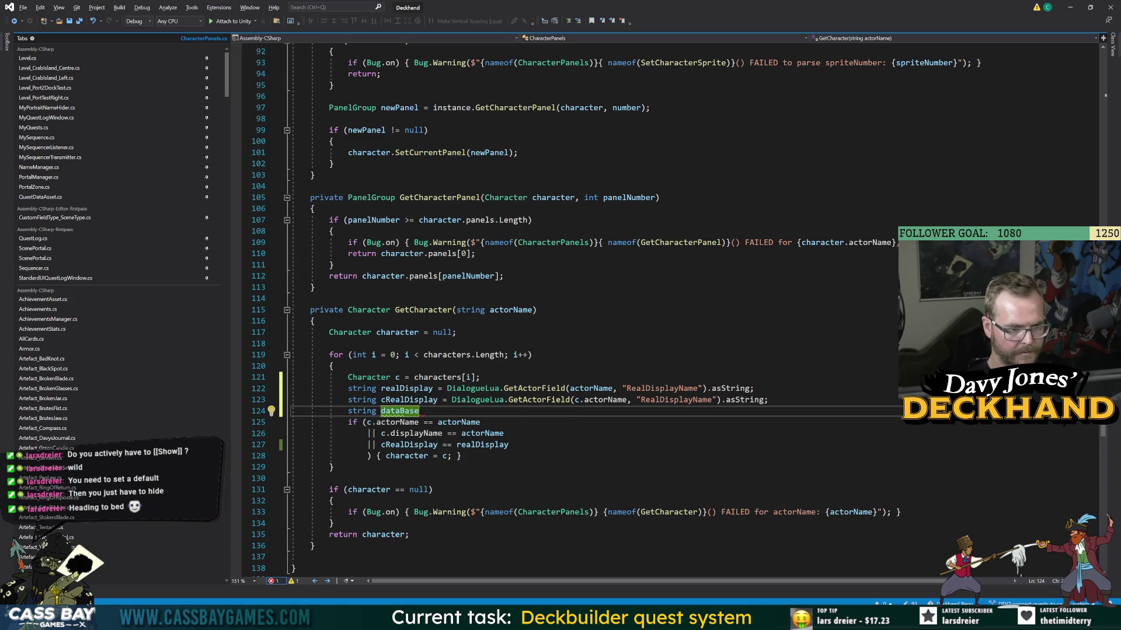
type("Name = Dia")
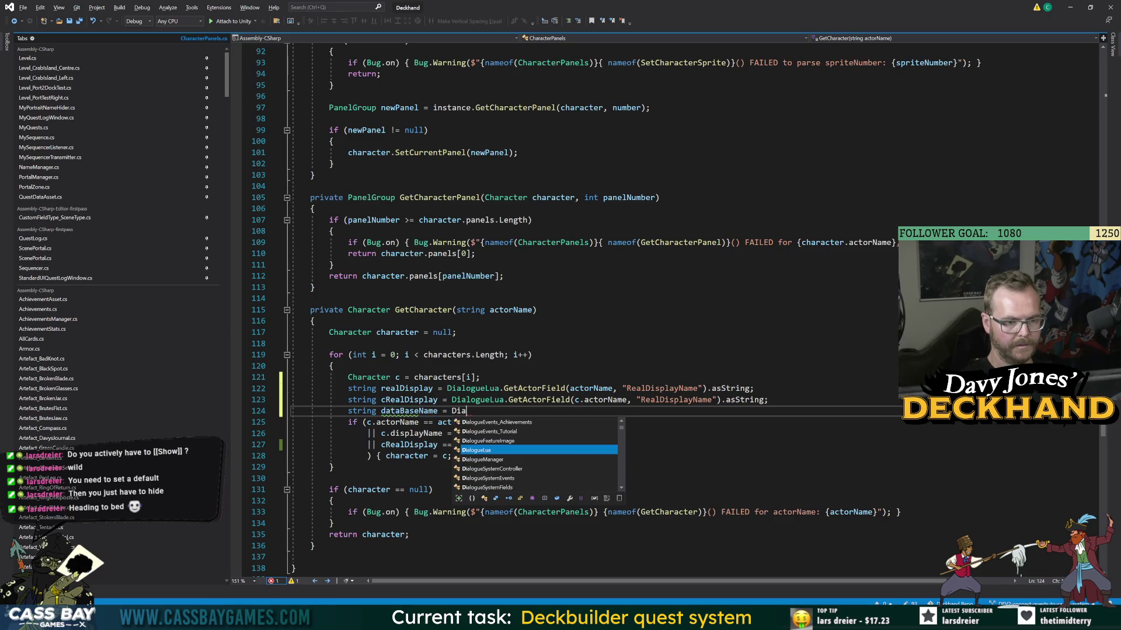
type("logue")
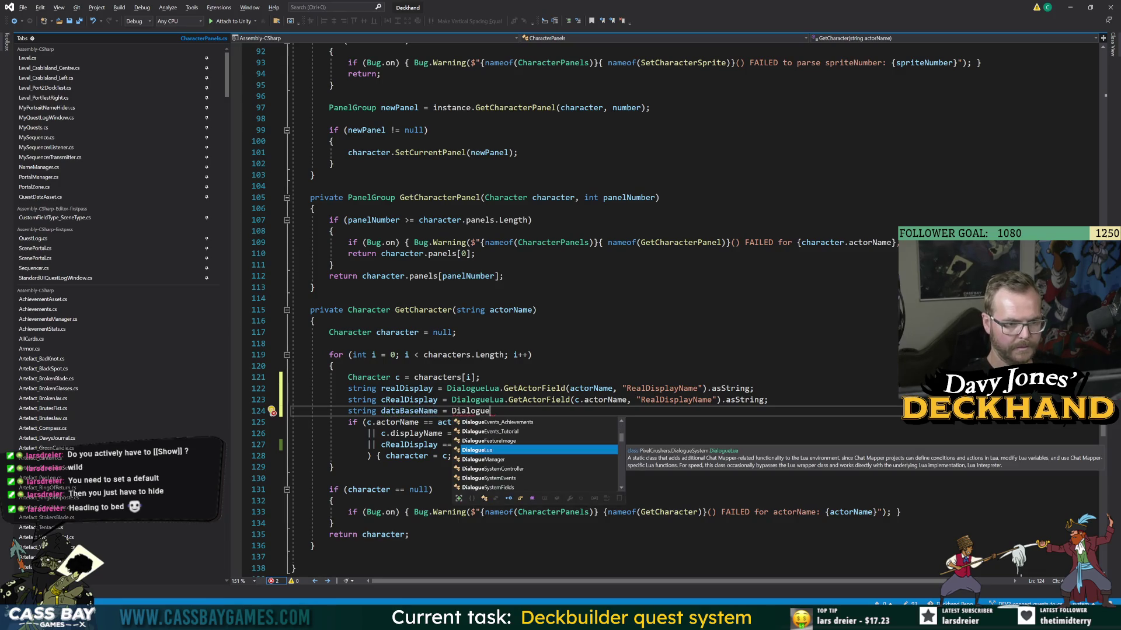
type("Manager.getac")
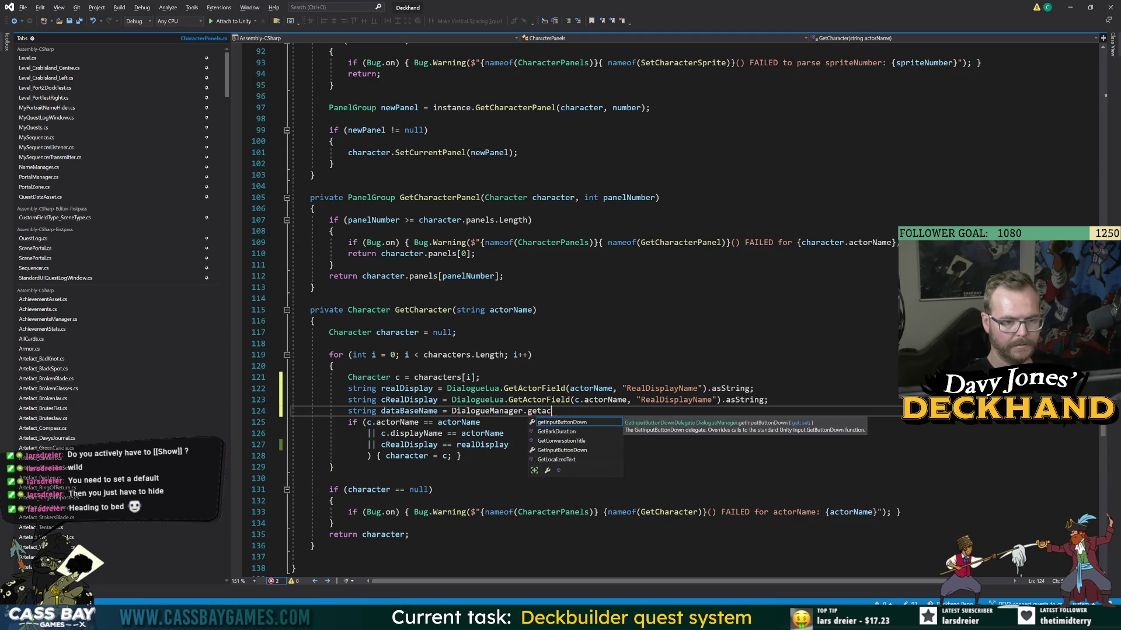
key("BackSpace")
key("BackSpace")
key("BackSpace")
key("BackSpace")
key("BackSpace")
type("ac")
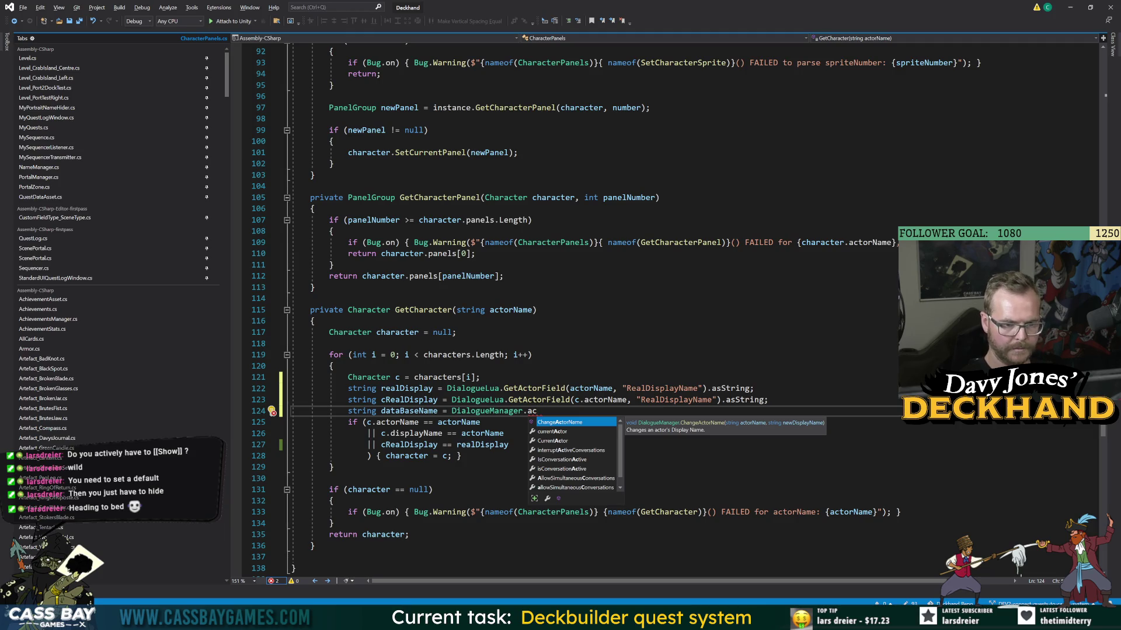
- Switch the assignment to the unfinished DialogueLua.geta call and dismiss the suggestions
key("BackSpace")
key("BackSpace")
key("BackSpace")
type("Dialogue")
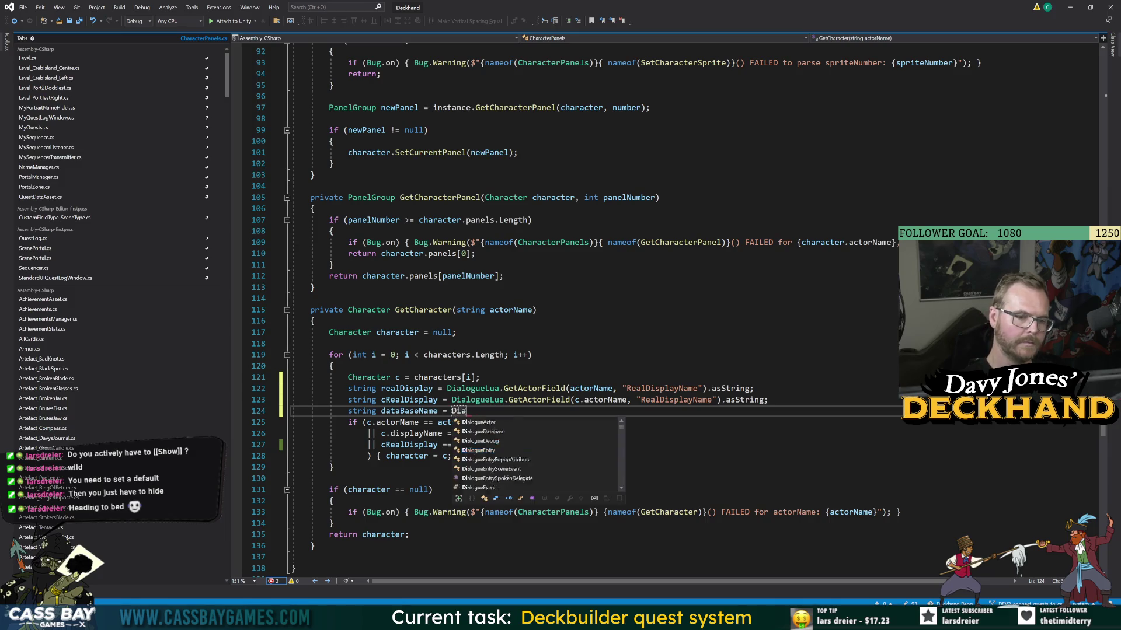
type("L")
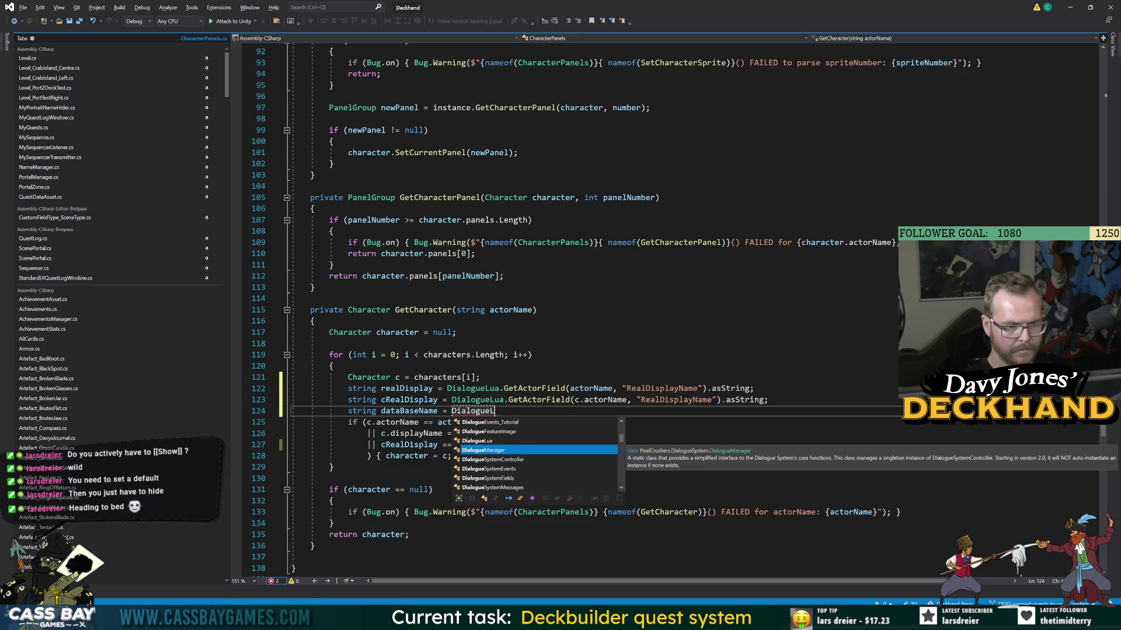
type("ua.getac")
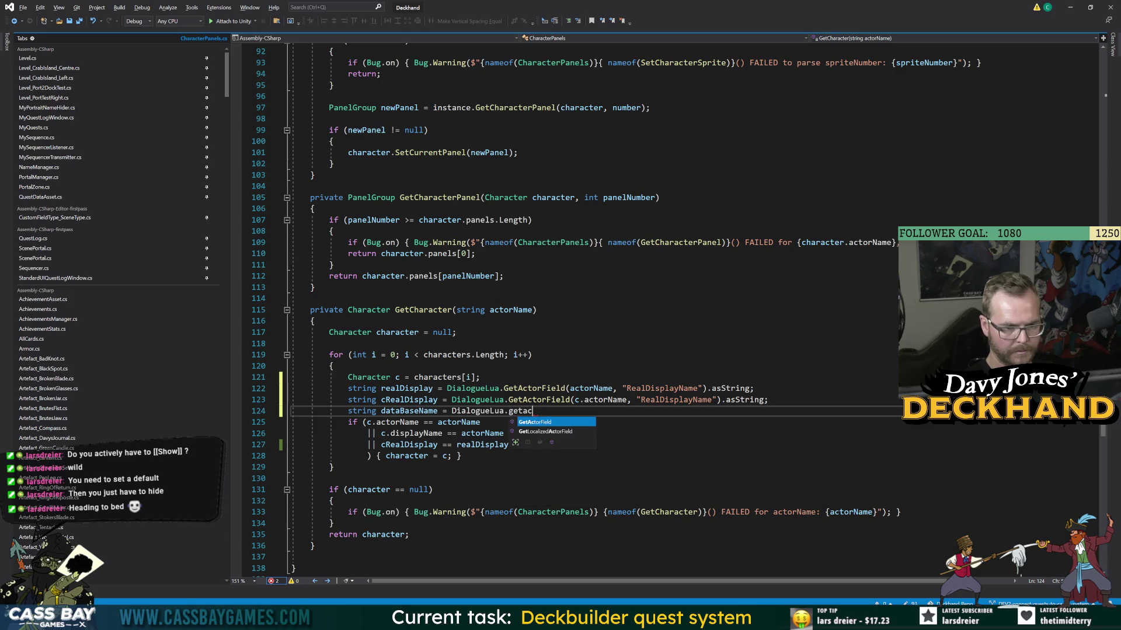
key("BackSpace")
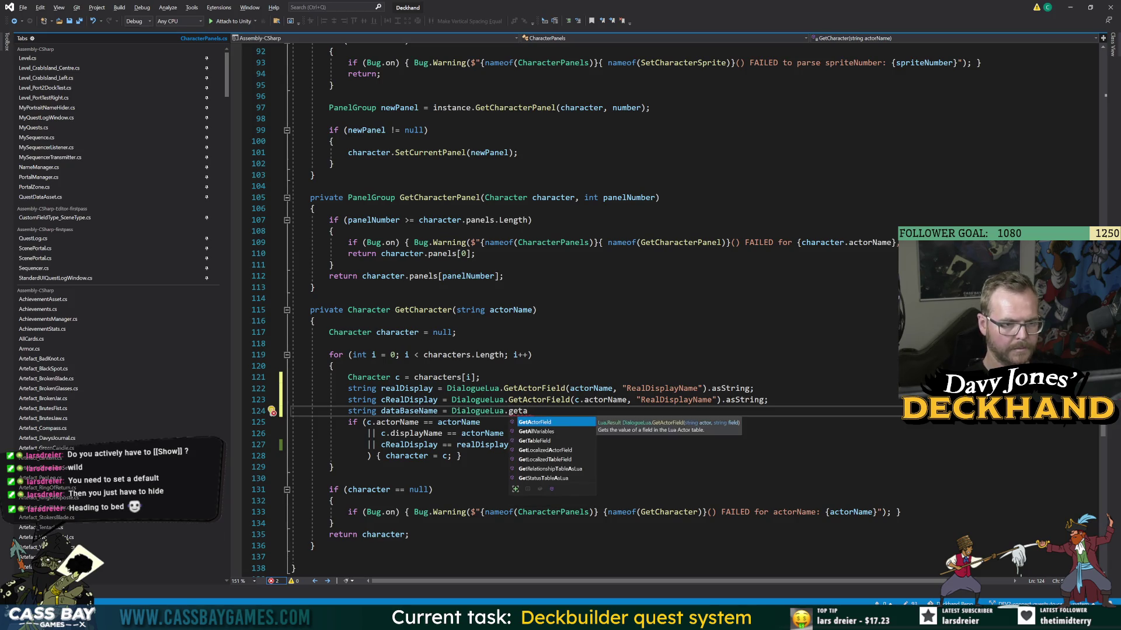
key("Escape")
mouse_move(230, 83)
left_mouse_down()
mouse_move(224, 198)
mouse_move(228, 70)
left_mouse_up()
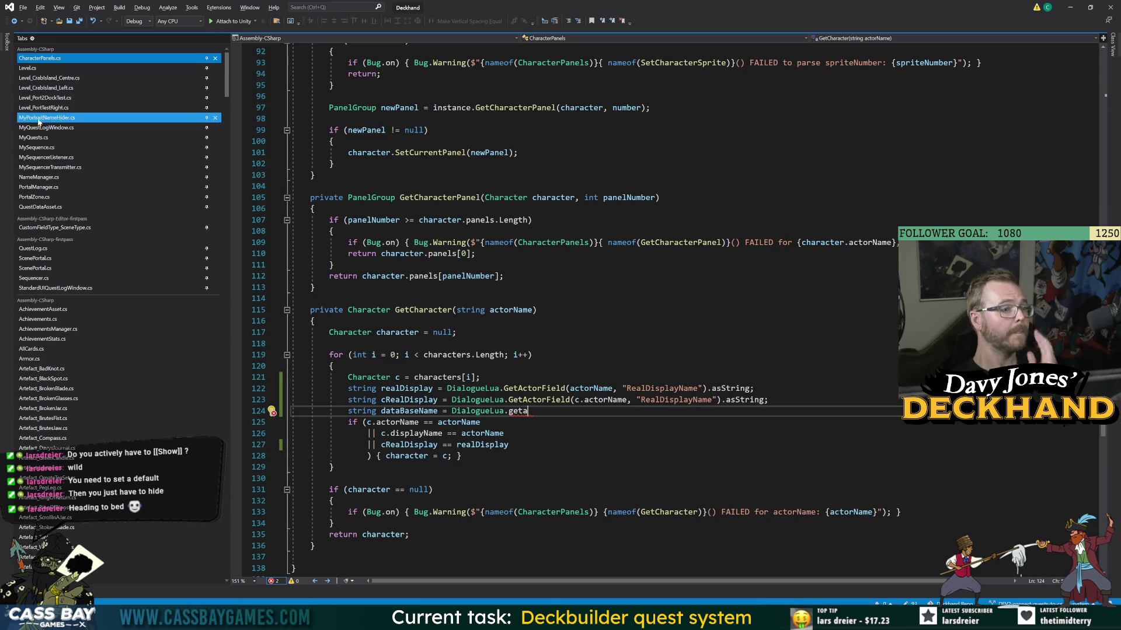
left_click(58, 178)
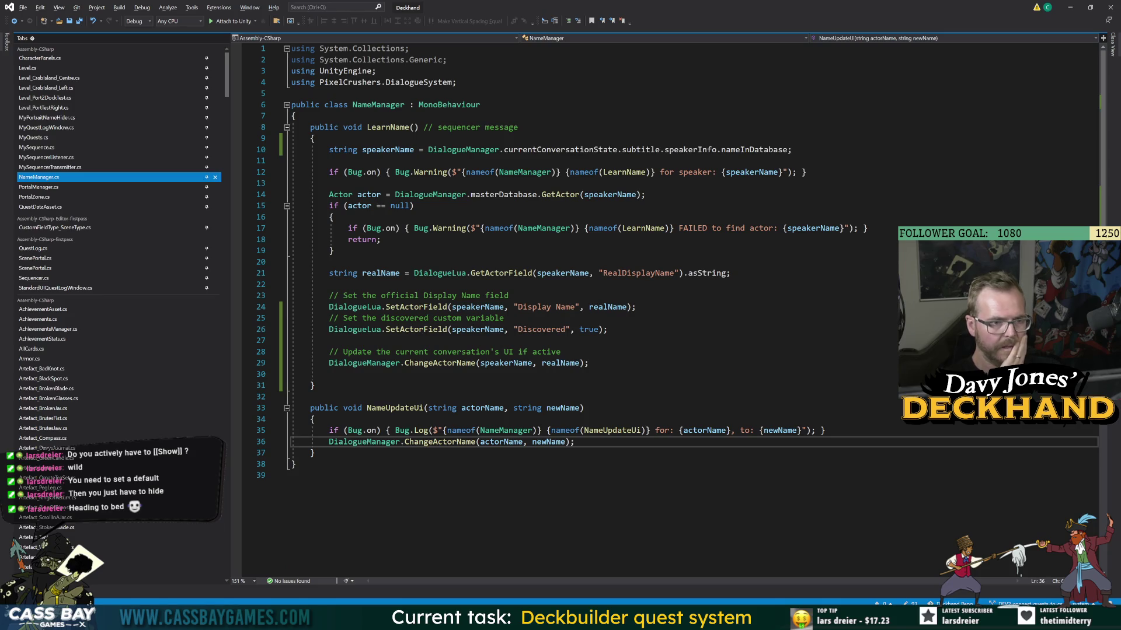
left_click_drag(792, 150, 428, 149)
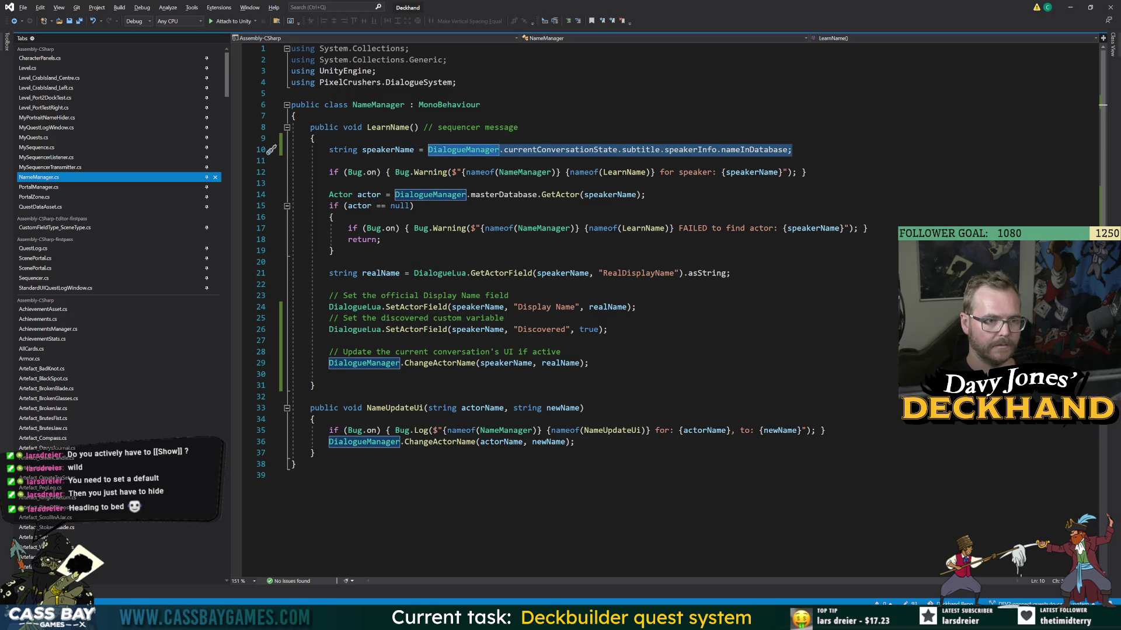
mouse_move(691, 154)
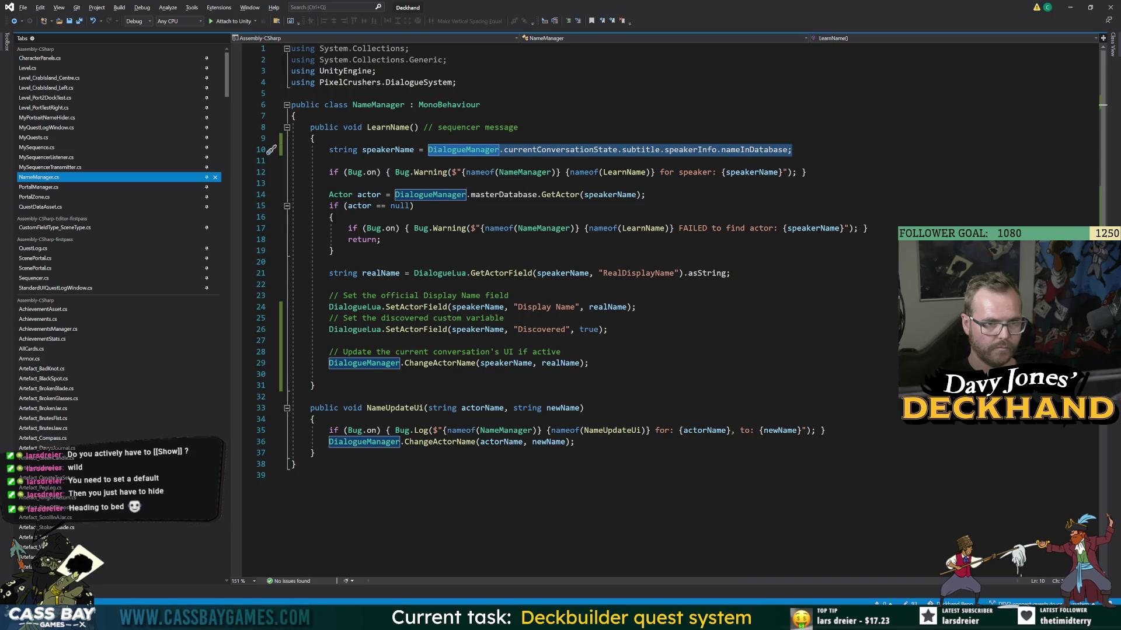
left_click(14, 22)
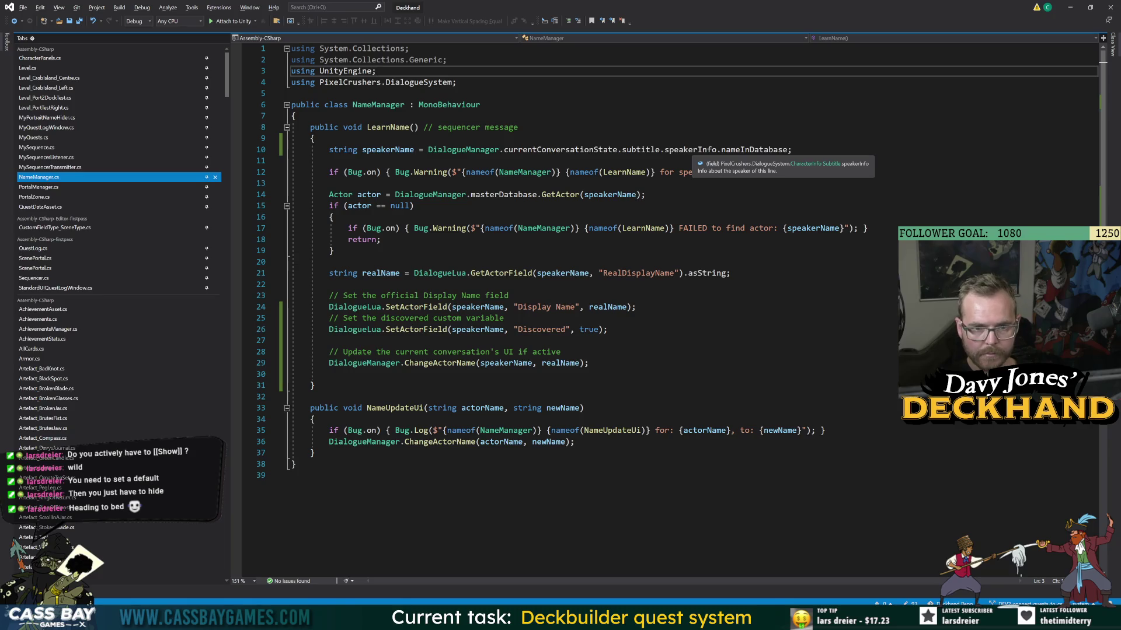
left_click(694, 149)
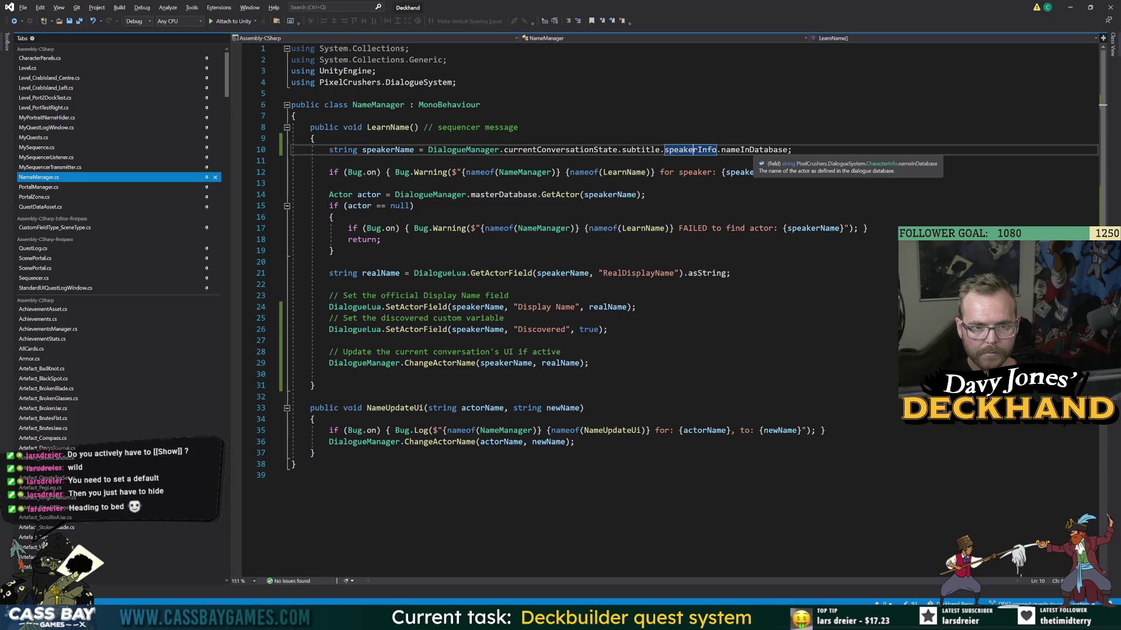
double_click(754, 150)
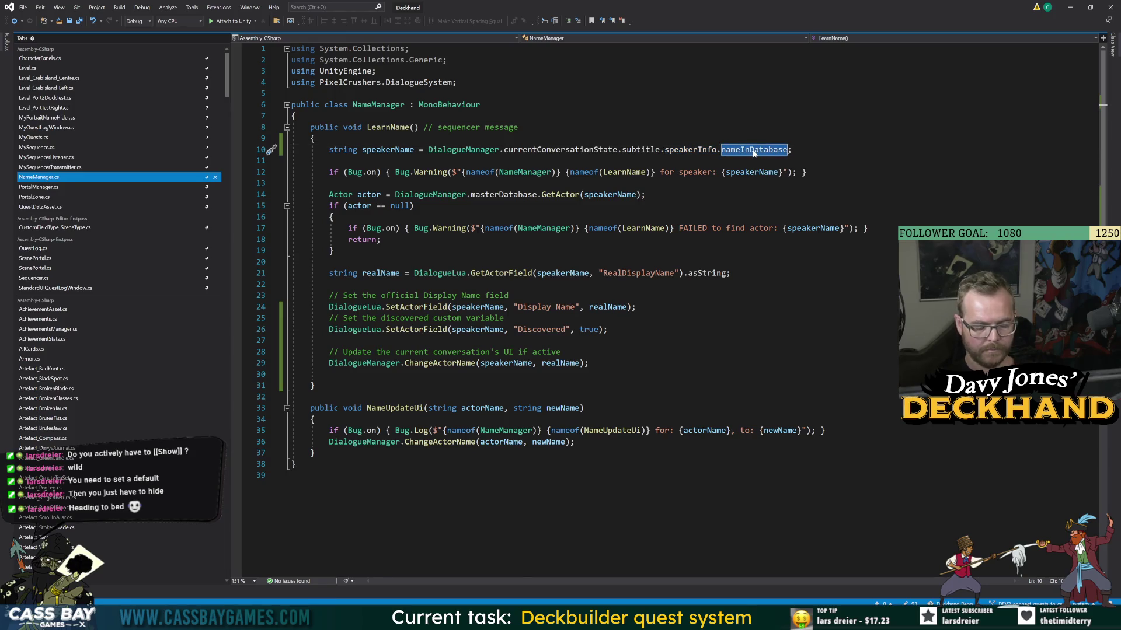
key("F12")
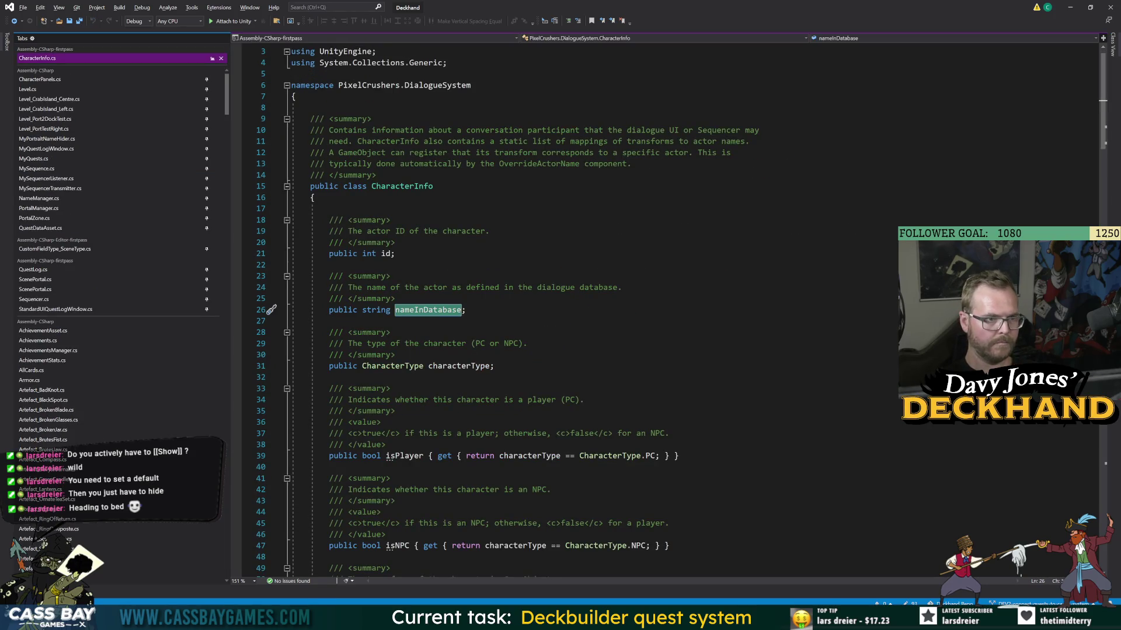
left_click(13, 21)
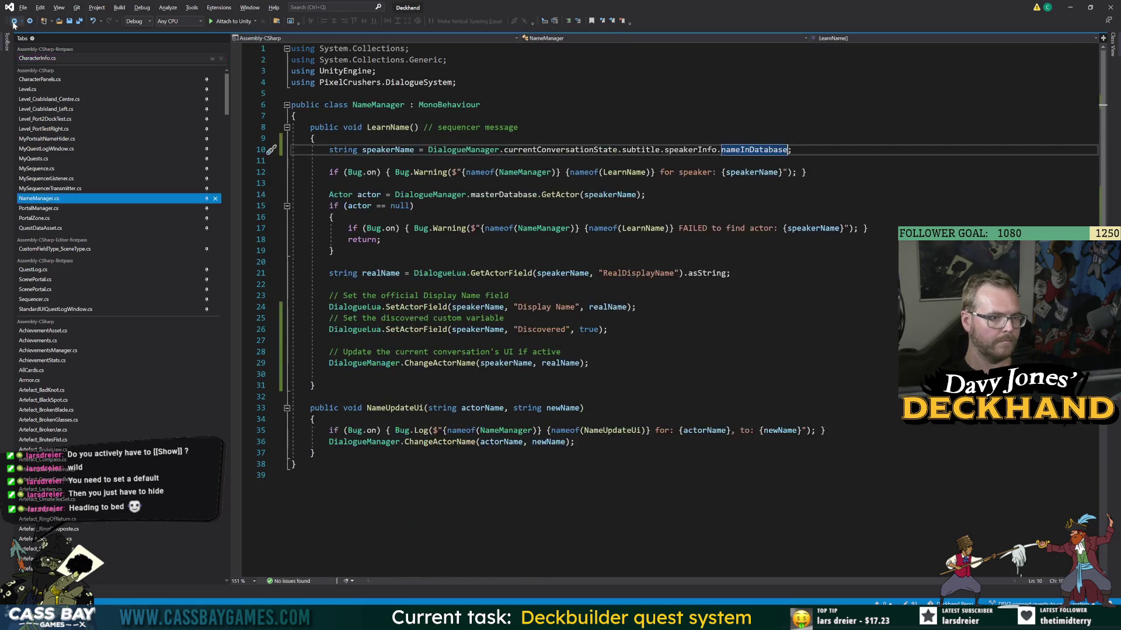
left_click(13, 21)
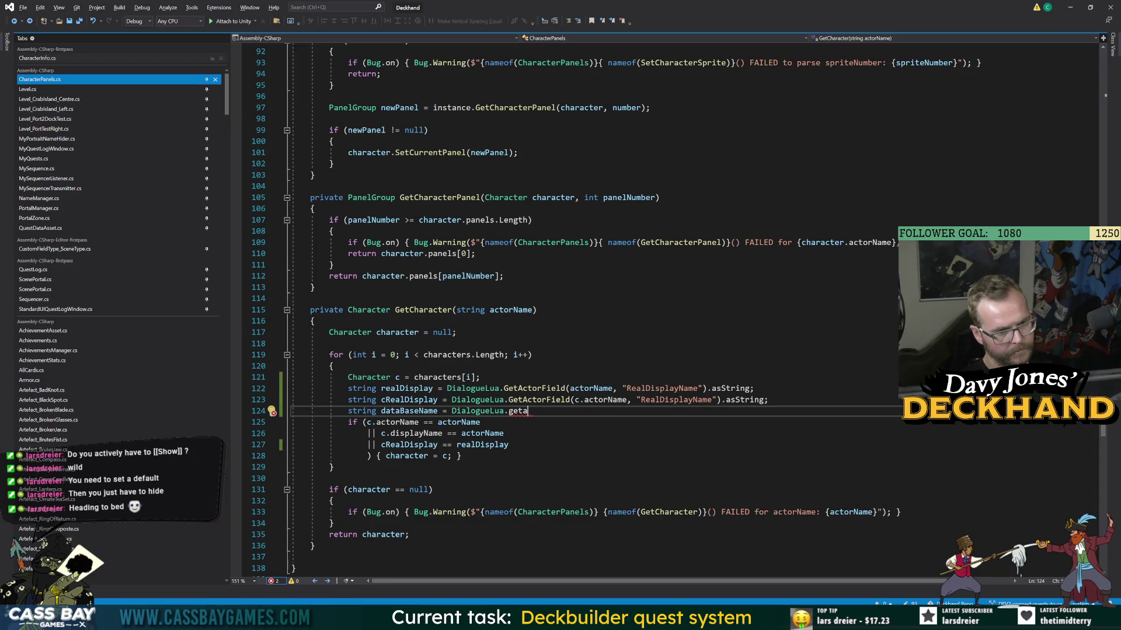
- Replace the unfinished dataBaseName statement on line 124 with 'Actor actor ='
left_click(459, 422)
double_click(518, 411)
left_click(483, 445)
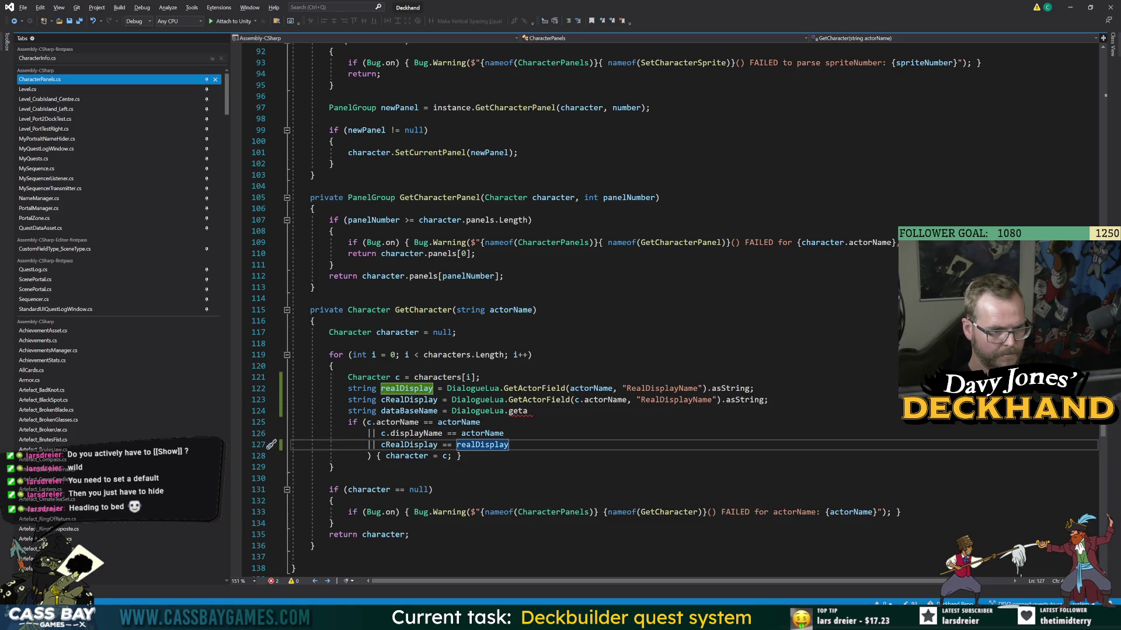
triple_click(409, 411)
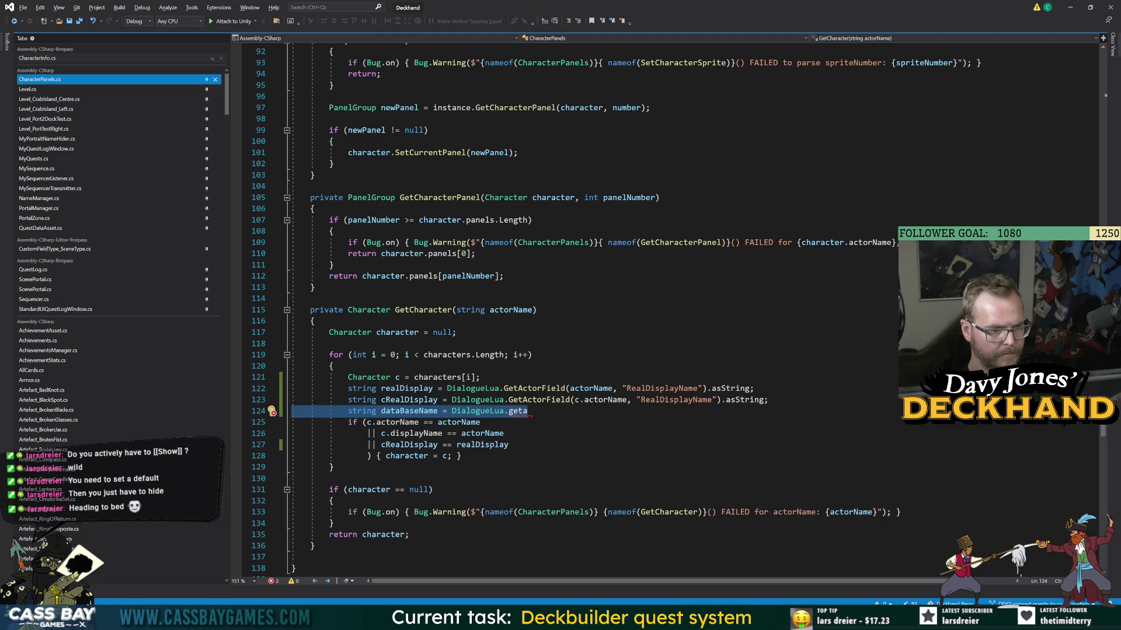
left_click(482, 433)
mouse_move(347, 411)
left_mouse_down()
mouse_move(482, 422)
mouse_move(529, 411)
left_mouse_up()
type("Actor")
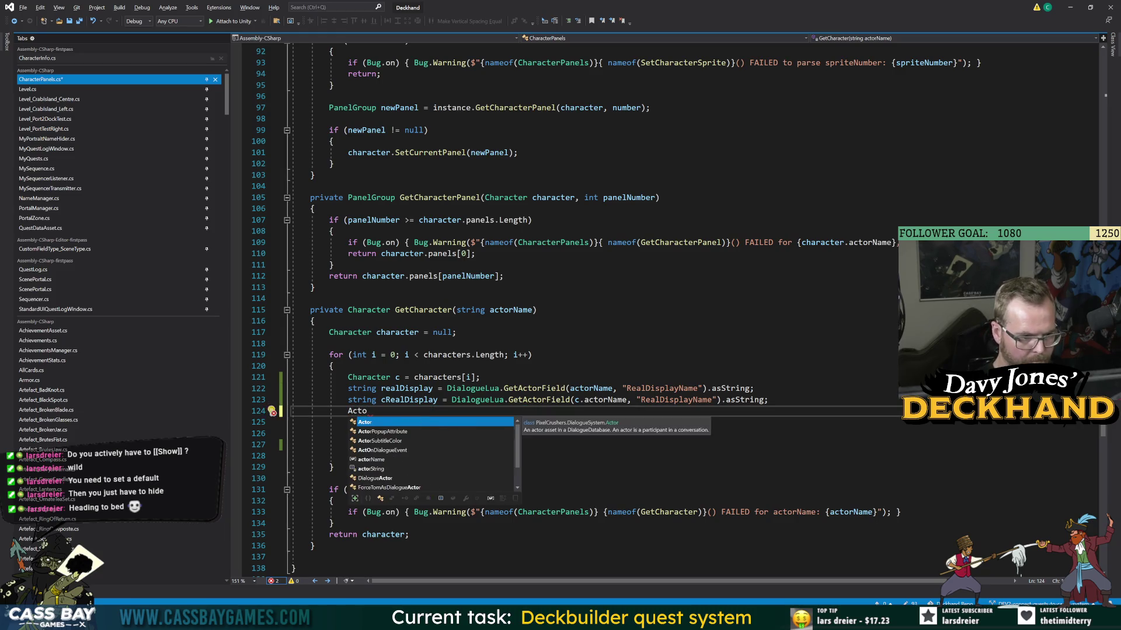
key("Escape")
type("actor =")
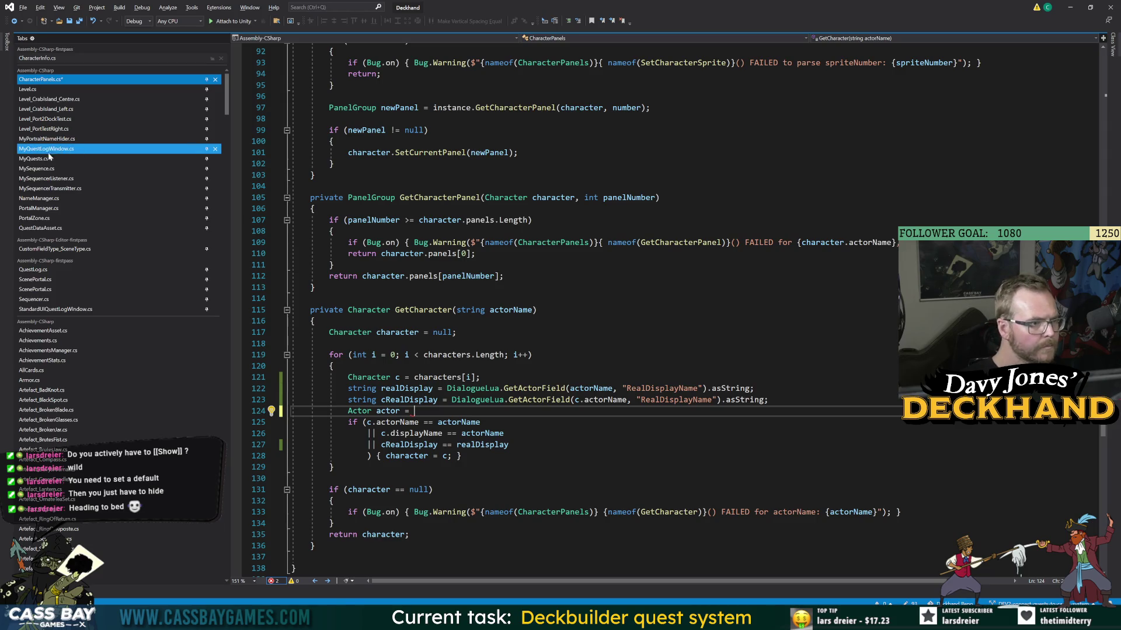
- Copy the master-database GetActor lookup from NameManager.cs line 14 into line 124
left_click(43, 202)
key("Down")
key("Down")
key("Down")
key("shift+End")
key("ctrl+c")
key("ctrl+Tab")
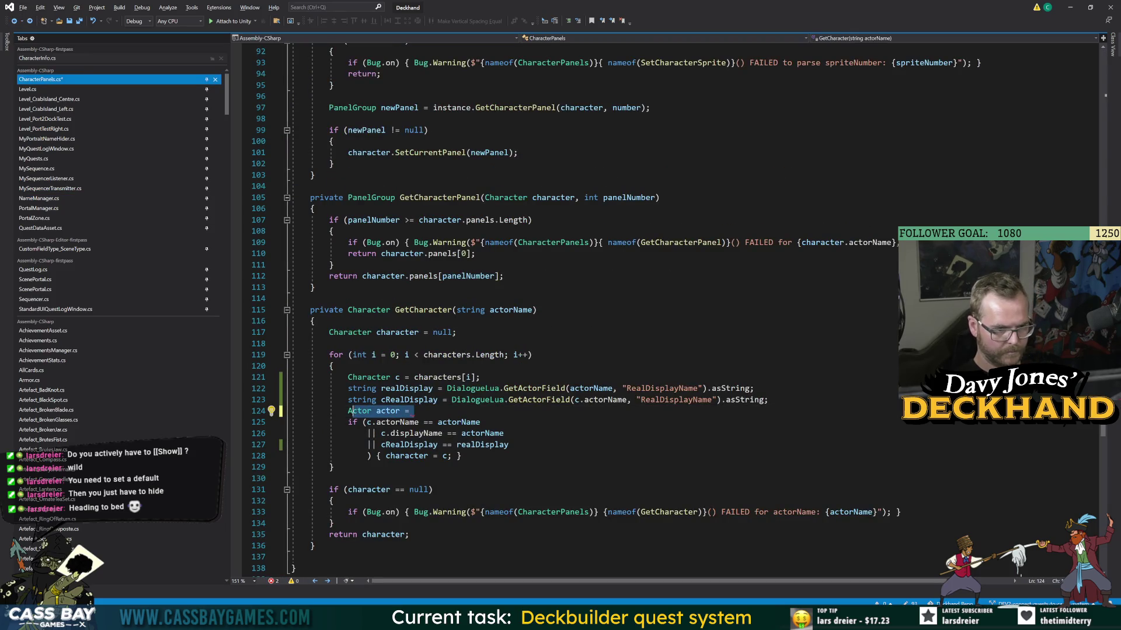
key("ctrl+v")
key("ctrl+s")
key("Down")
key("Down")
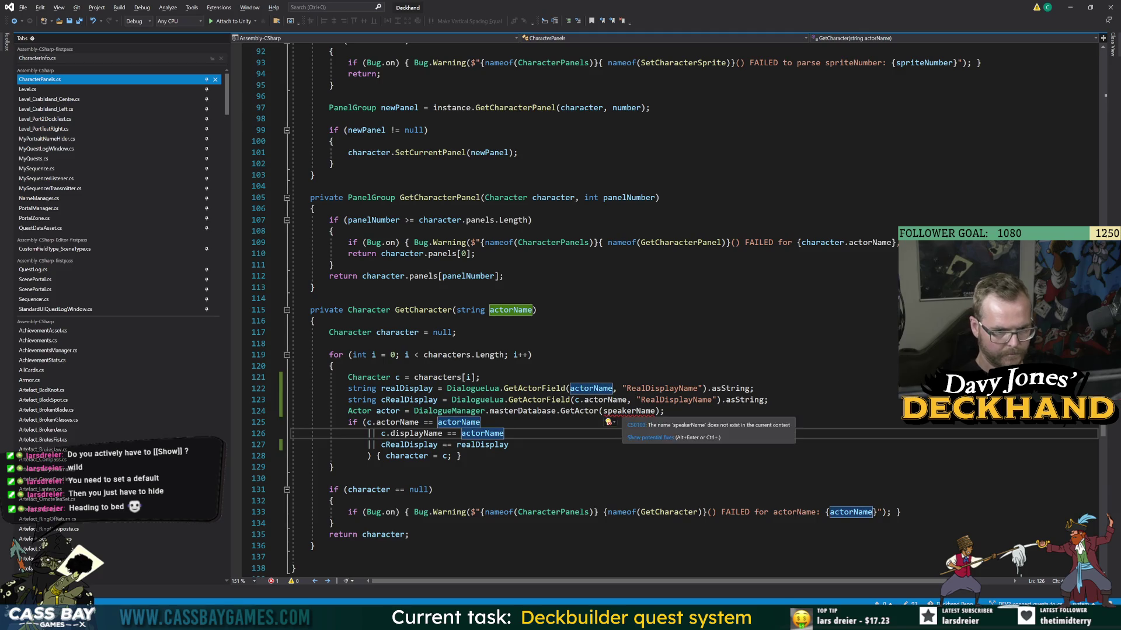
- Change the GetActor argument from speakerName to actorName
key("F12")
key("ctrl+c")
double_click(629, 411)
key("ctrl+v")
key("Down")
key("Down")
key("Down")
key("Up")
key("Up")
key("Up")
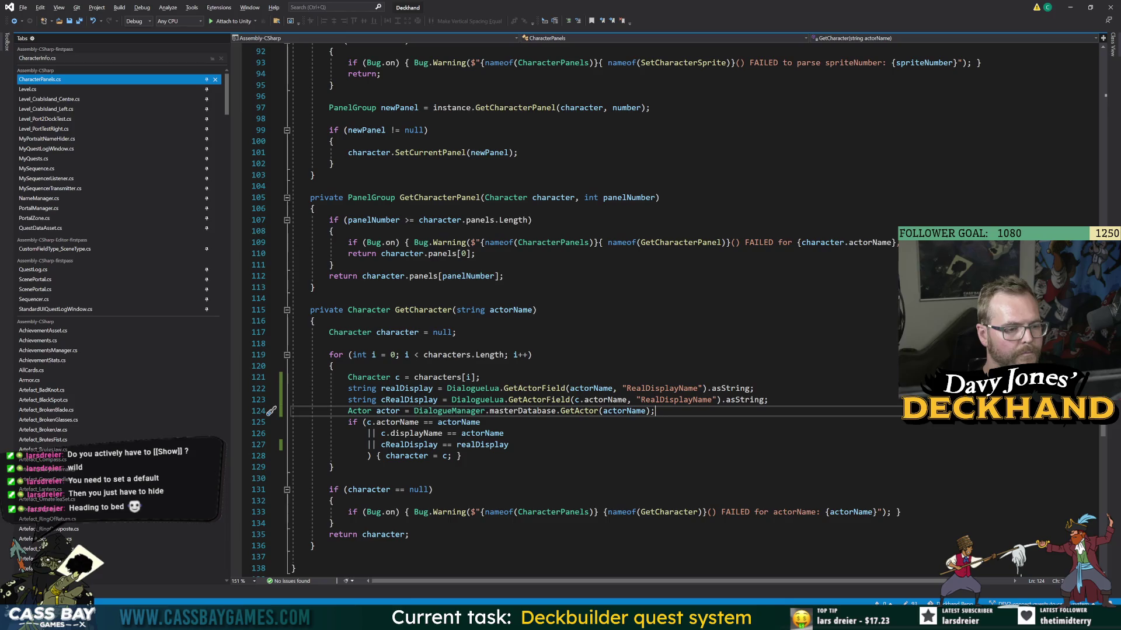
left_click(509, 445)
- Add a '|| actor.' condition line and browse the Actor members such as id
key("Return")
type("||")
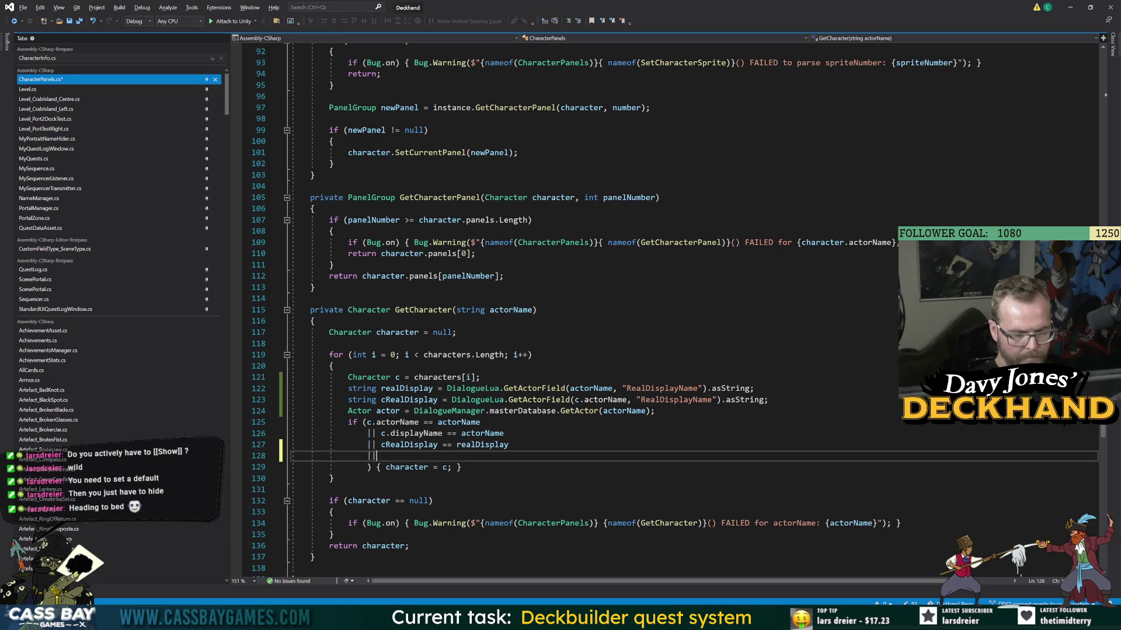
type(" actor.nam")
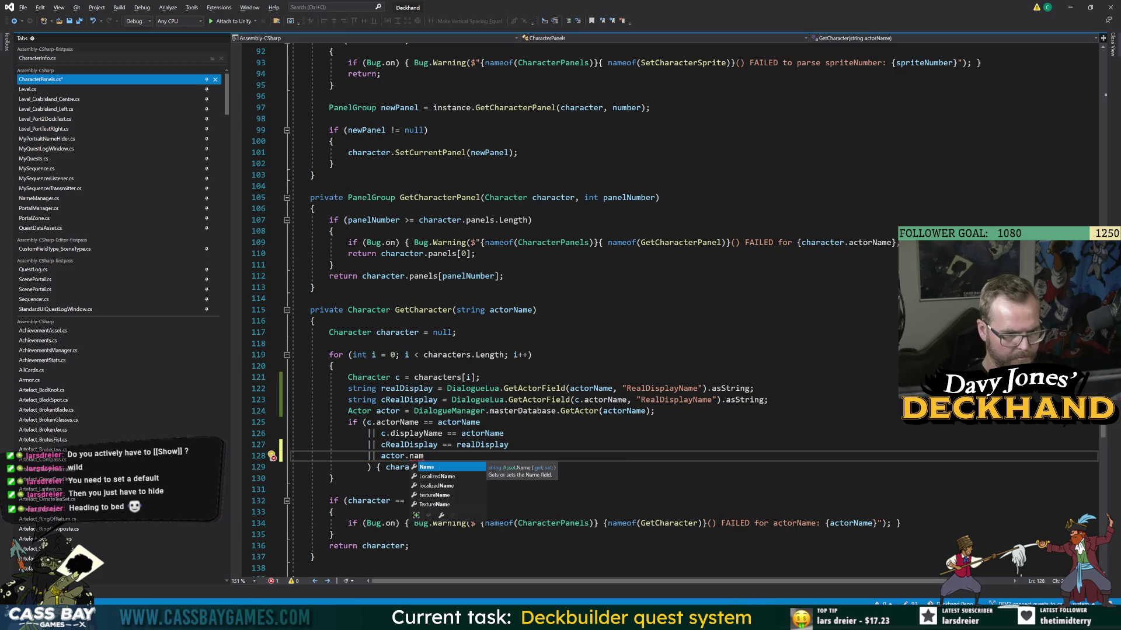
key("Down")
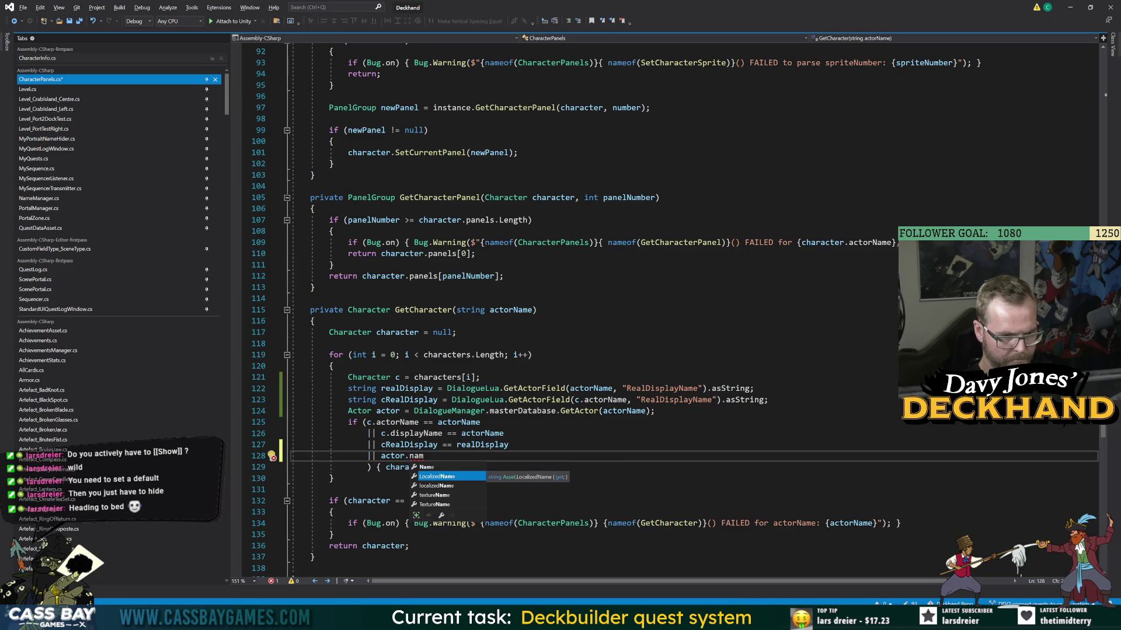
key("BackSpace")
key("BackSpace")
key("BackSpace")
type("da")
key("BackSpace")
key("BackSpace")
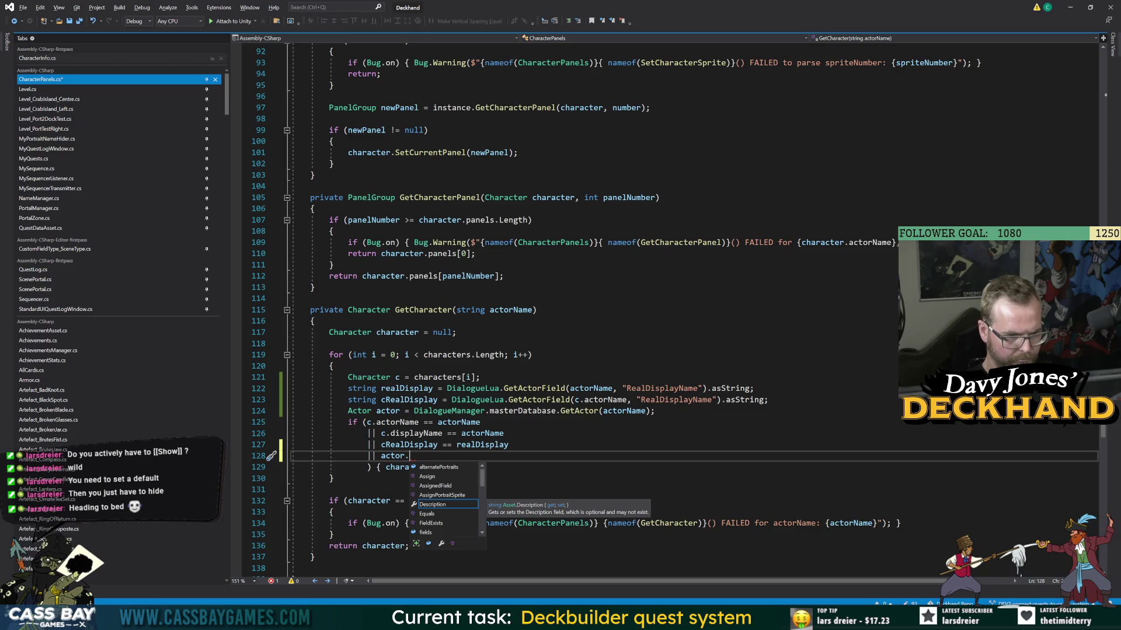
type("n")
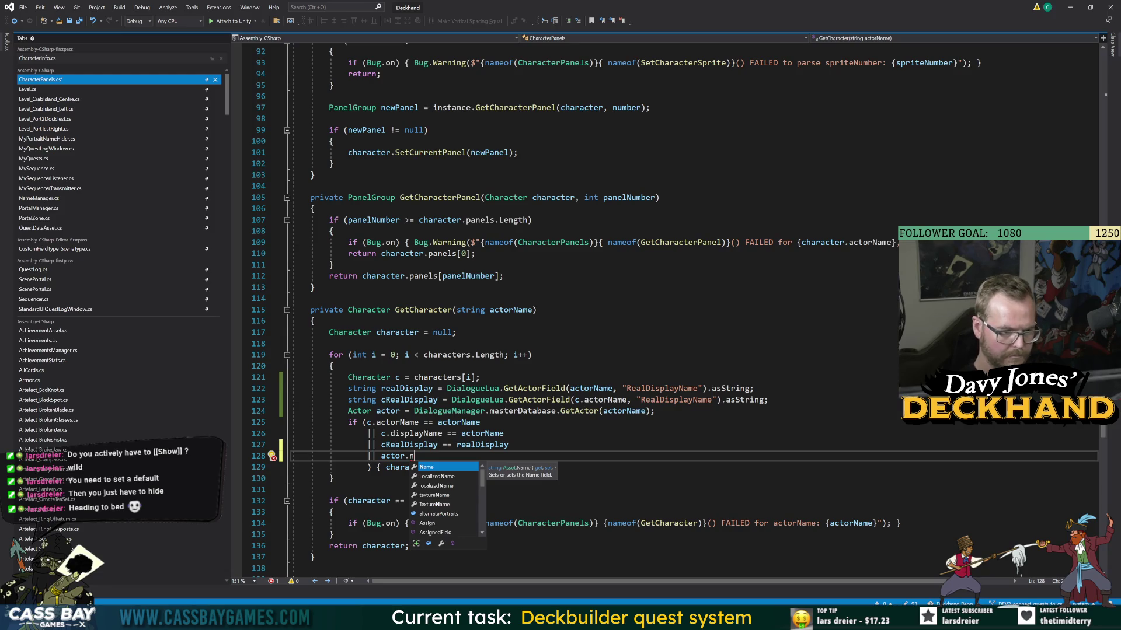
key("Down")
key("Down")
key("Down")
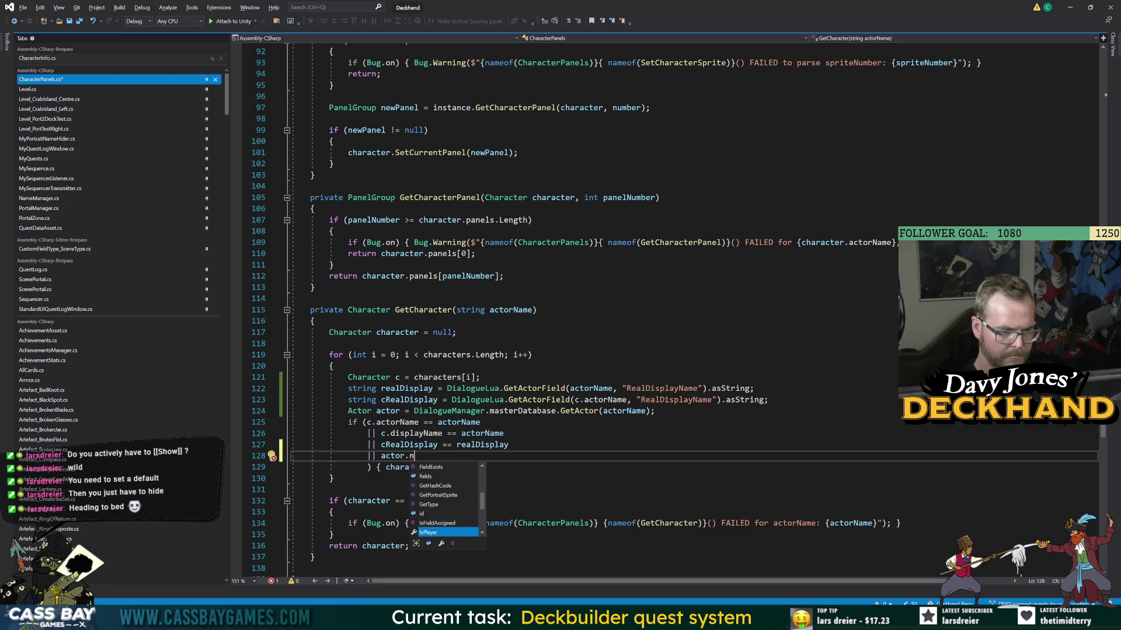
key("Down")
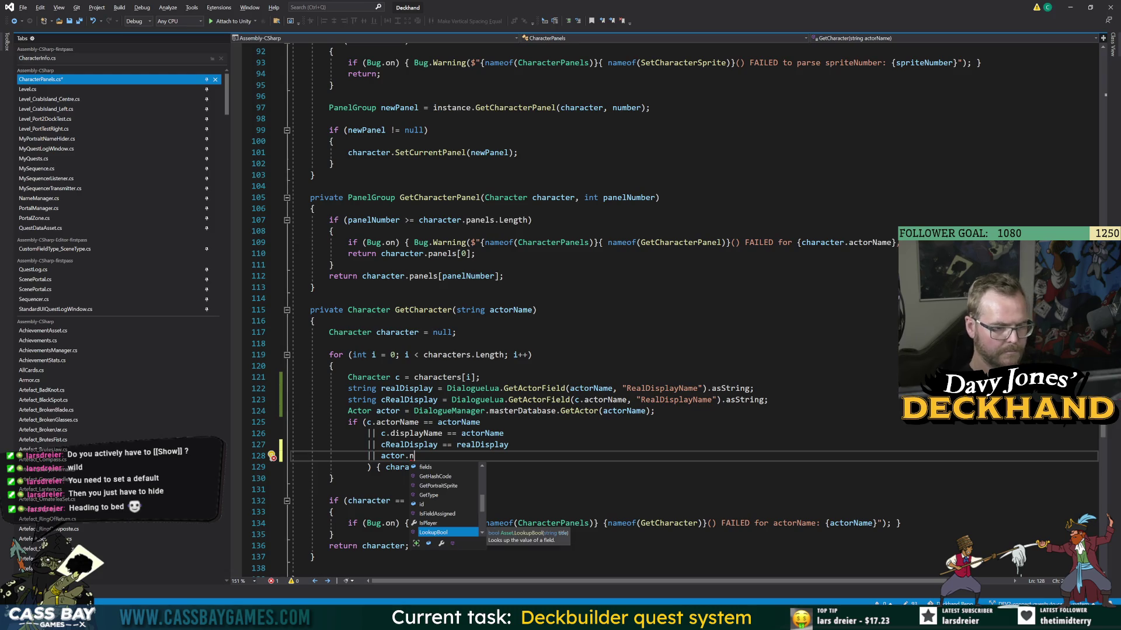
left_click(430, 505)
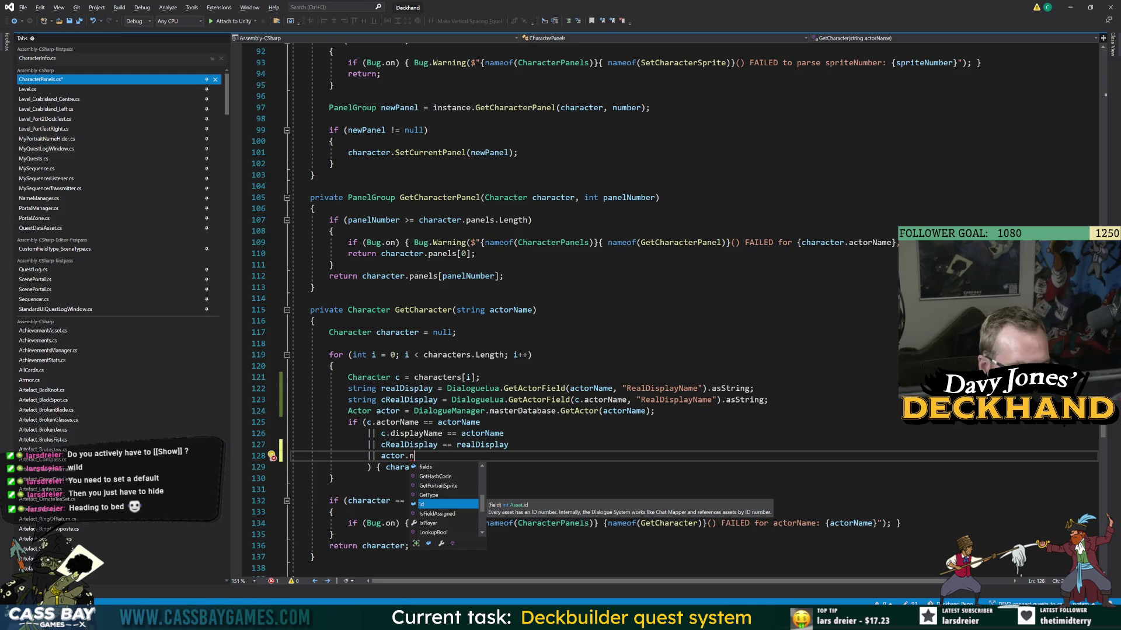
left_click(428, 422)
- Change the new line to '|| actor =' and open a new line below the actor lookup
left_click(413, 455)
key("BackSpace")
key("BackSpace")
key("BackSpace")
type("r =")
left_click(656, 411)
key("Return")
- Add an 'Actor cActor' lookup from the master database using c.actorName
type("Actor")
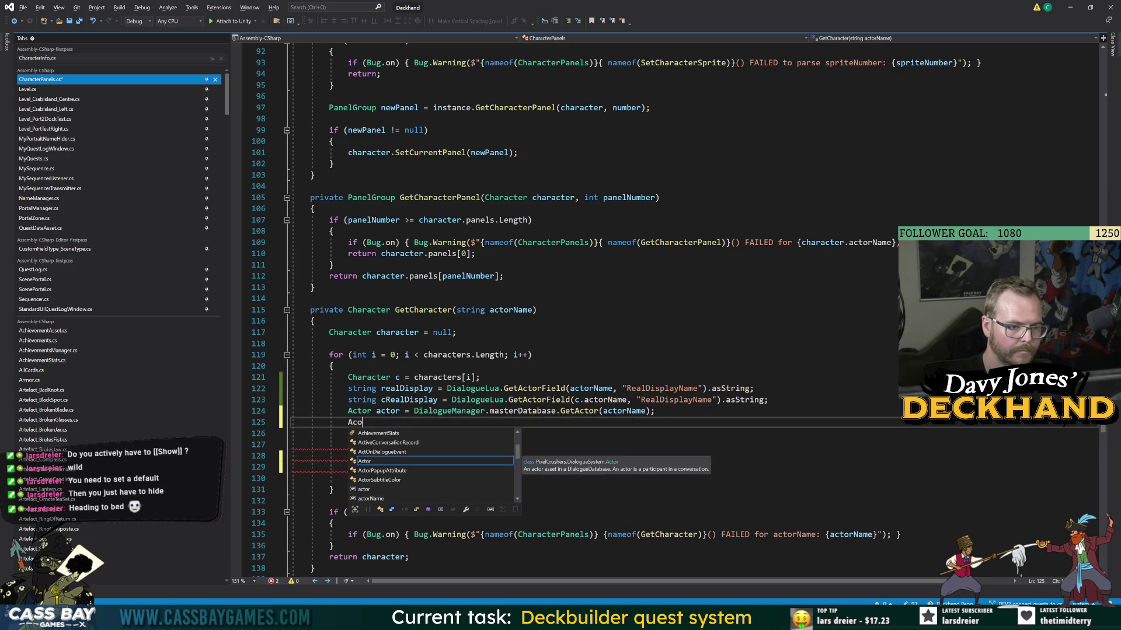
type(" cActor =")
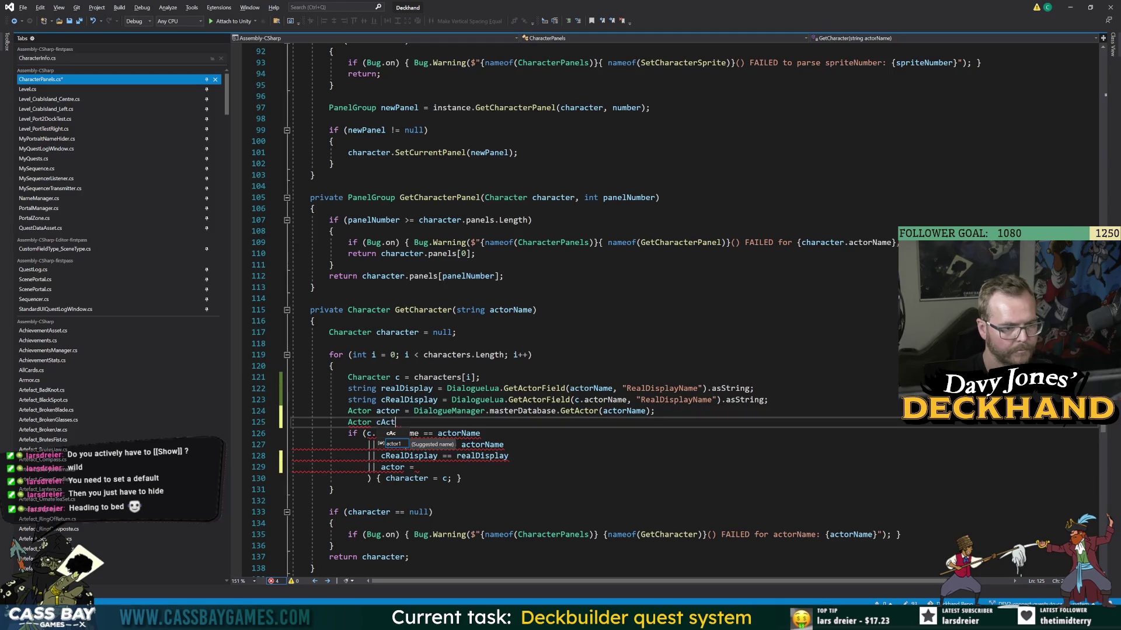
key("Tab")
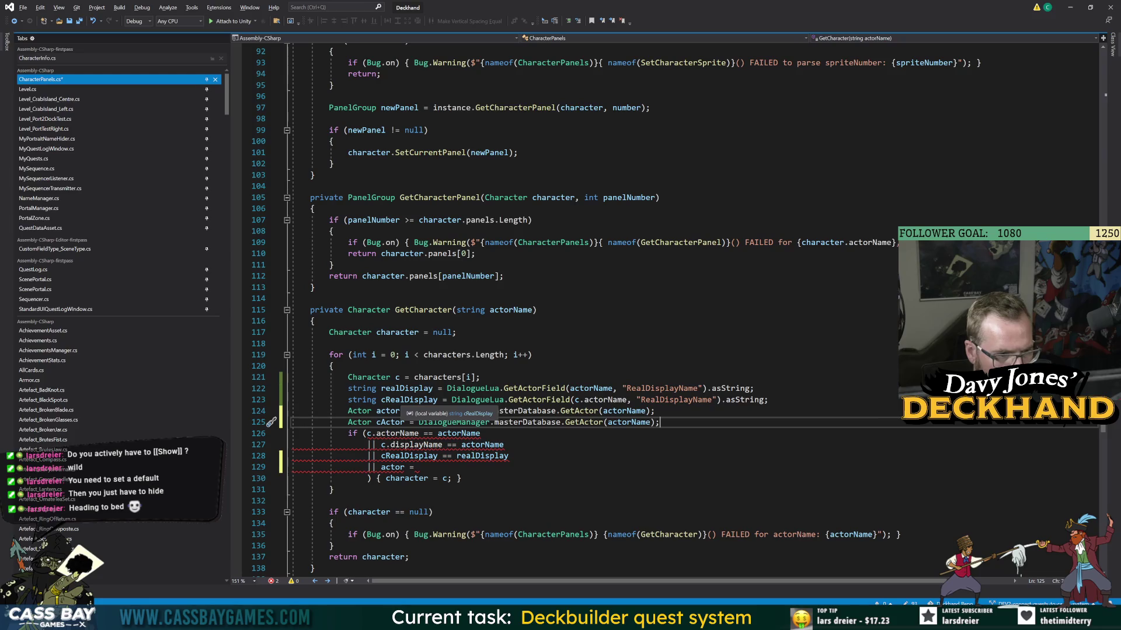
double_click(627, 422)
type("c.ac")
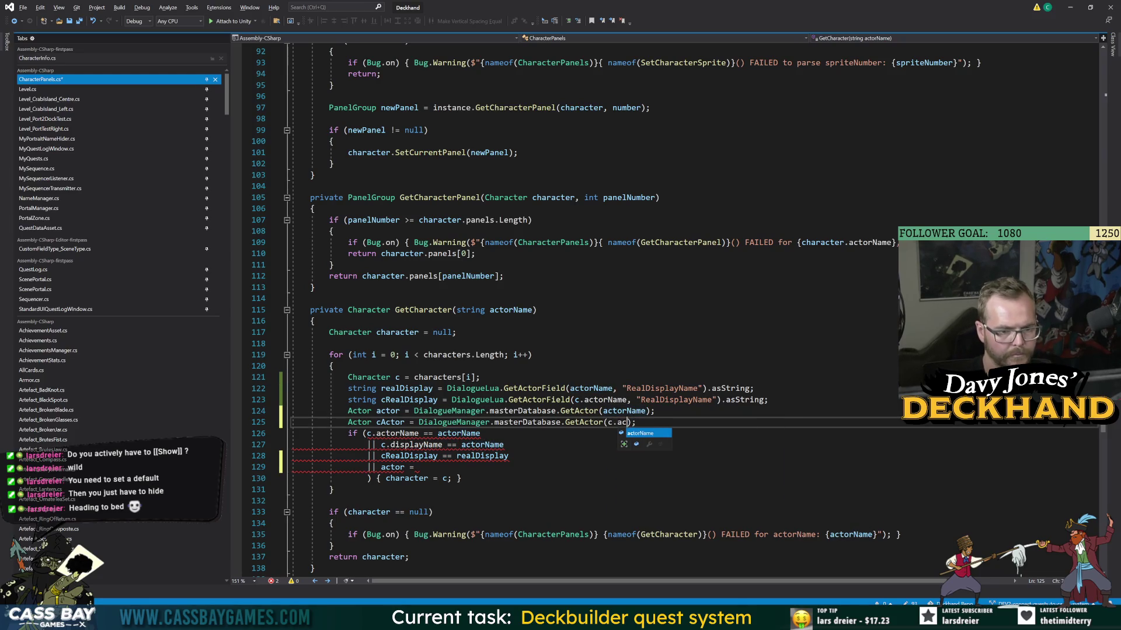
key("Tab")
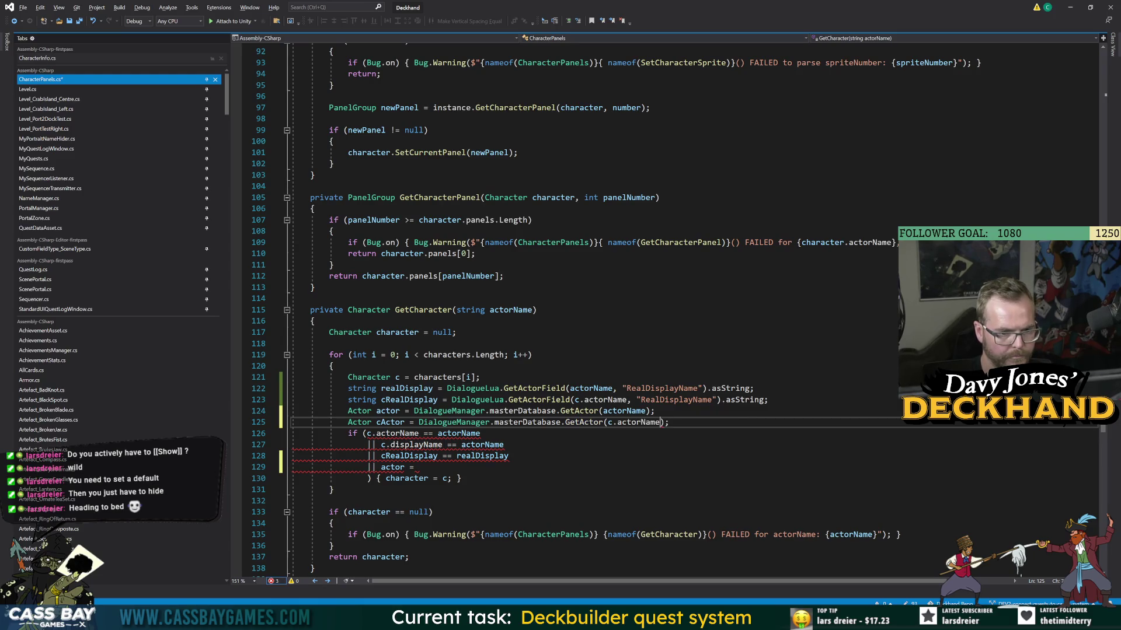
- Complete the match condition as actor == cActor, save, and return to Unity
left_click(504, 445)
left_click(414, 467)
type("cActor")
key("ctrl+s")
left_click(414, 467)
type("=")
left_click(509, 456)
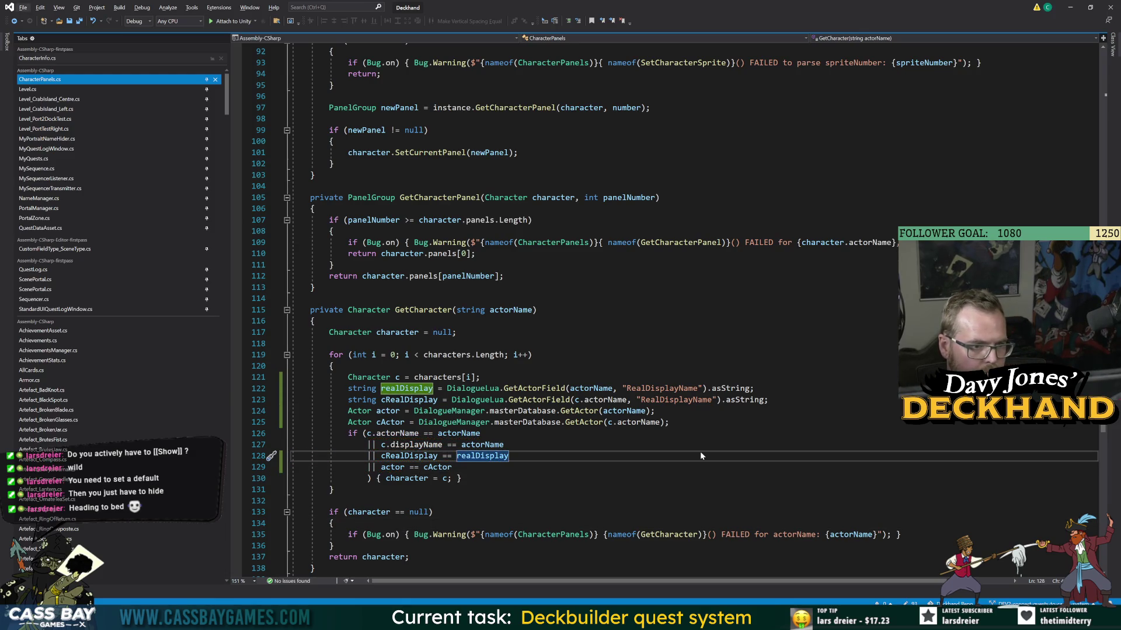
key("alt+Tab")
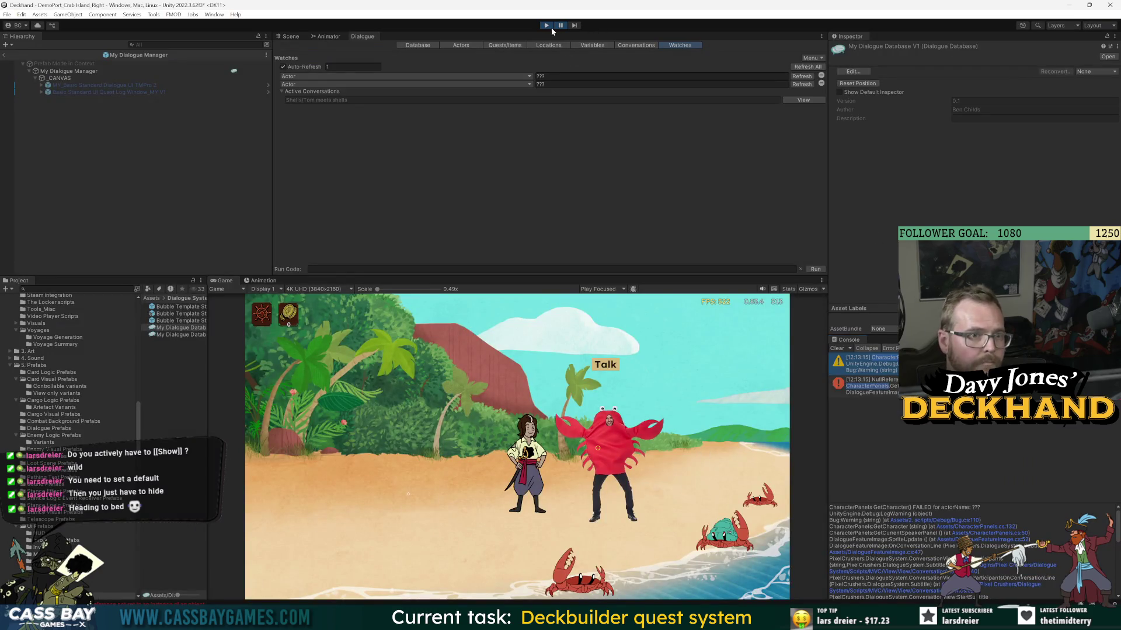
- Restart play mode, rerun the crab conversation, and open the GetCharacter 'actorName ???' warning line
left_click(551, 26)
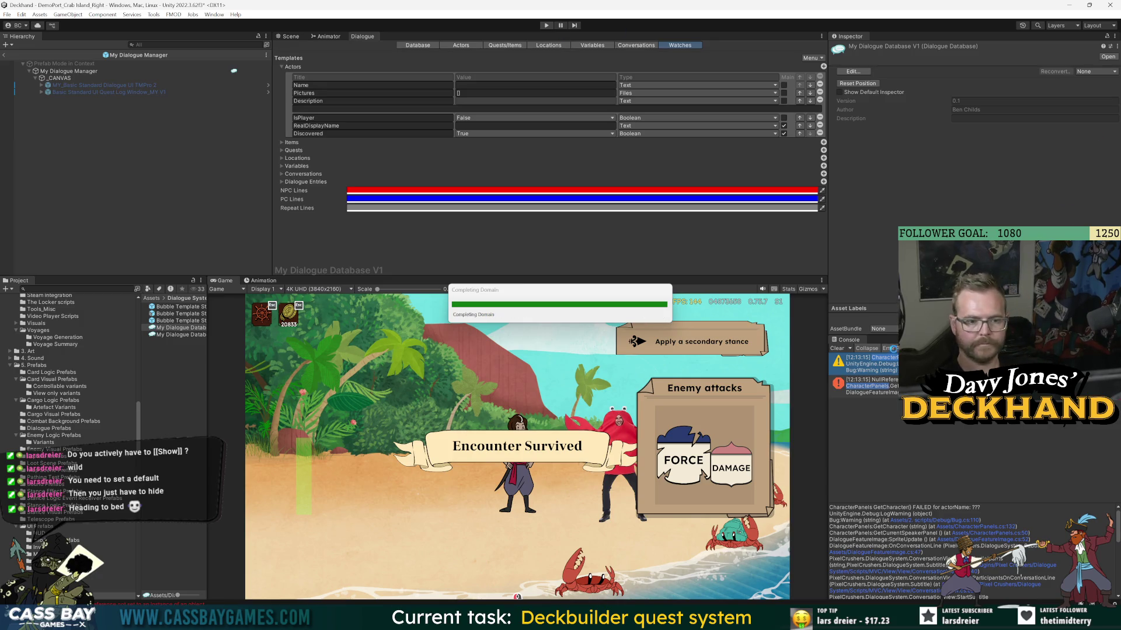
left_click(546, 26)
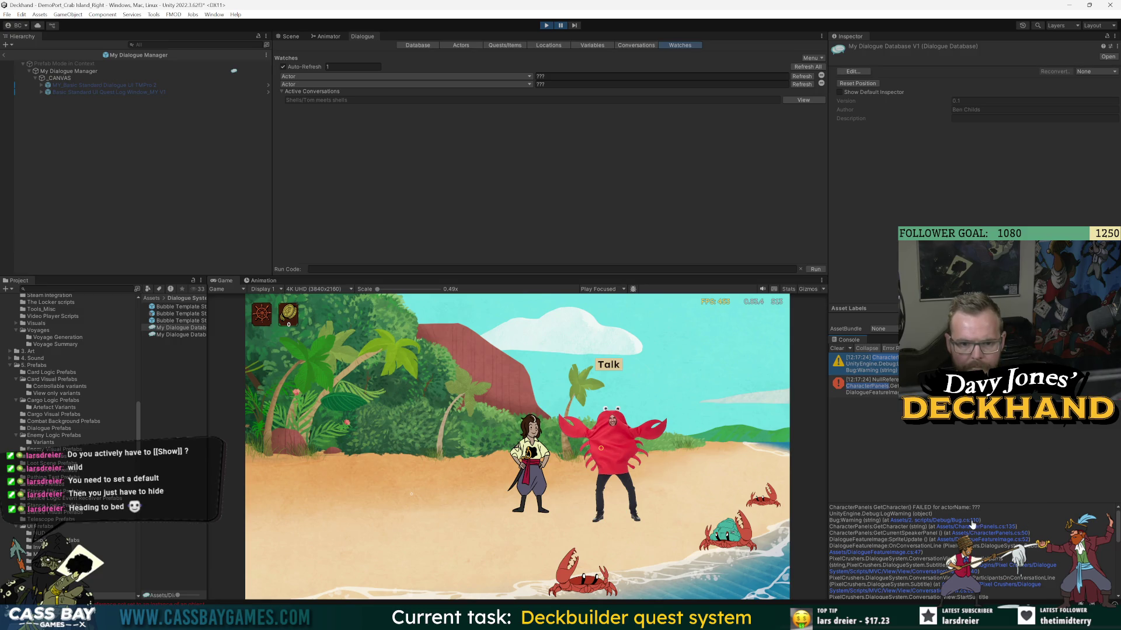
left_click(1011, 530)
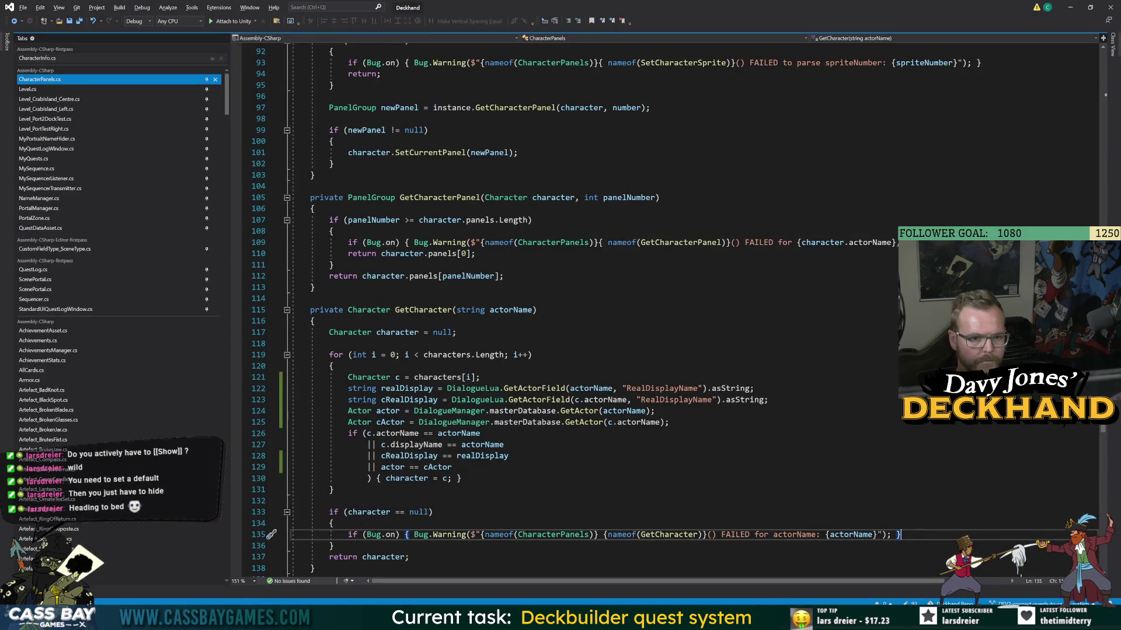
- Trace the failing lookup from GetCharacter back to OnConversationLine's currentSpeaker assignment
double_click(418, 310)
triple_click(496, 422)
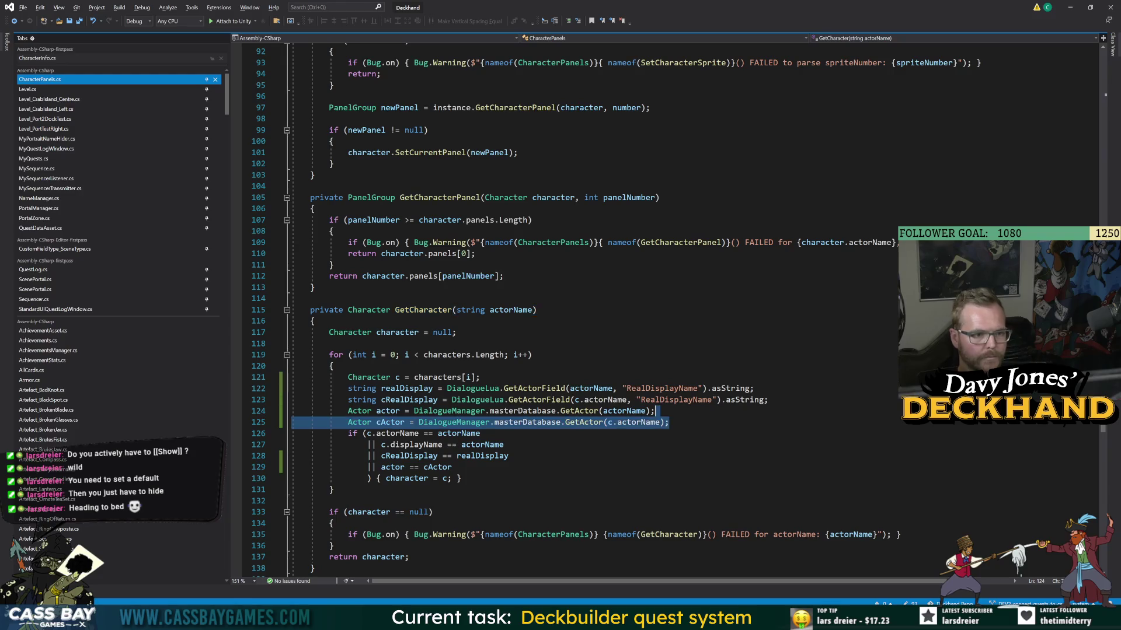
key("alt+Tab")
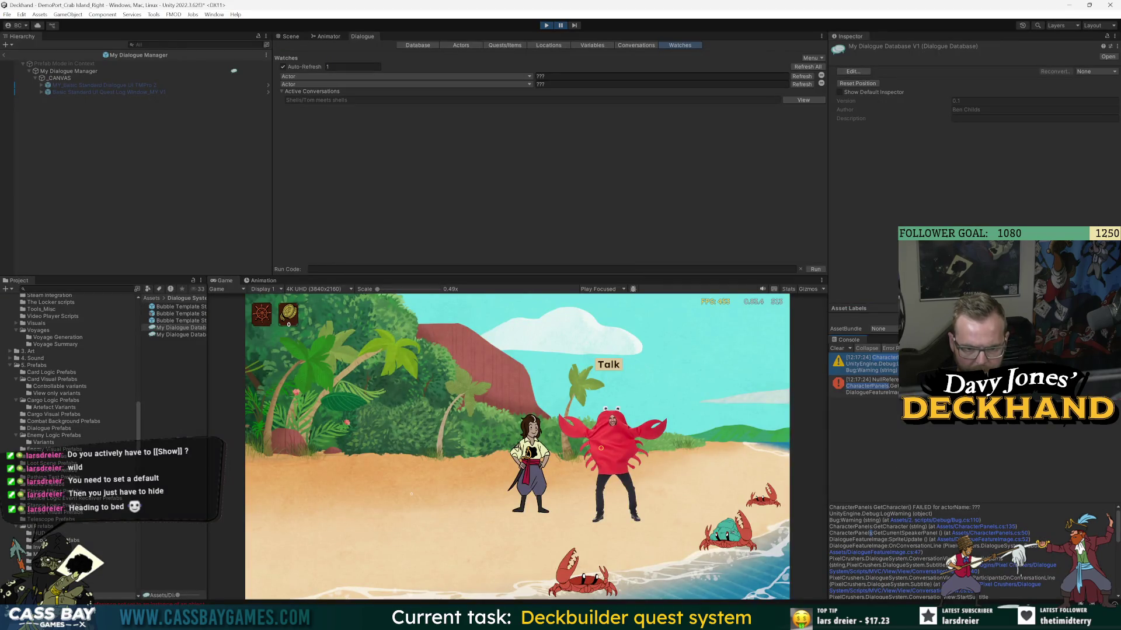
left_click(1005, 538)
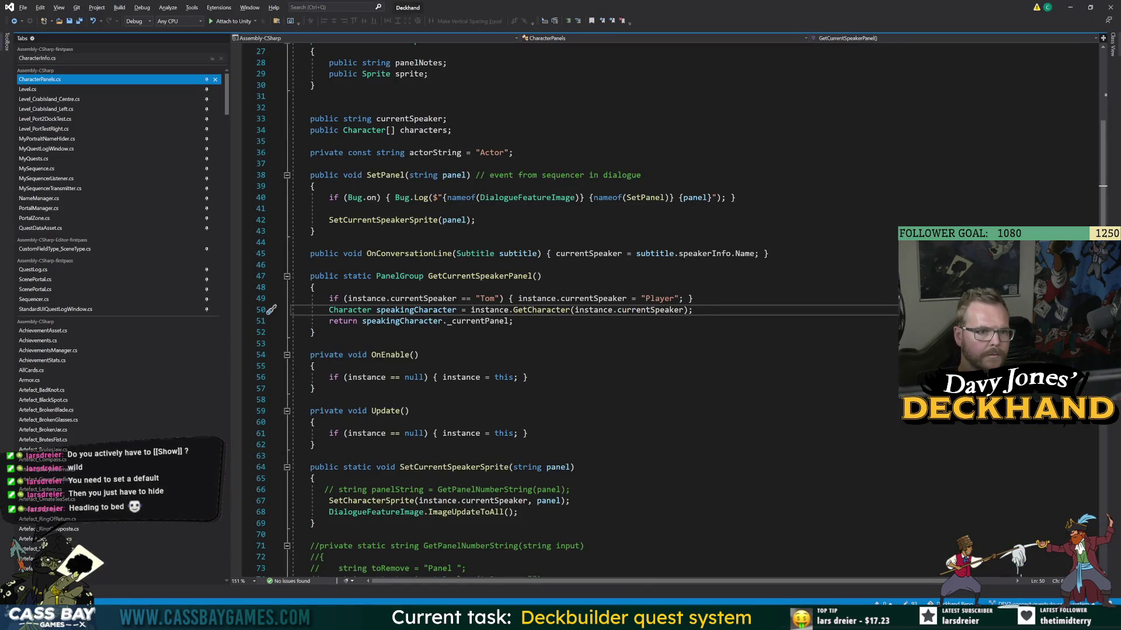
left_click(409, 253)
double_click(480, 276)
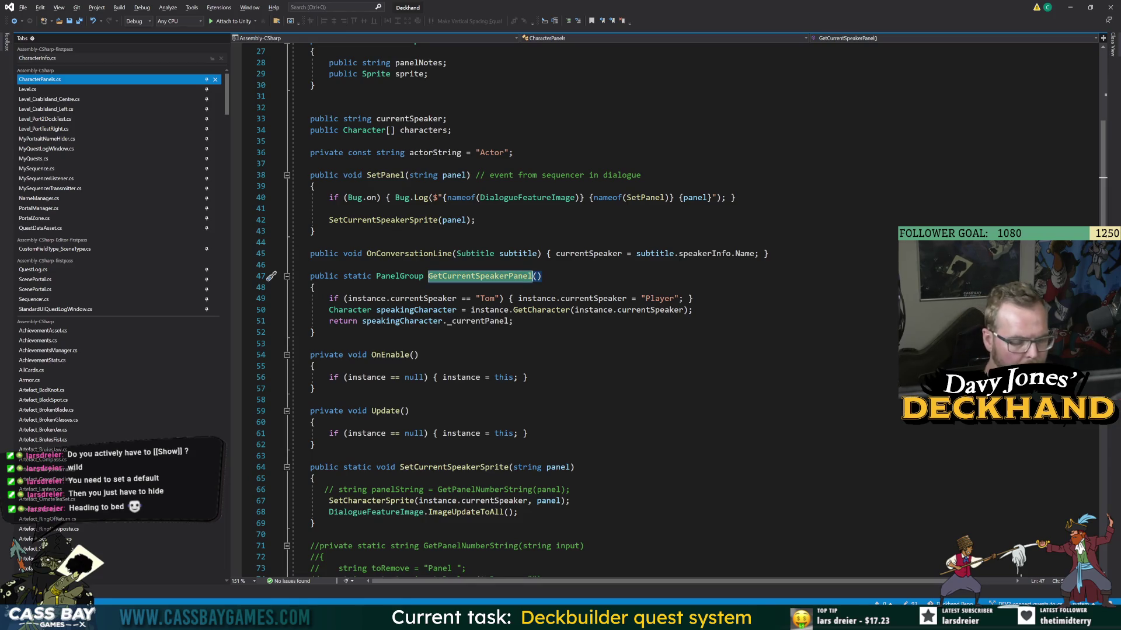
double_click(541, 310)
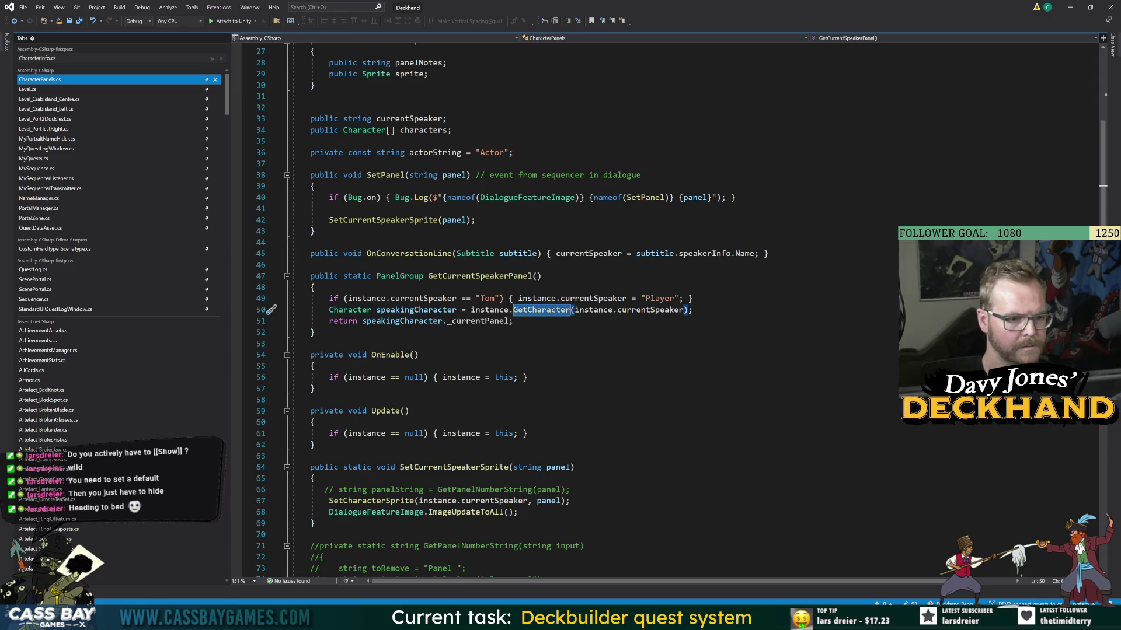
left_click(315, 332)
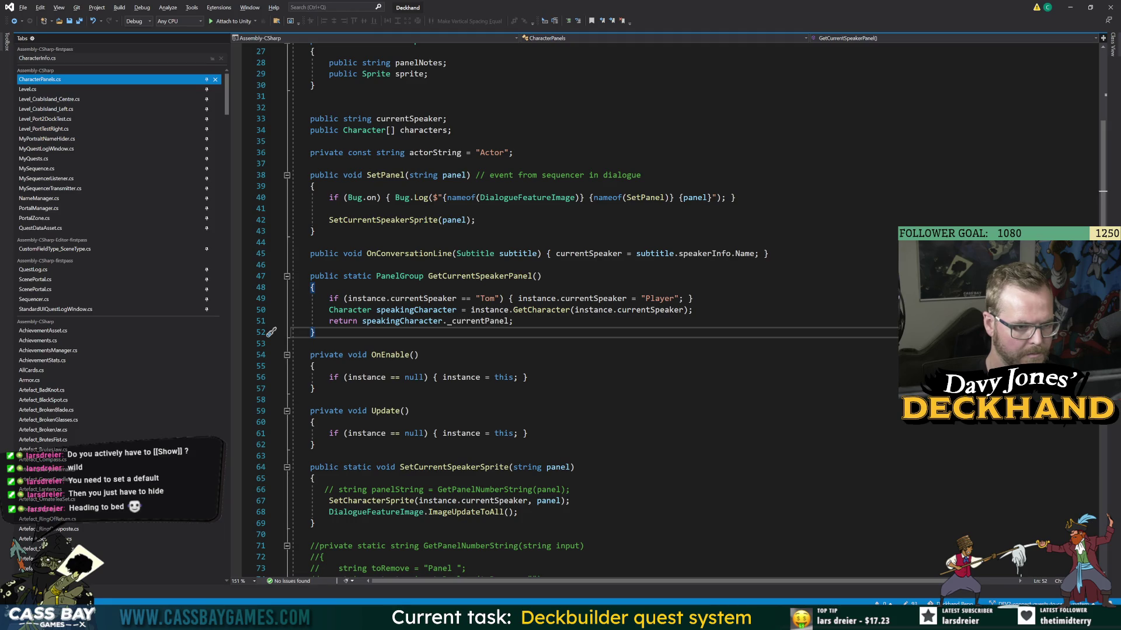
left_click(662, 315)
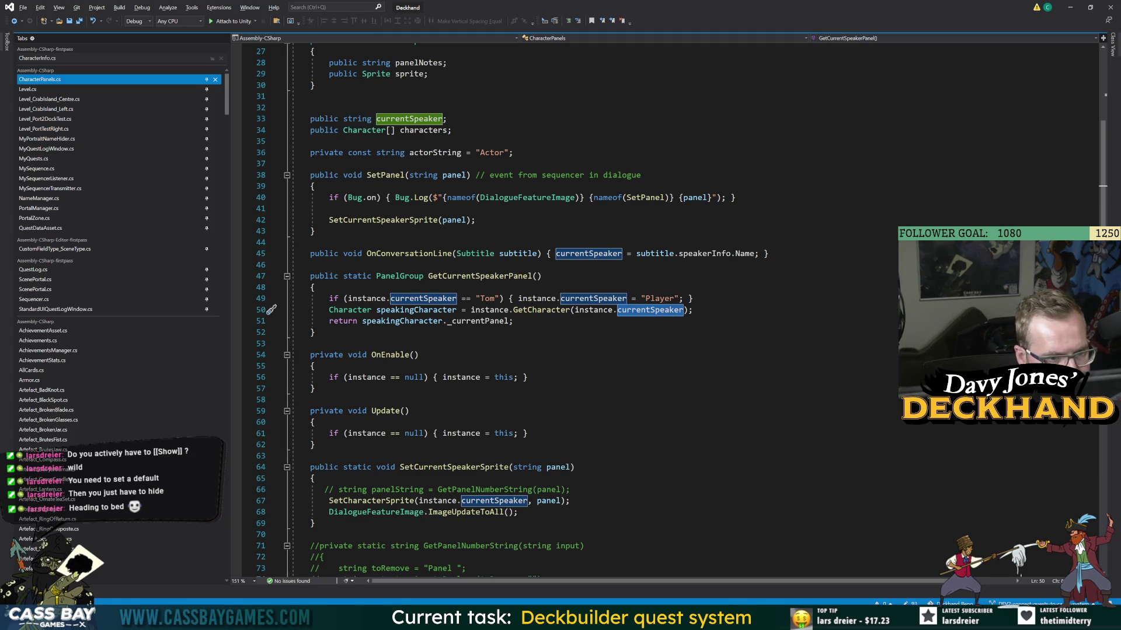
- Change speakerInfo.Name to speakerInfo.nameInDatabase on line 45, save, and return to Unity
double_click(745, 253)
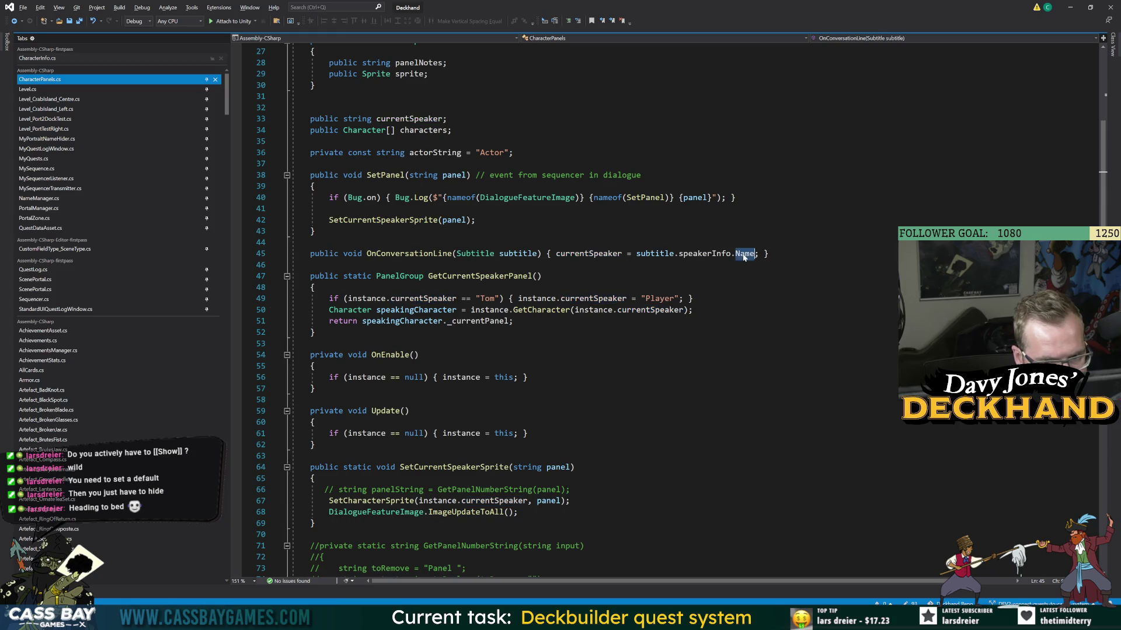
type("name")
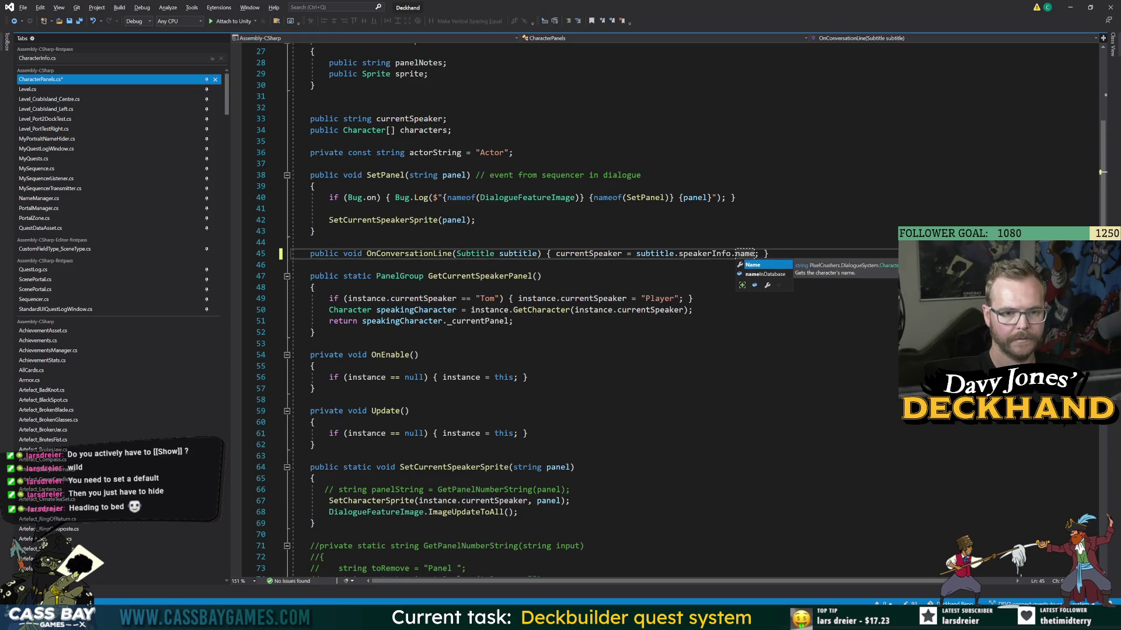
key("Tab")
key("ctrl+s")
left_click(292, 344)
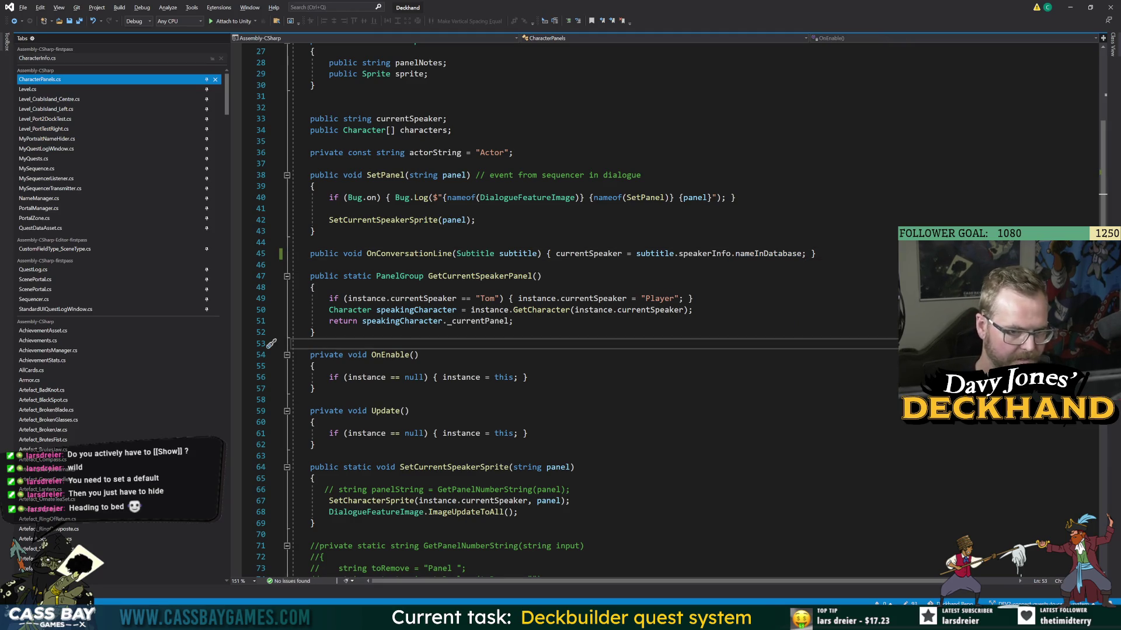
key("alt+Tab")
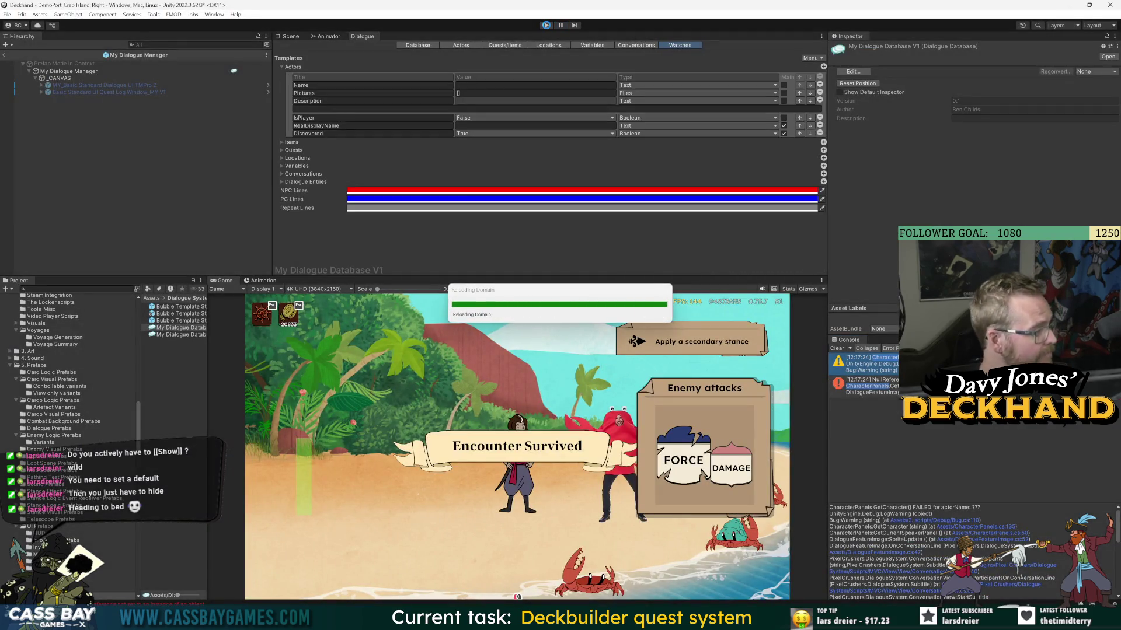
- Restart play mode, talk to the crab, and remove the second Actor watch row
left_click(546, 25)
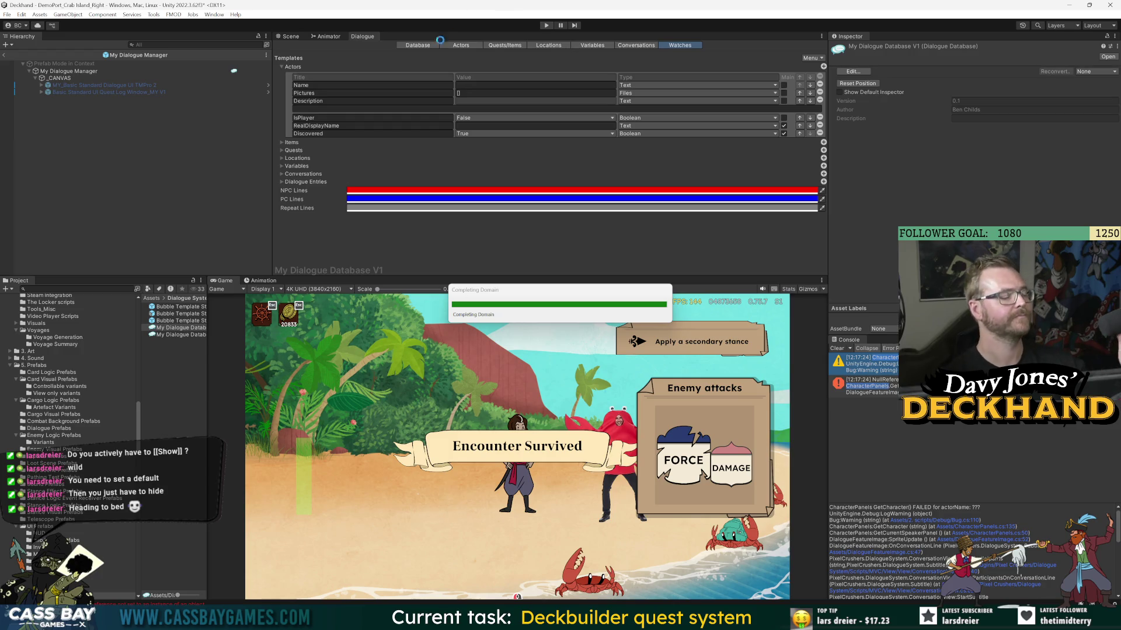
left_click(547, 26)
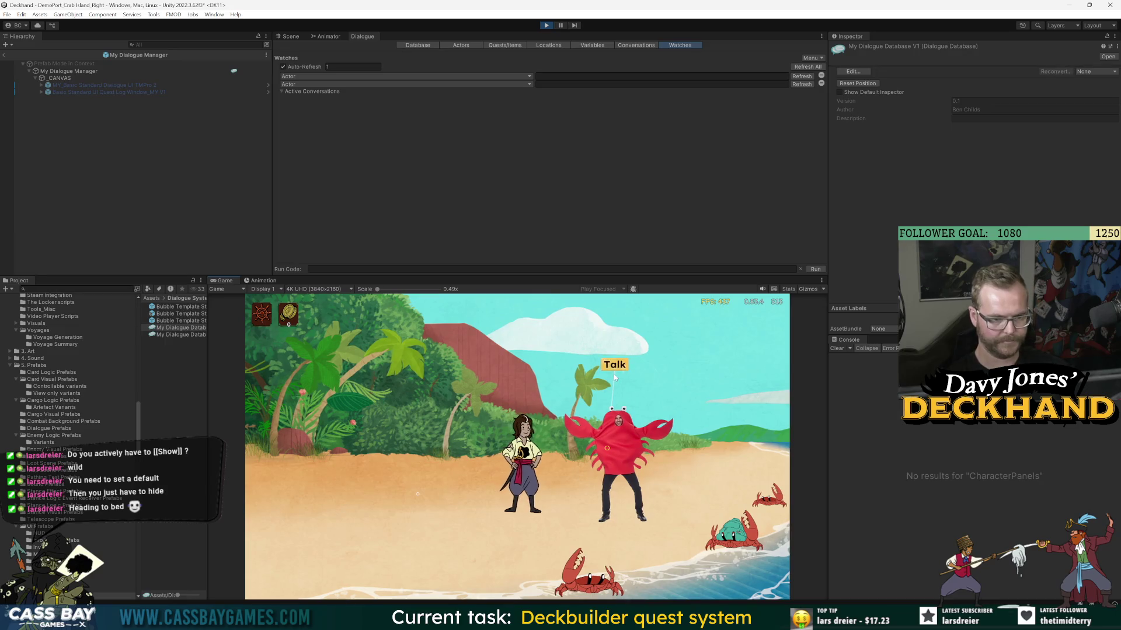
left_click(614, 377)
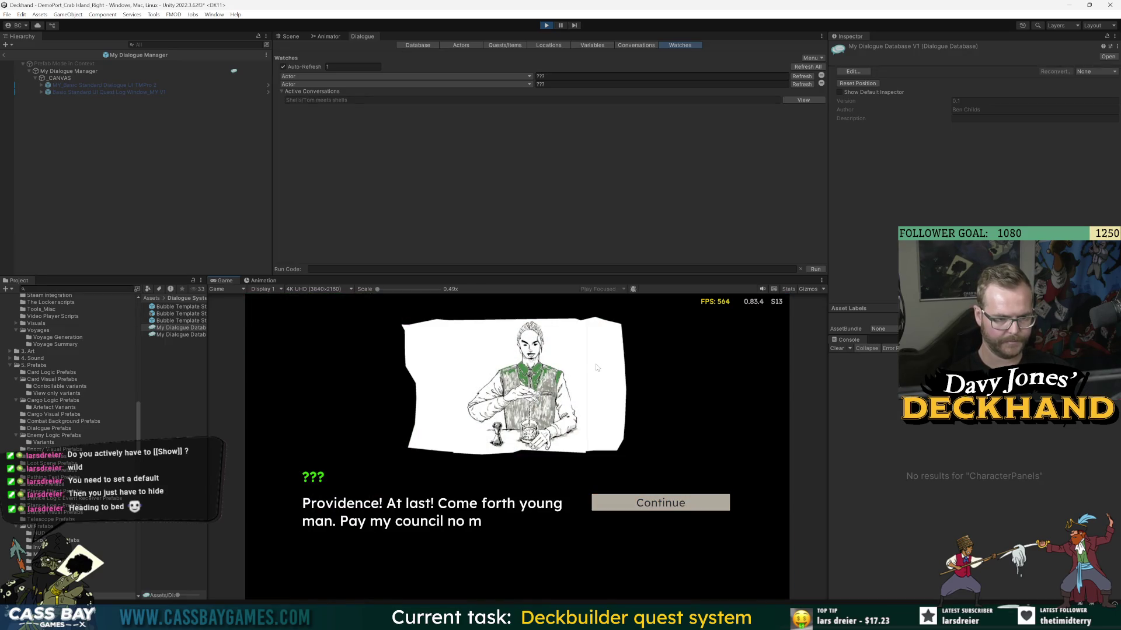
left_click(652, 509)
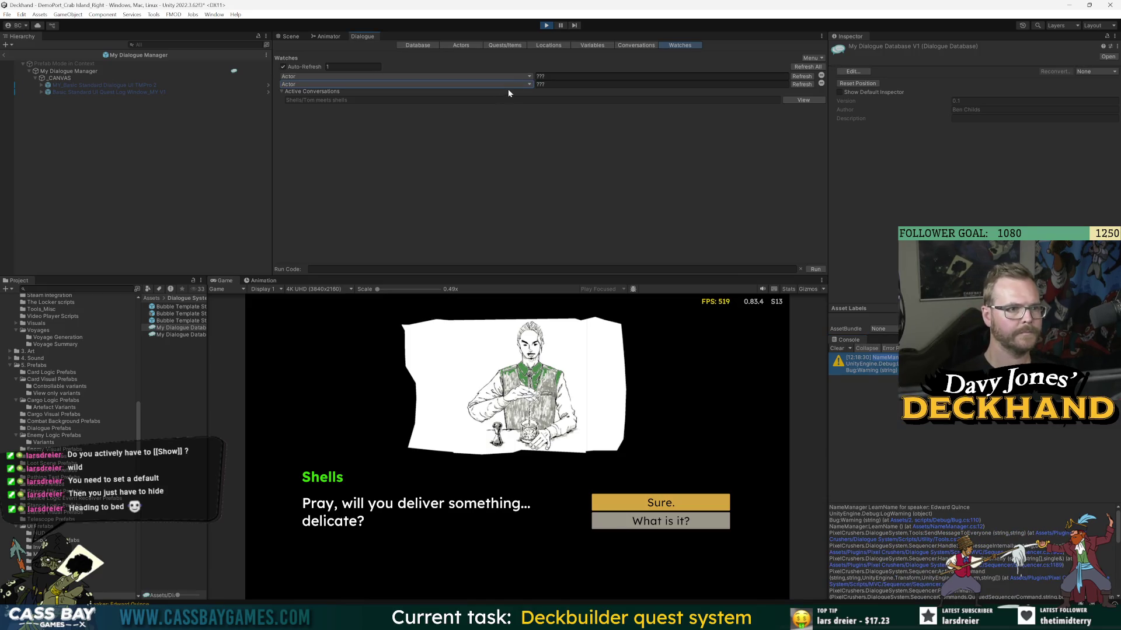
left_click(523, 85)
left_click(707, 159)
left_click(821, 84)
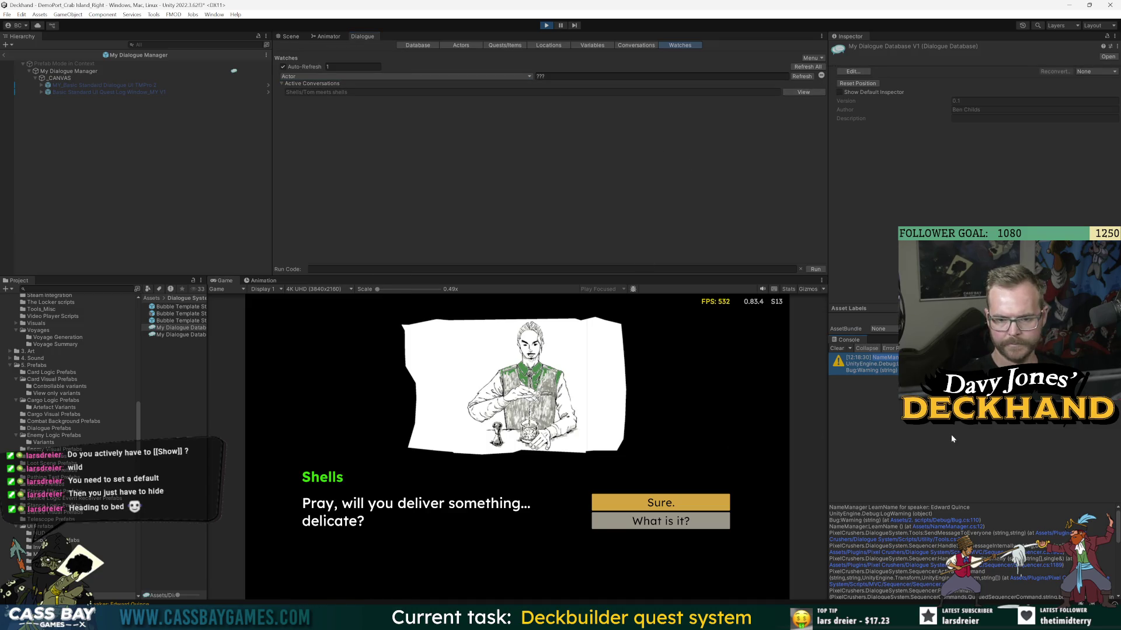
- Choose the Sure. reply and continue to the end of the conversation
left_click(614, 508)
left_click(631, 505)
left_click(647, 508)
left_click(649, 507)
left_click(660, 509)
- Talk to Shells again to get the 'Hello again!' line, walk away and back, then stop the game
left_click(661, 509)
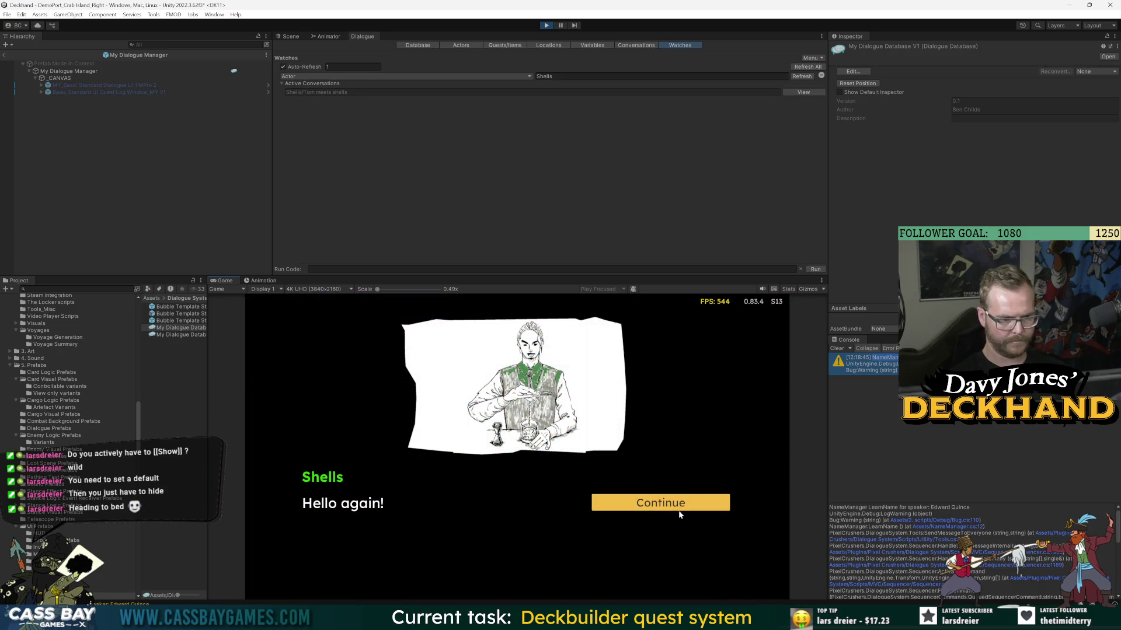
left_click(675, 508)
left_click(595, 366)
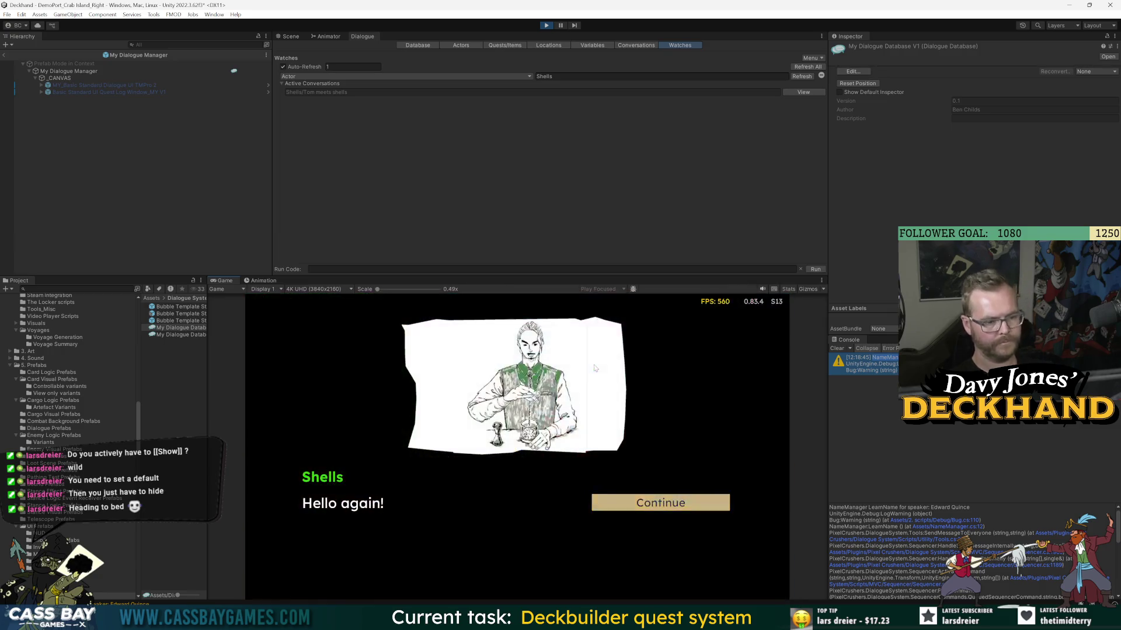
left_click(647, 509)
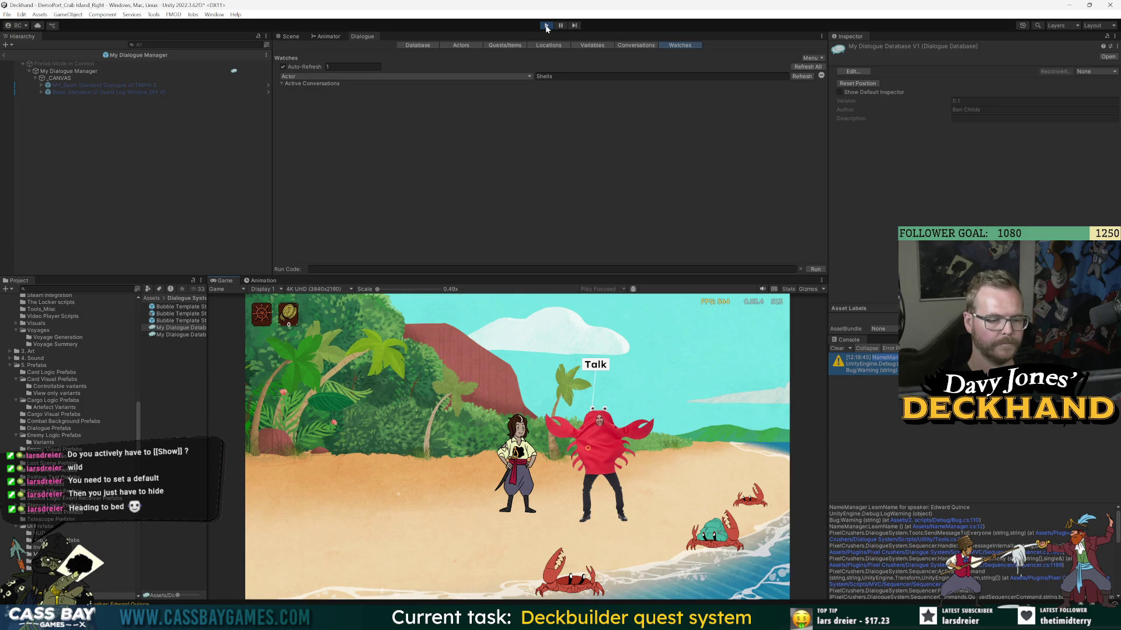
left_click(394, 419)
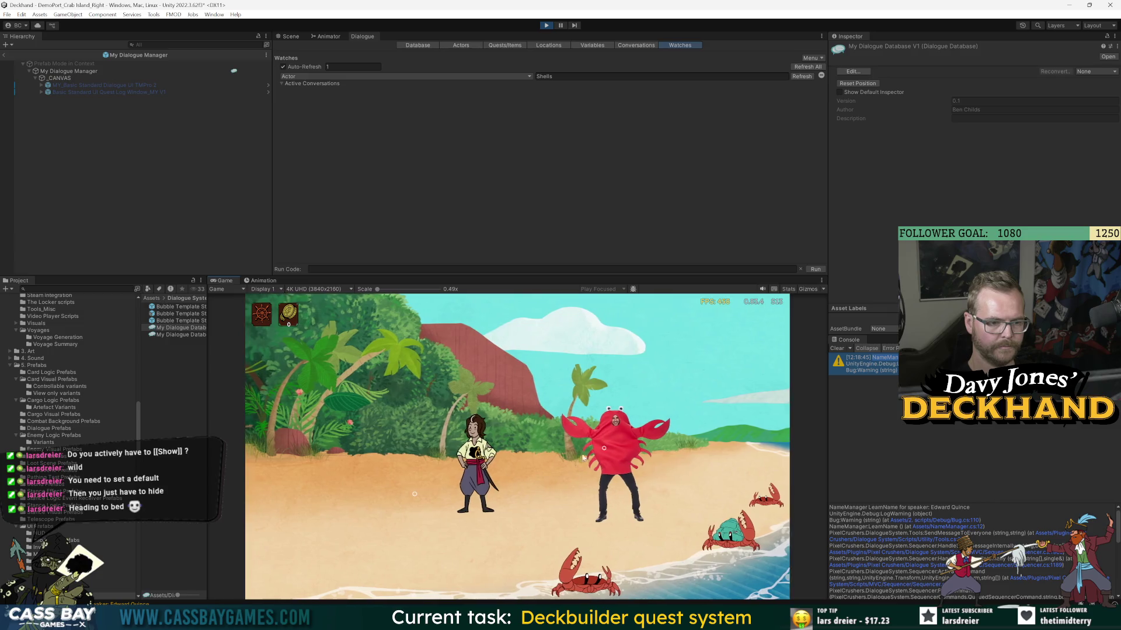
left_click(628, 390)
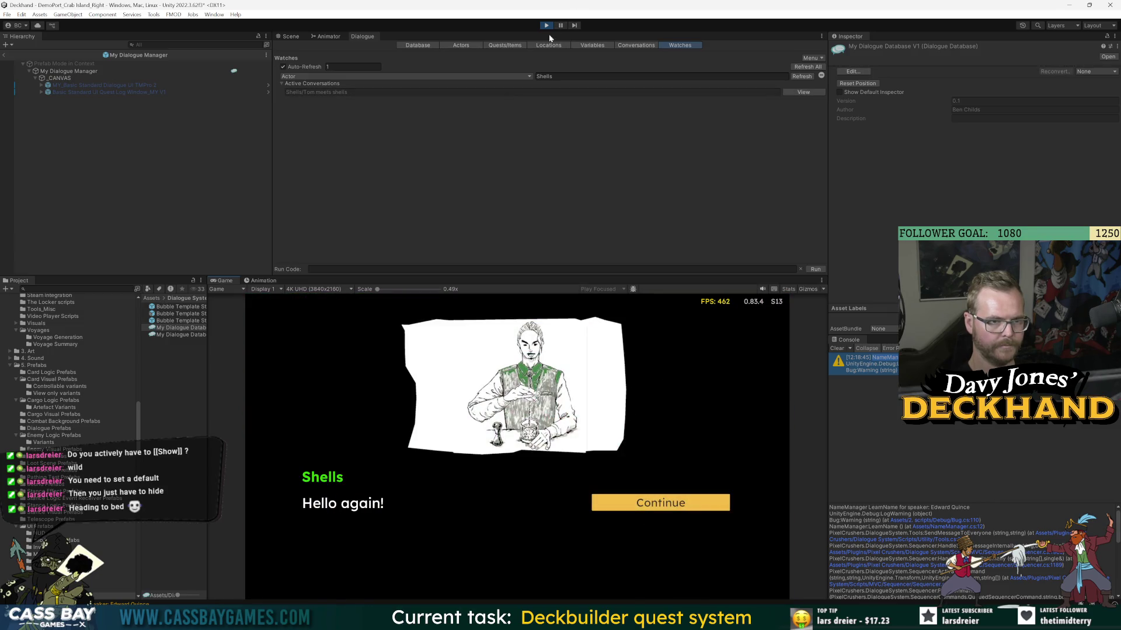
left_click(547, 25)
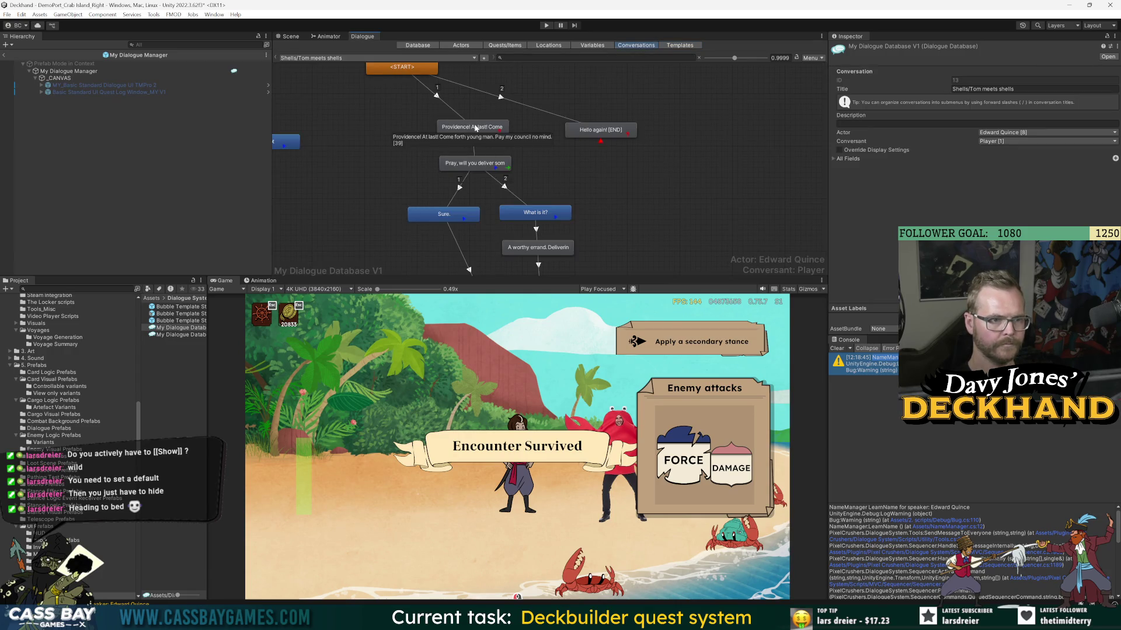
- Link the Hello again! node to the Pray node and delete the {{LearnName}} step from its sequence
right_click(604, 130)
left_click(618, 144)
left_click(476, 169)
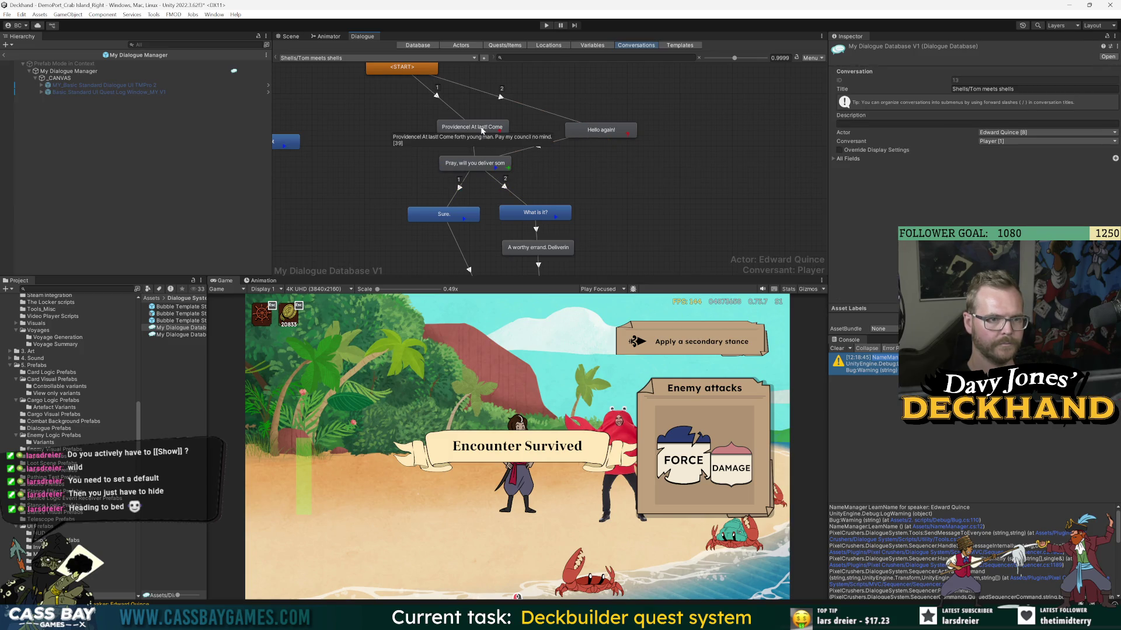
left_click(486, 166)
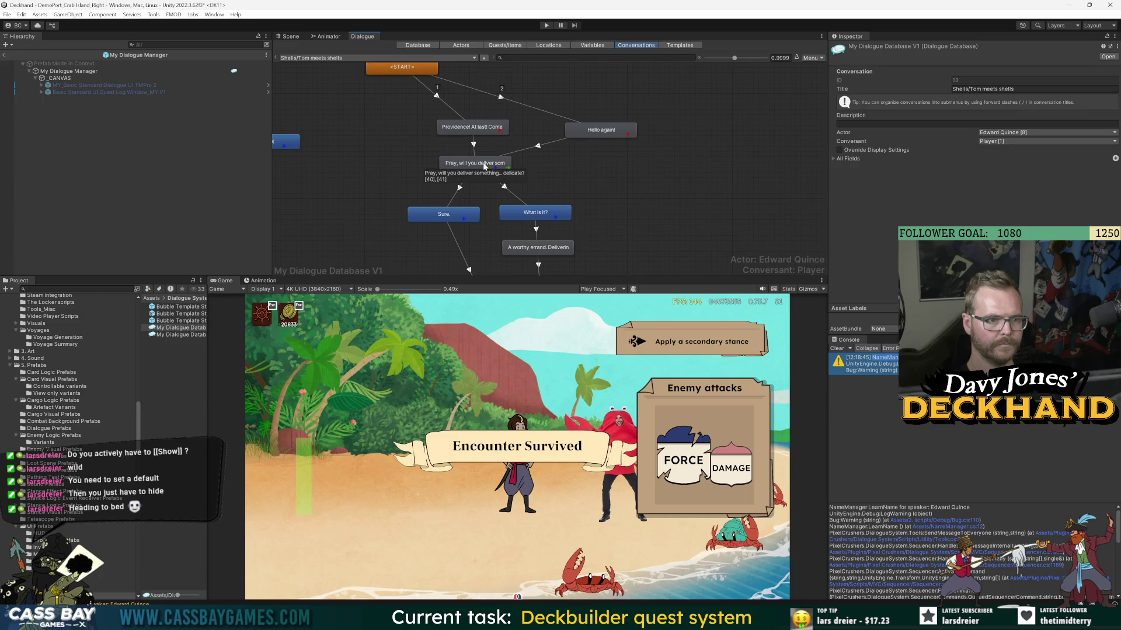
left_click_drag(878, 199, 802, 197)
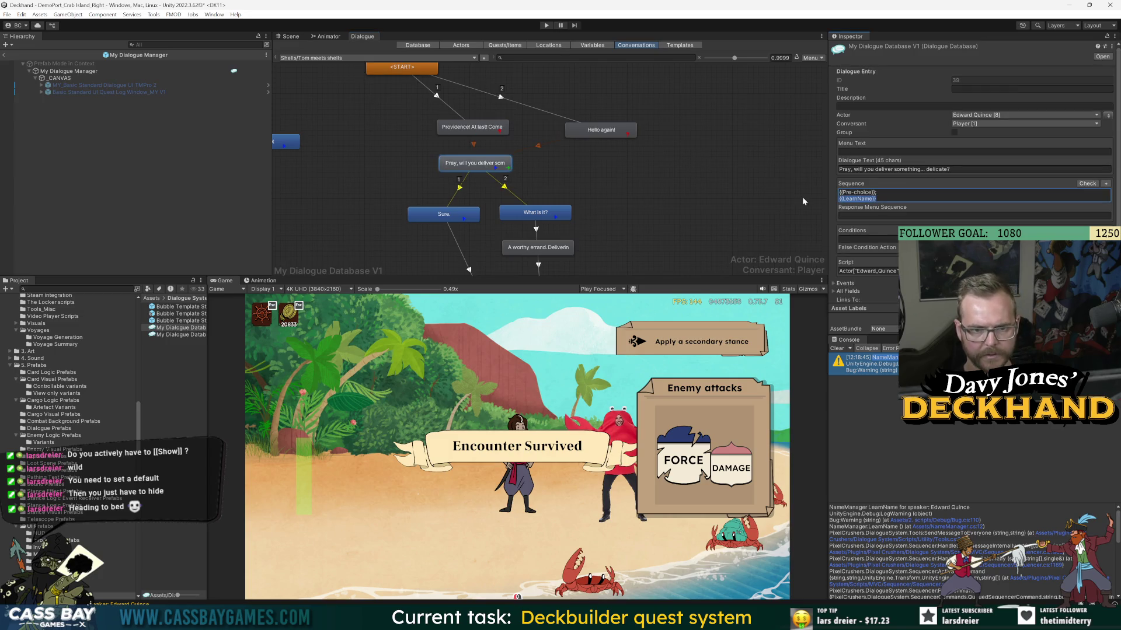
key("BackSpace")
key("BackSpace")
key("BackSpace")
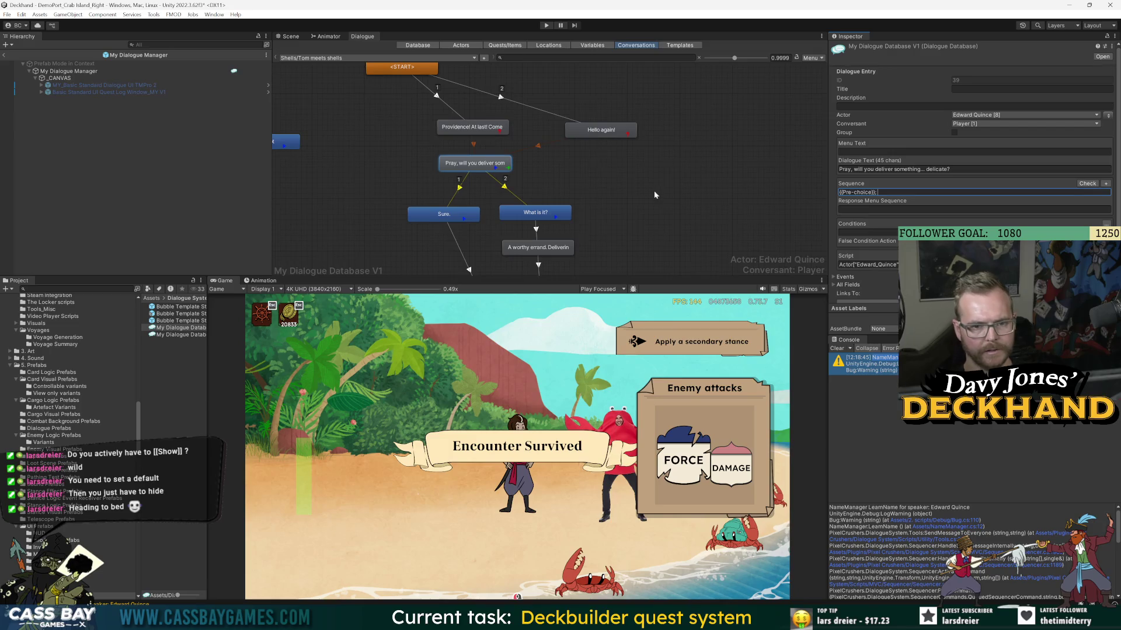
- Review the conversation properties and the What is it? and Hello again! nodes around the graph
left_click(649, 196)
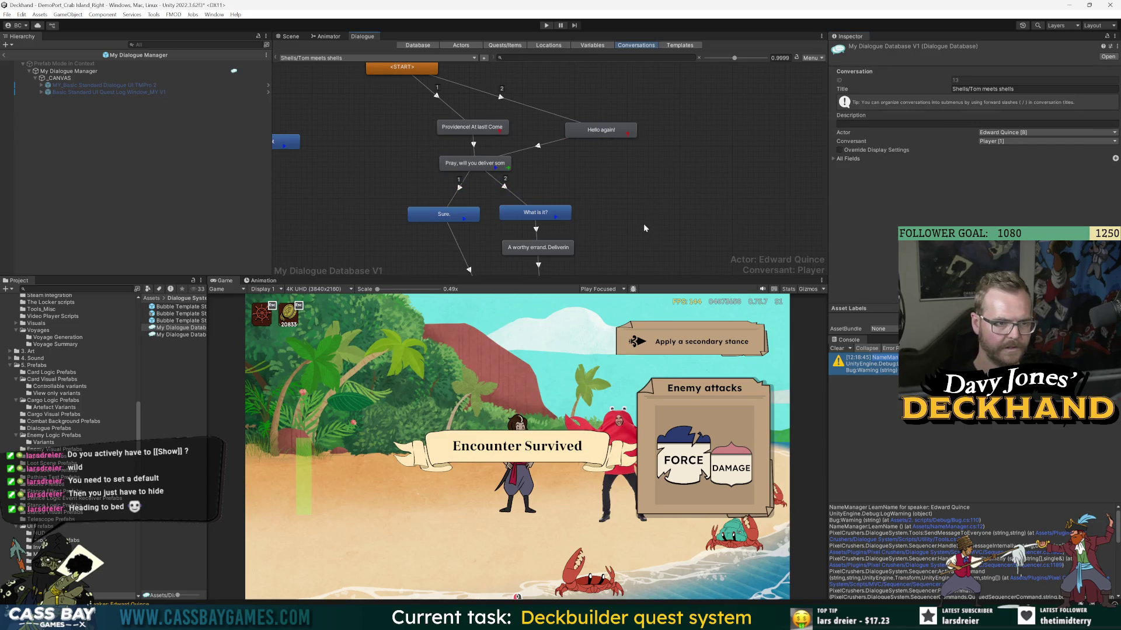
scroll(616, 237, "down", 2)
left_click_drag(616, 237, 587, 124)
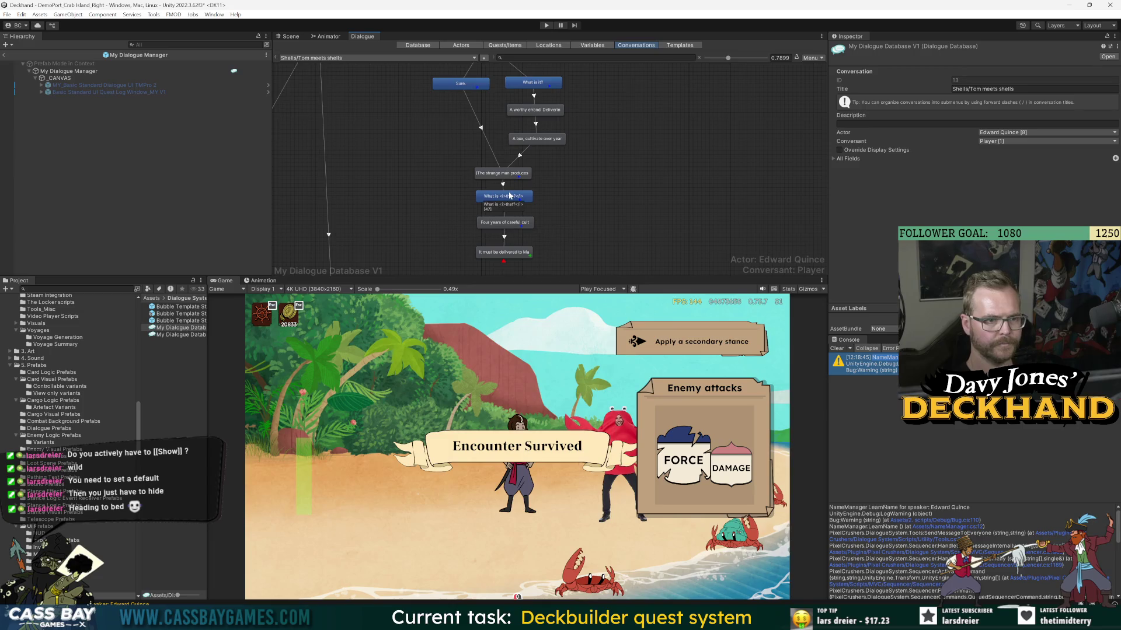
scroll(466, 227, "up", 2)
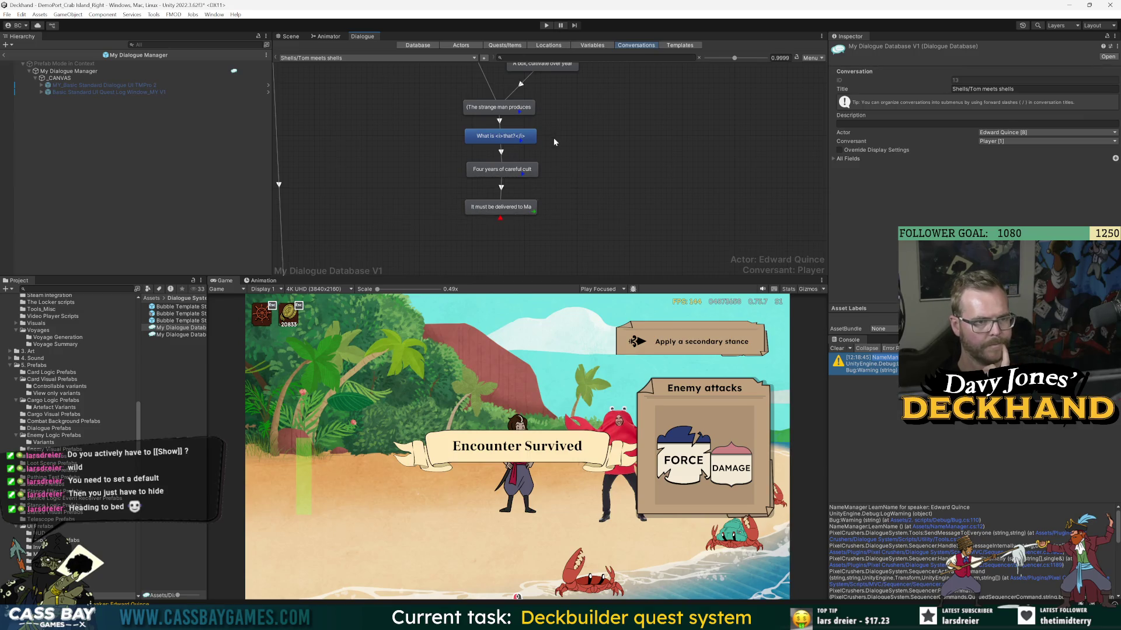
scroll(551, 139, "up", 3)
left_click_drag(559, 138, 541, 210)
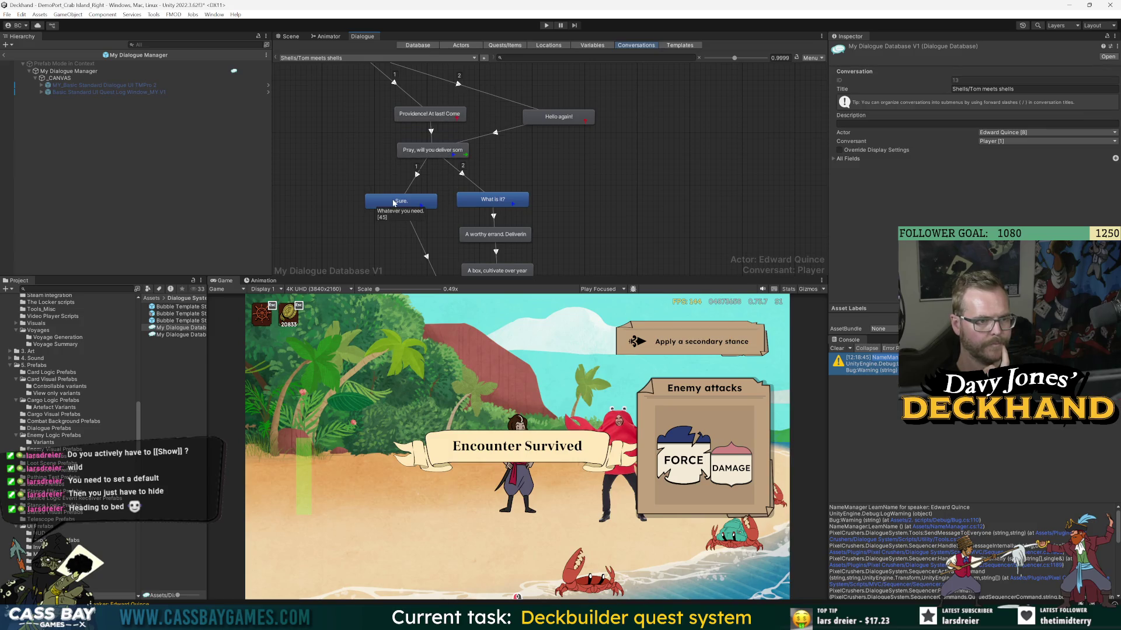
left_click(490, 202)
left_click(613, 196)
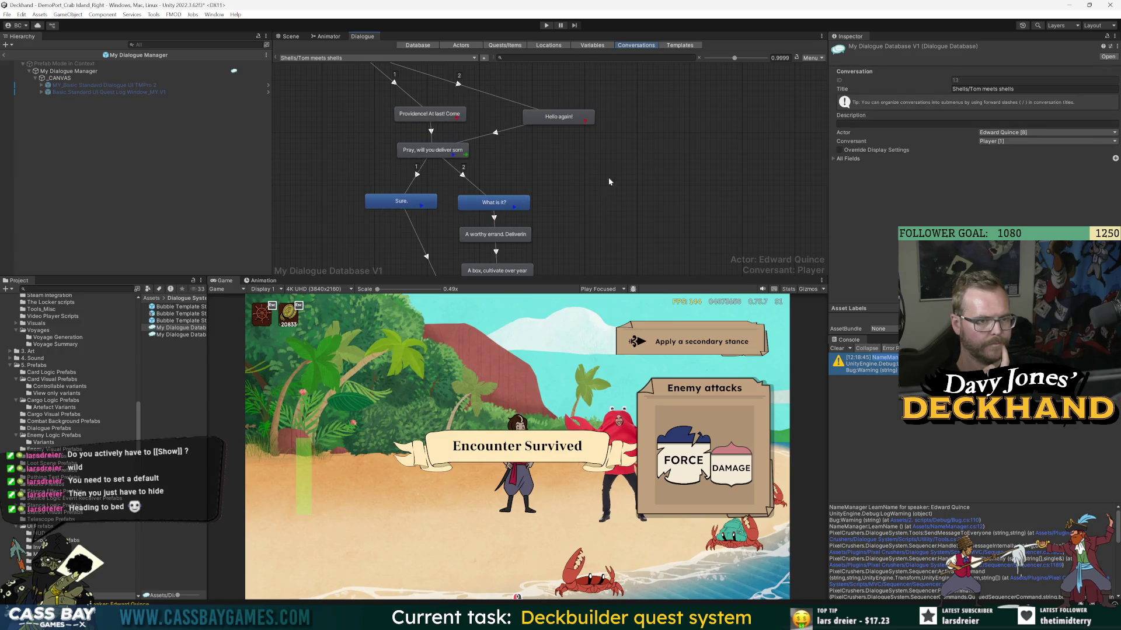
left_click(559, 118)
left_click_drag(597, 175, 612, 211)
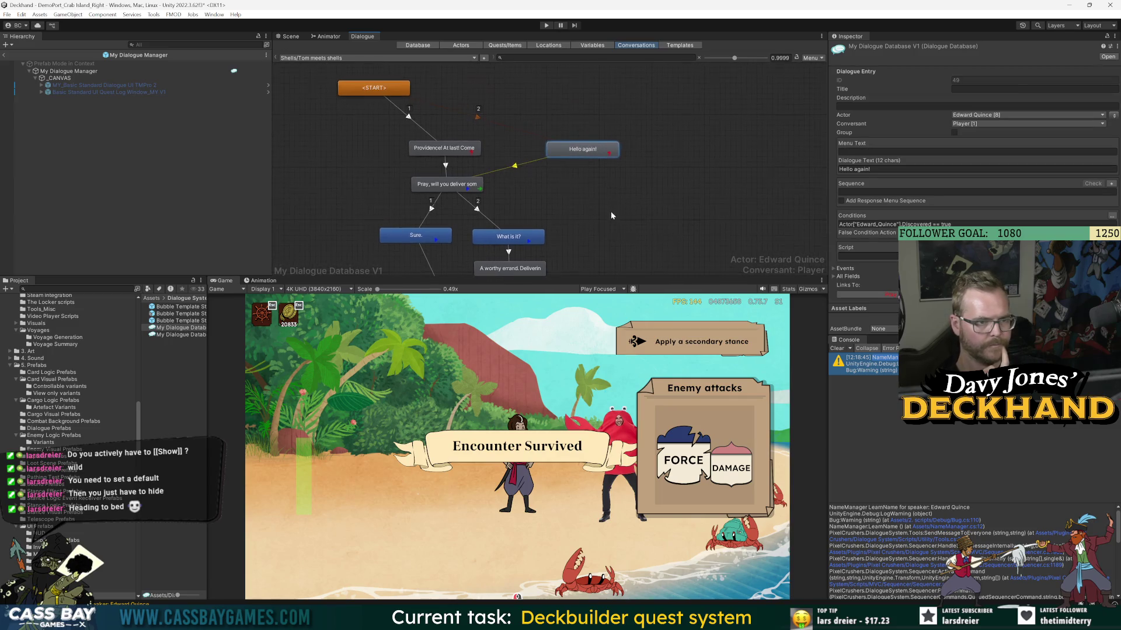
scroll(543, 166, "down", 8)
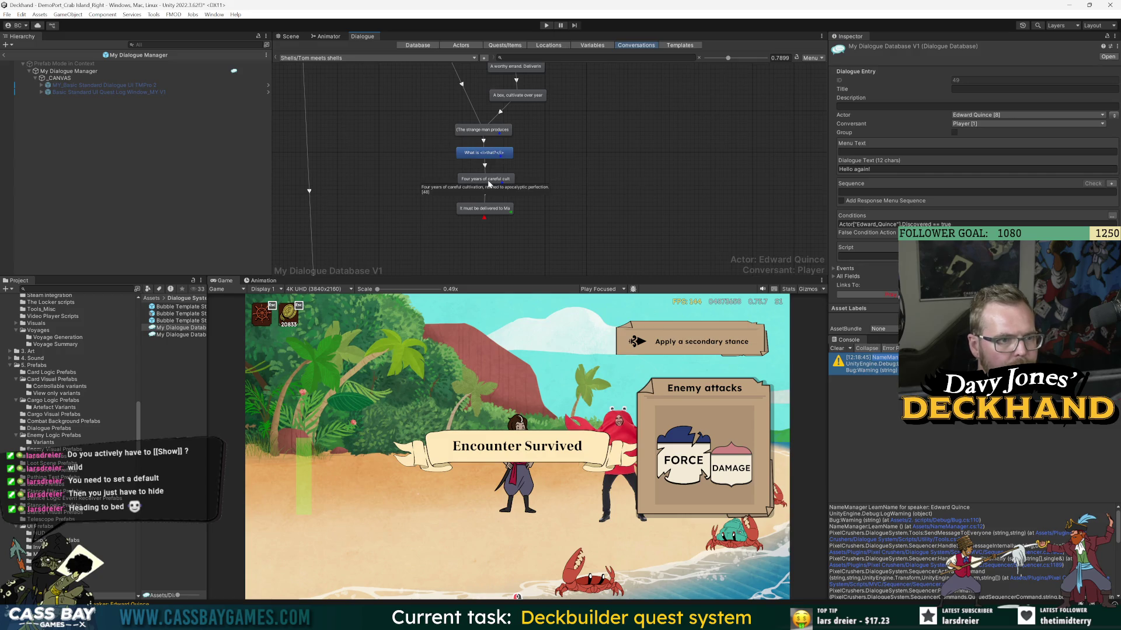
- Add a child line after the delivery line, delete it again, and reopen that line's options
right_click(497, 211)
left_click(499, 216)
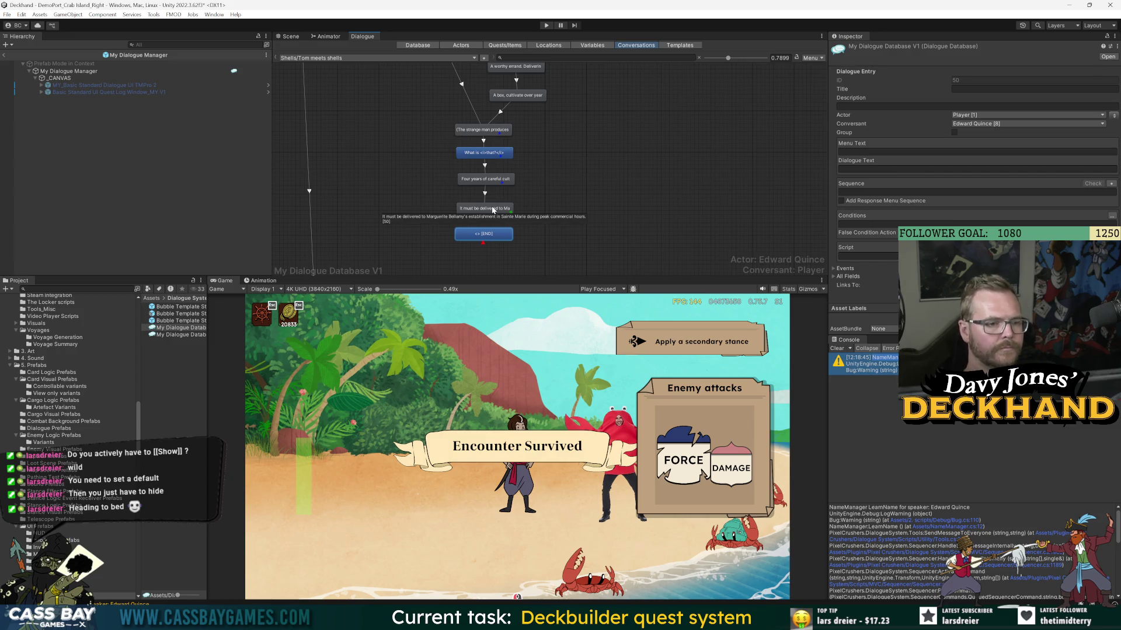
left_click(496, 235)
key("Delete")
key("Return")
right_click(488, 209)
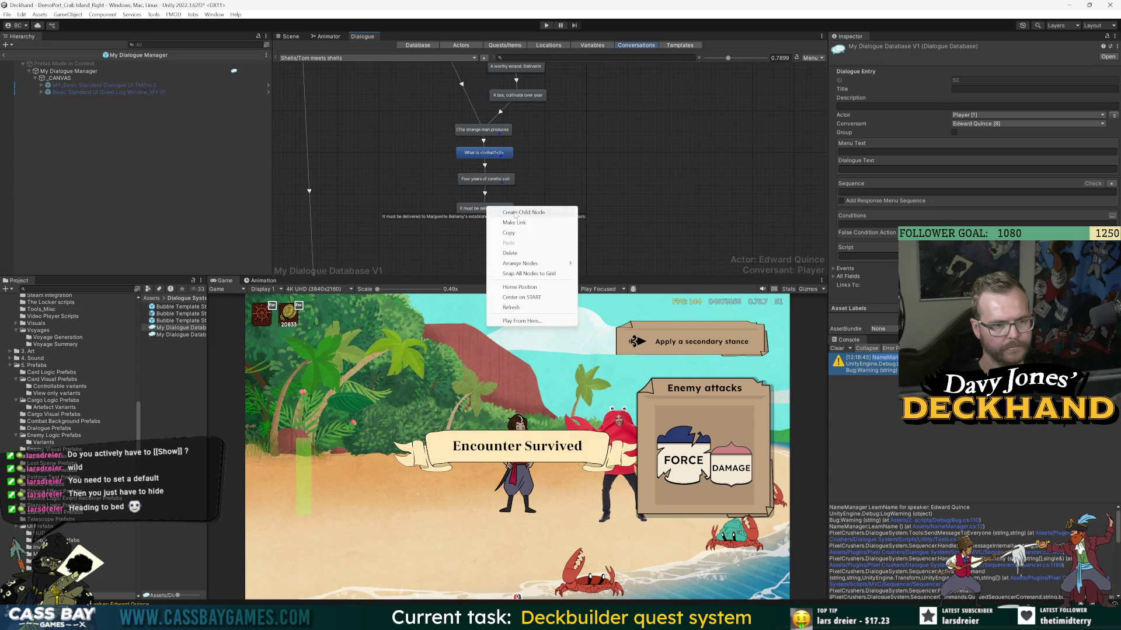
- Create a child node after the delivery line with Edward Quince speaking to the player
left_click(515, 213)
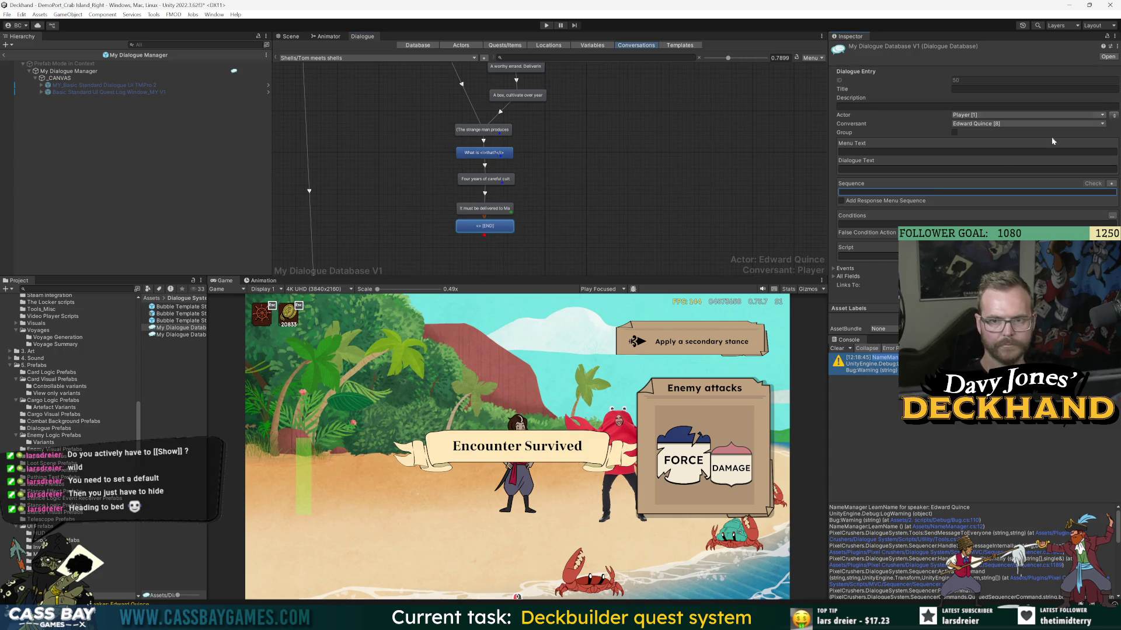
left_click(1114, 116)
left_click(486, 225)
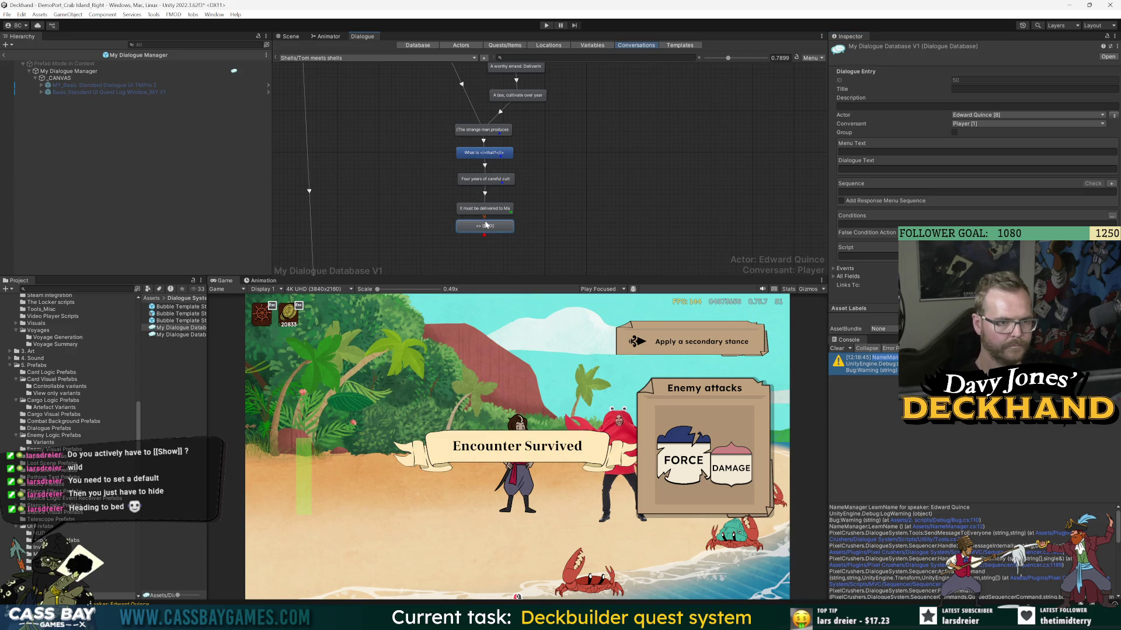
double_click(484, 230)
- Type the new line's text, rewriting it as 'Say it's from Edward Quince, now'
type("(")
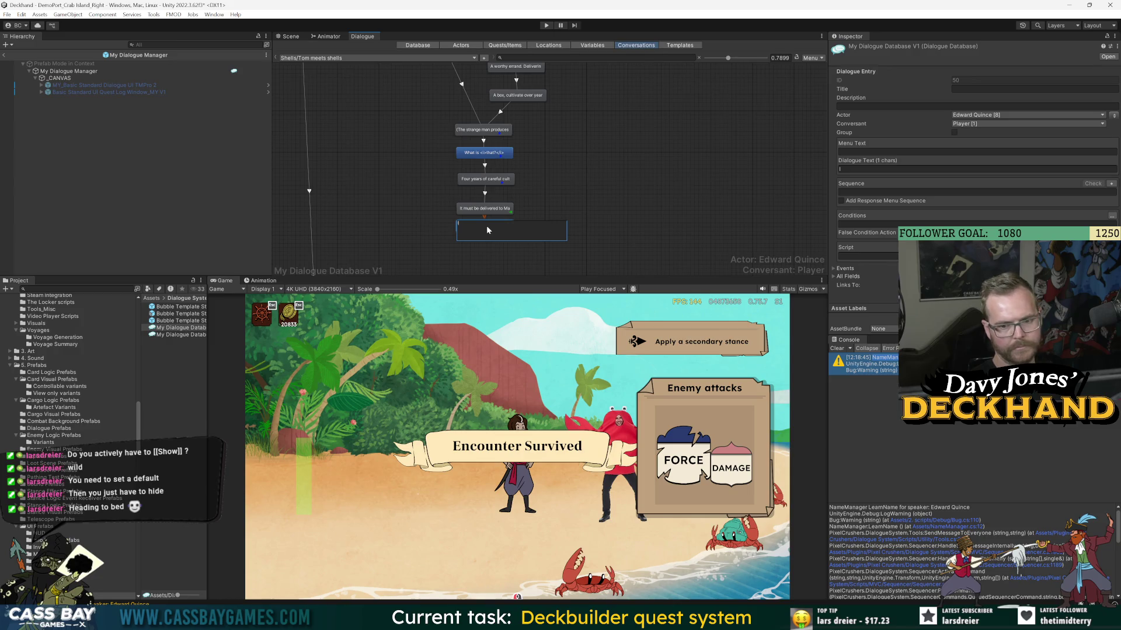
key("BackSpace")
type("You can call me Shells")
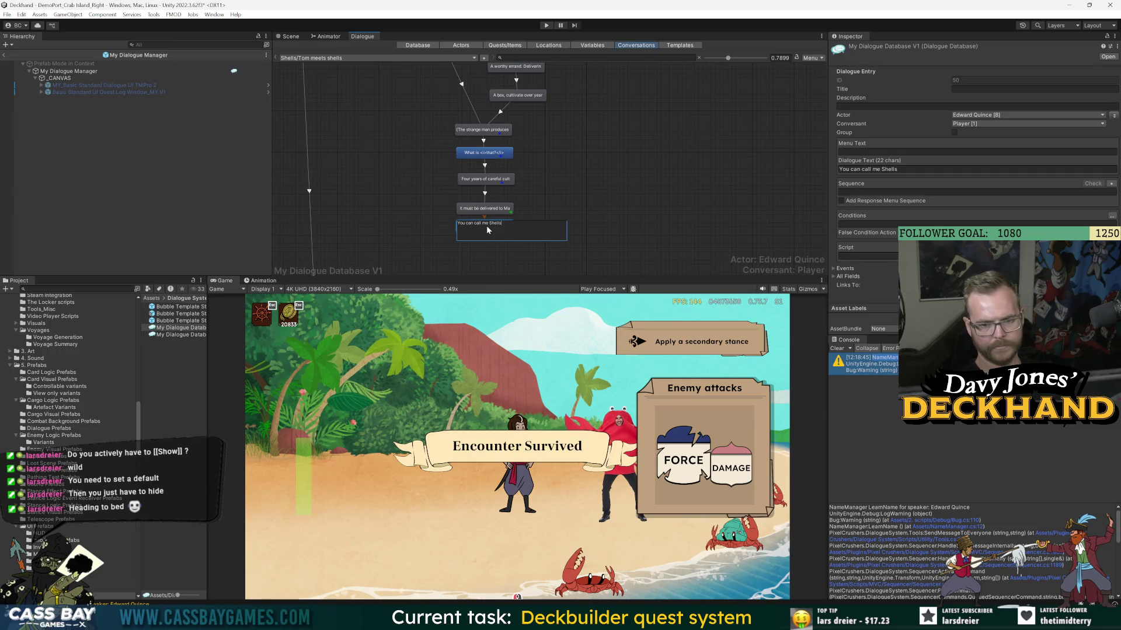
key("ctrl+a")
type("Sfro")
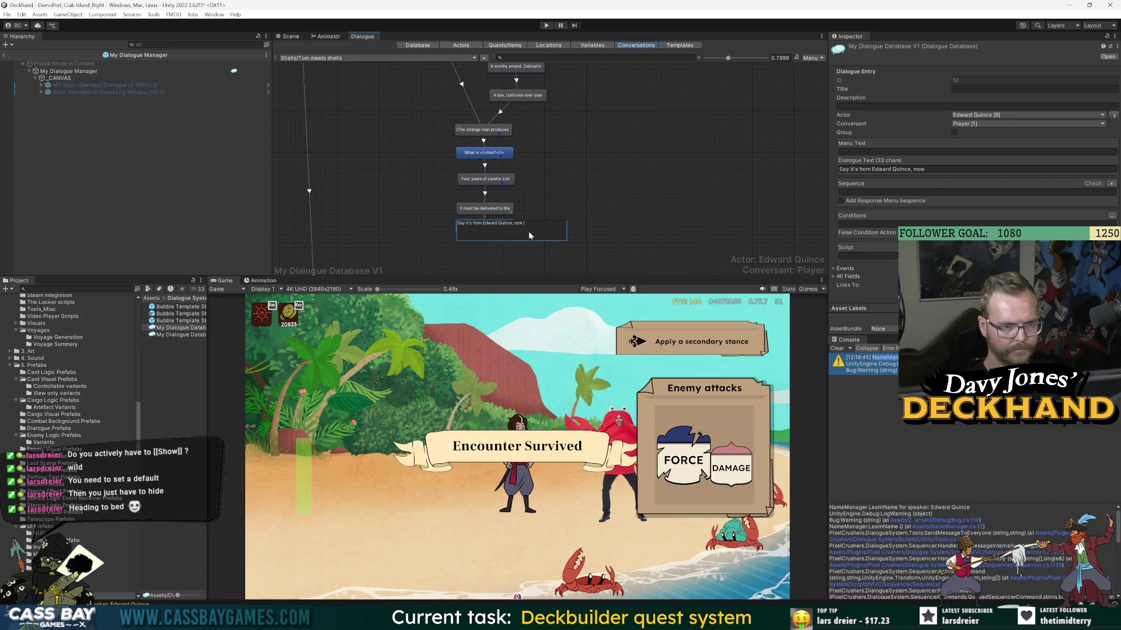
key("alt+Tab")
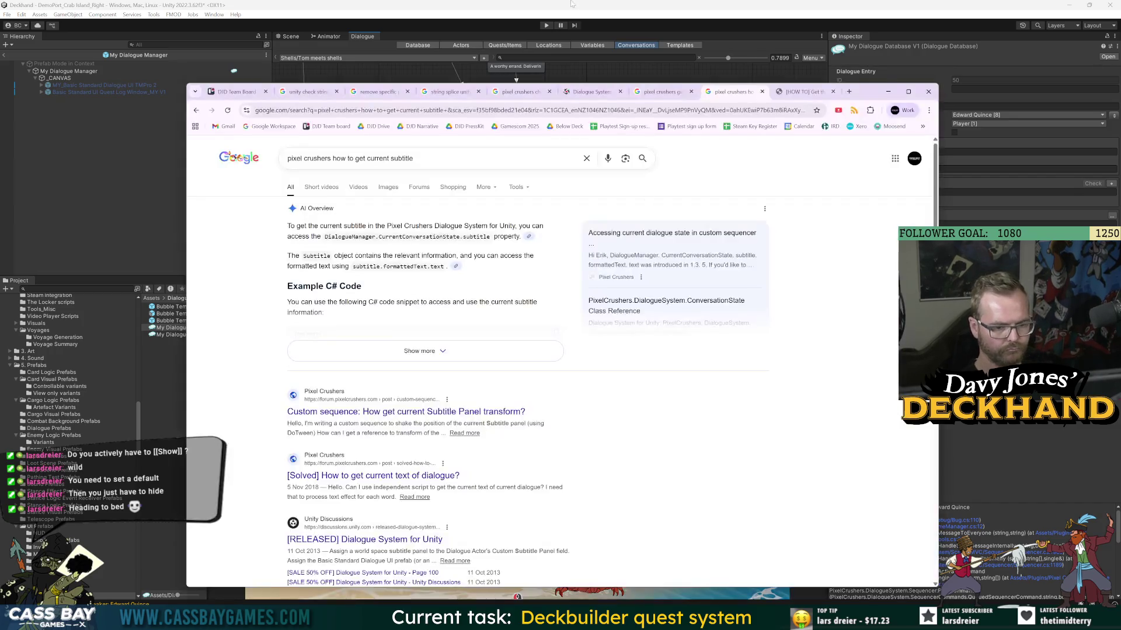
- Leave the Chrome subtitle search results and return to the Unity editor
key("alt+Tab")
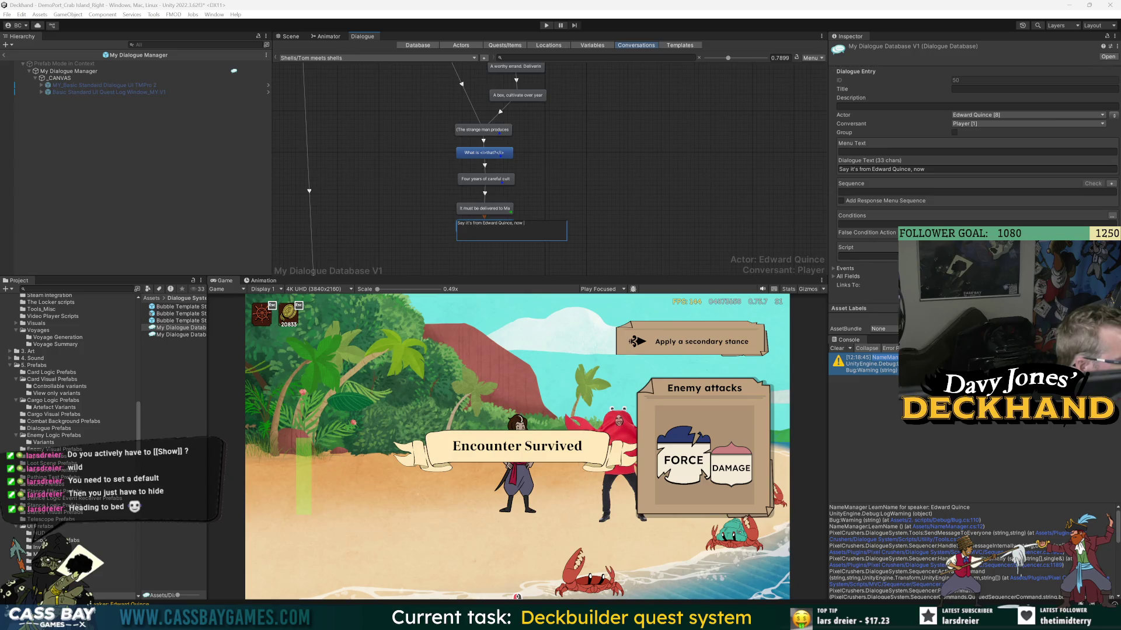
key("alt+Tab")
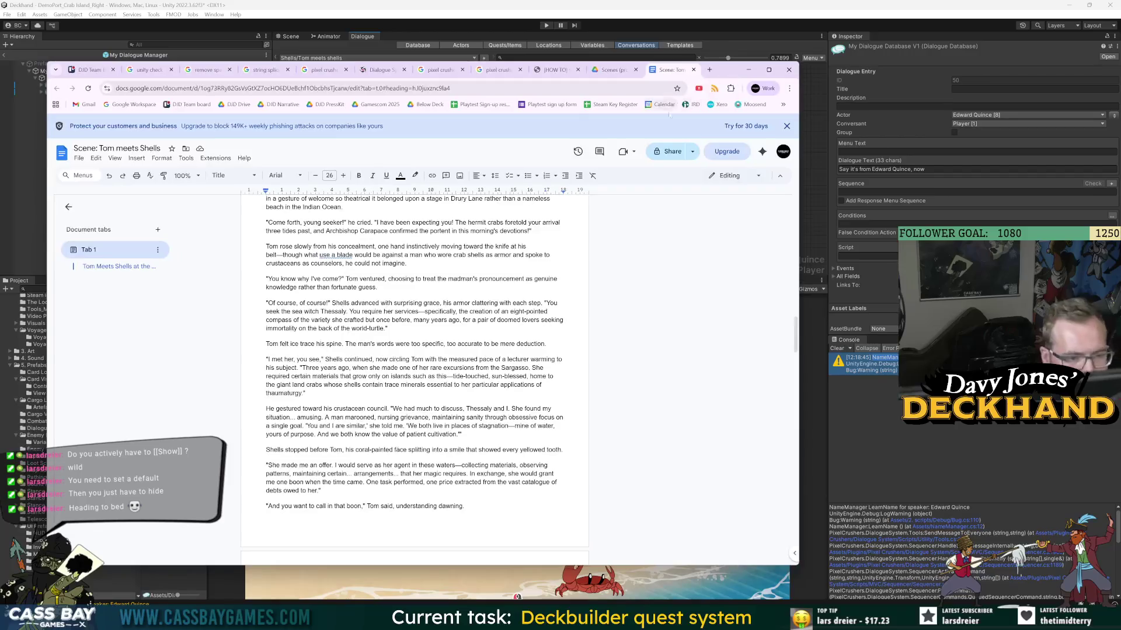
scroll(599, 445, "down", 5)
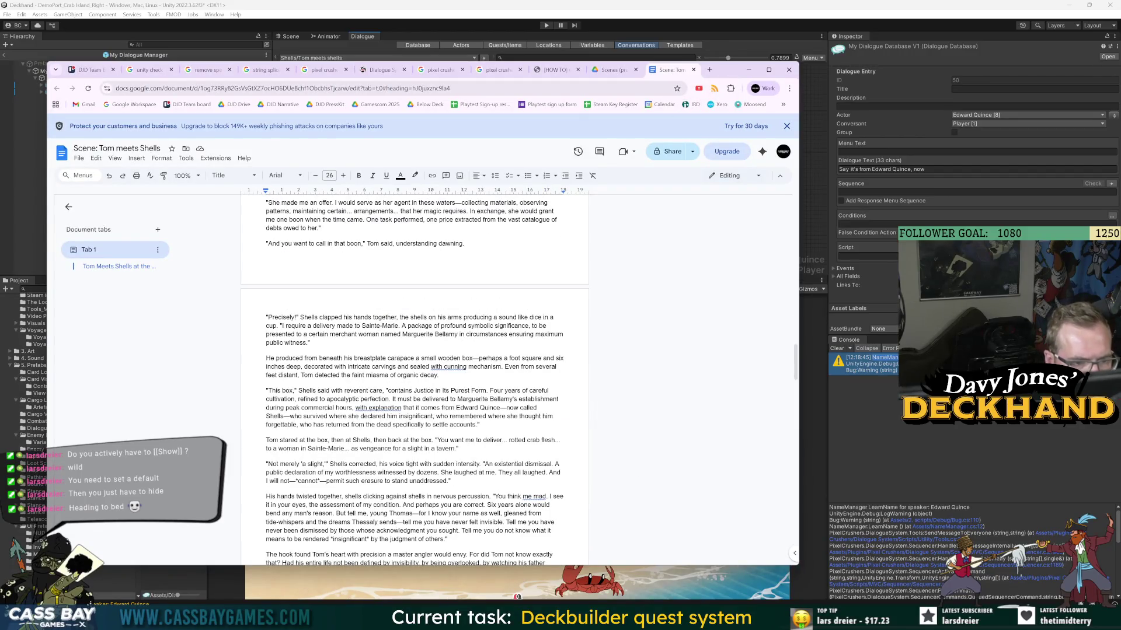
scroll(414, 379, "down", 5)
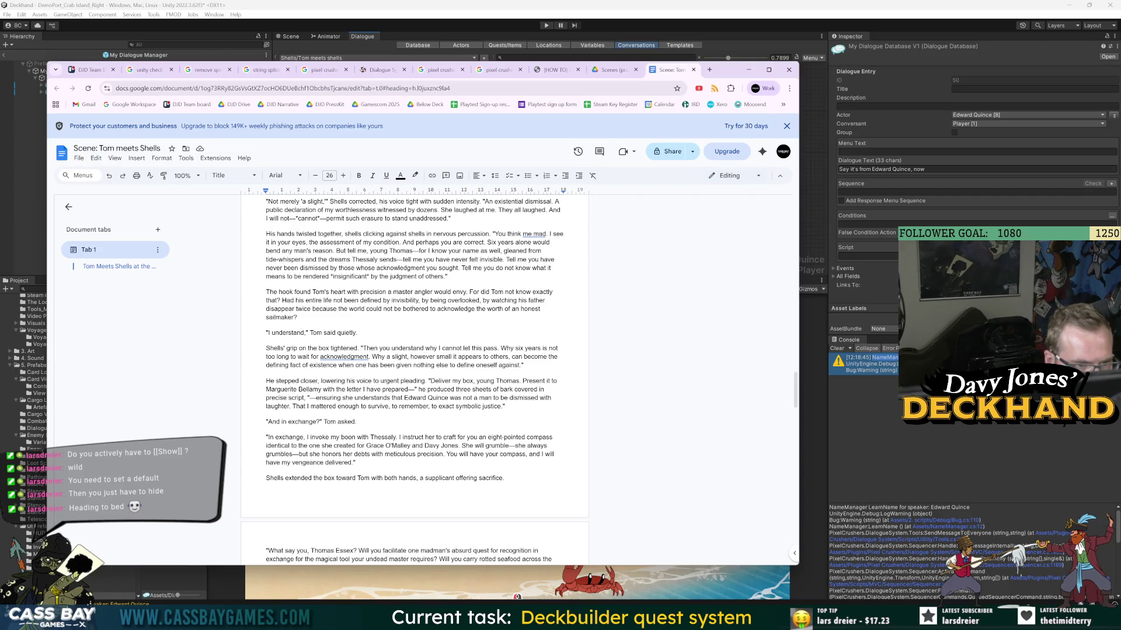
scroll(415, 380, "down", 6)
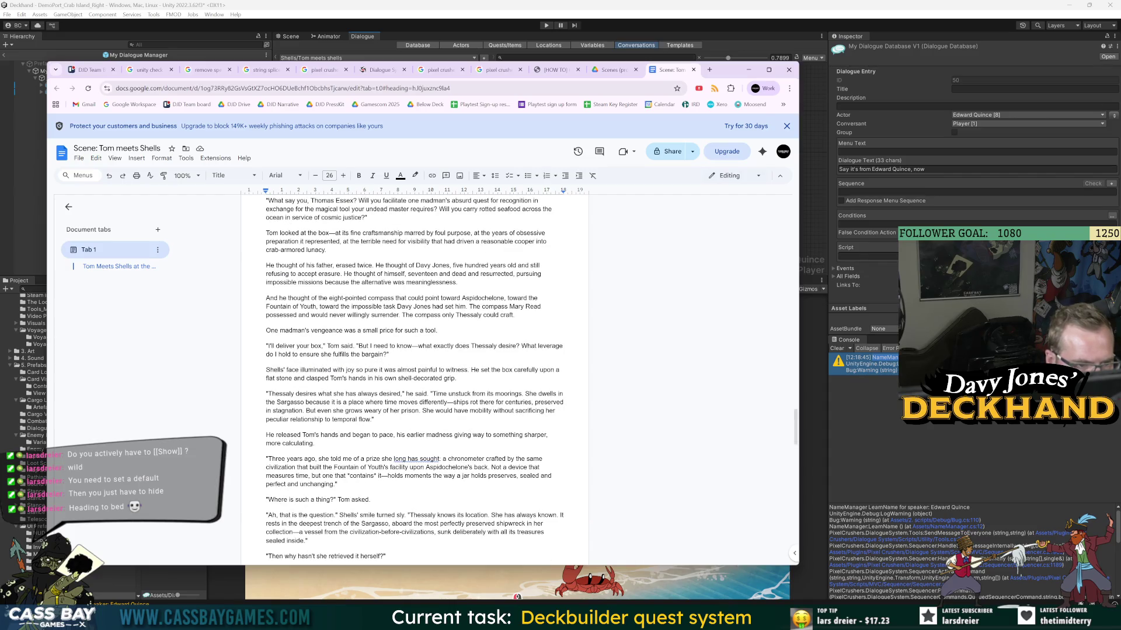
scroll(415, 379, "down", 8)
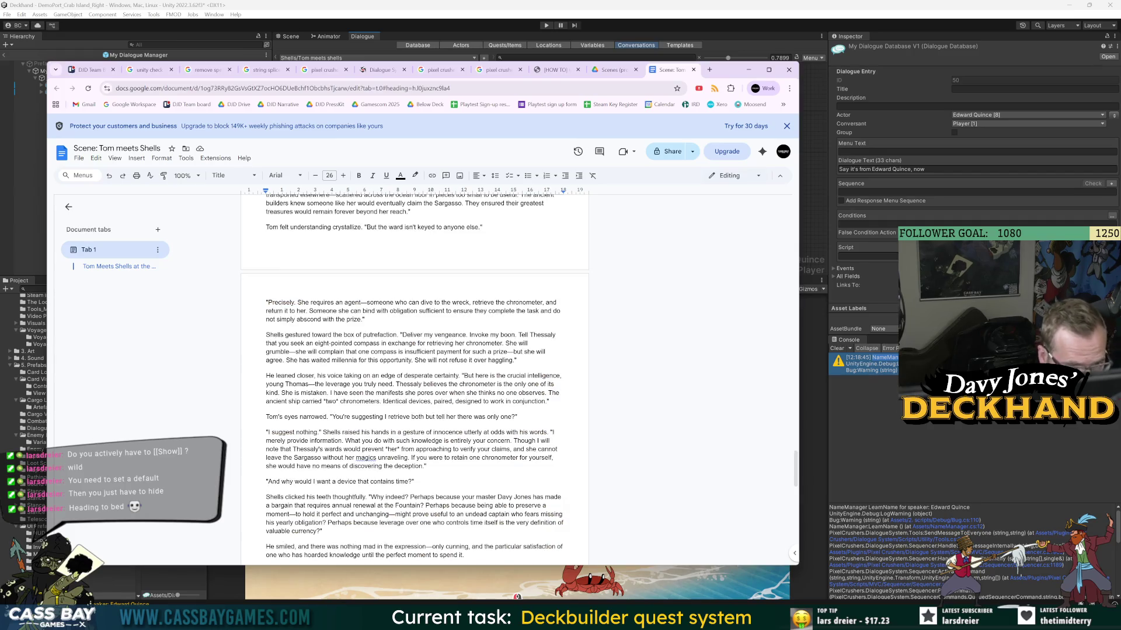
key("alt+Tab")
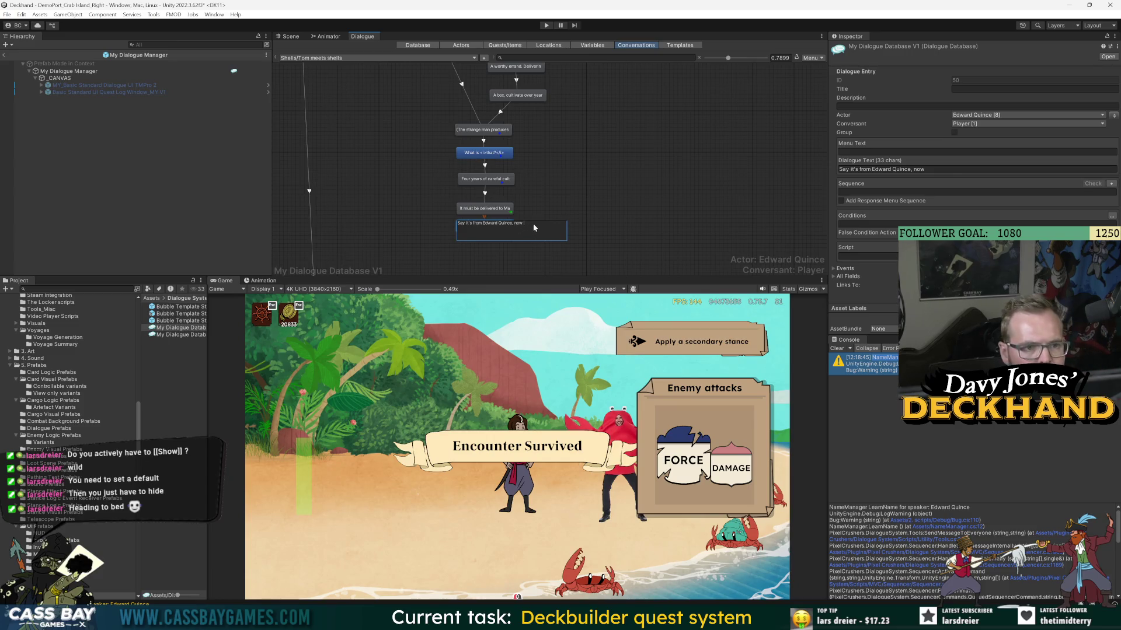
- Reword Edward Quince's line to 'Say it comes from Edward Quince, now called Shells.'
type("call")
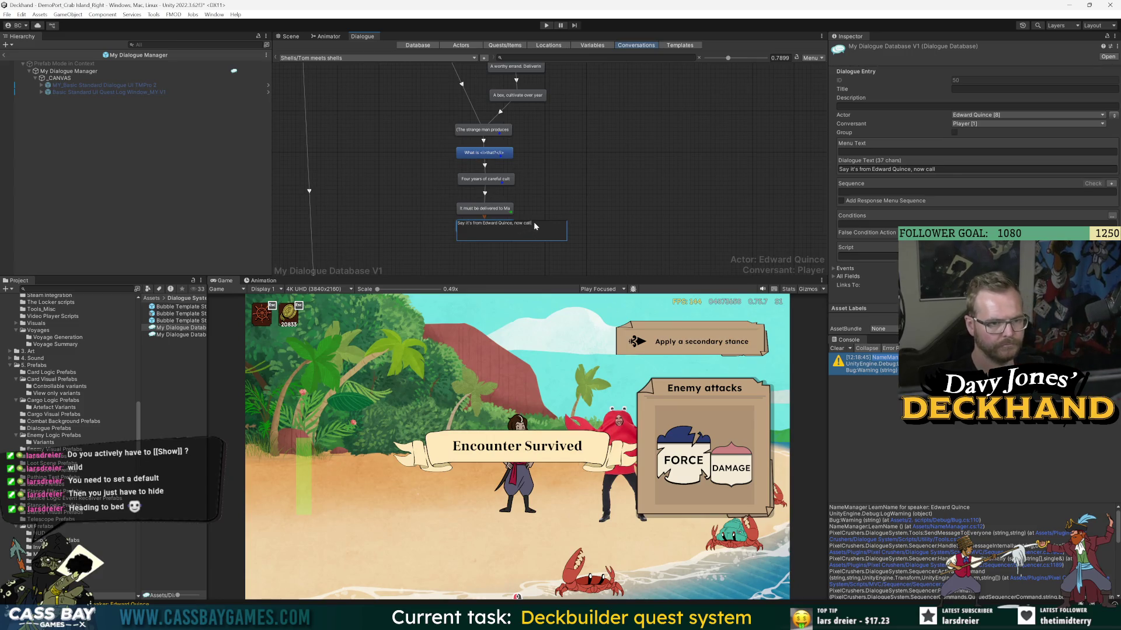
type("ed Shells.")
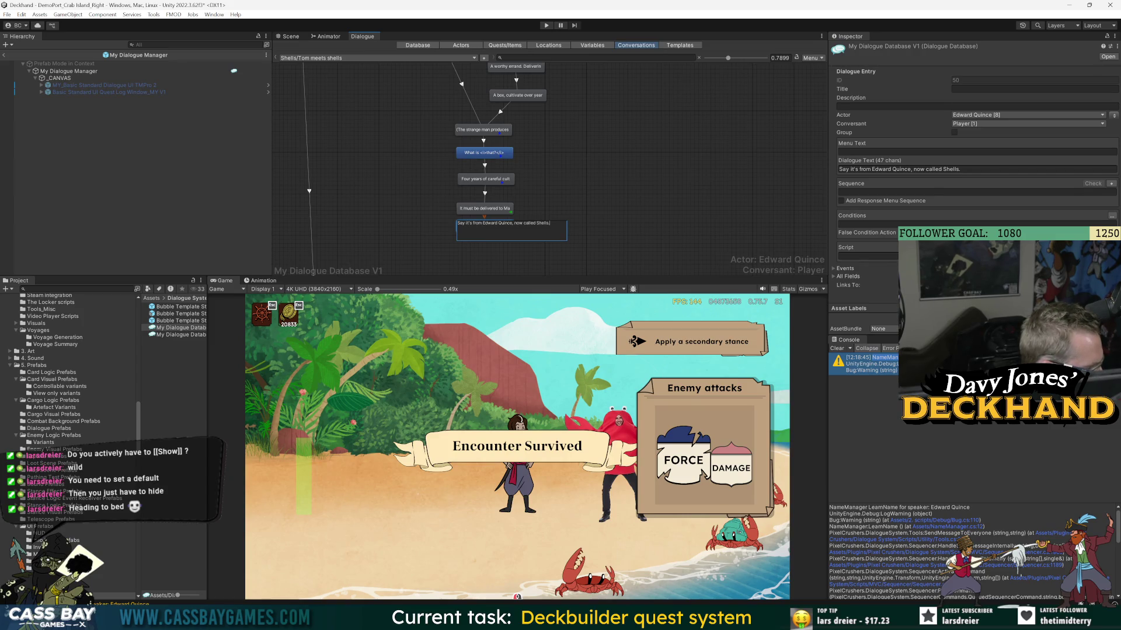
left_click(474, 223)
key("BackSpace")
key("BackSpace")
type("comes from Edward Q")
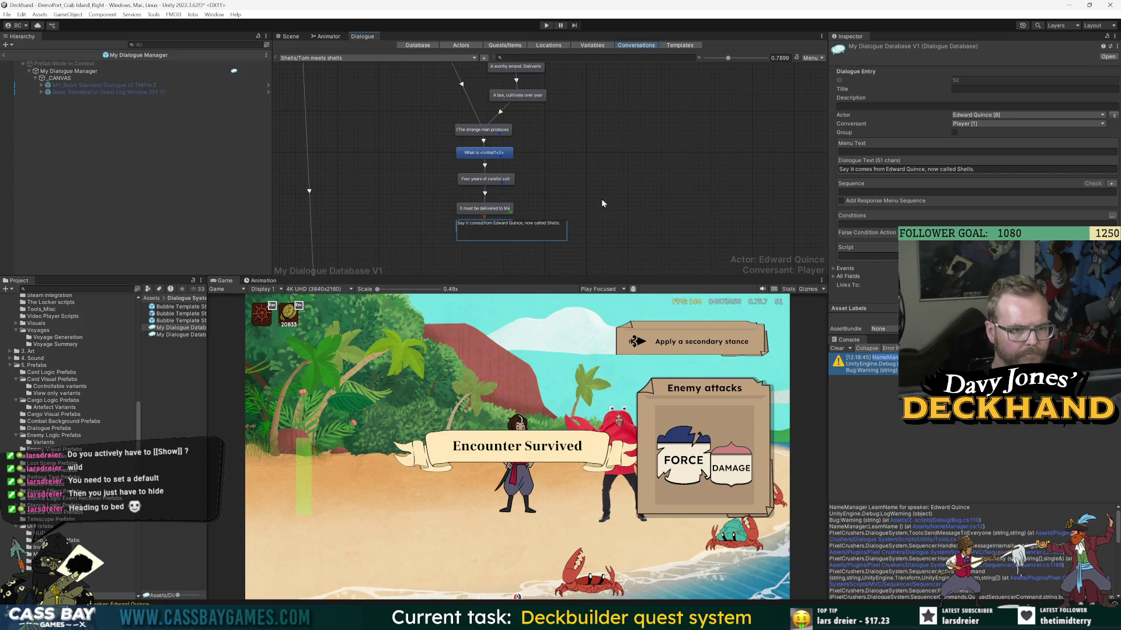
left_click(572, 215)
- Add the {{LearnName}} shortcut to the line's Sequence and run the game
left_click(485, 226)
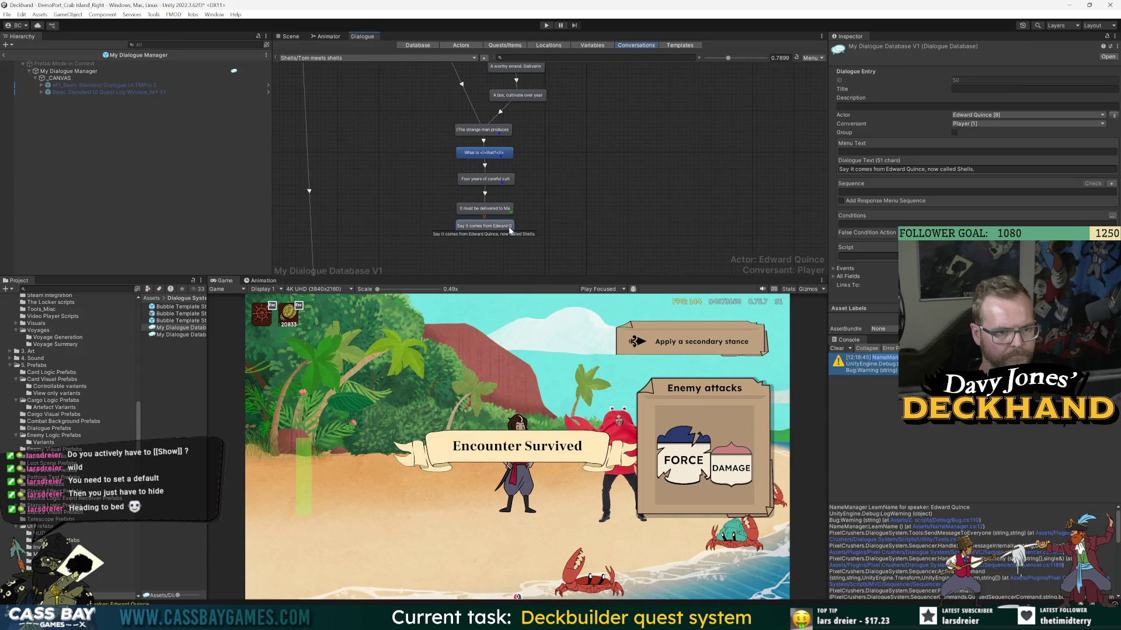
left_click(1111, 183)
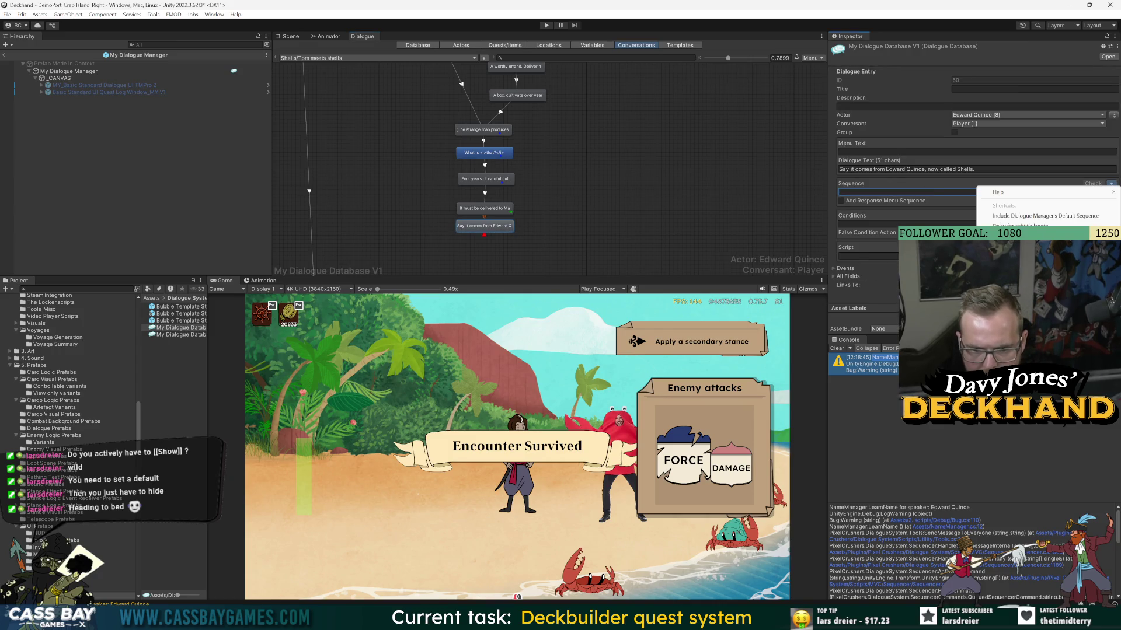
left_click(1027, 245)
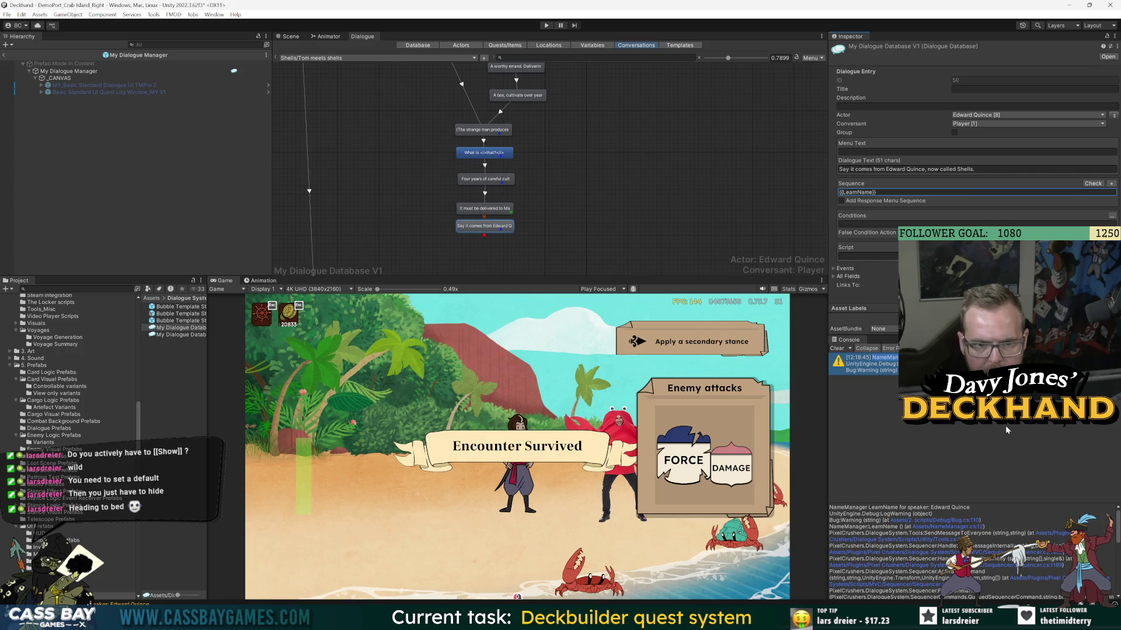
left_click_drag(500, 233, 499, 237)
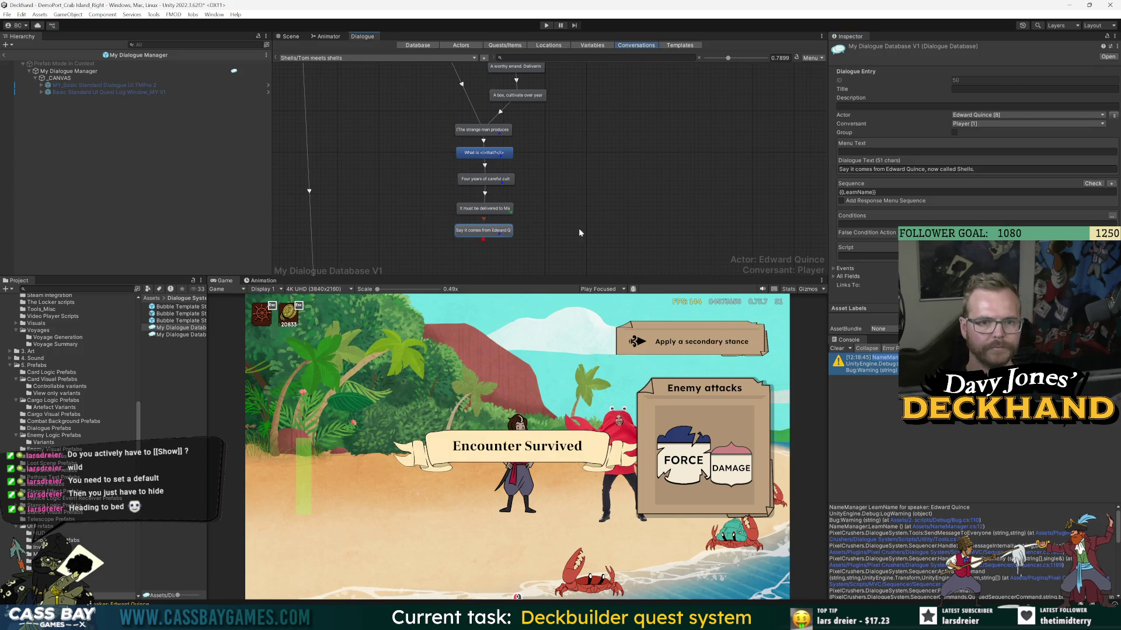
left_click(546, 25)
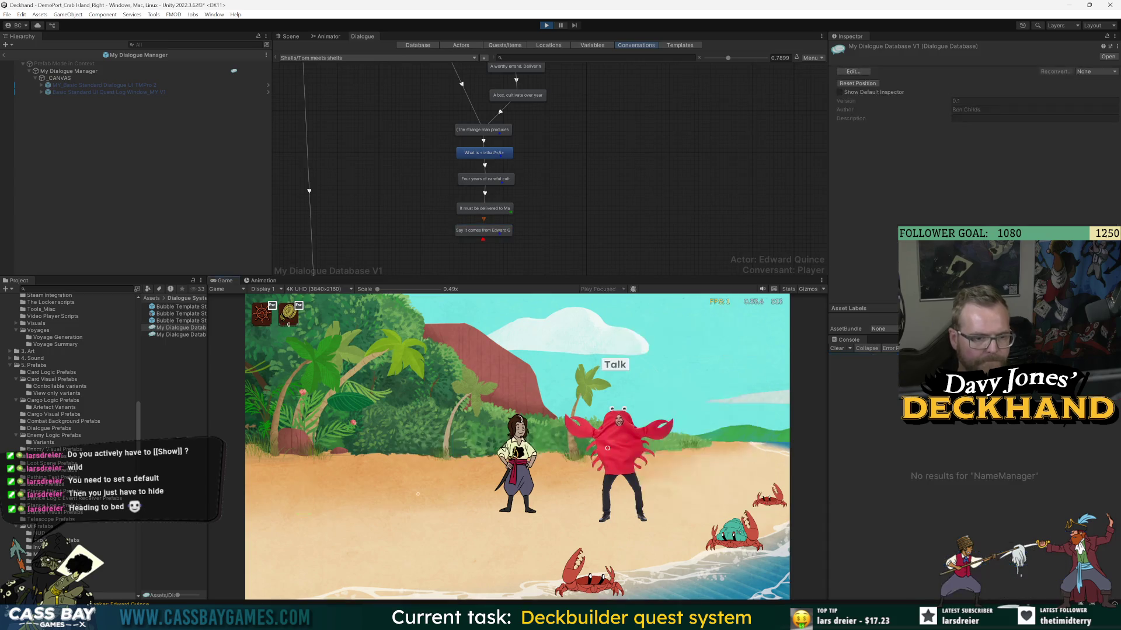
- Talk to the crab and click through the conversation to Shells' closing line
left_click(614, 366)
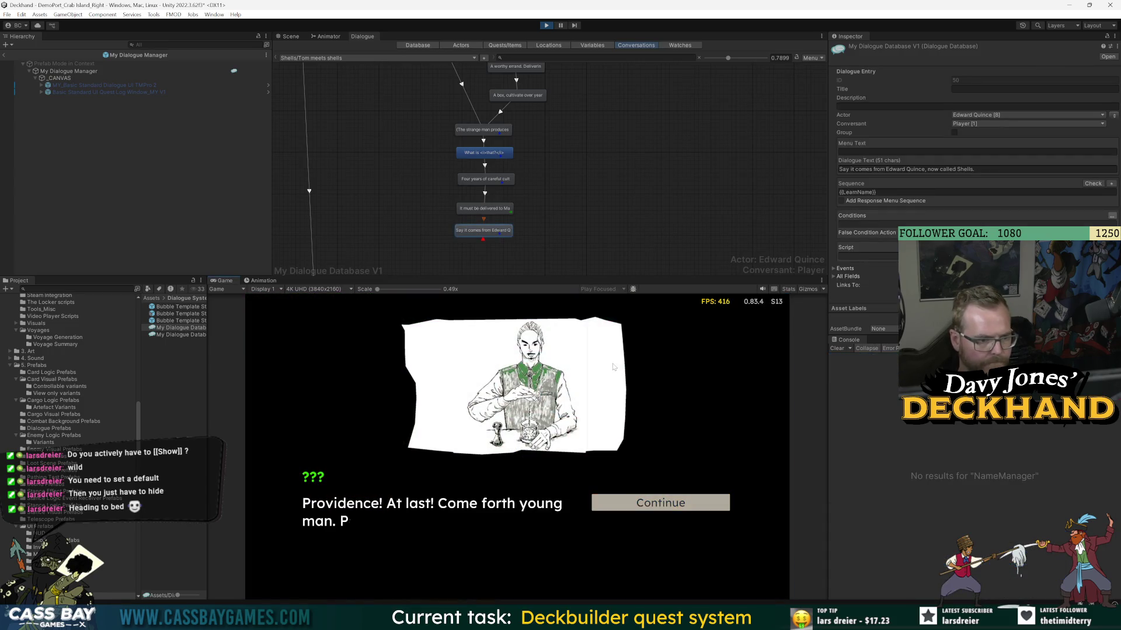
left_click(663, 508)
left_click(654, 506)
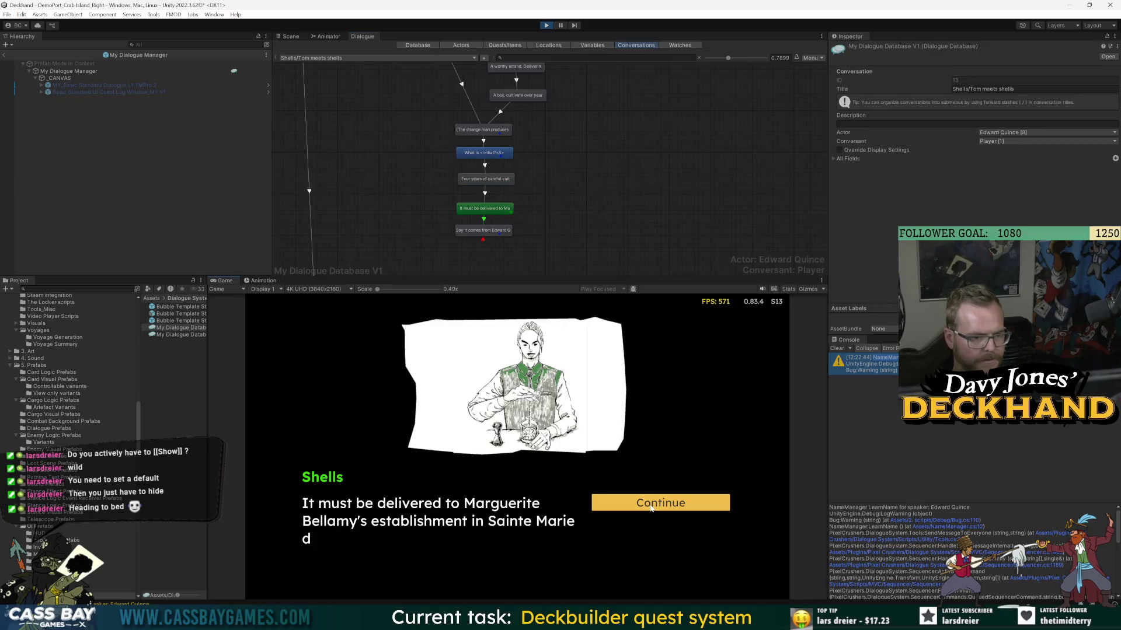
left_click(652, 507)
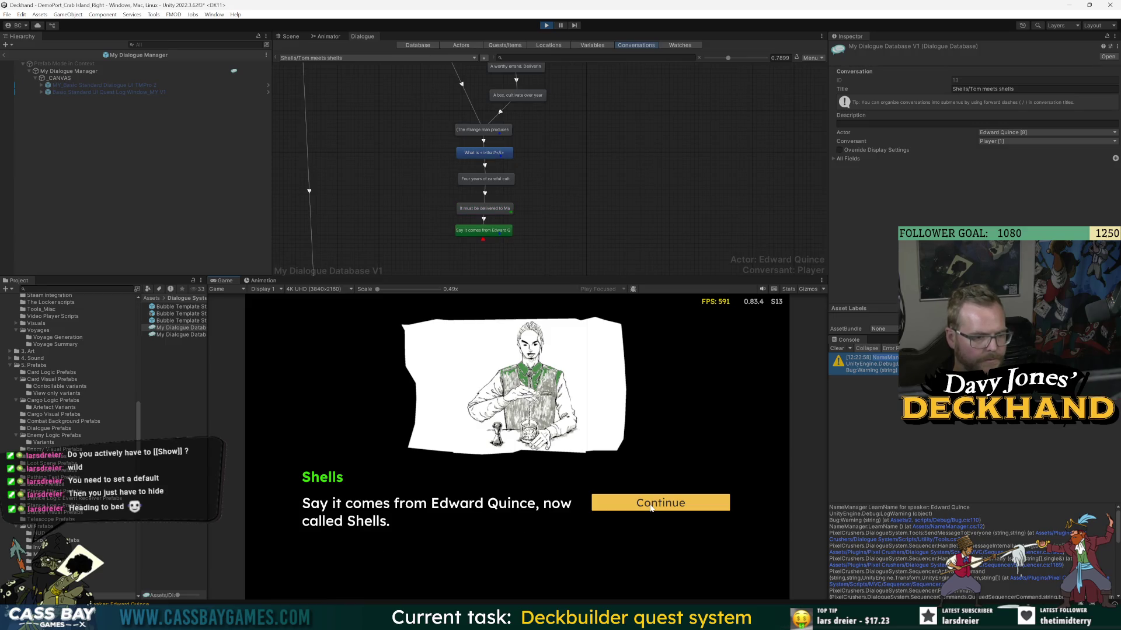
left_click(652, 507)
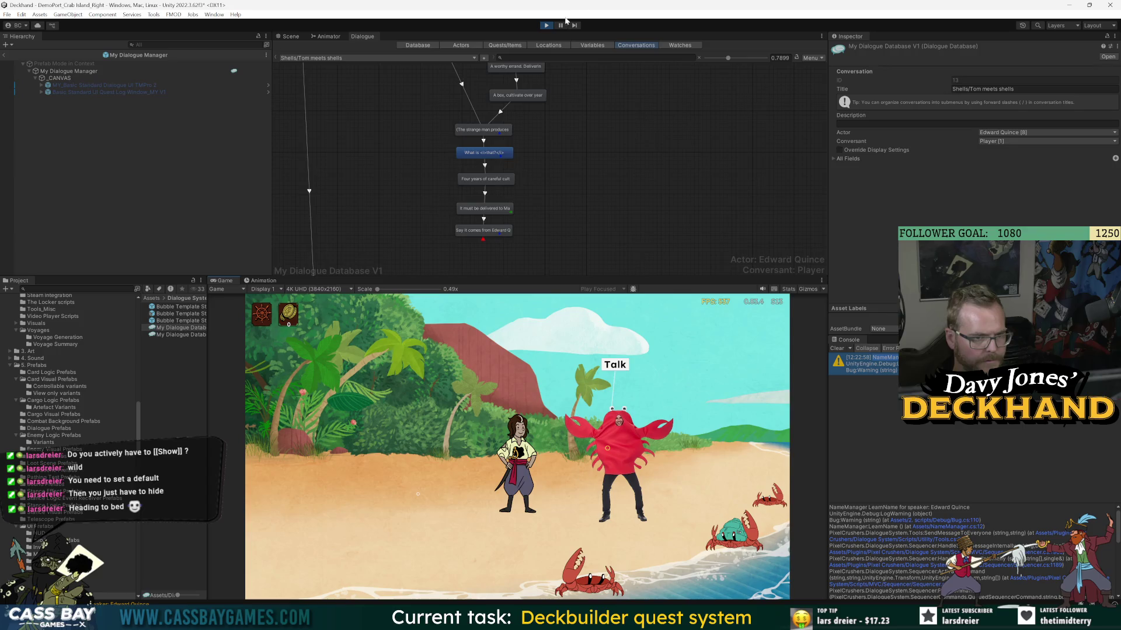
- Stop the game and scroll the Inspector to the NameDisplay Show/Hide shortcuts
left_click(545, 26)
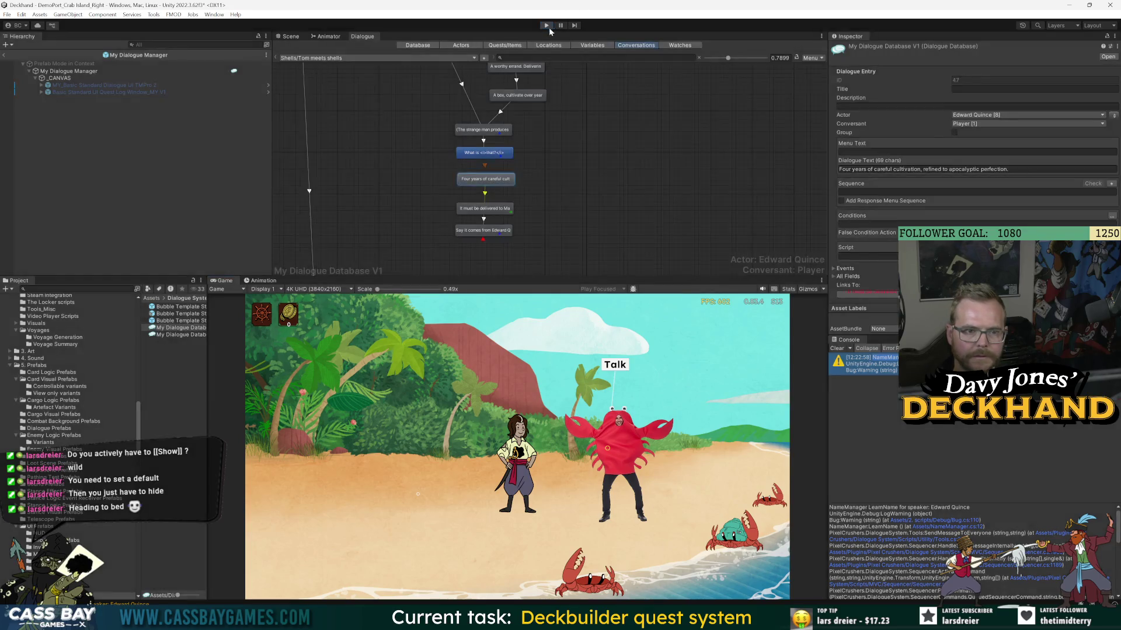
scroll(969, 146, "down", 10)
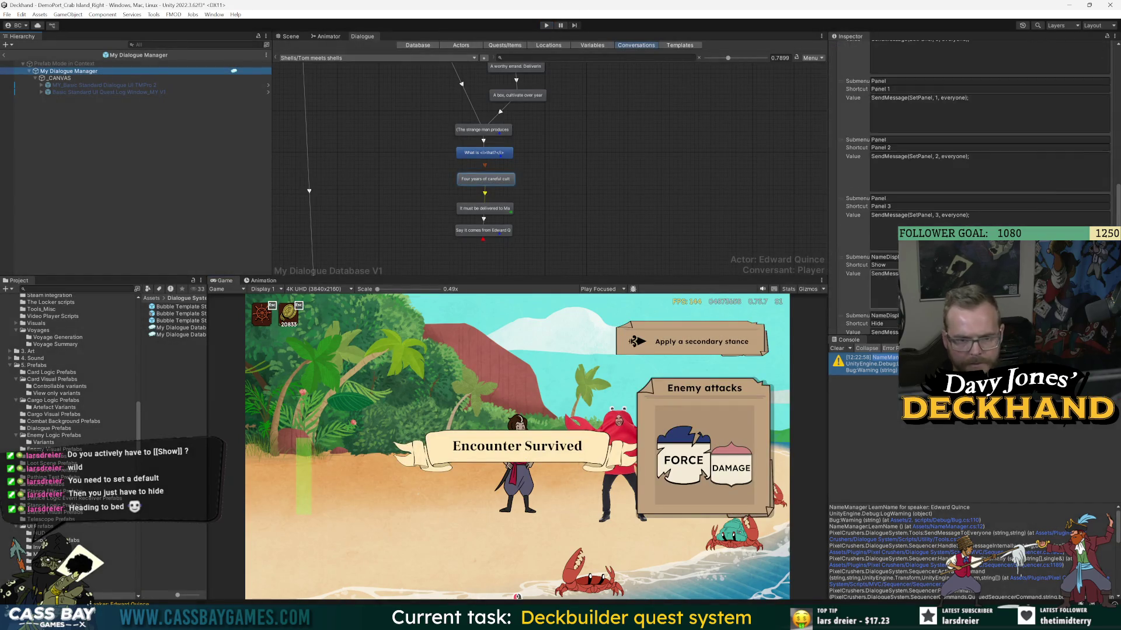
scroll(989, 205, "down", 5)
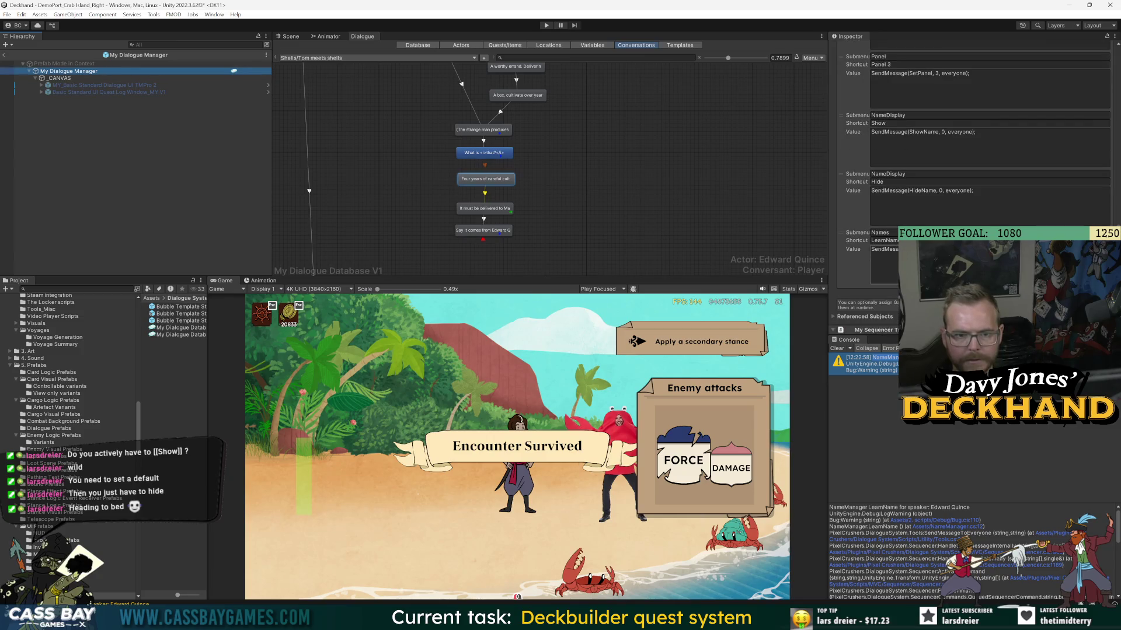
- Edit the NameDisplay Show shortcut's Value command in the Inspector and start play mode
scroll(990, 146, "up", 4)
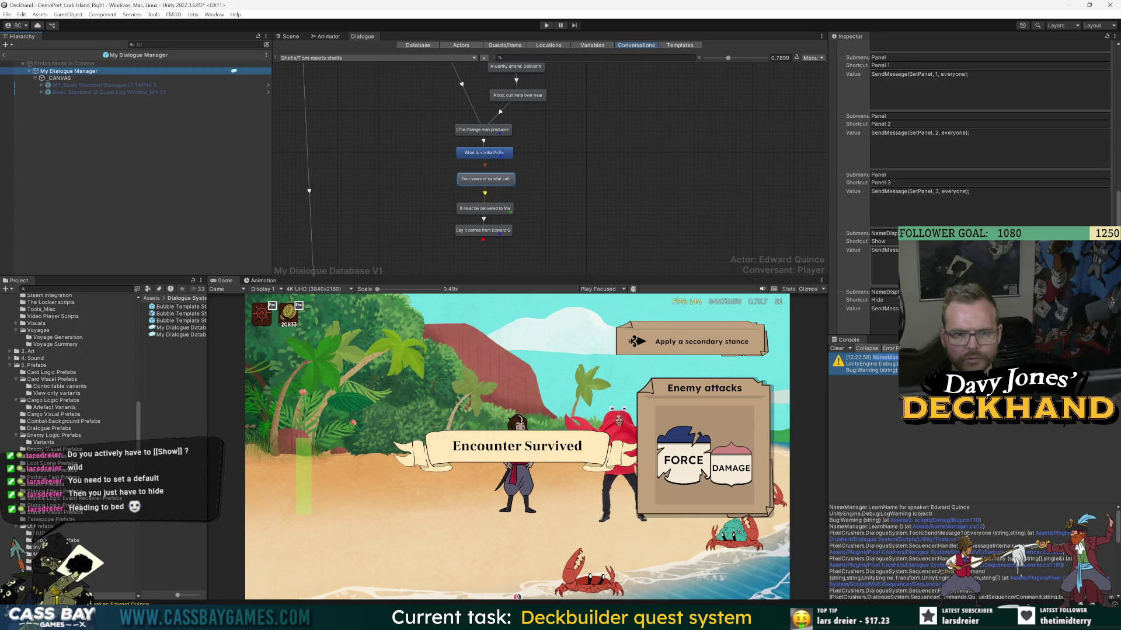
left_click(885, 252)
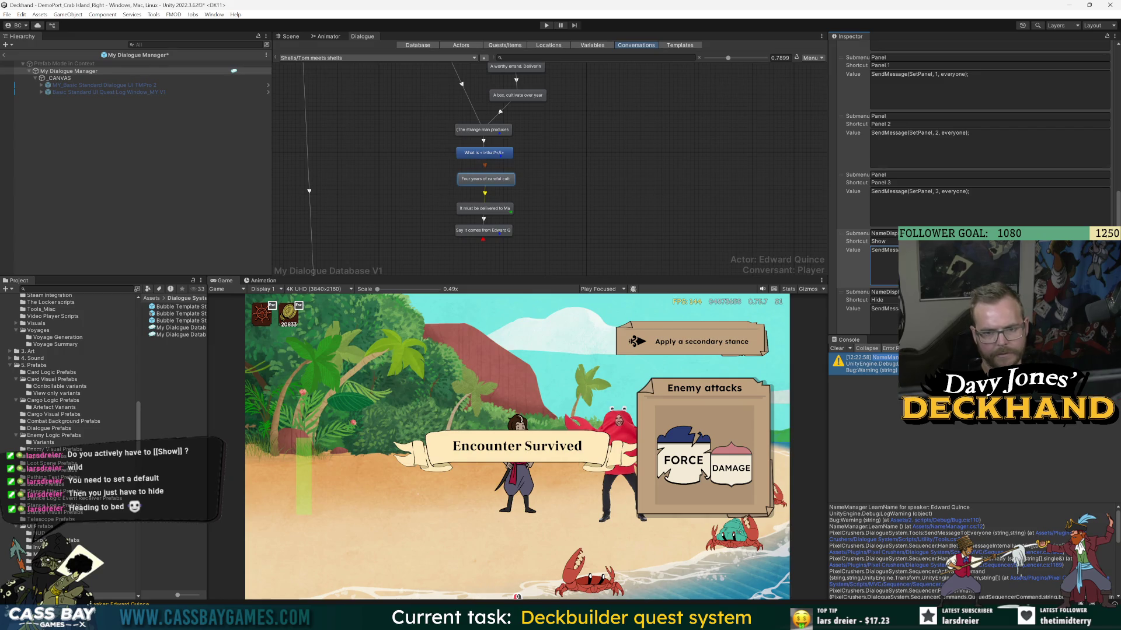
left_click(546, 25)
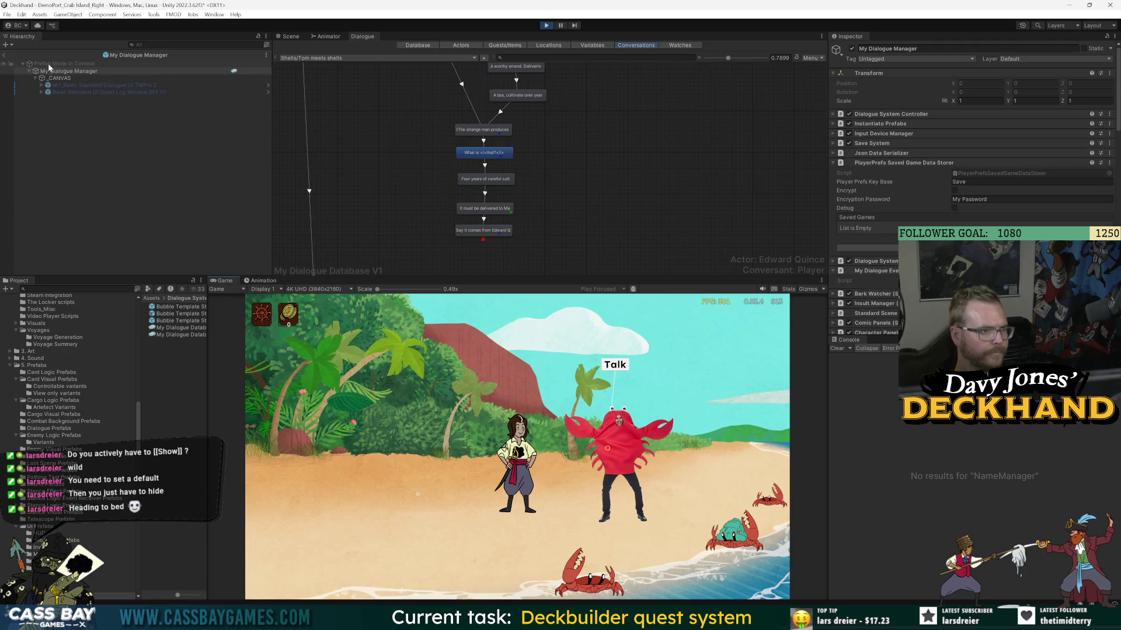
- Play through the crab conversation choosing Sure, check the NameDisplay Show command, then stop the game
left_click(4, 55)
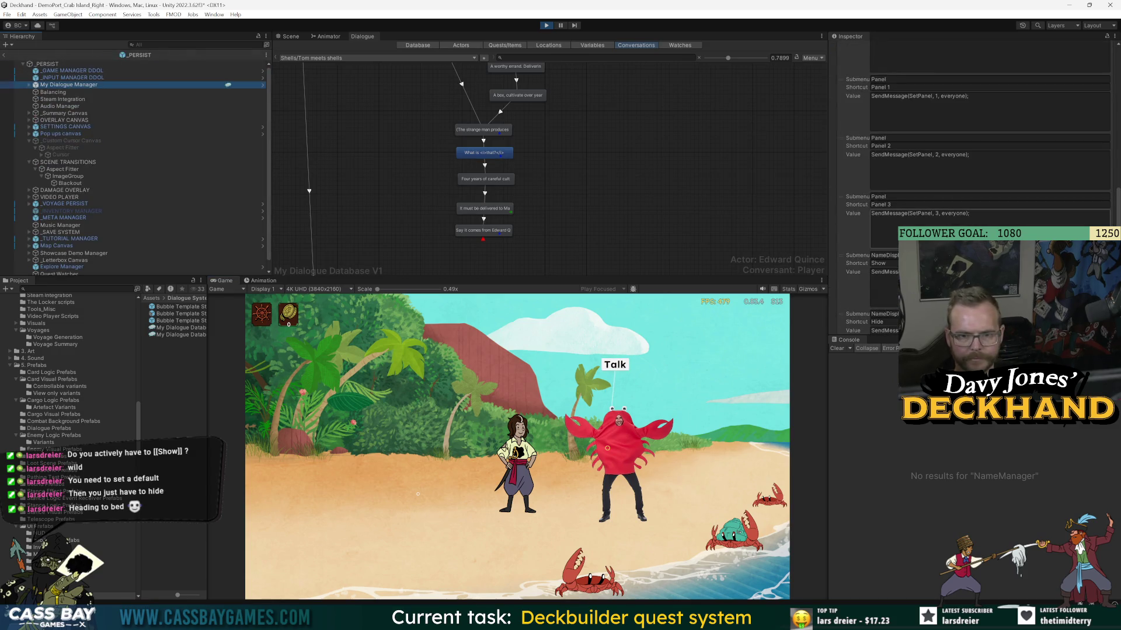
left_click(610, 449)
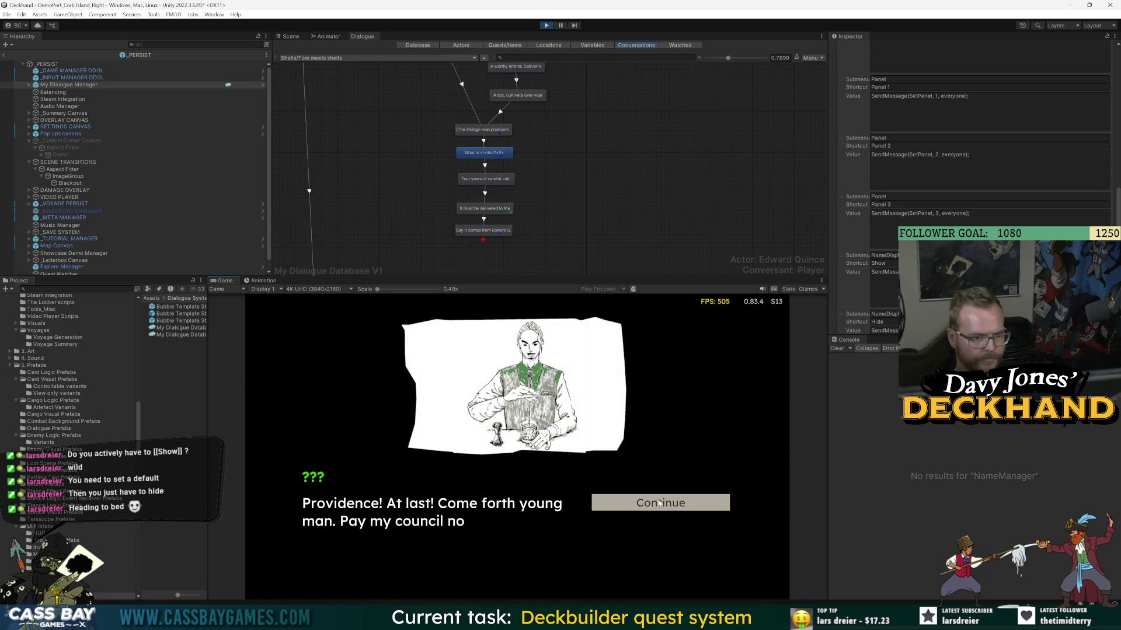
left_click(651, 502)
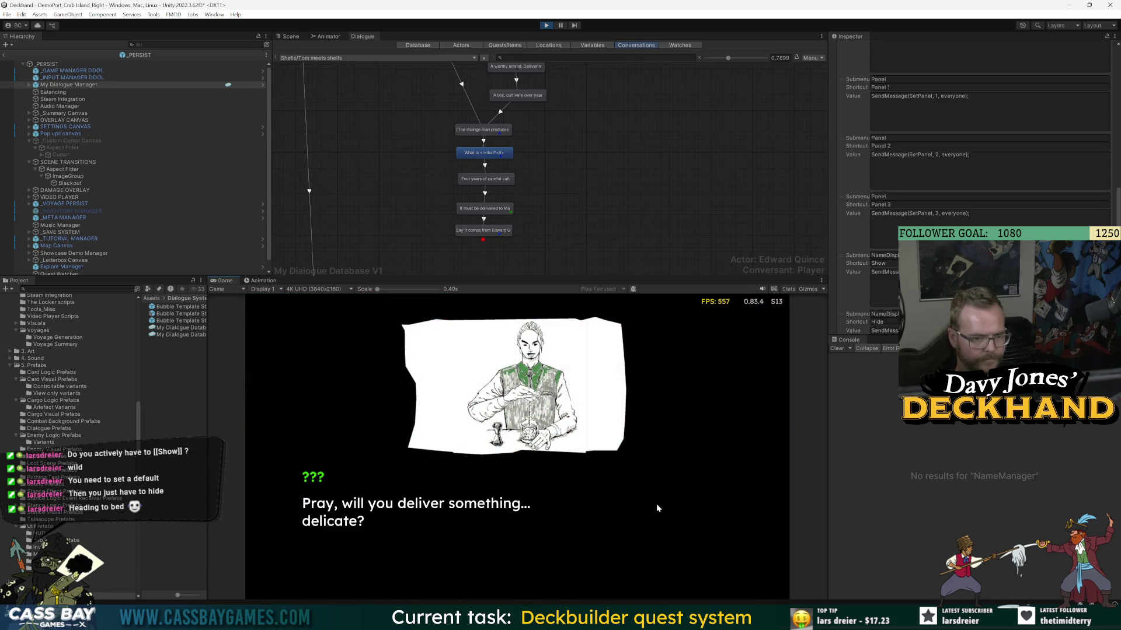
left_click(656, 503)
left_click(658, 503)
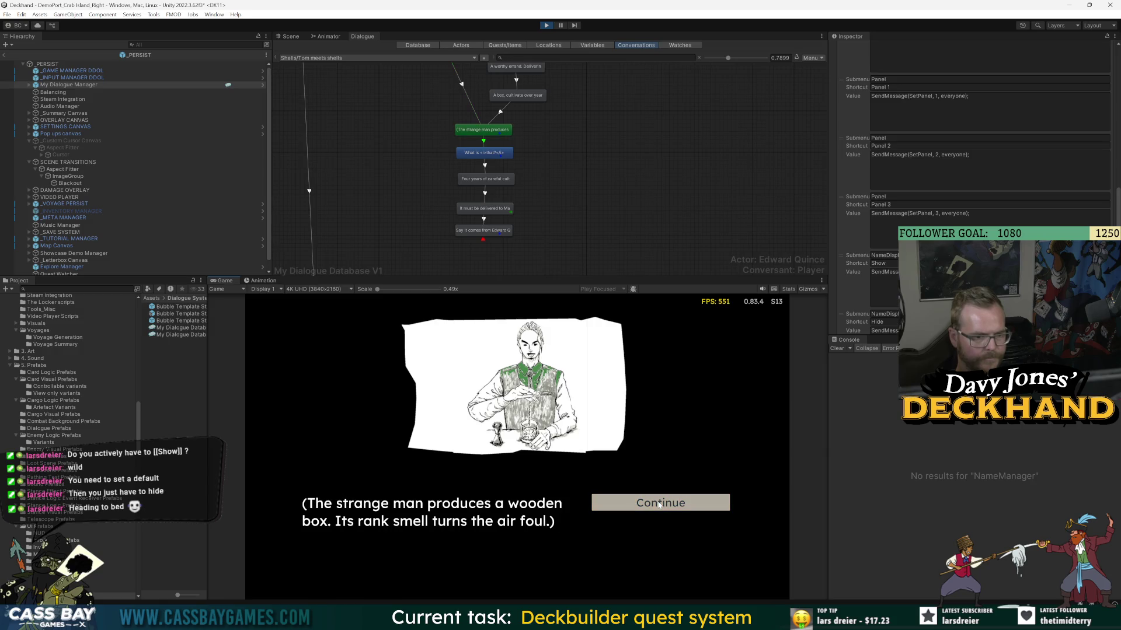
left_click(659, 504)
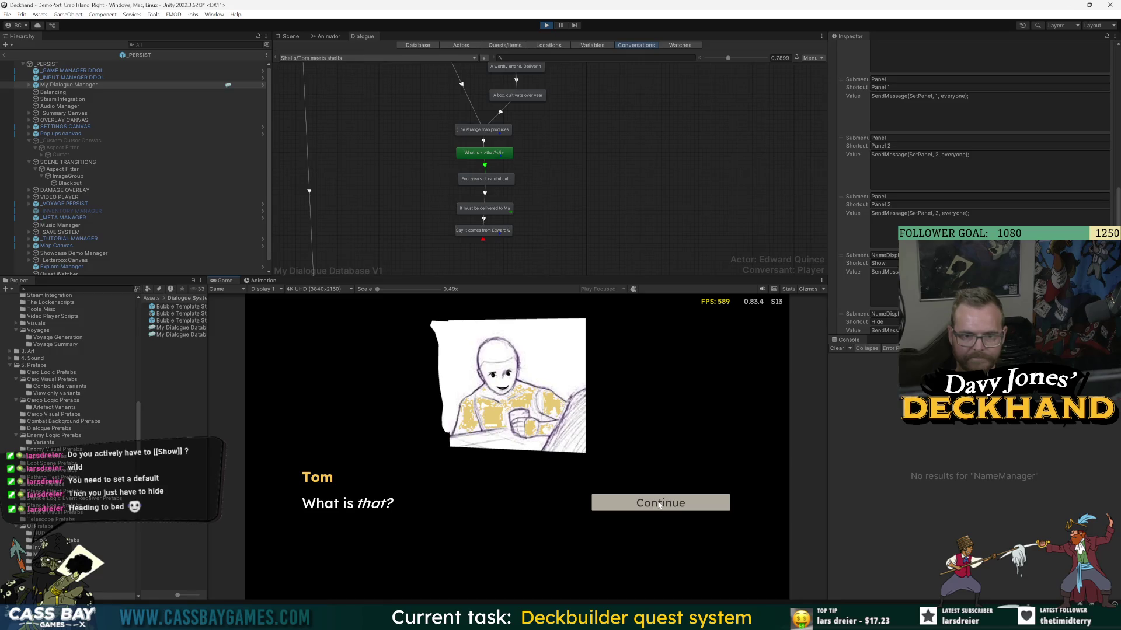
left_click(884, 286)
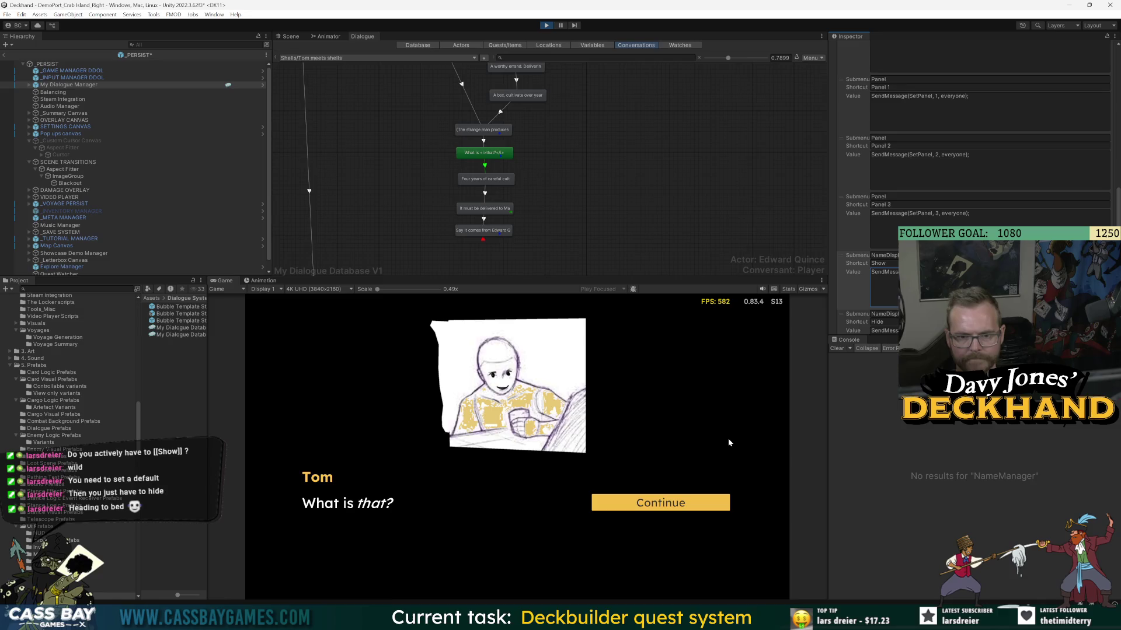
left_click(650, 506)
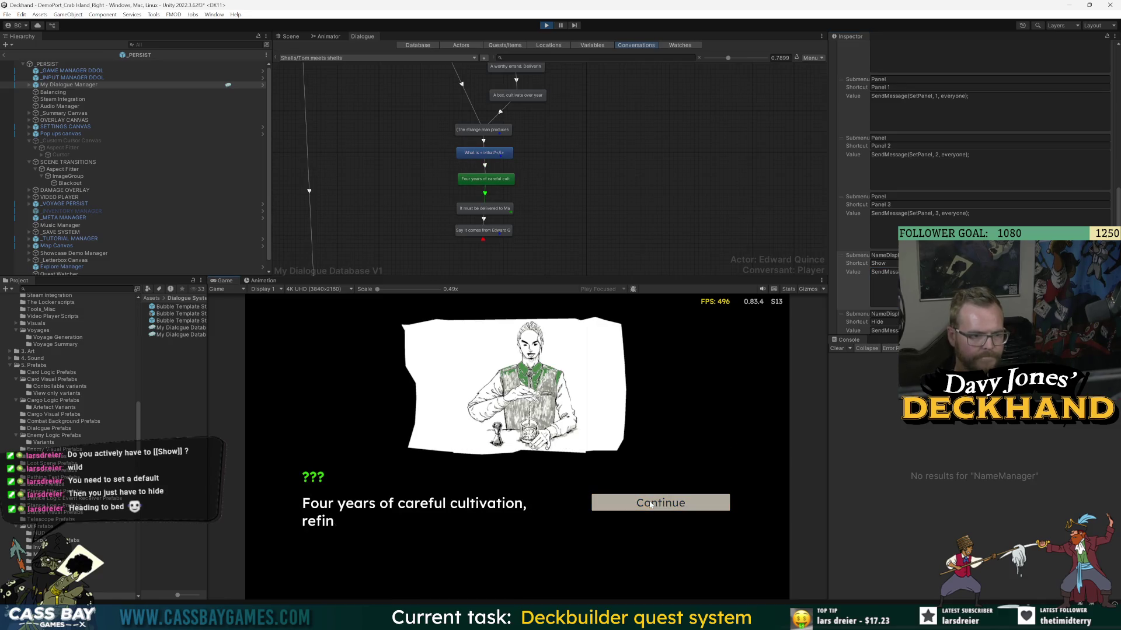
left_click(651, 506)
left_click(652, 504)
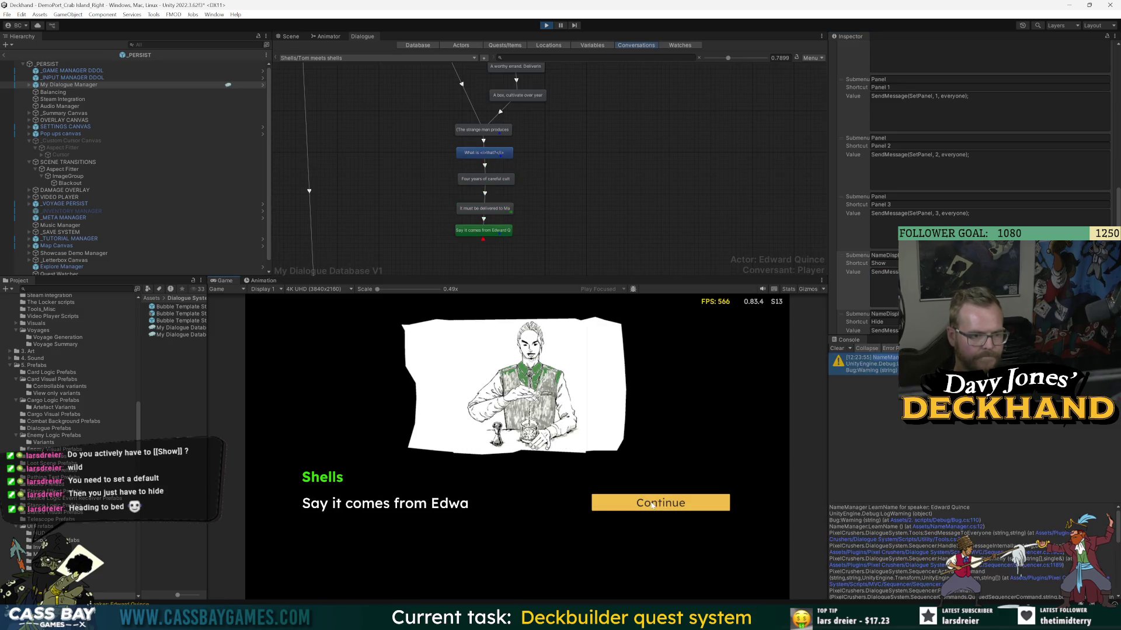
left_click(653, 504)
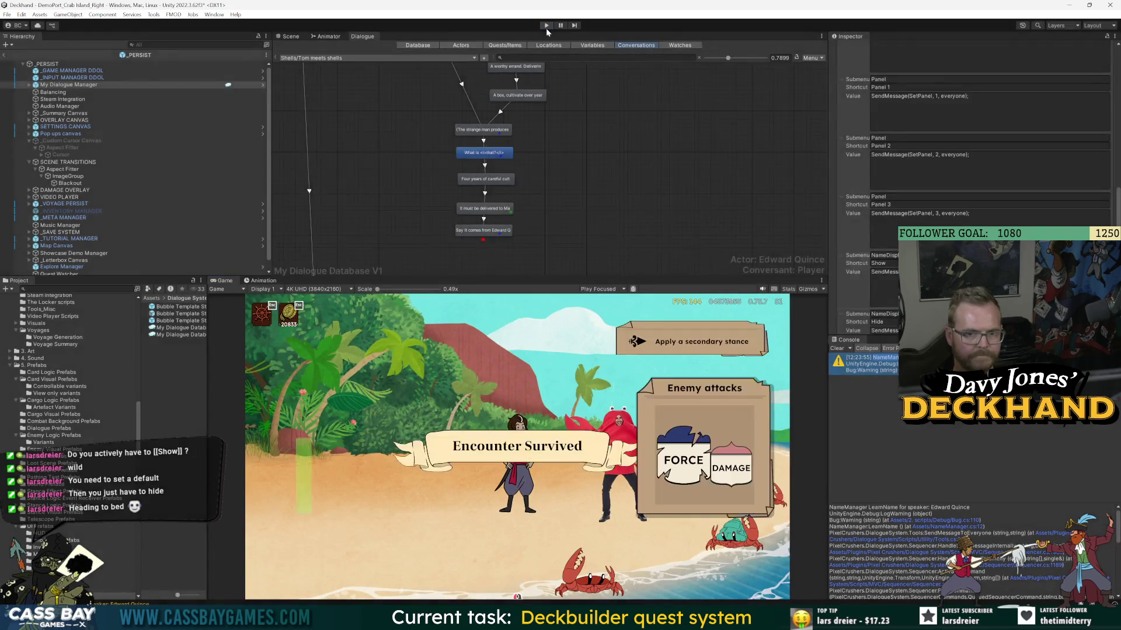
left_click(545, 26)
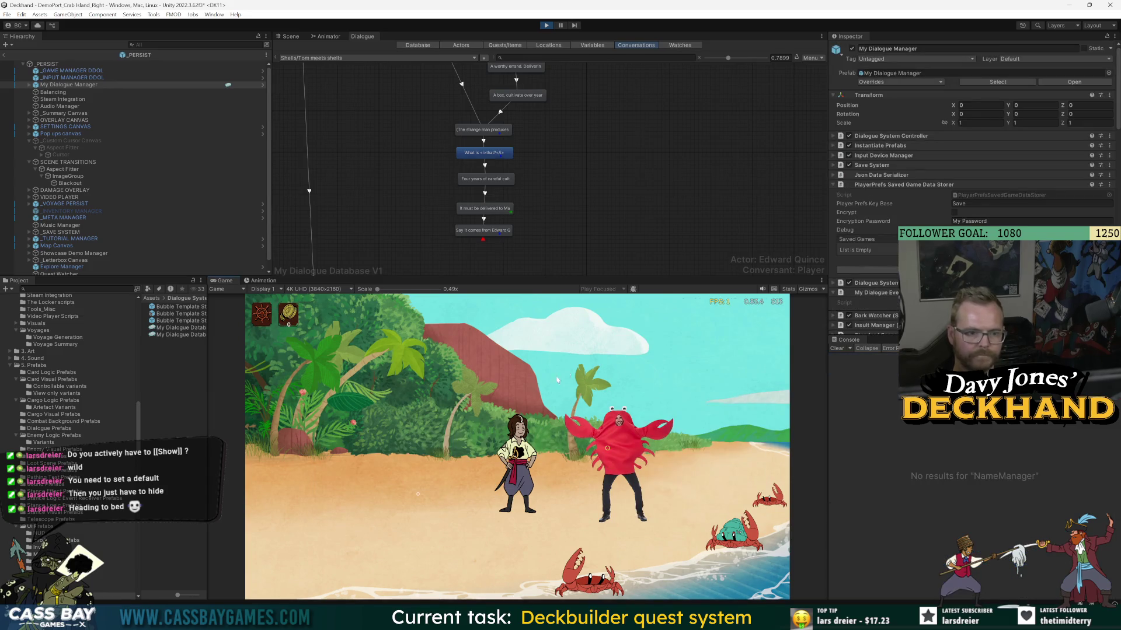
- Replay the conversation up to Tom's 'What is that?' line and stop with Ctrl+P
left_click(615, 364)
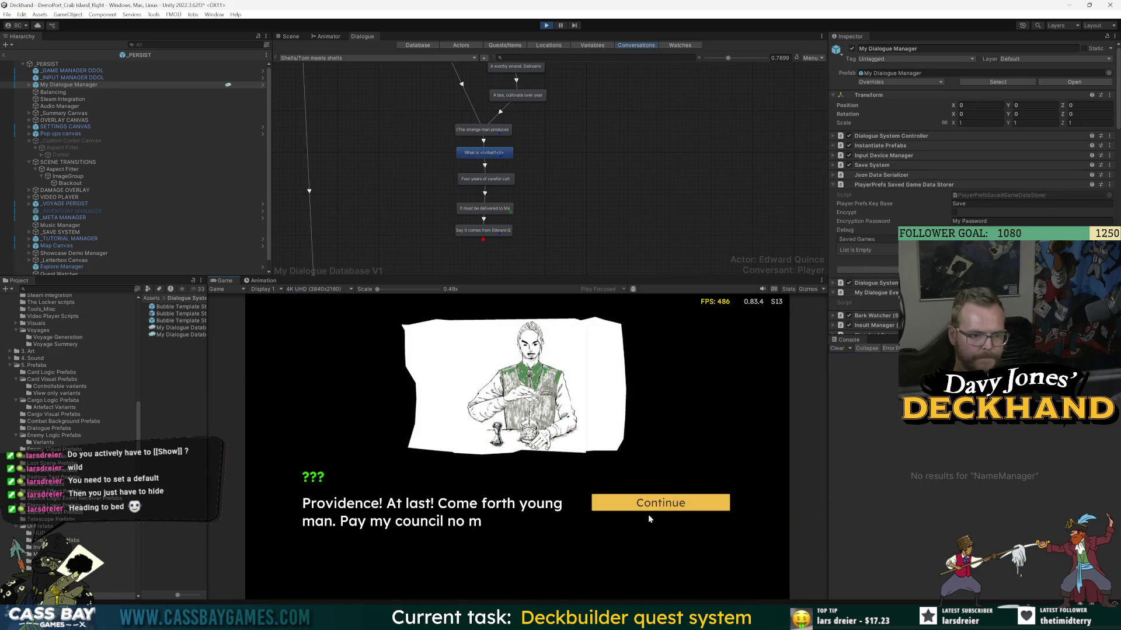
left_click(660, 503)
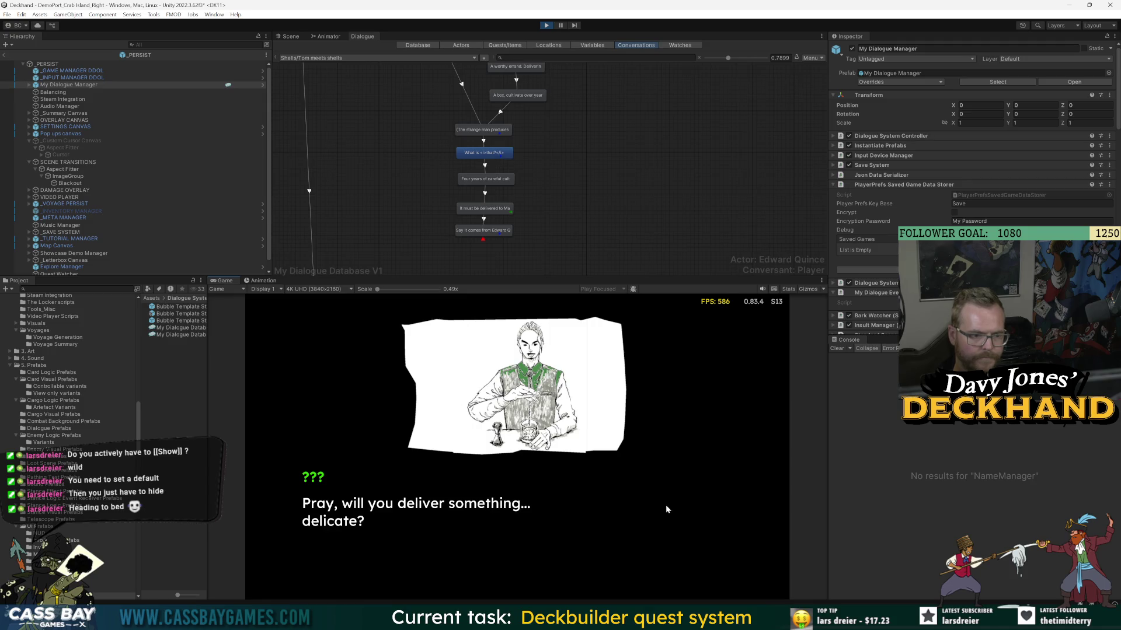
left_click(668, 506)
left_click(667, 506)
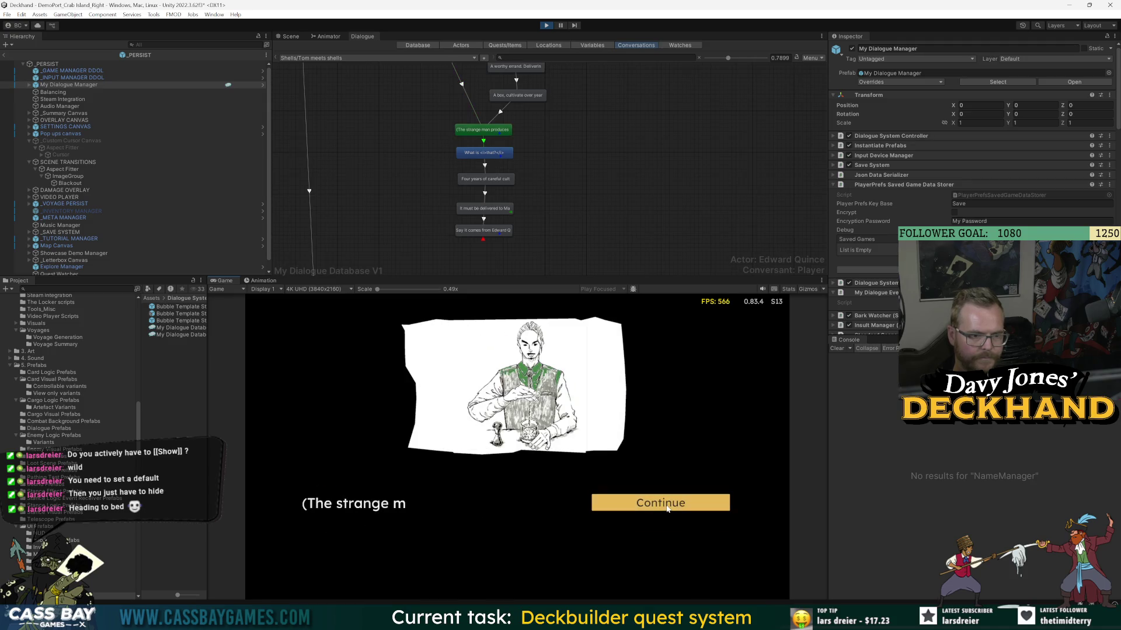
left_click(667, 506)
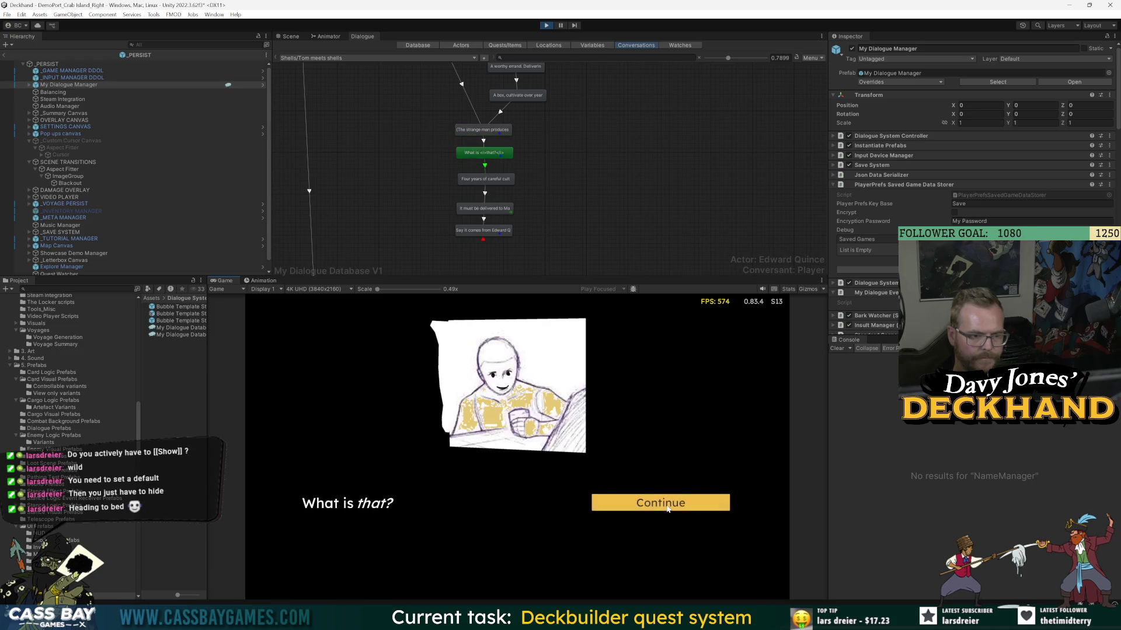
key("ctrl+p")
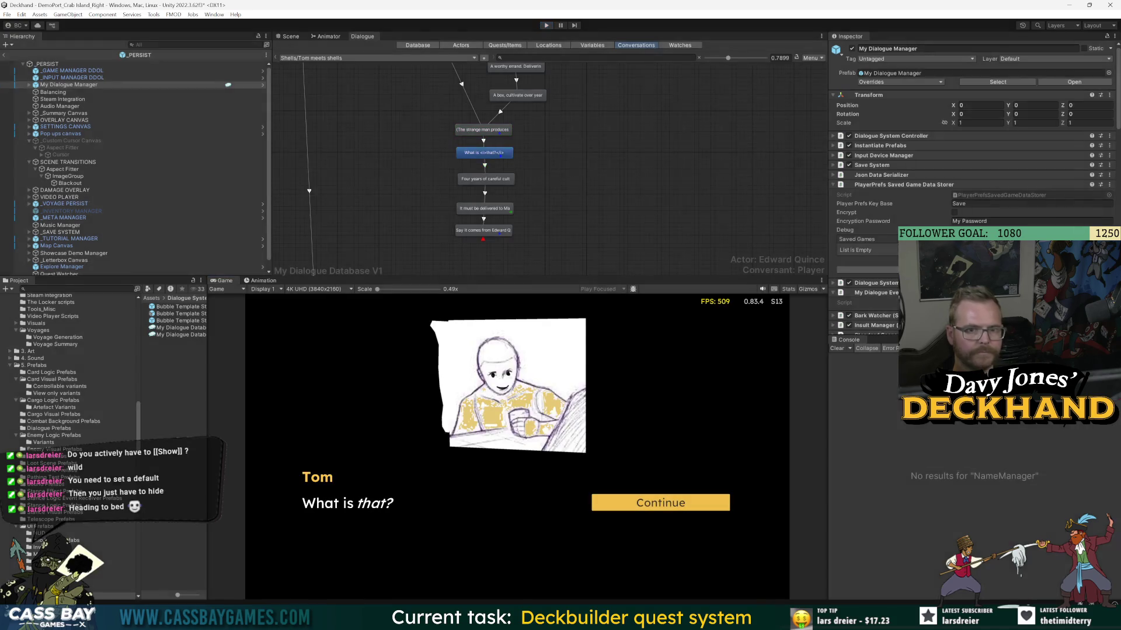
- Shorten the NameDisplay Show command's trailing delay to @0.3 and restart play mode
left_click(982, 200)
key("BackSpace")
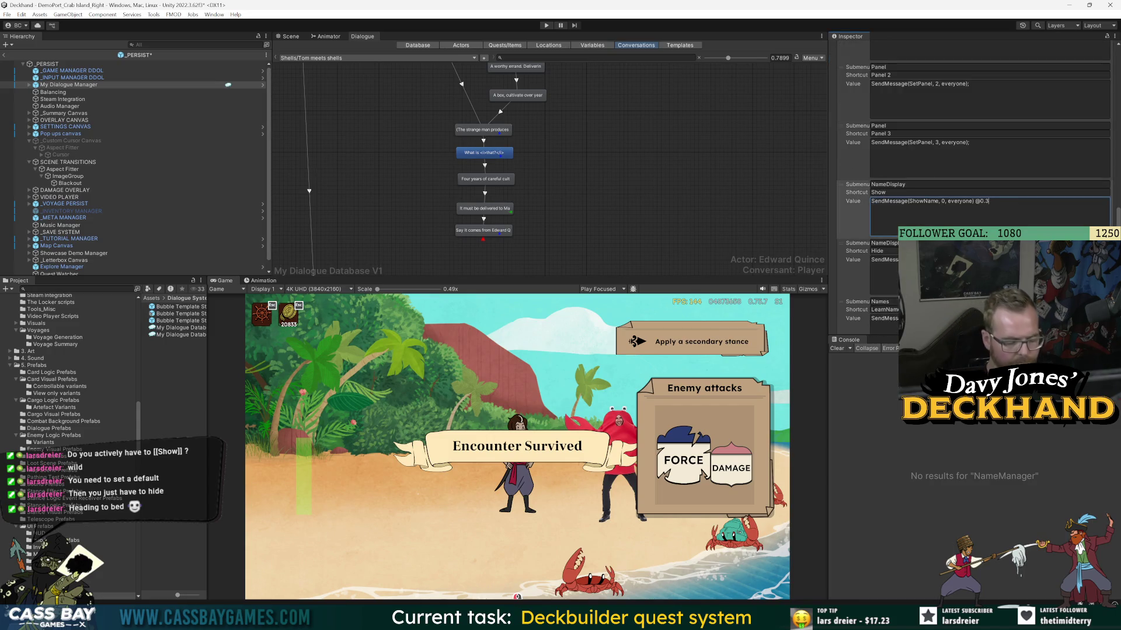
left_click(546, 25)
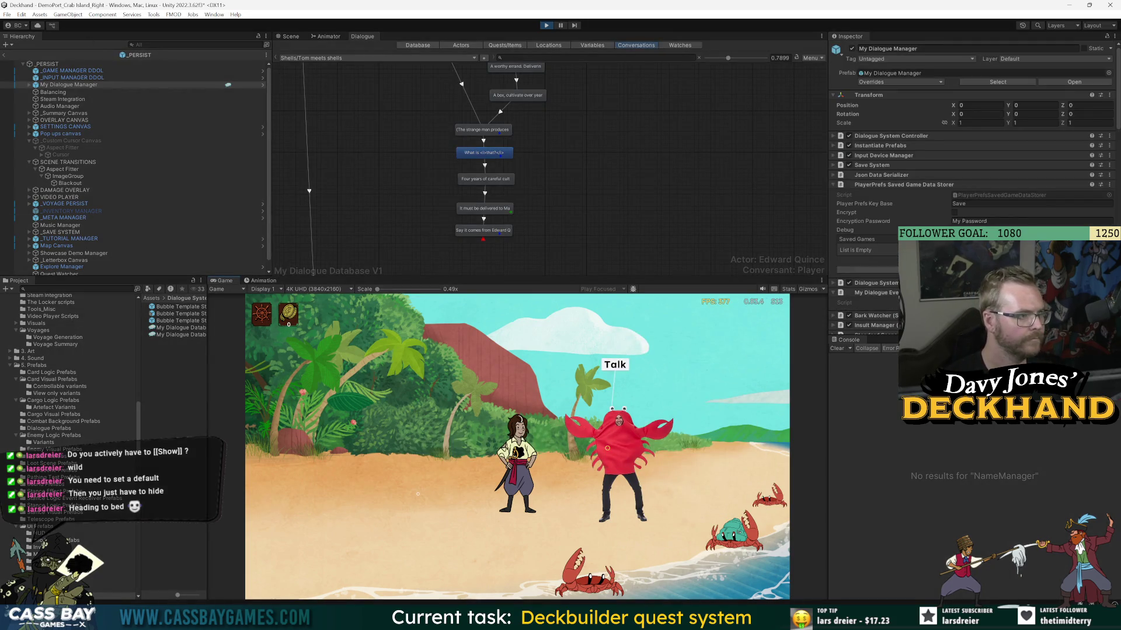
- Play the crab conversation through Sure. to Shells' final line, then stop the game
left_click(622, 514)
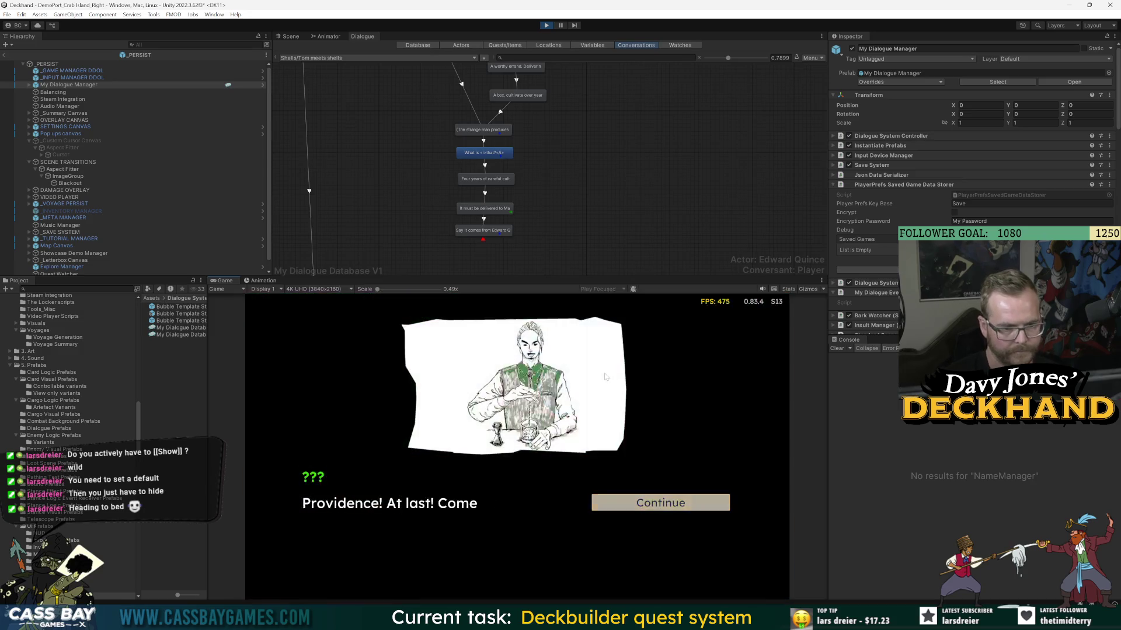
left_click(645, 509)
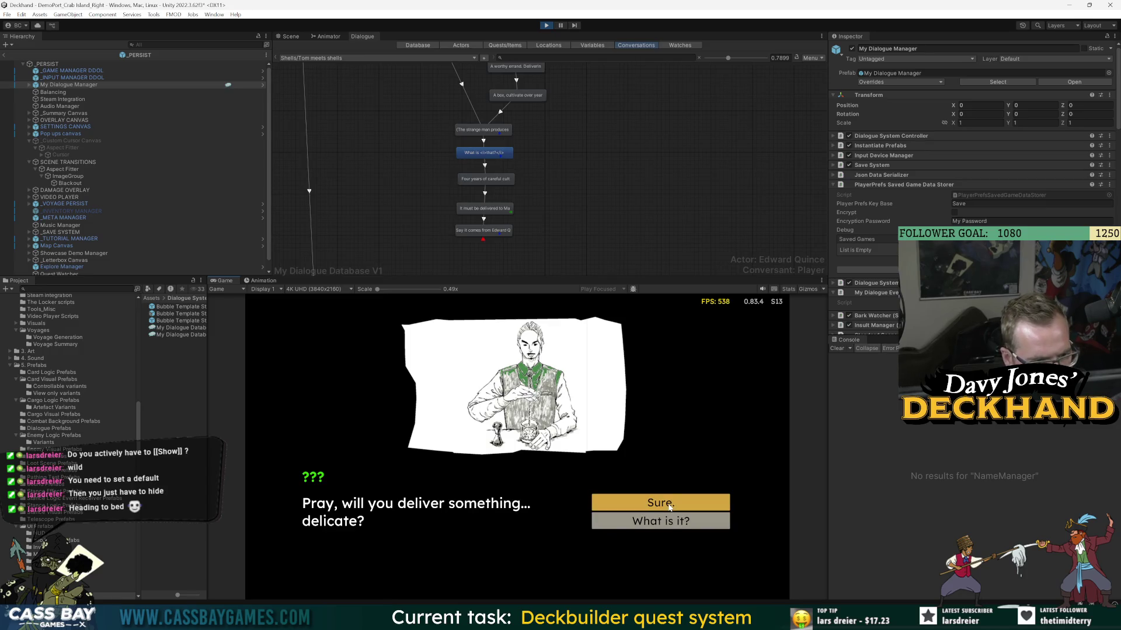
left_click(674, 502)
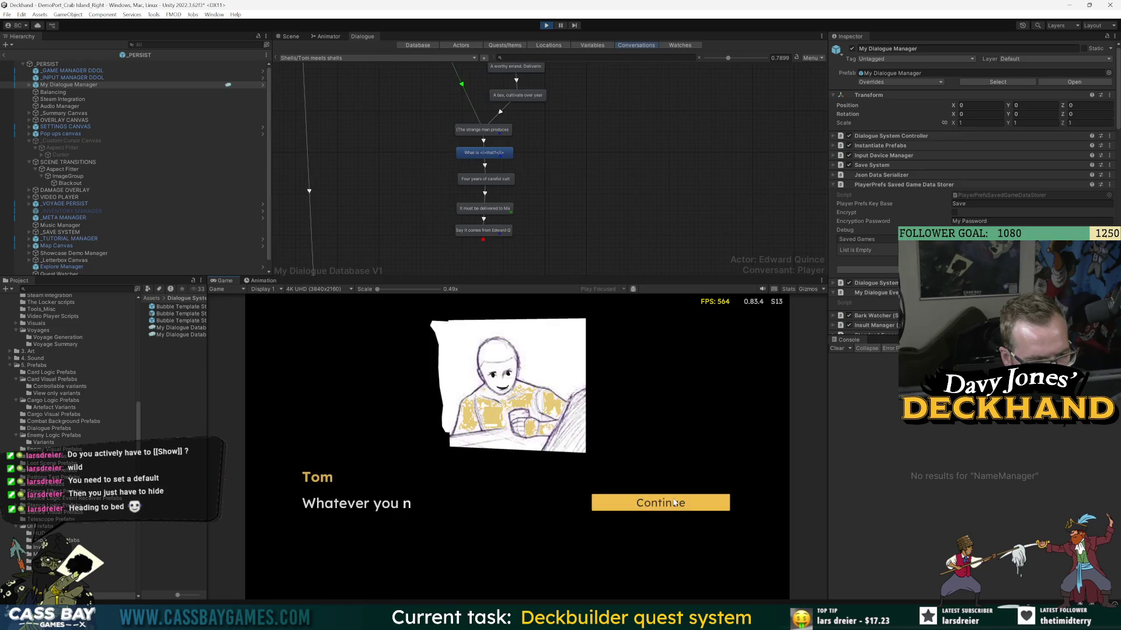
left_click(663, 509)
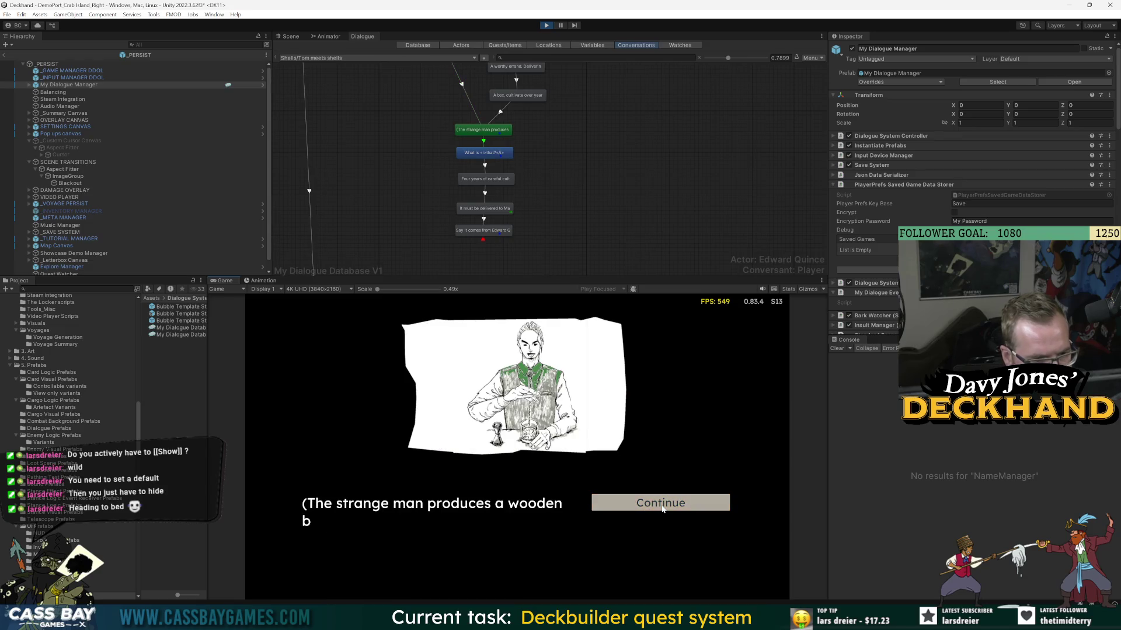
left_click(664, 505)
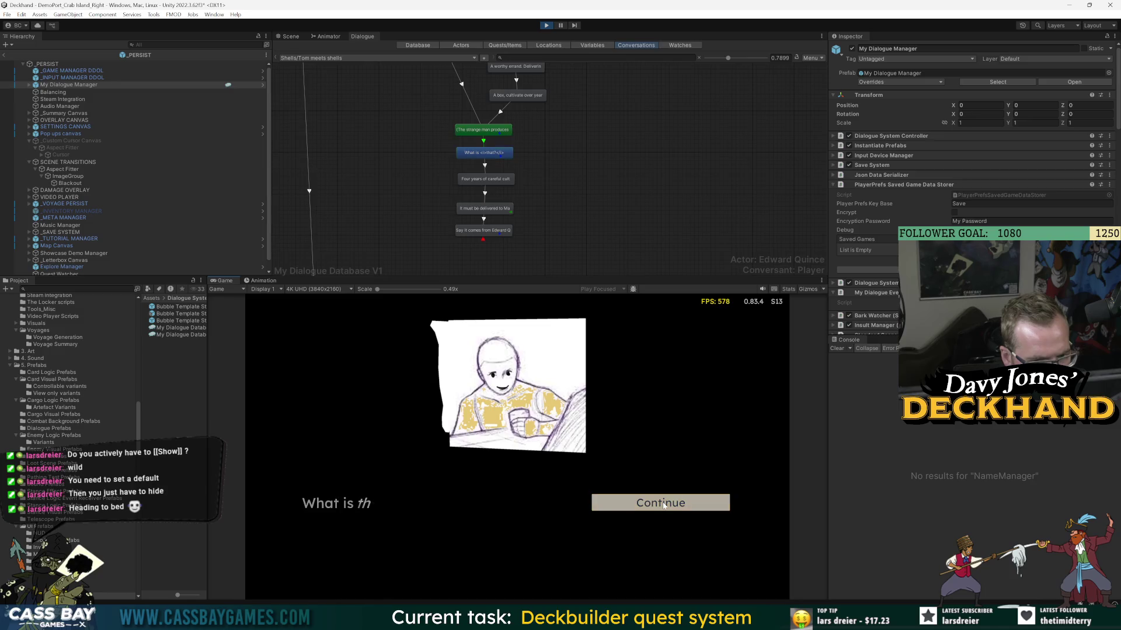
left_click(664, 505)
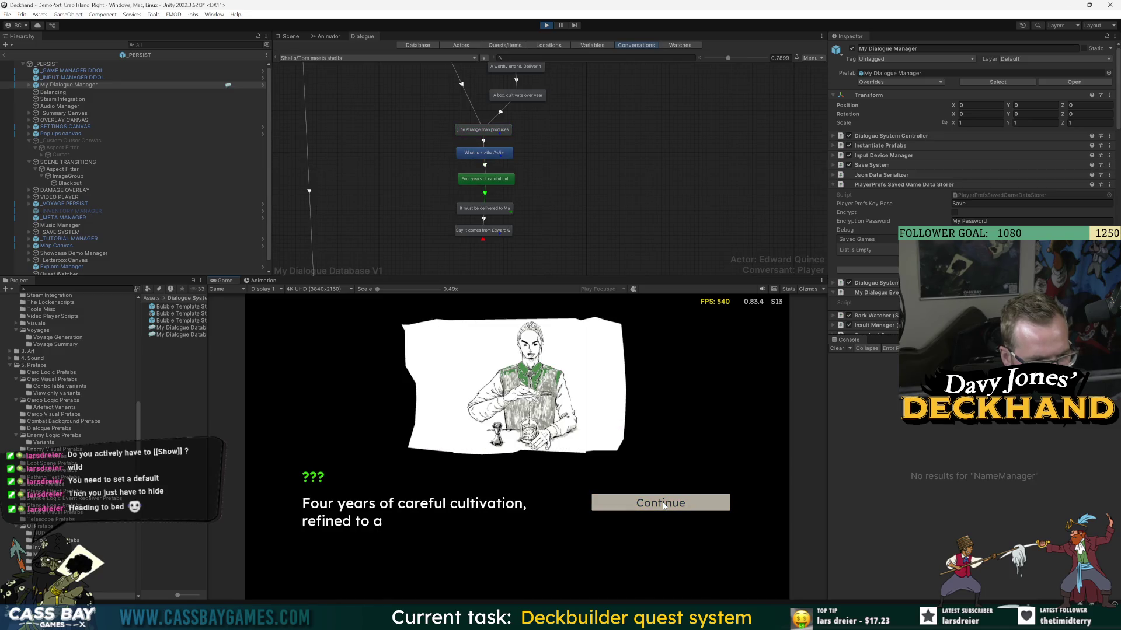
left_click(664, 506)
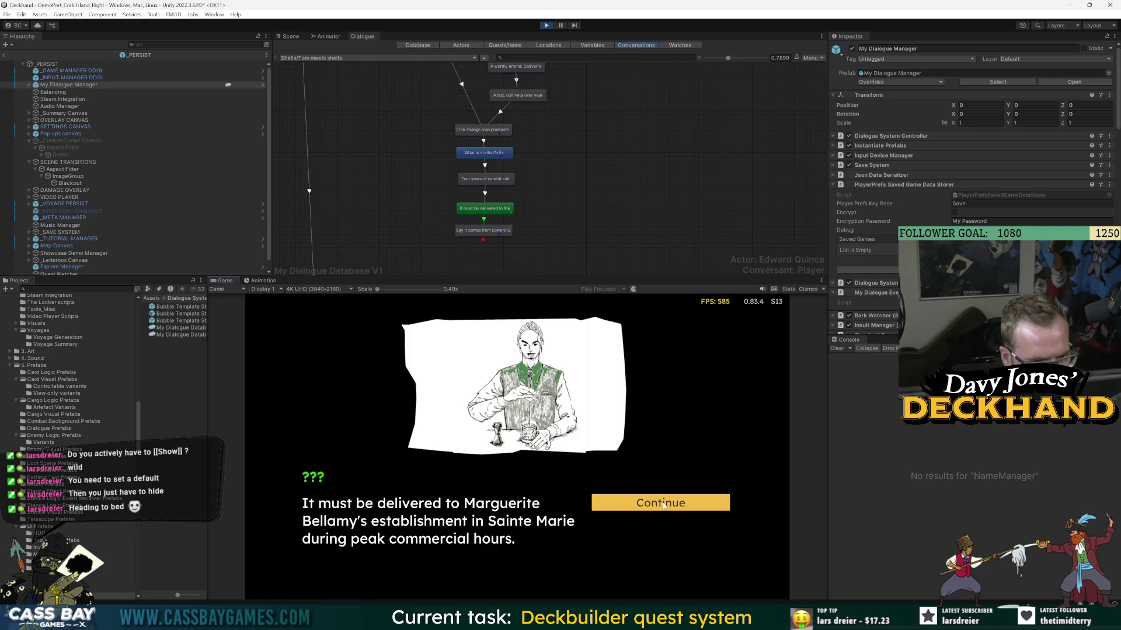
left_click(664, 506)
left_click(663, 506)
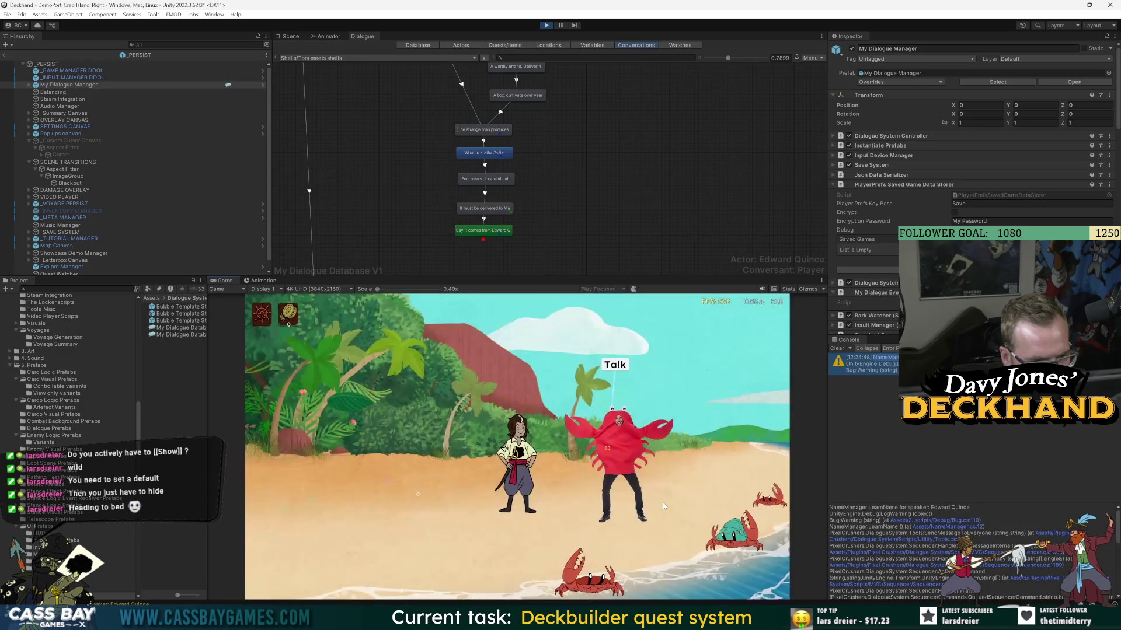
left_click(545, 26)
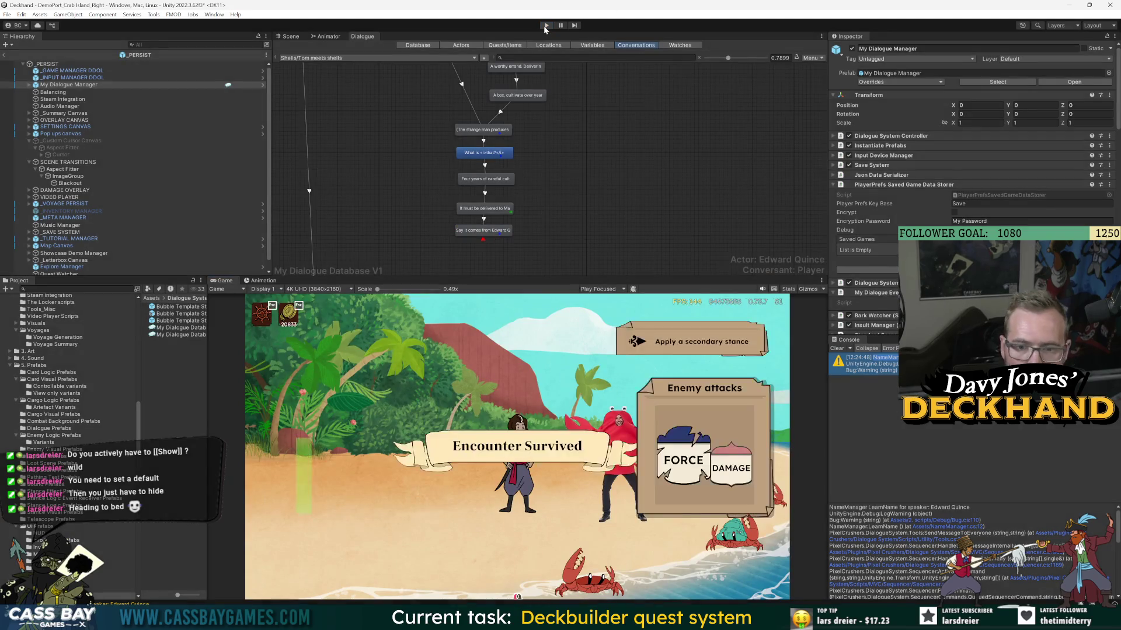
- Restart and replay the conversation past Tom's 'What is that?' line, now showing his name
left_click(544, 26)
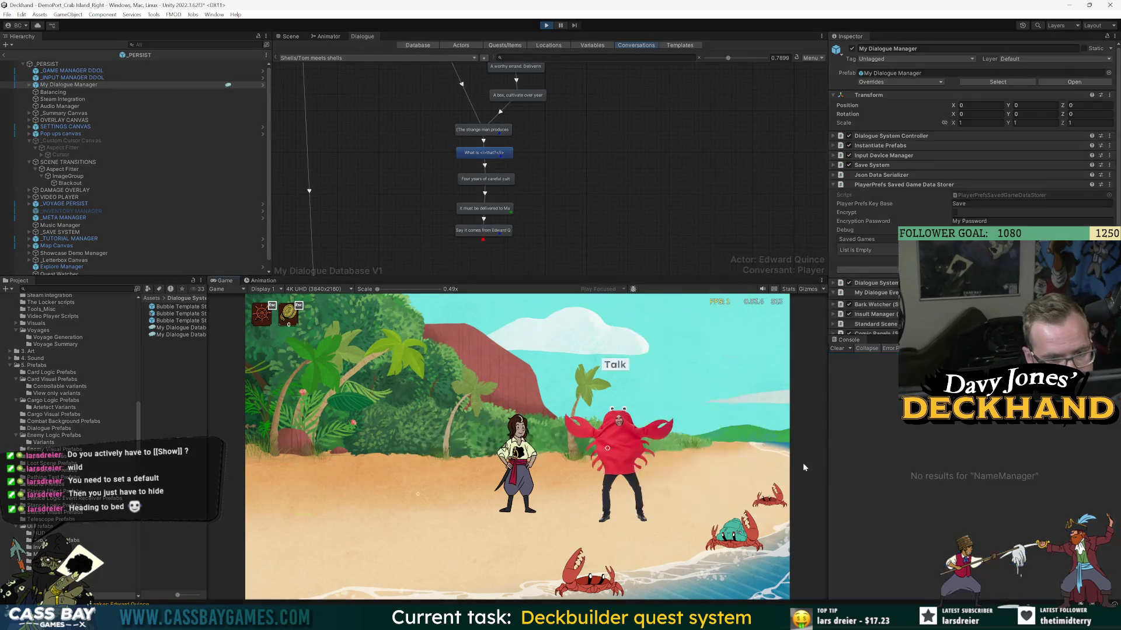
left_click(618, 367)
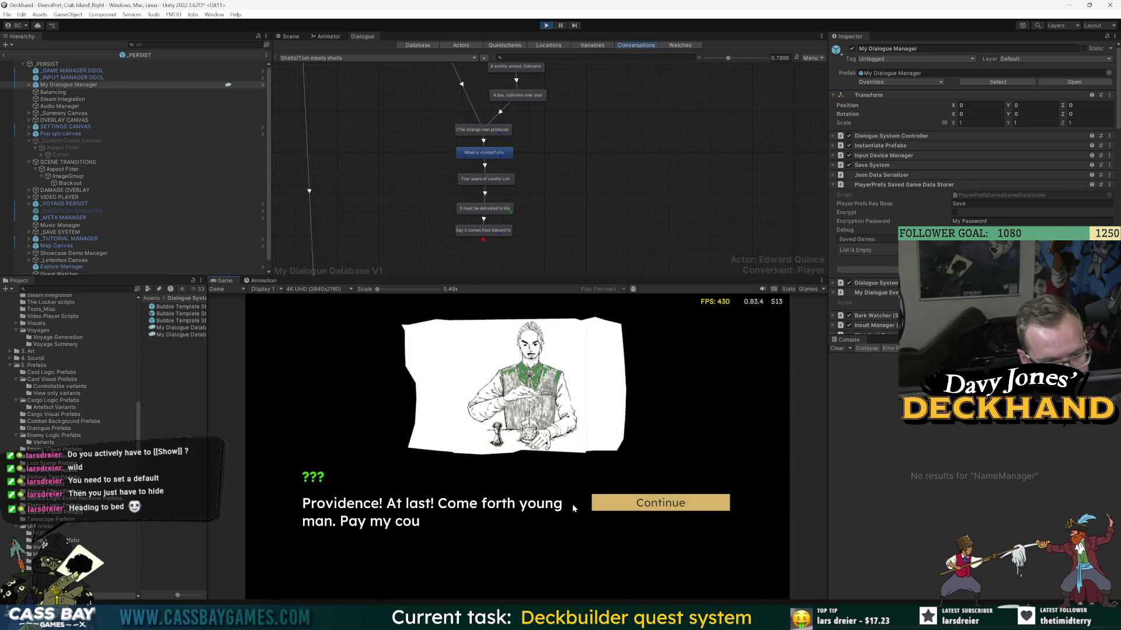
left_click(654, 504)
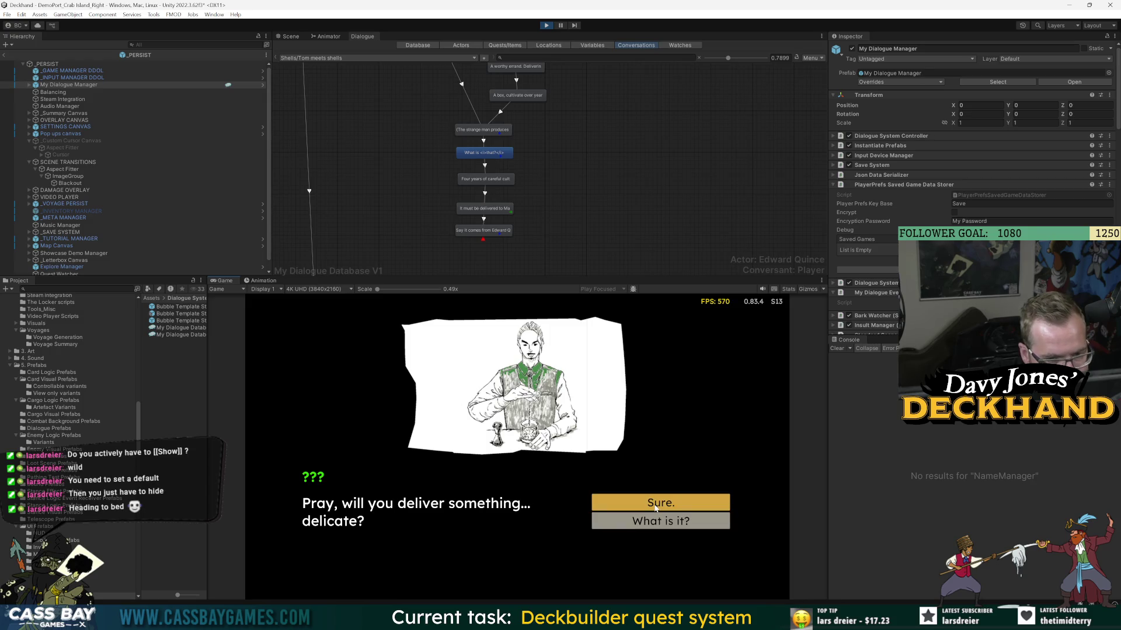
left_click(655, 505)
left_click(655, 505)
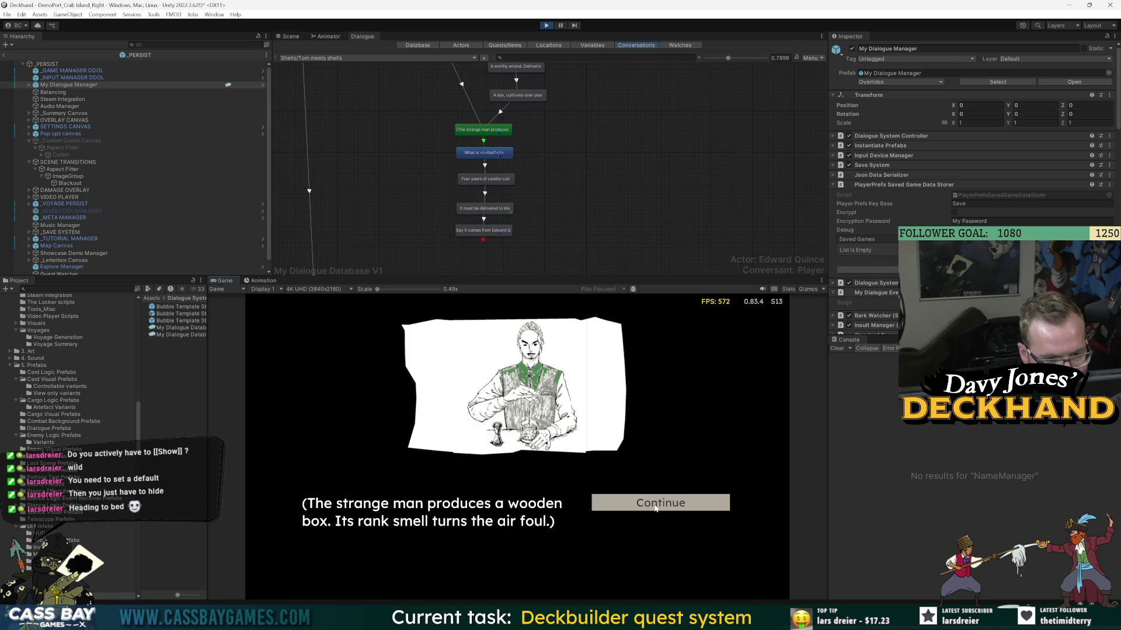
left_click(655, 505)
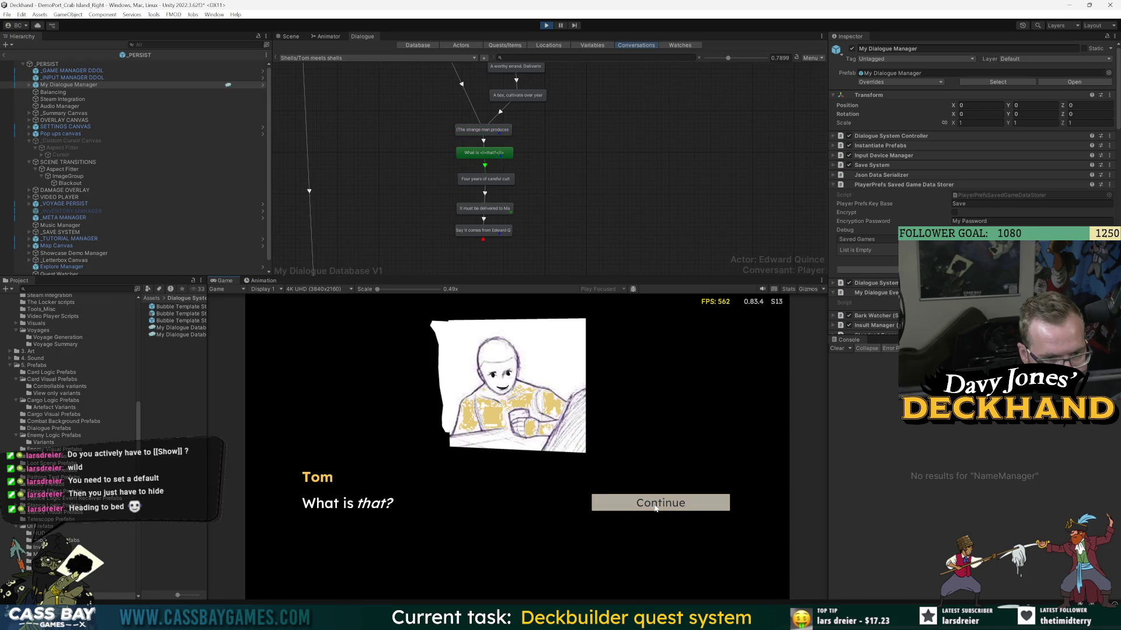
left_click(664, 507)
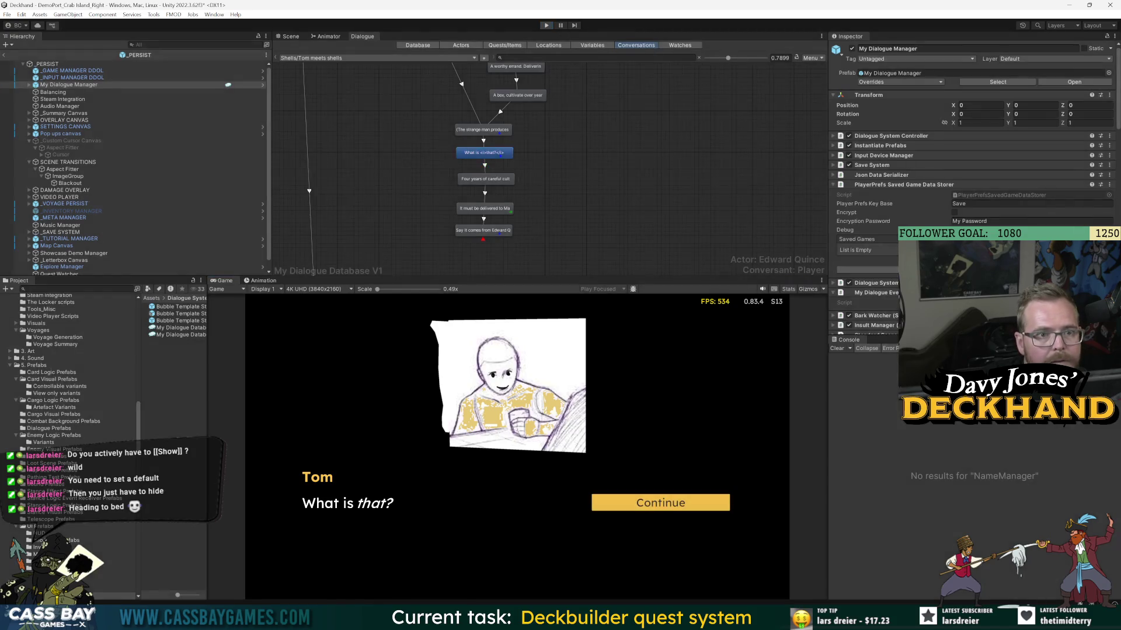
- Change the NameDisplay Show delay in the Inspector from @0.3 to @0.2
scroll(969, 175, "down", 10)
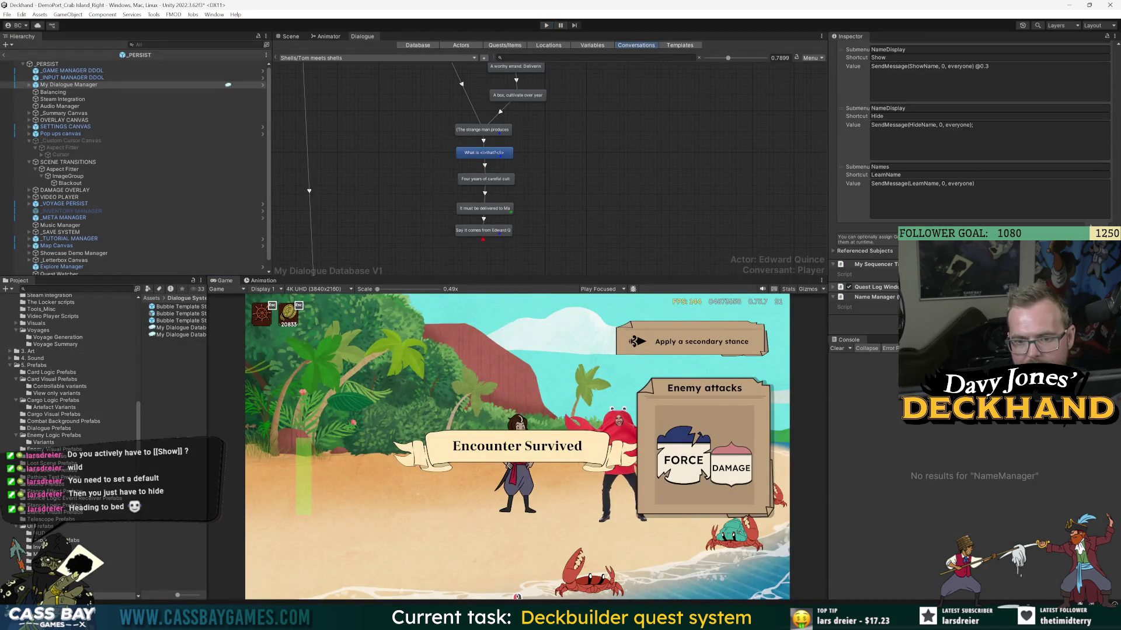
left_click(989, 90)
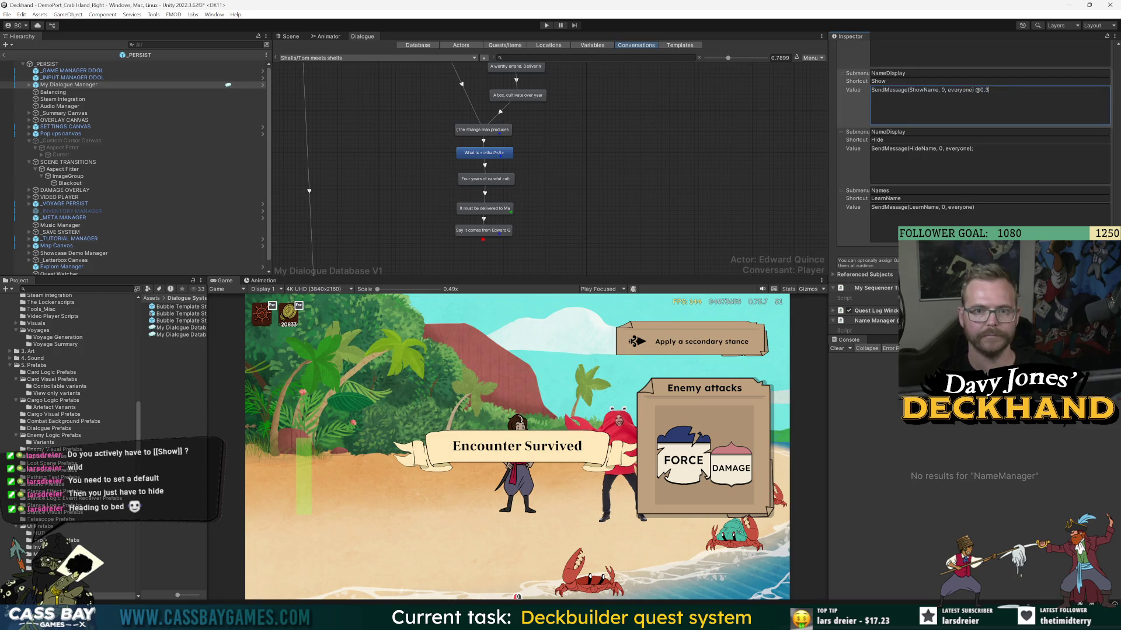
key("BackSpace")
type("2")
left_click(429, 124)
- Switch to Chrome and close the Google Doc tab
key("alt+Tab")
key("Escape")
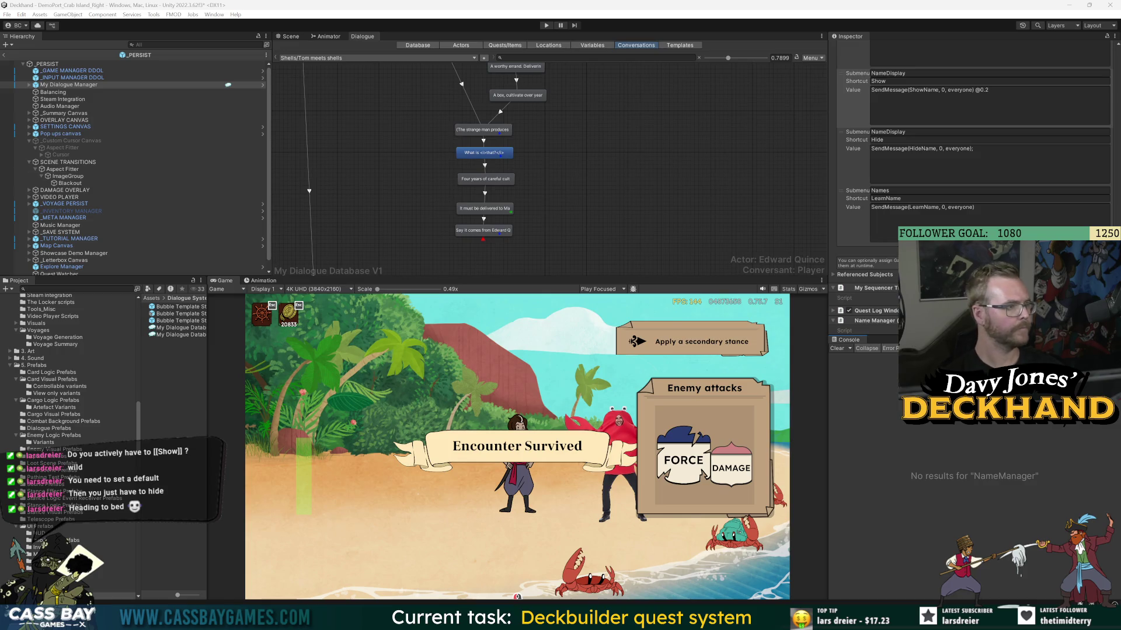
key("alt+Tab")
left_click(729, 102)
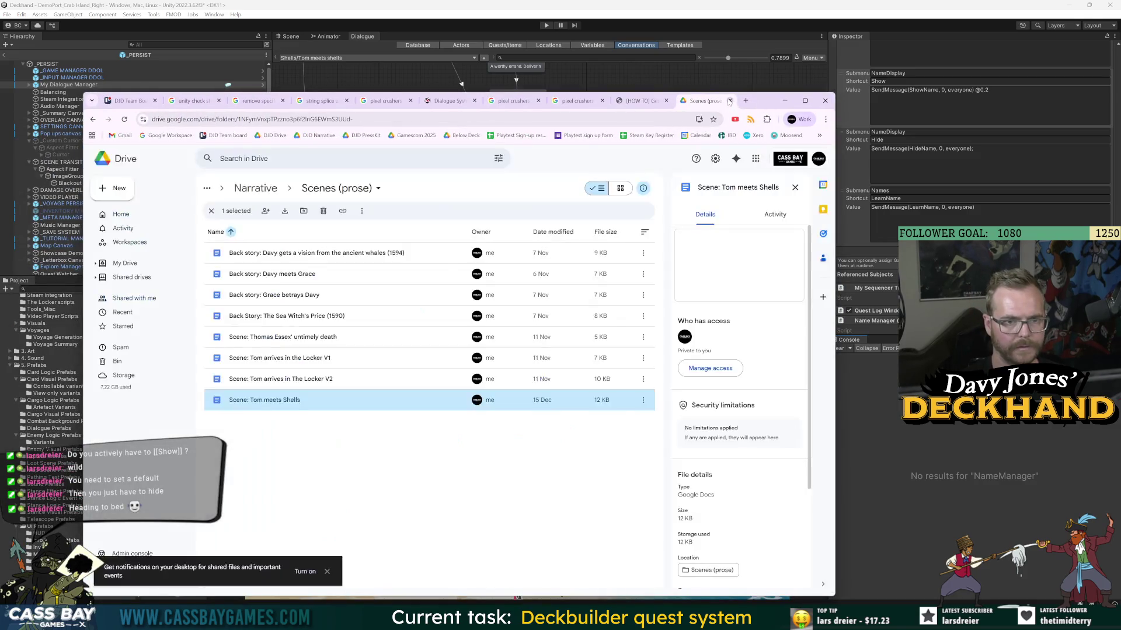
- Close the Drive tab and Google 'pixel crushers sequence wait for subtitle start'
left_click(729, 102)
key("ctrl+l")
type("pixel crushers sequen")
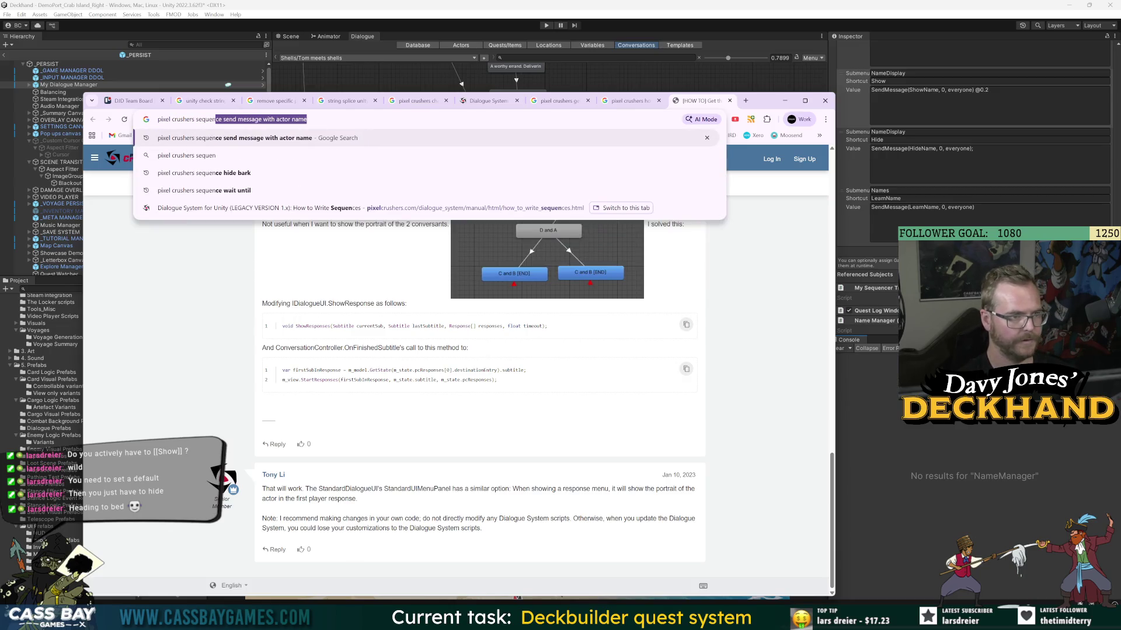
type("ce wait for subntit")
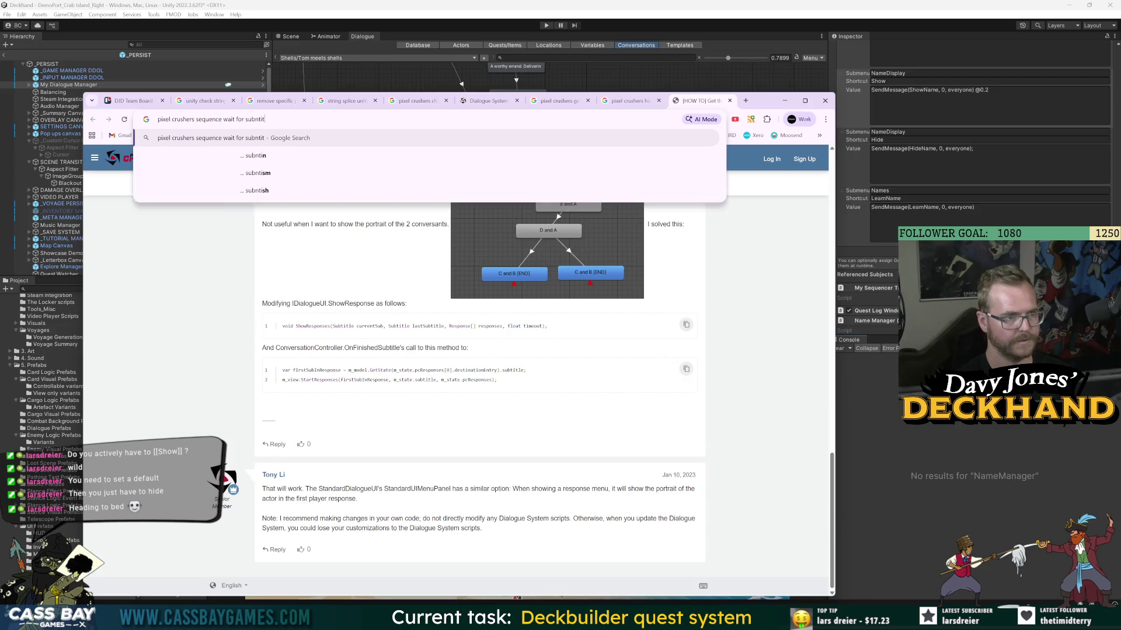
key("BackSpace")
key("BackSpace")
key("BackSpace")
type("title")
key("Return")
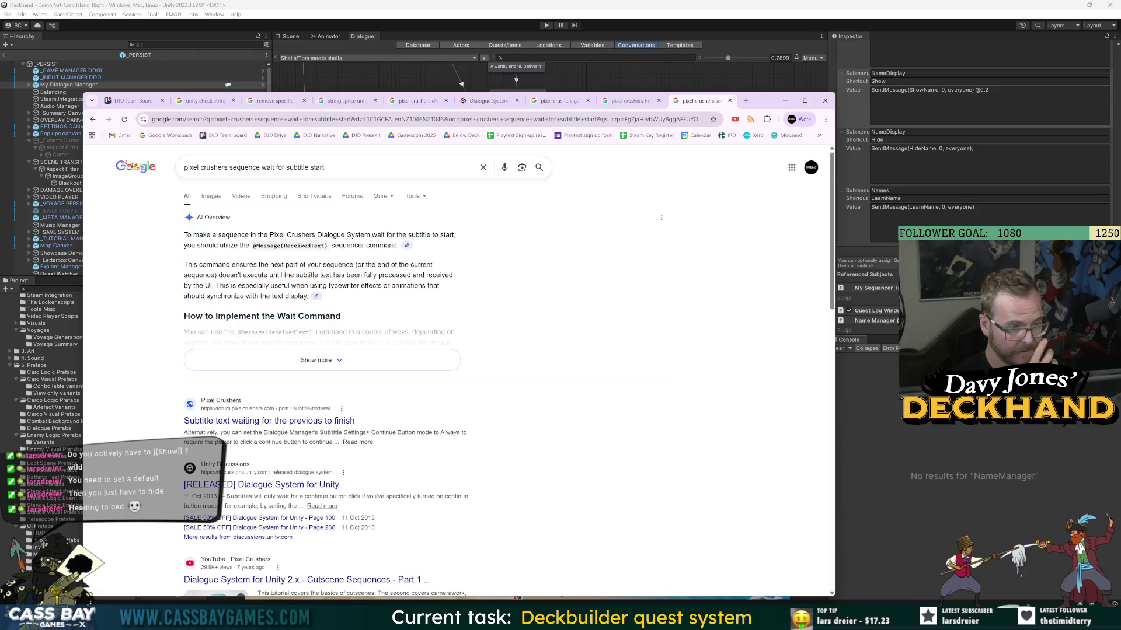
left_click(384, 361)
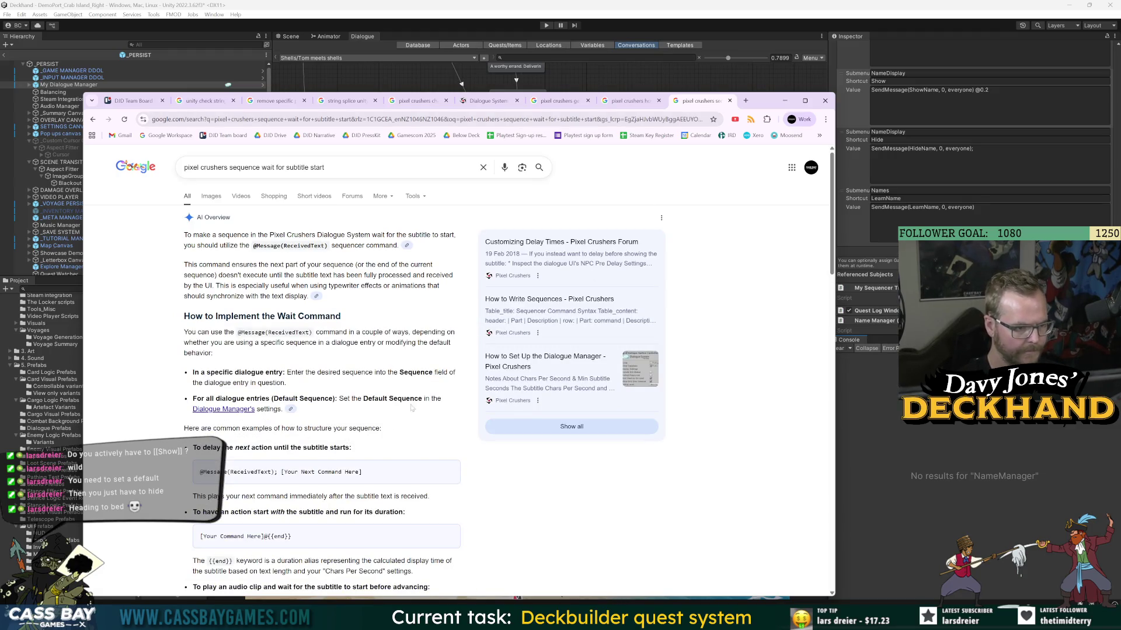
scroll(380, 489, "down", 2)
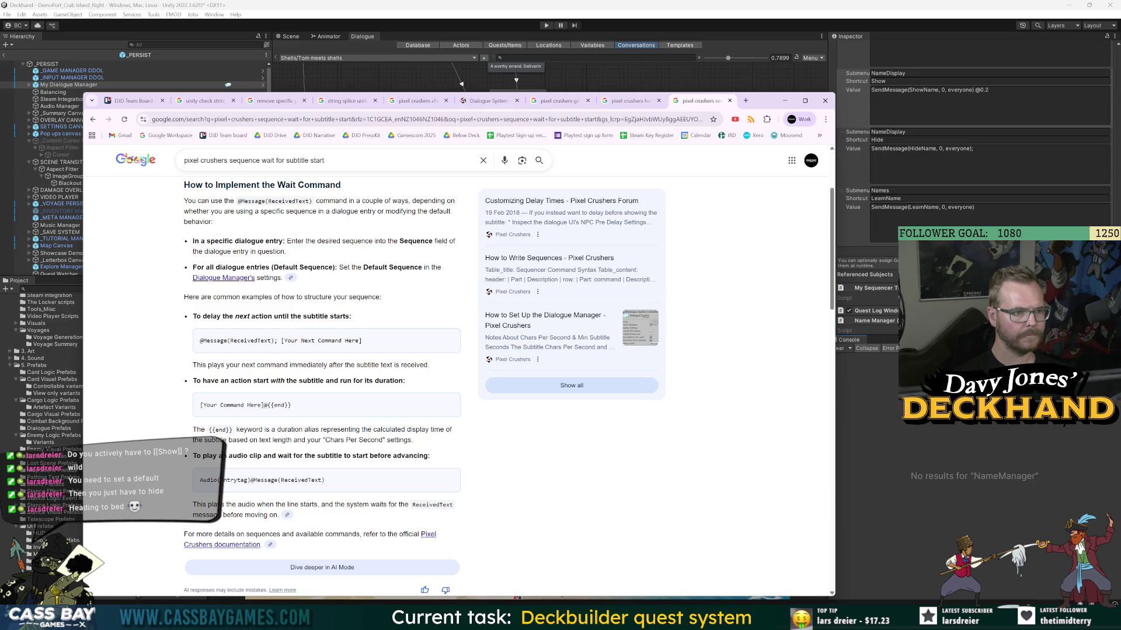
left_click_drag(222, 212, 214, 222)
left_click(383, 228)
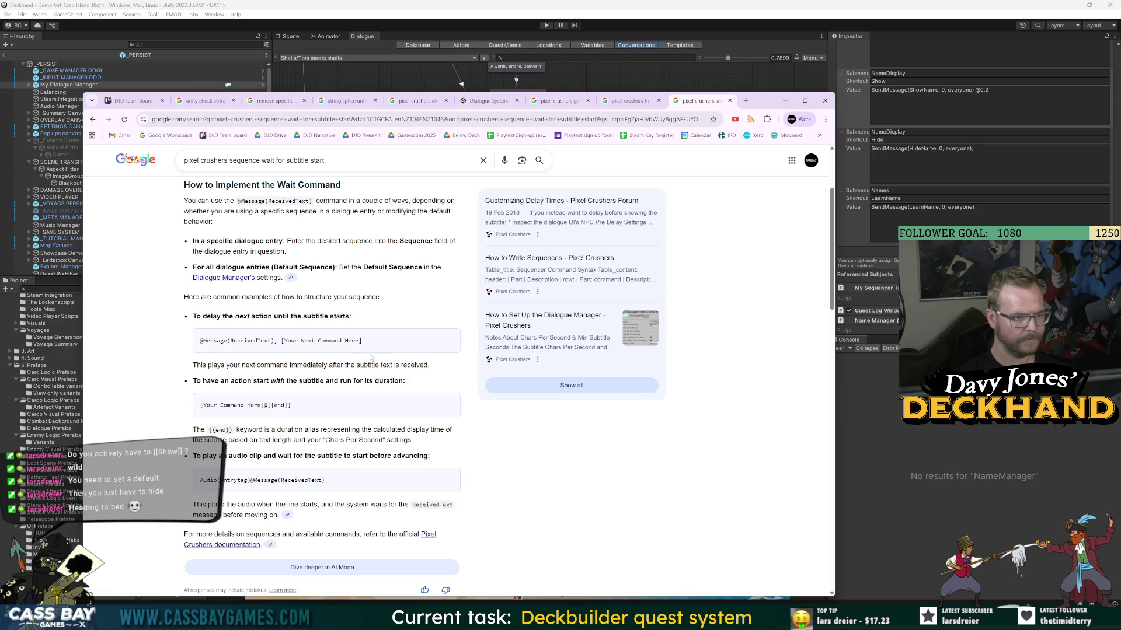
scroll(371, 355, "down", 5)
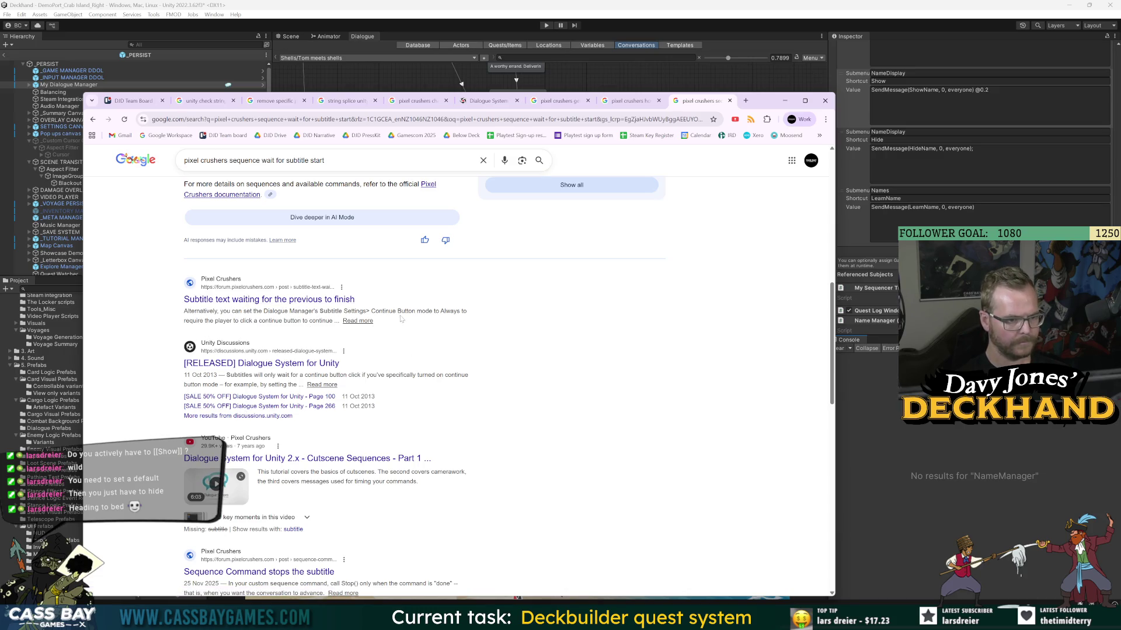
scroll(371, 439, "down", 3)
scroll(372, 439, "up", 8)
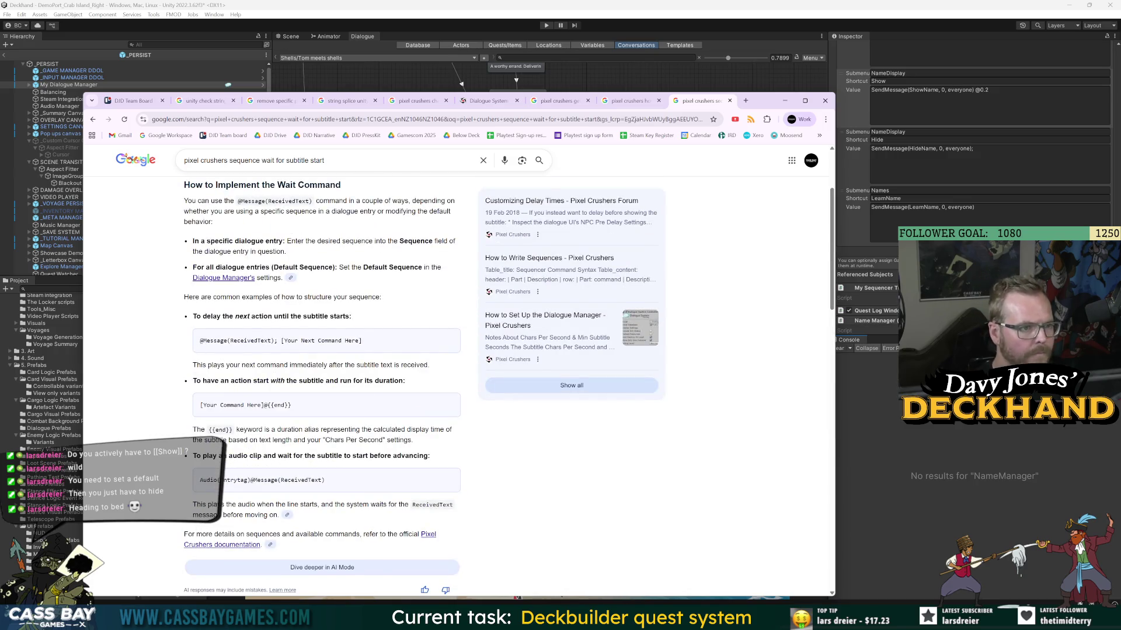
mouse_move(313, 204)
left_mouse_down()
mouse_move(240, 209)
mouse_move(266, 161)
left_mouse_up()
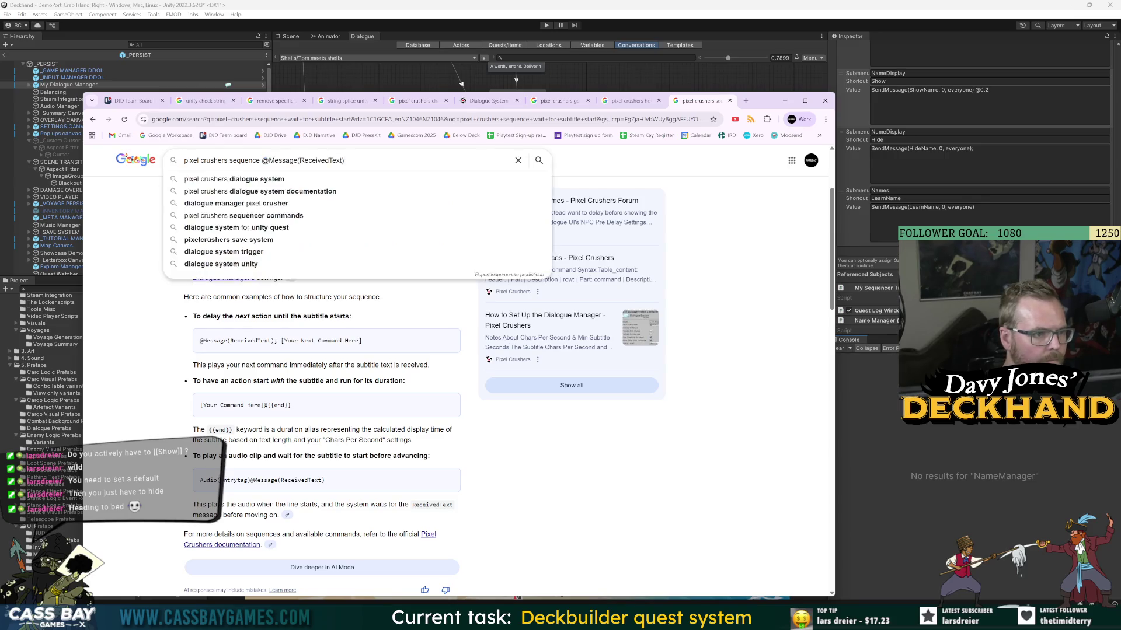
key("Return")
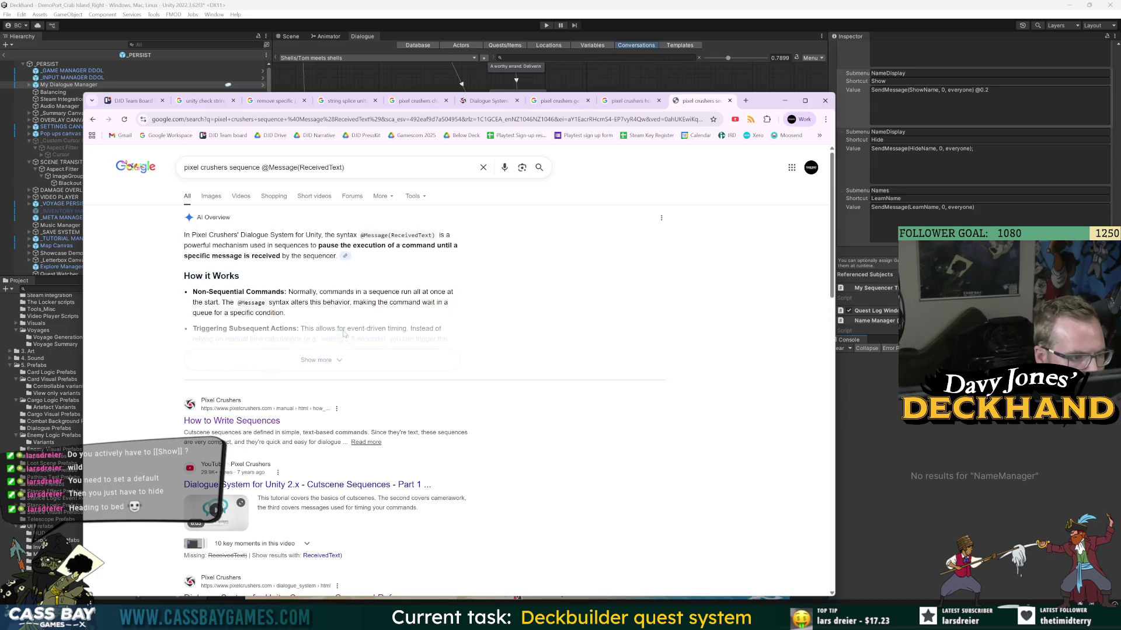
left_click(326, 363)
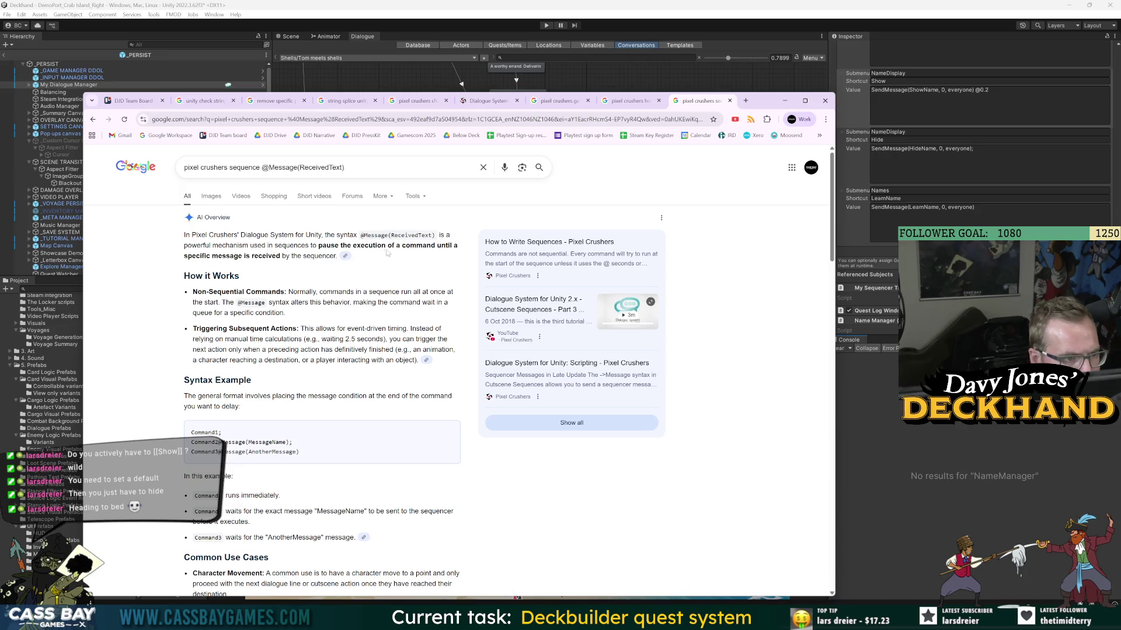
left_click_drag(234, 256, 293, 256)
left_click(406, 280)
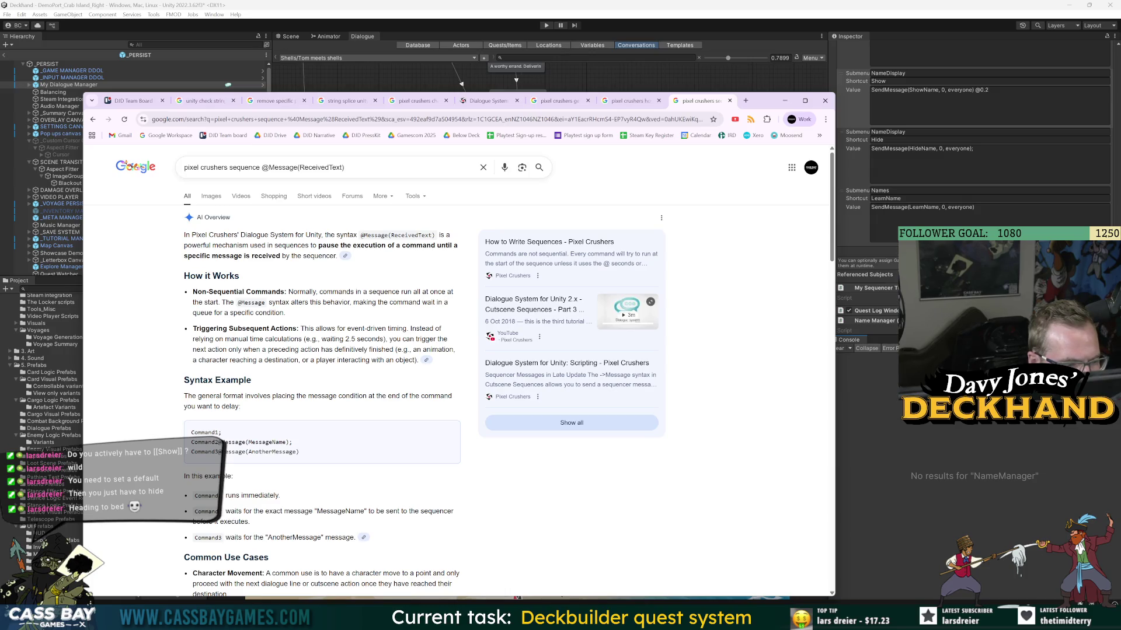
- Search 'pixel crushers sequence wait for subtitle to begin displaying' and read the results
left_click_drag(345, 168, 261, 167)
type("wait for ")
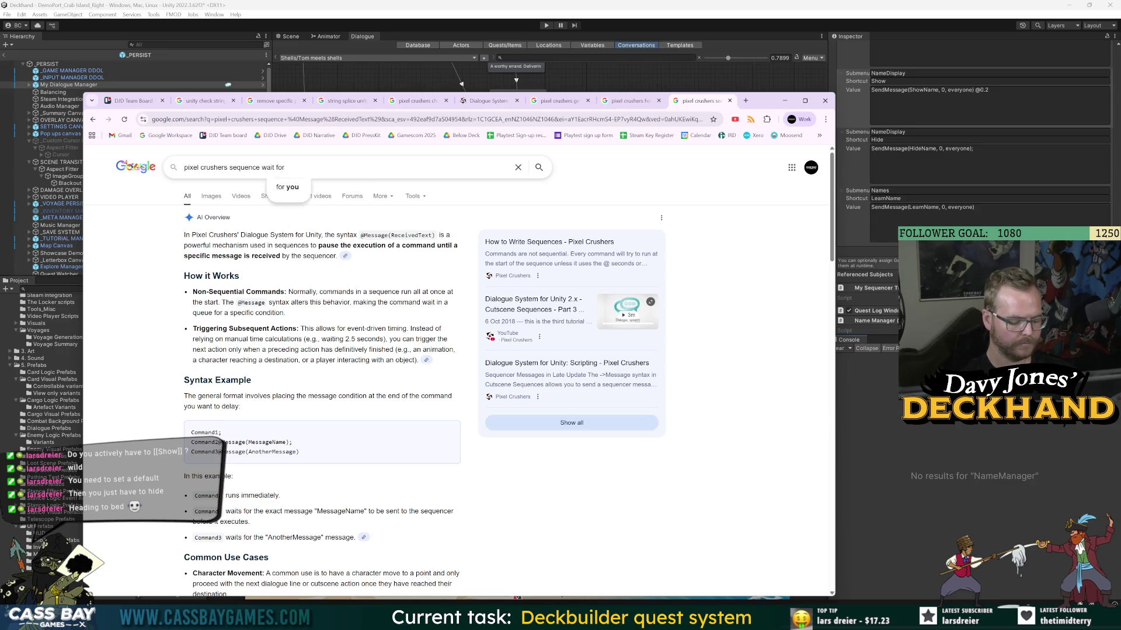
type("subtitle")
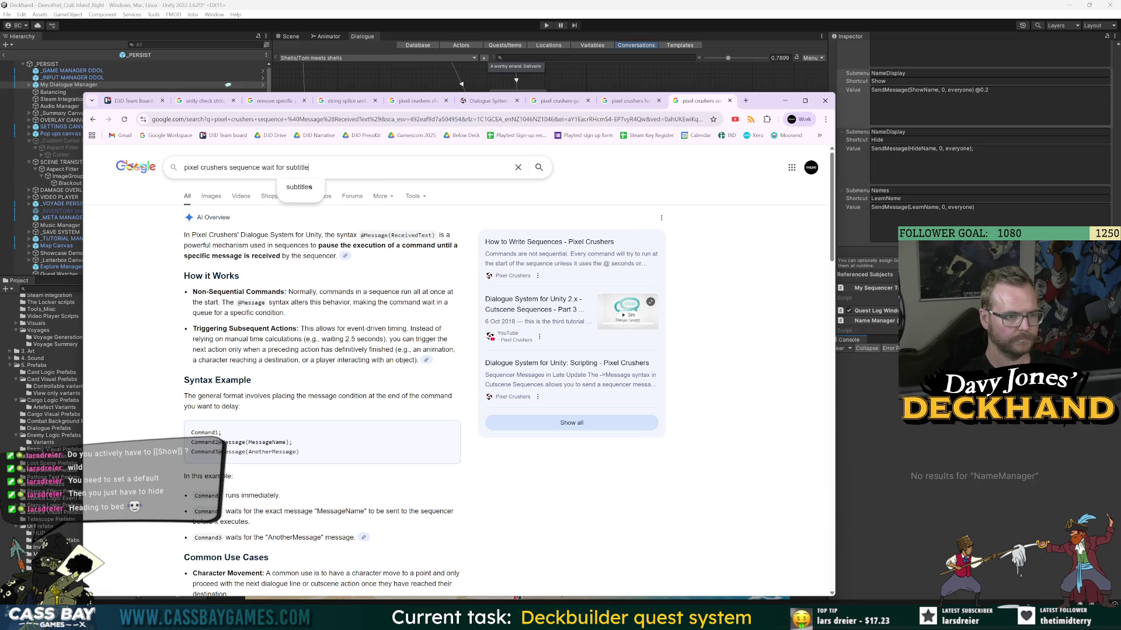
type(" to begin")
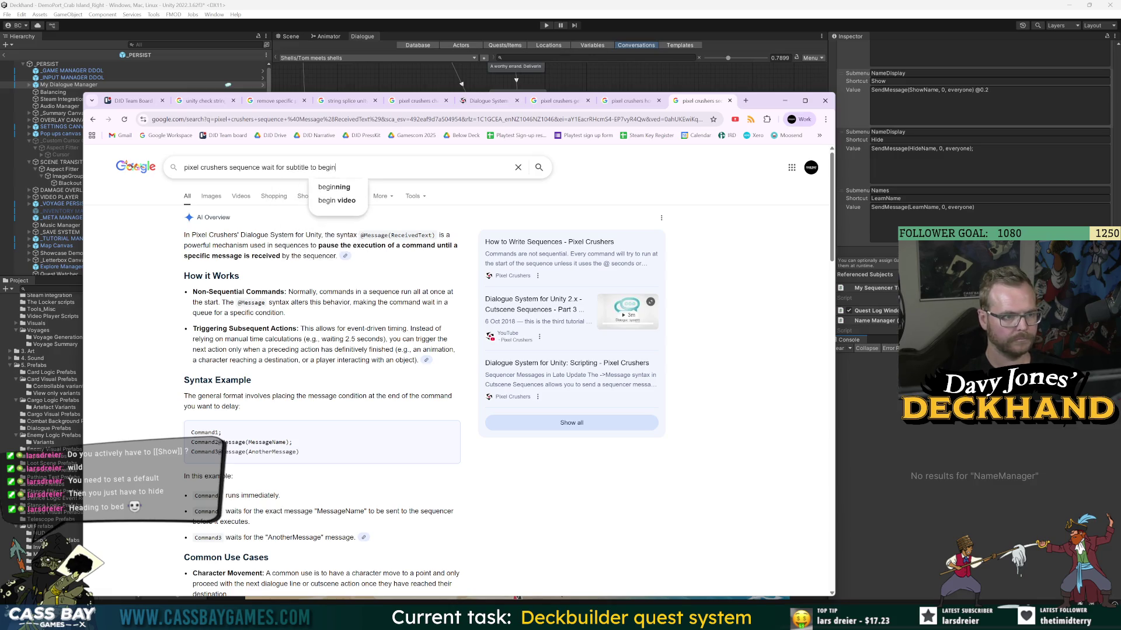
type(" displaying")
key("Return")
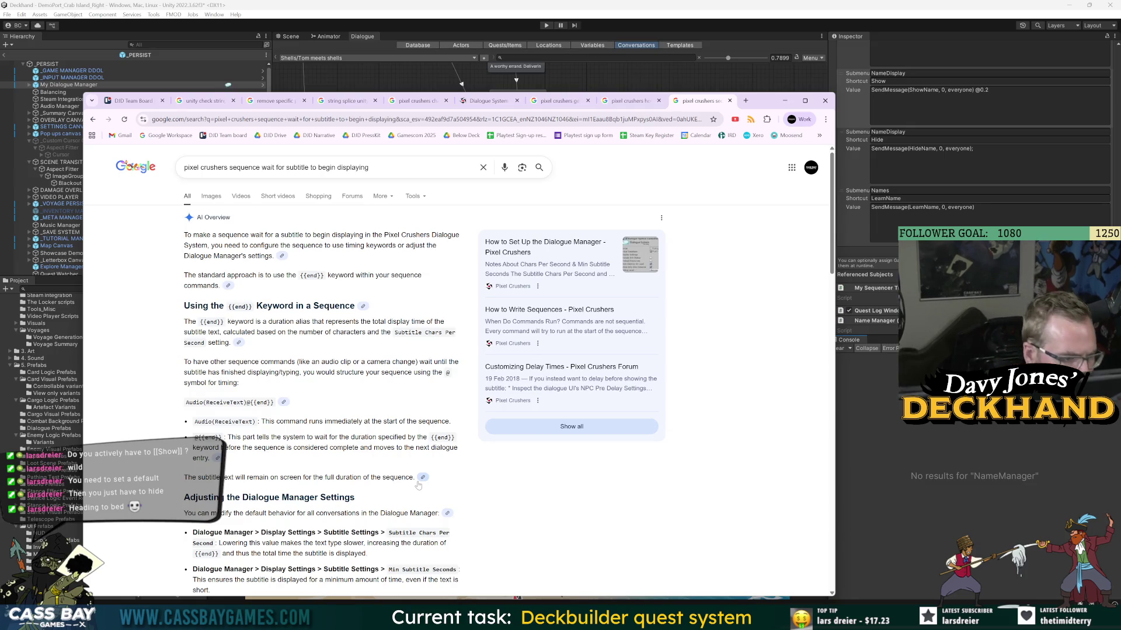
scroll(393, 465, "down", 2)
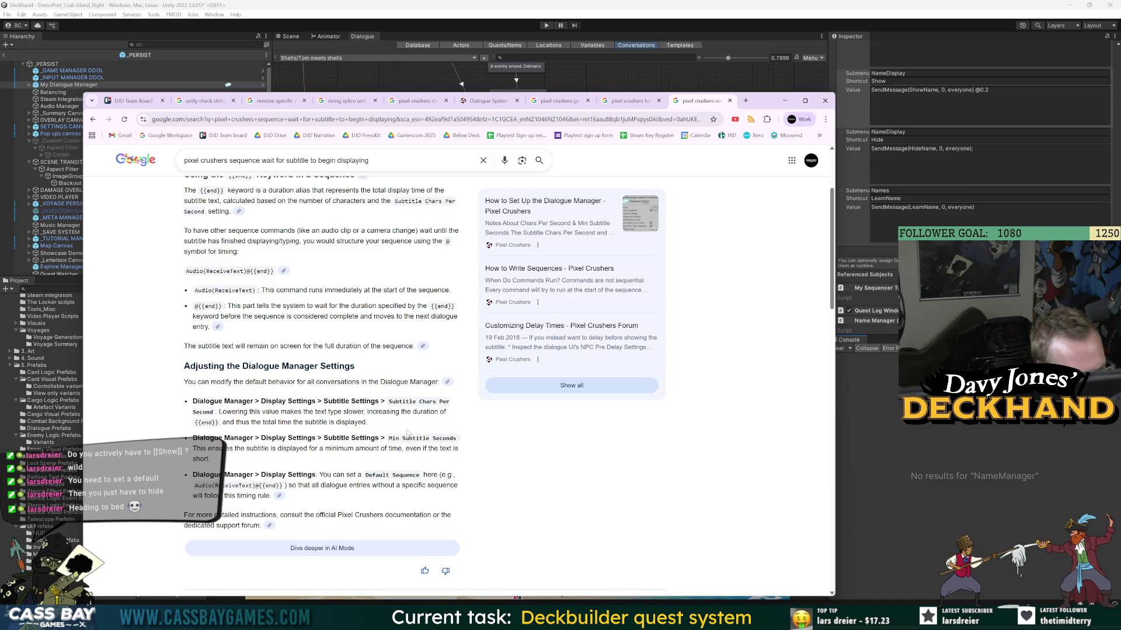
scroll(407, 432, "down", 4)
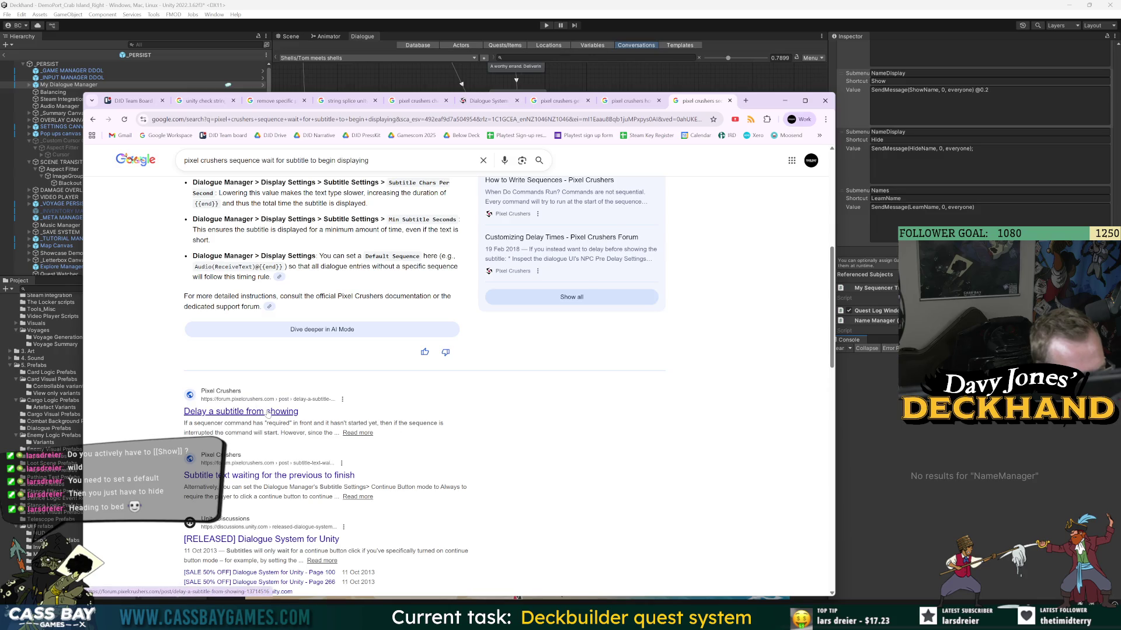
scroll(467, 391, "up", 6)
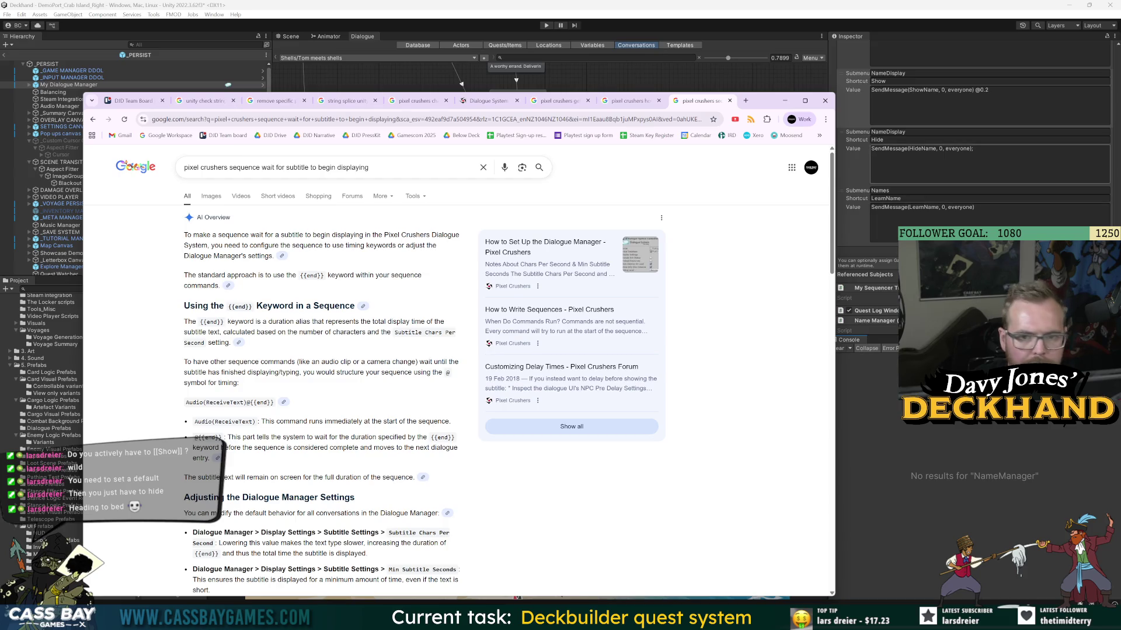
left_click_drag(369, 168, 289, 167)
key("BackSpace")
- Search 'pixel crushers sequence wait for previous subtitle to be gone', read it, and return to Unity
type("previous subtitle to be gone")
key("Return")
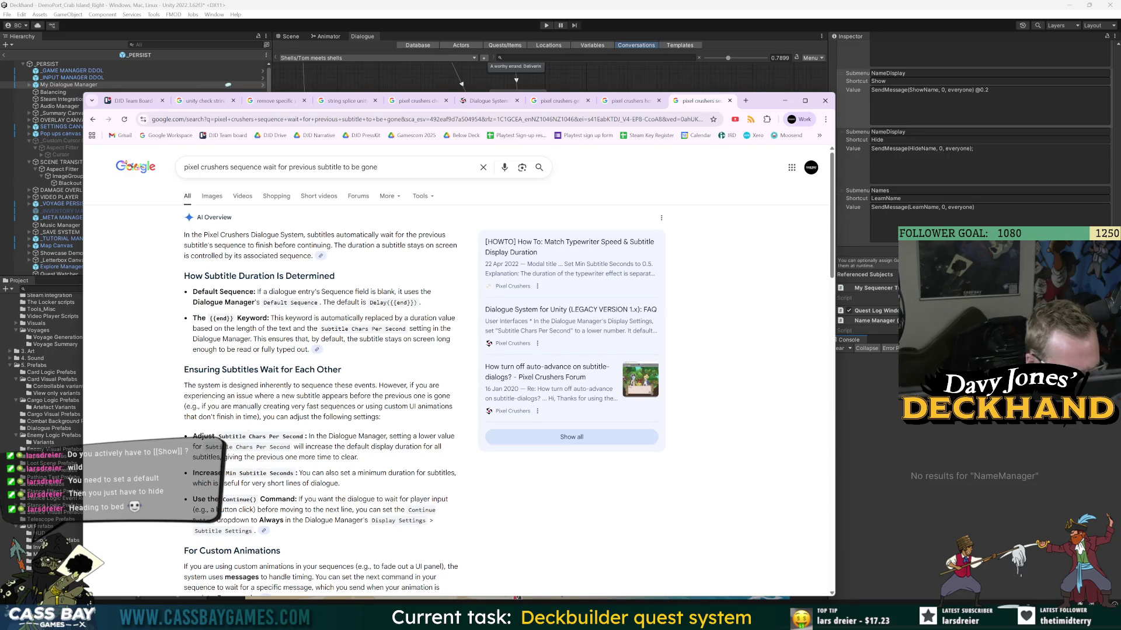
scroll(219, 509, "down", 4)
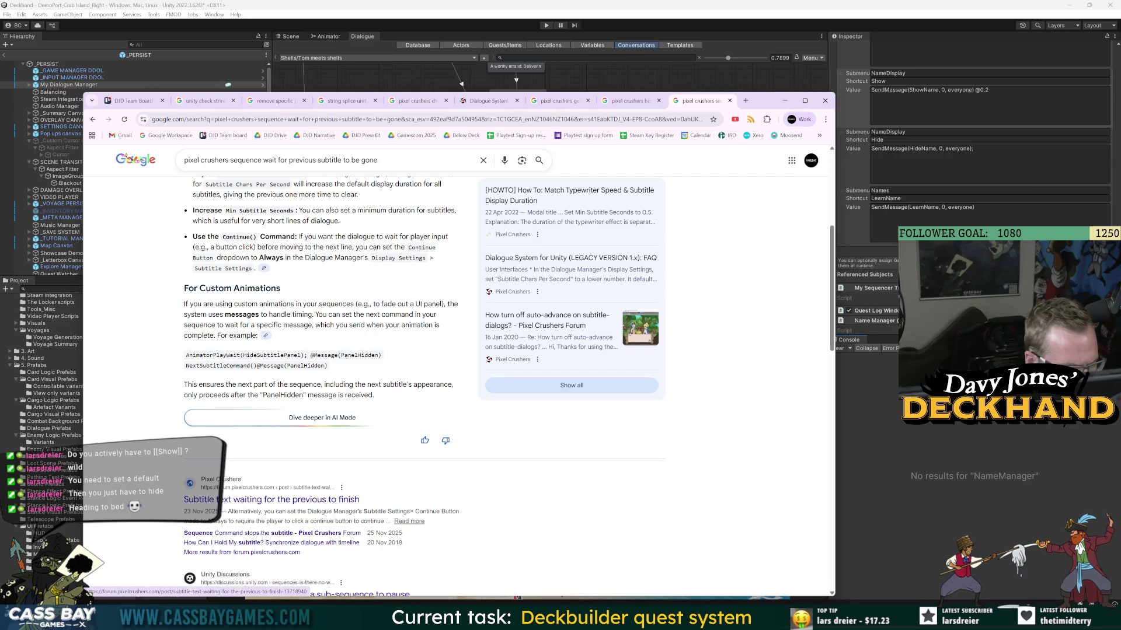
left_click_drag(281, 304, 320, 325)
left_click(338, 334)
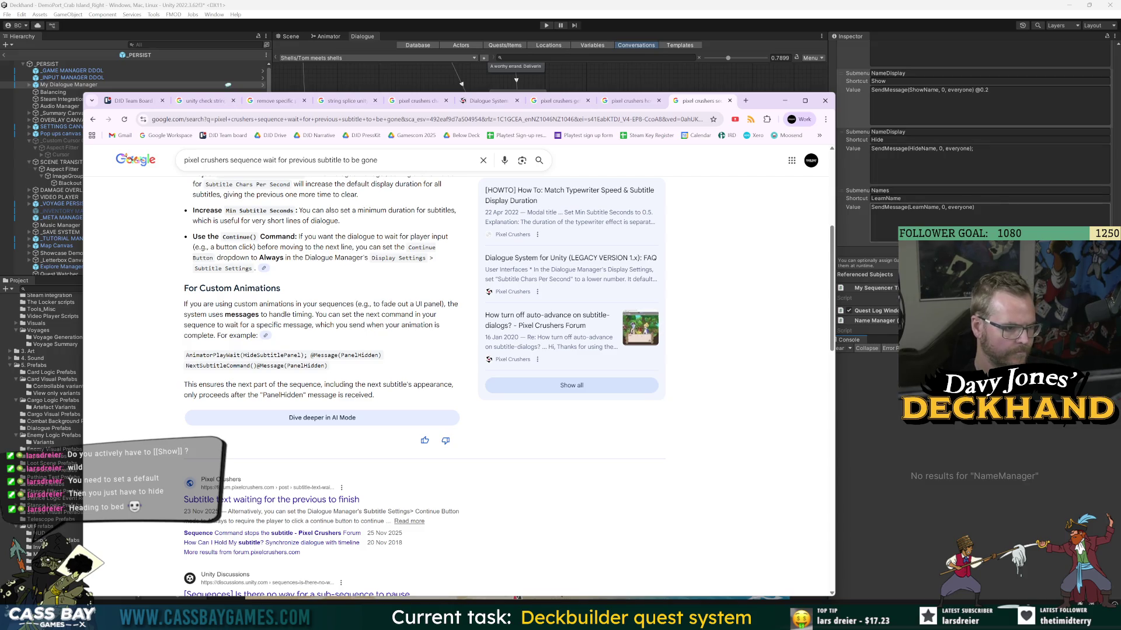
left_click(934, 93)
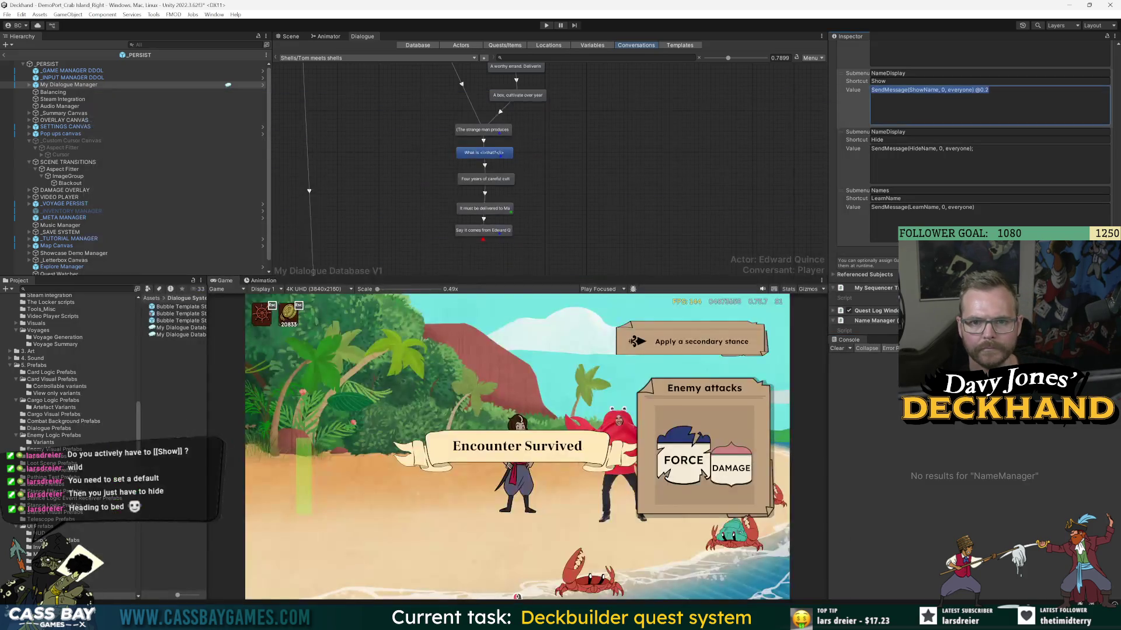
key("End")
key("BackSpace")
key("BackSpace")
key("BackSpace")
type("ME")
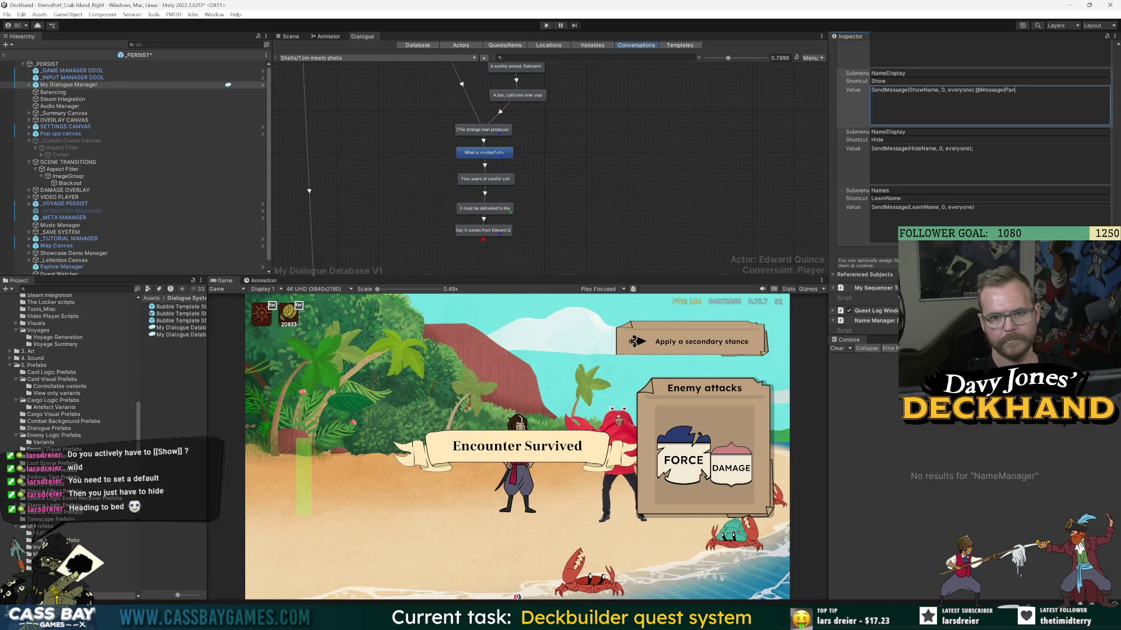
key("alt+Tab")
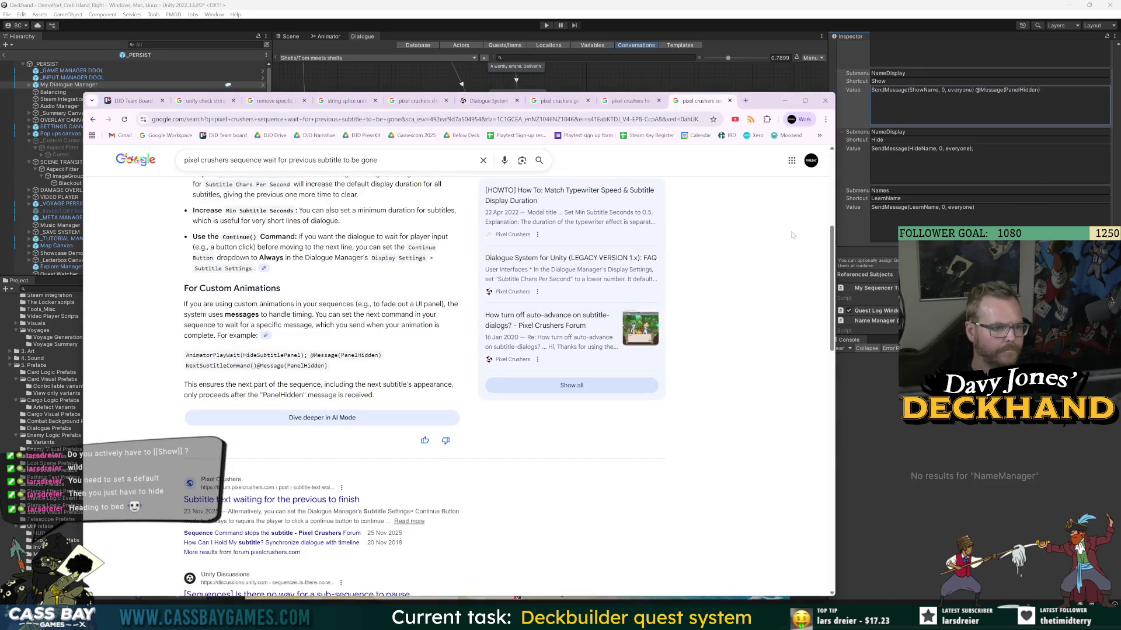
key("alt+Tab")
- Playtest the Shells conversation up to the Four years line, then stop Play
left_click(544, 27)
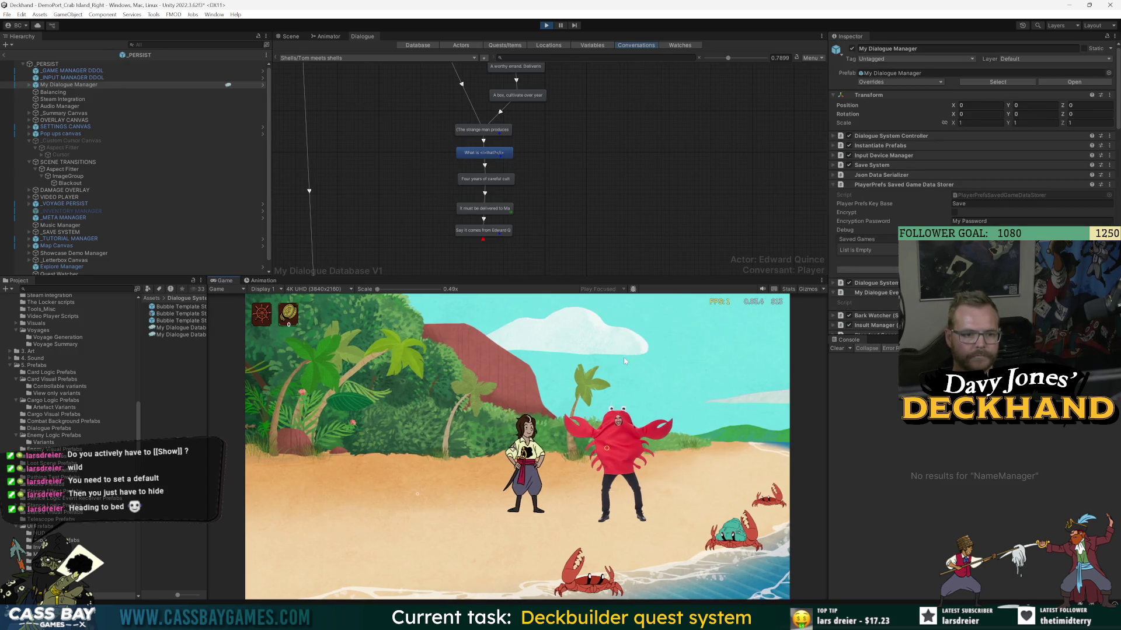
left_click(639, 455)
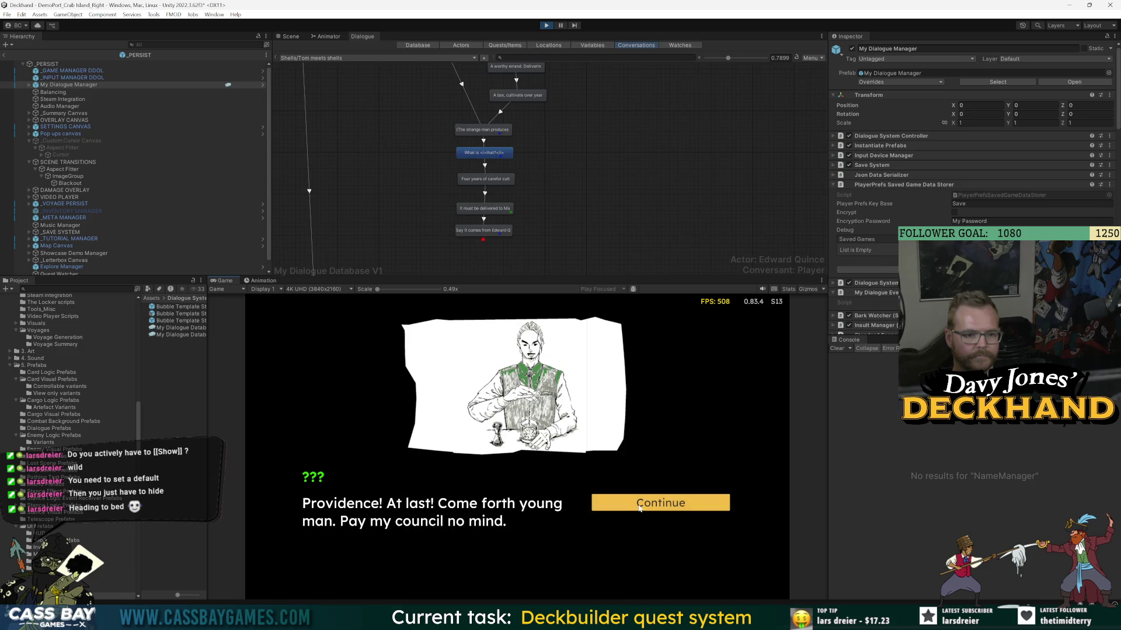
left_click(639, 504)
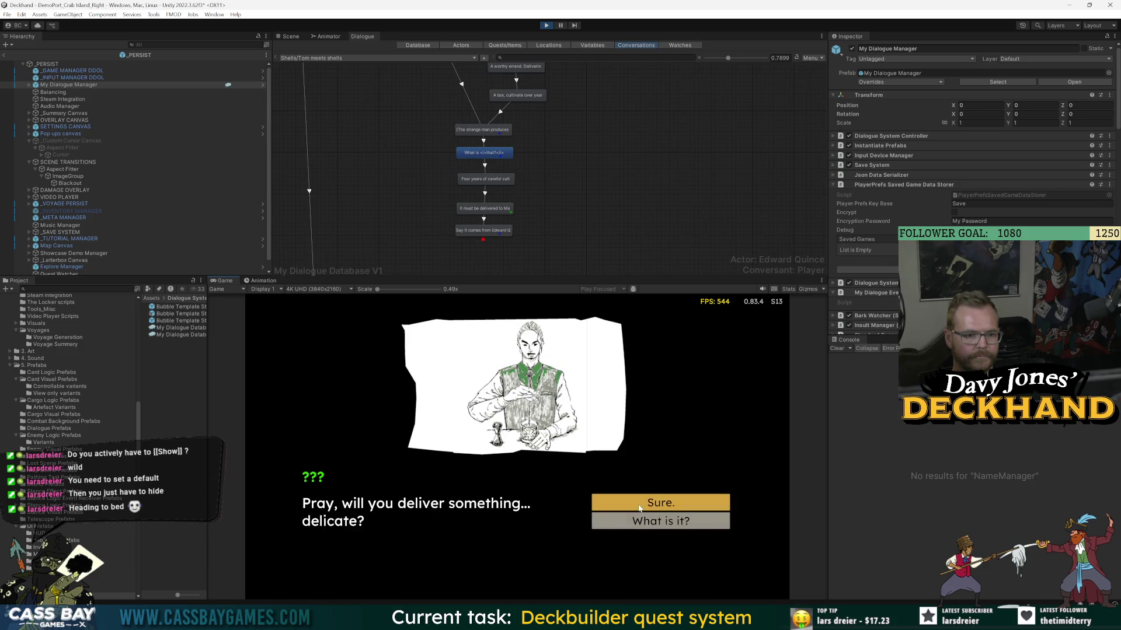
left_click(639, 504)
left_click(638, 504)
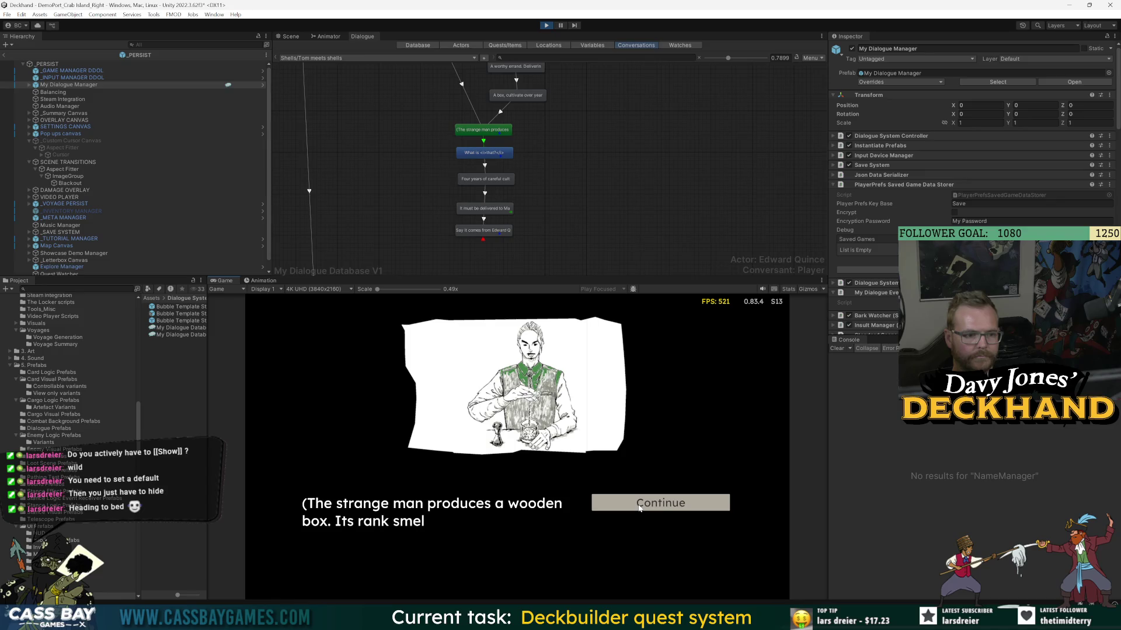
left_click(638, 505)
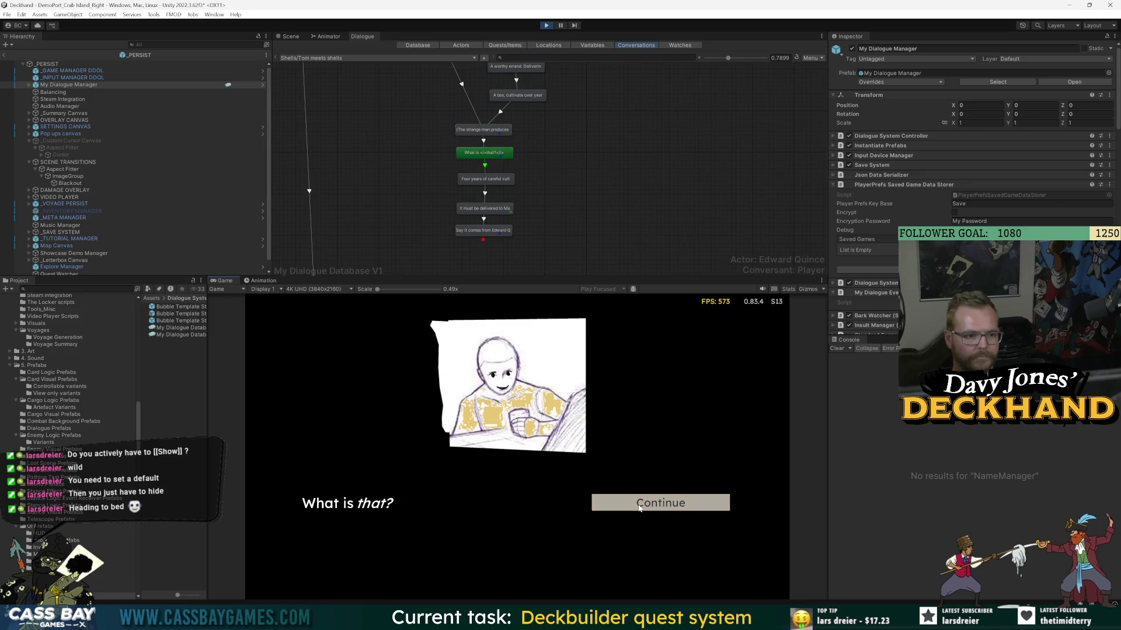
left_click(667, 506)
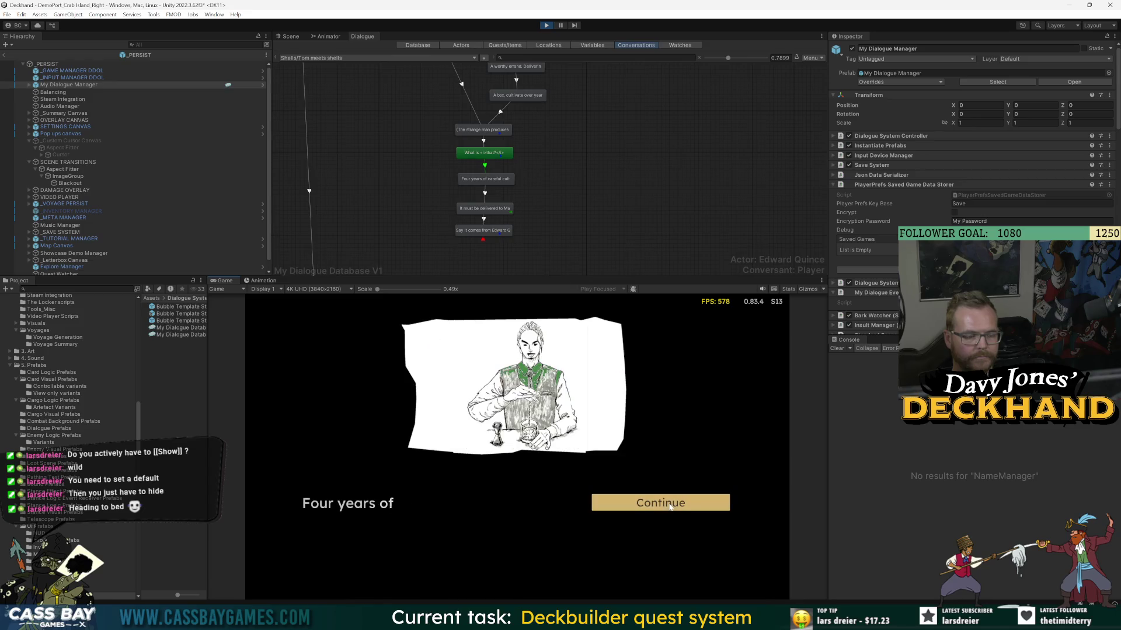
left_click(546, 25)
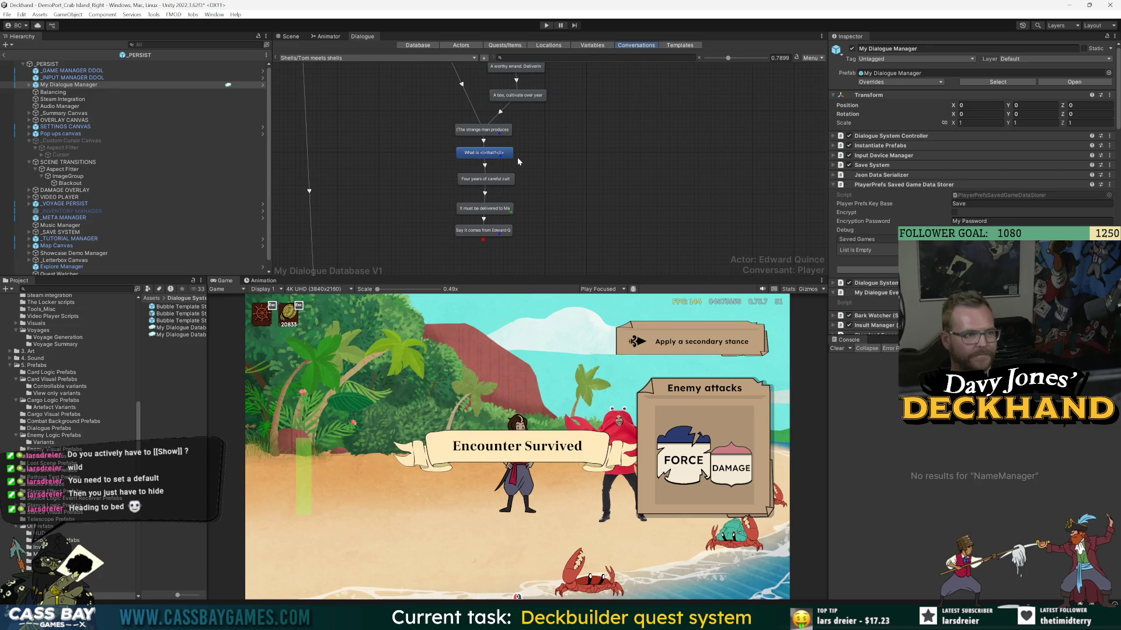
scroll(968, 146, "down", 15)
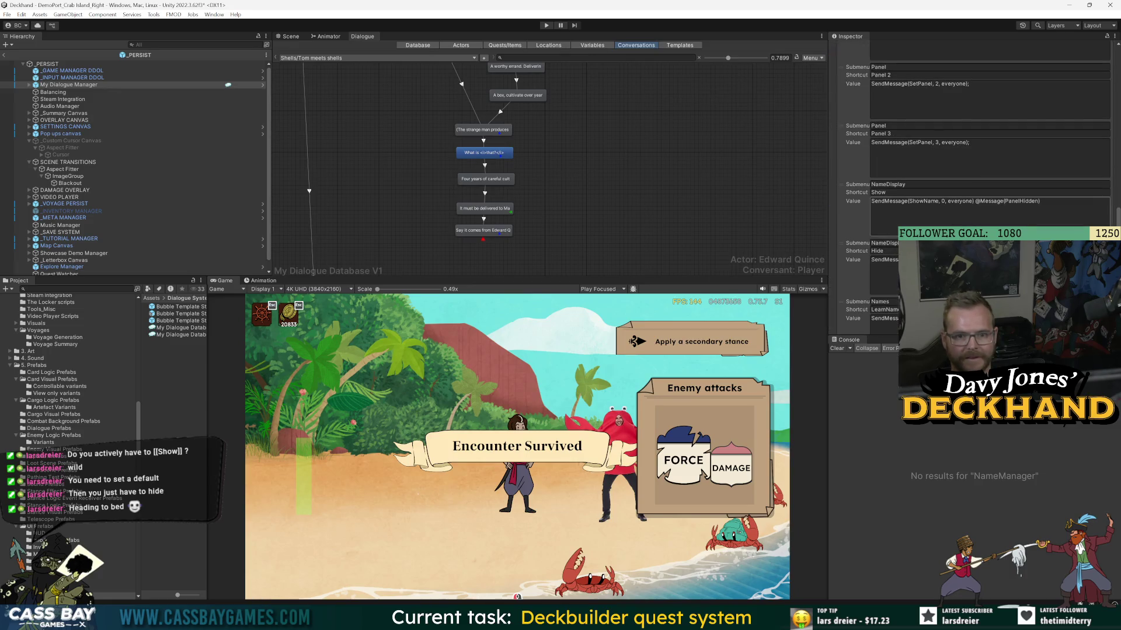
left_click(1040, 200)
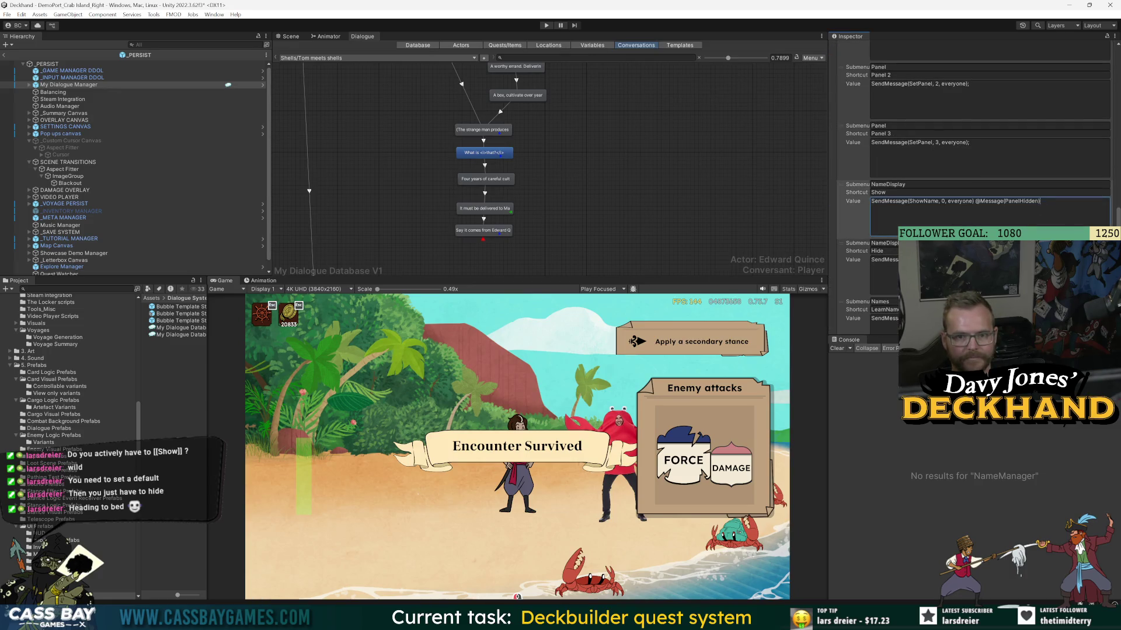
left_click(981, 201, "shift")
type("0.2")
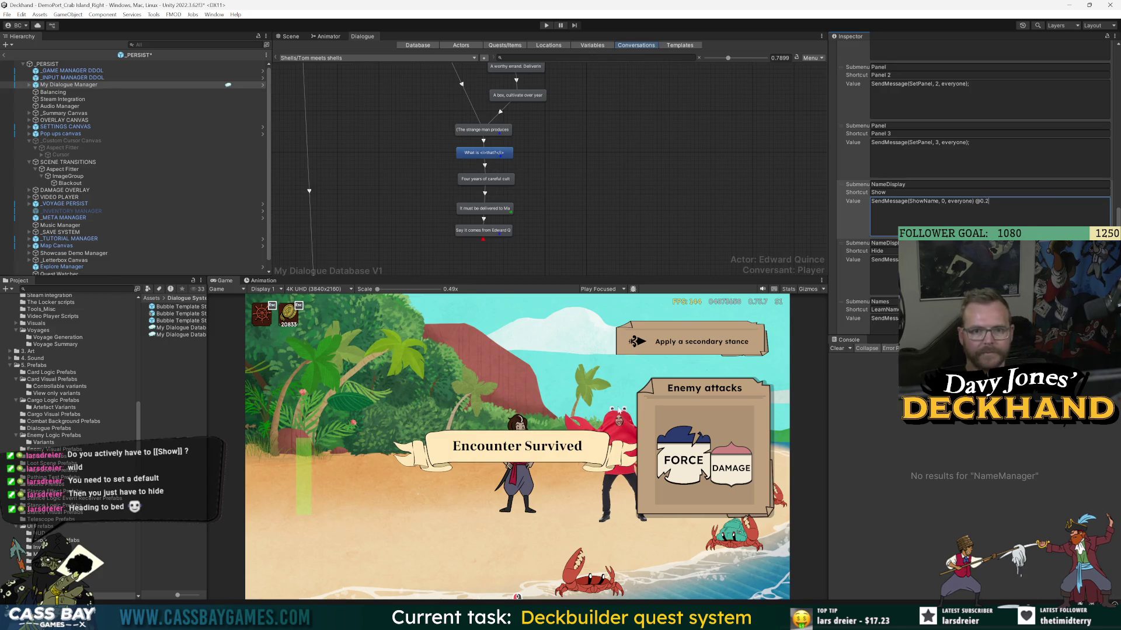
key("Tab")
key("Tab")
key("Tab")
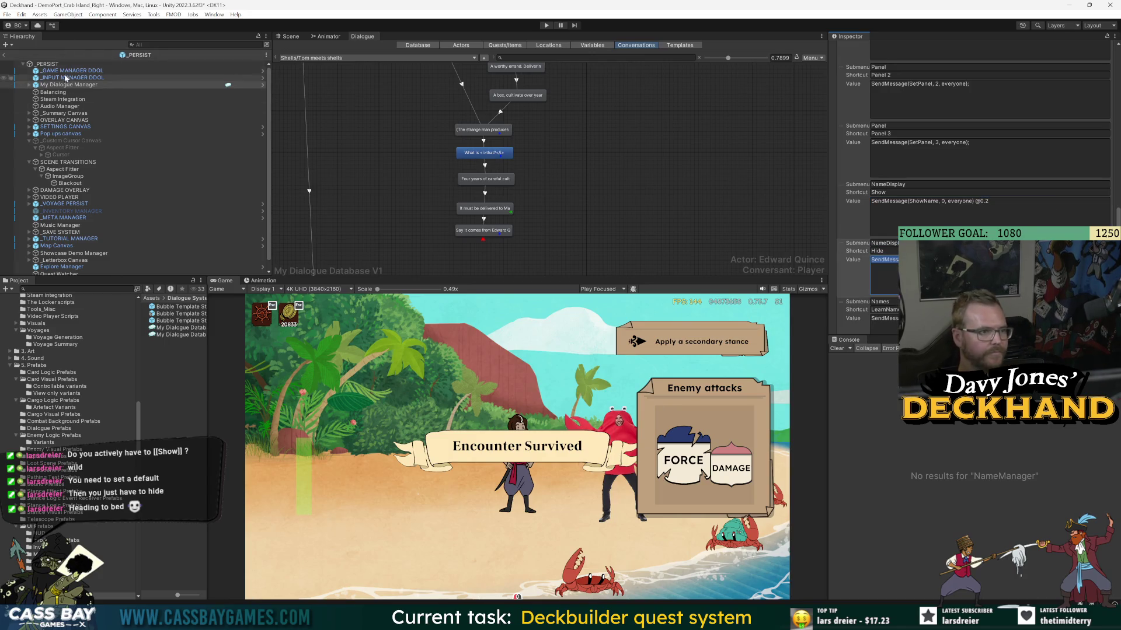
scroll(904, 111, "up", 10)
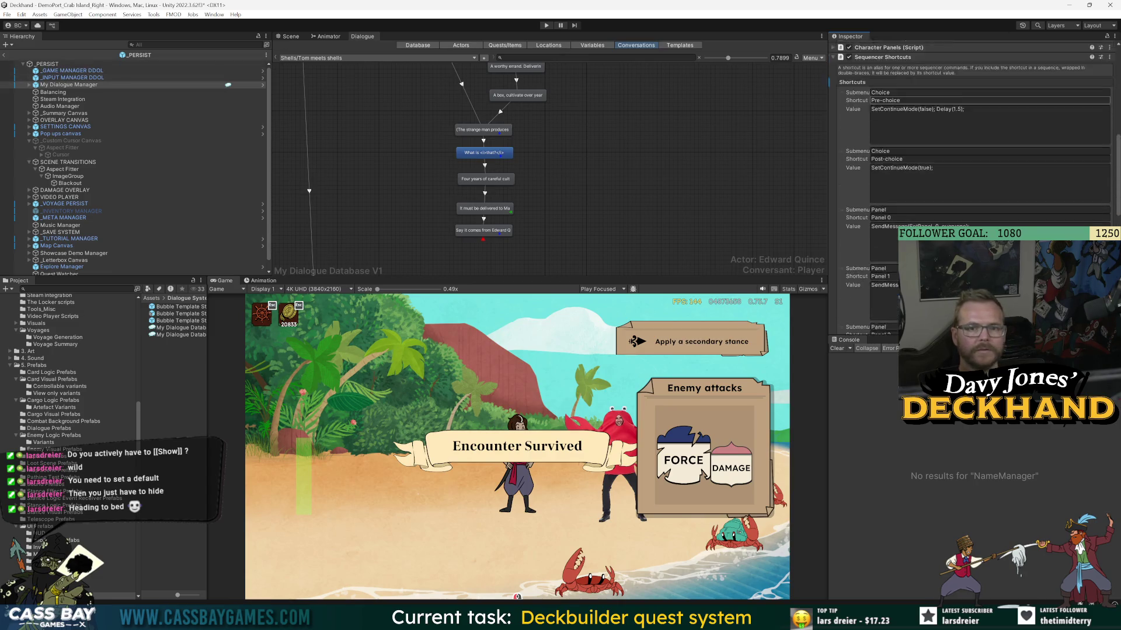
scroll(903, 111, "up", 5)
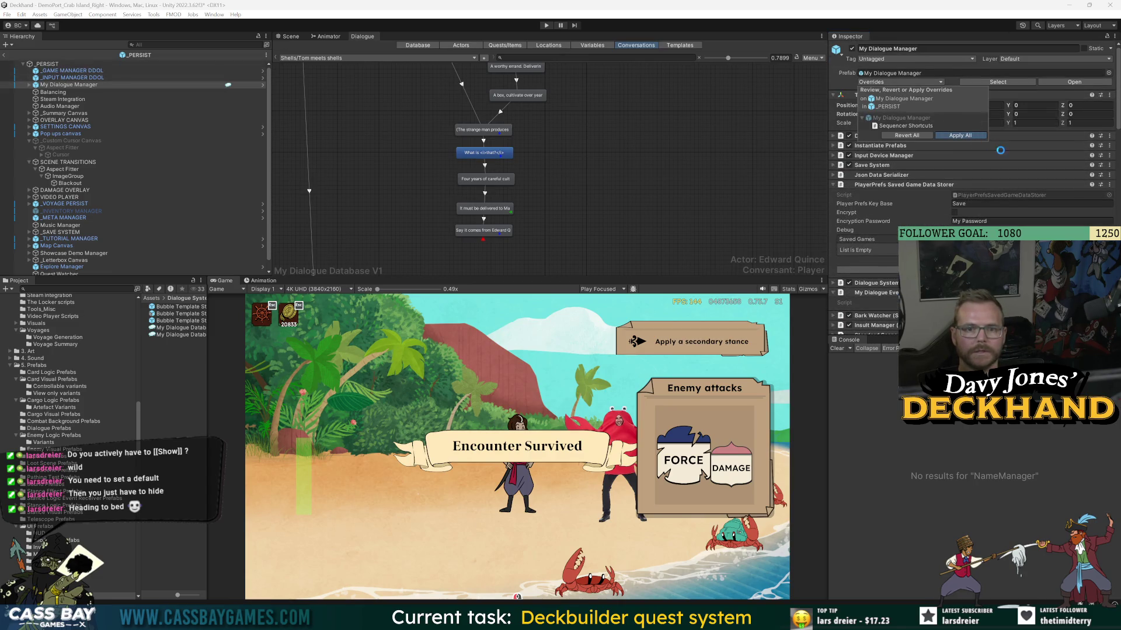
- Play the game and run the Shells conversation through Edward Quince's final line
left_click(546, 26)
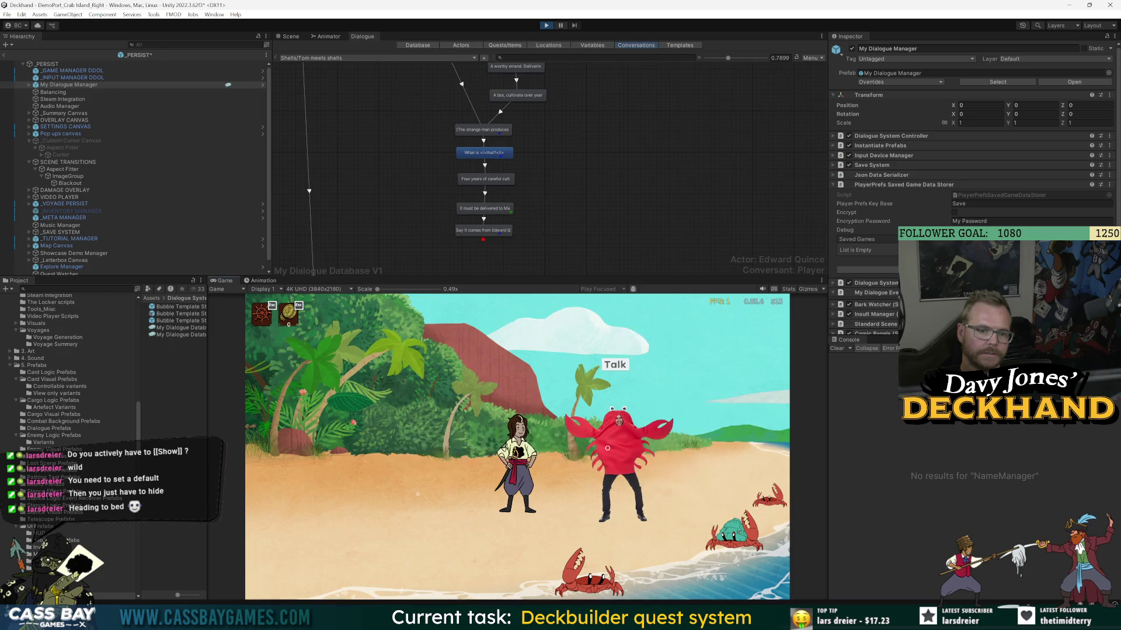
left_click(614, 365)
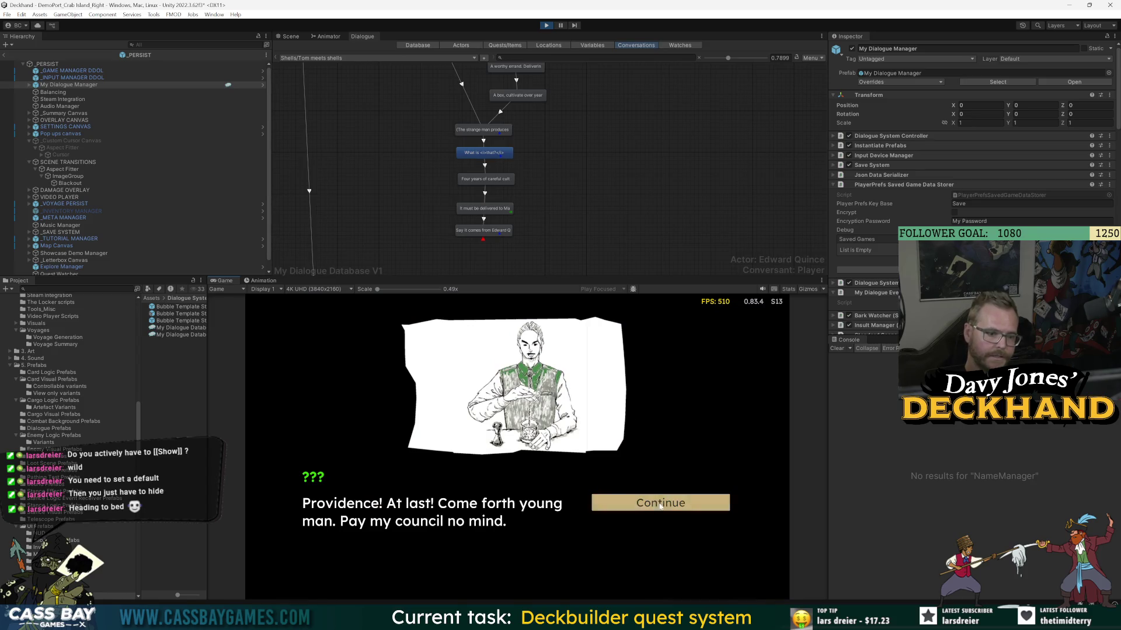
left_click(661, 505)
left_click(661, 504)
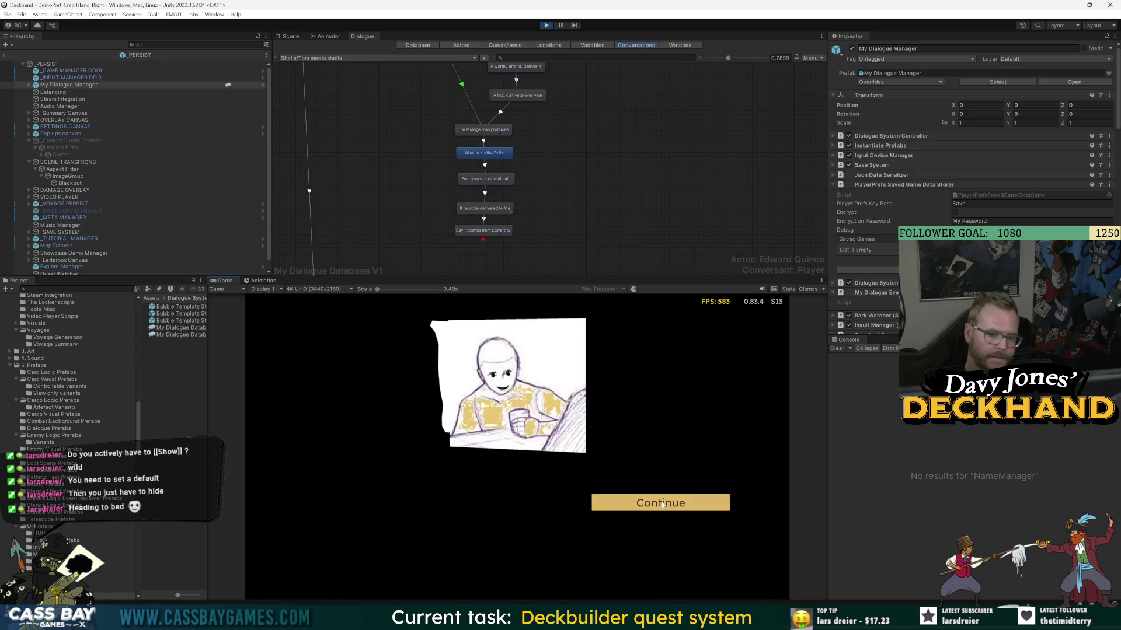
left_click(661, 503)
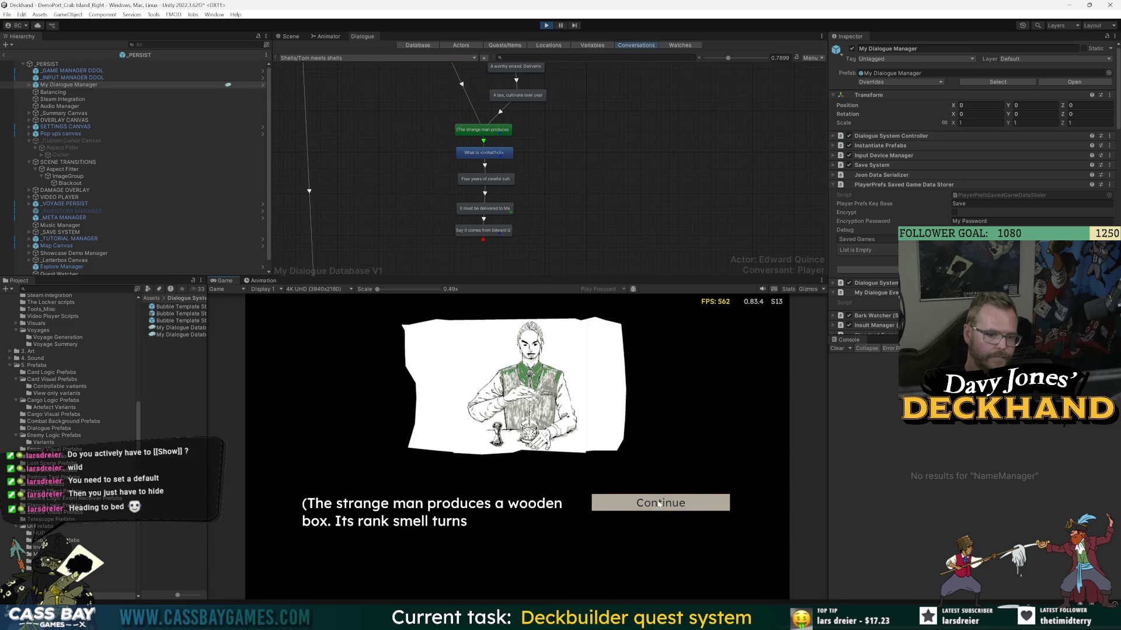
left_click(659, 503)
left_click(665, 505)
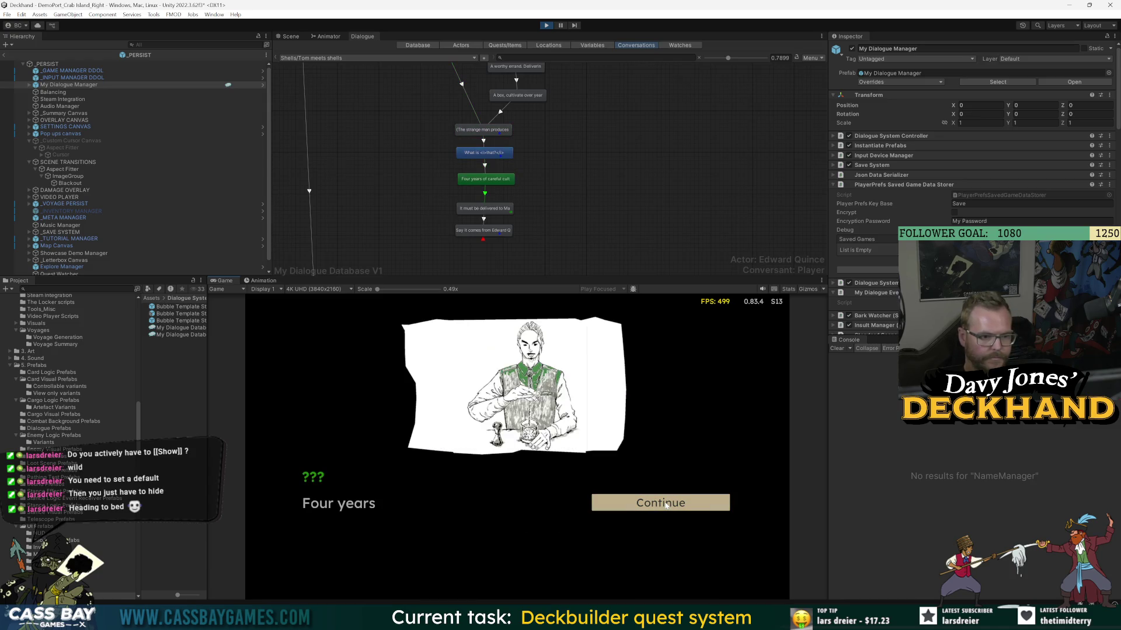
left_click(666, 505)
left_click(666, 505)
left_click(662, 503)
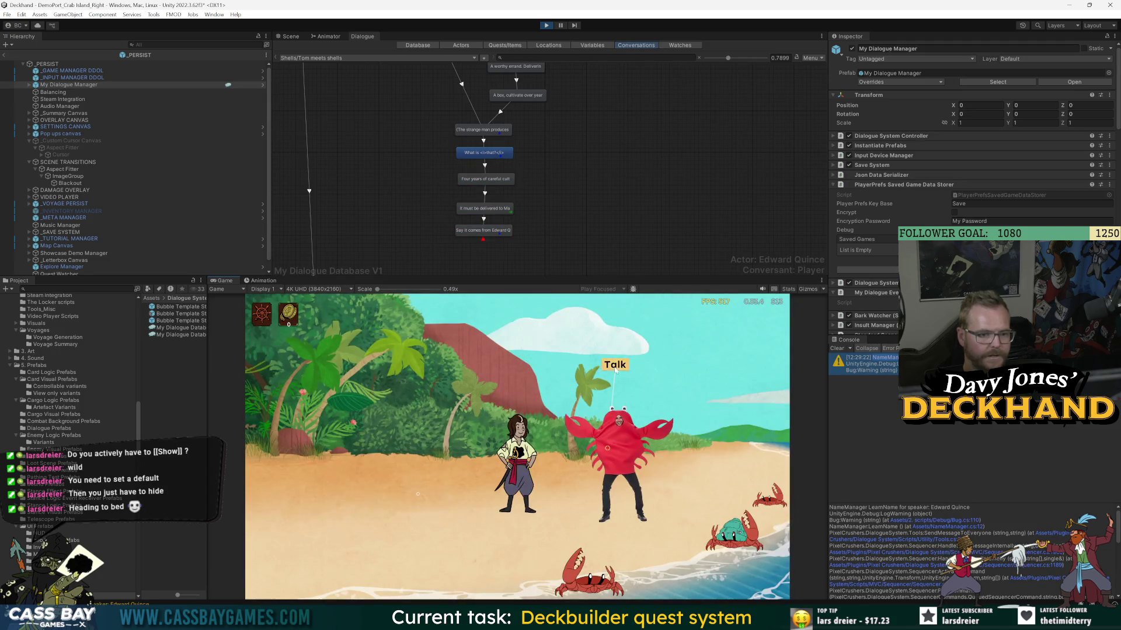
- Replay the Shells conversation, agreeing to the delivery, to its end, then stop Play
left_click(617, 369)
left_click(660, 496)
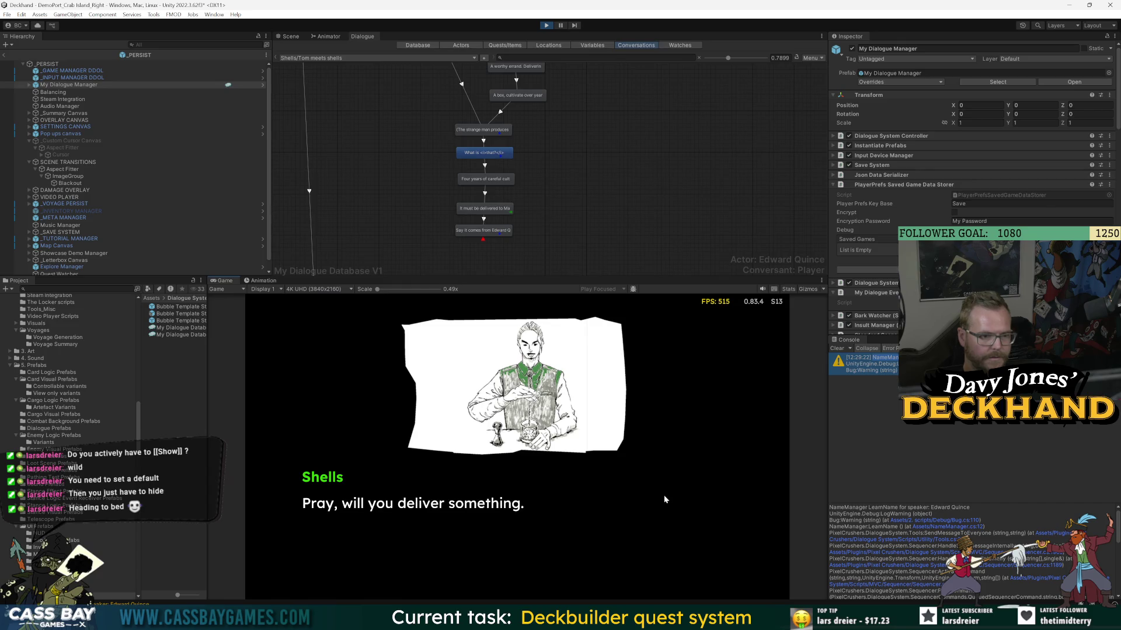
left_click(666, 504)
left_click(670, 506)
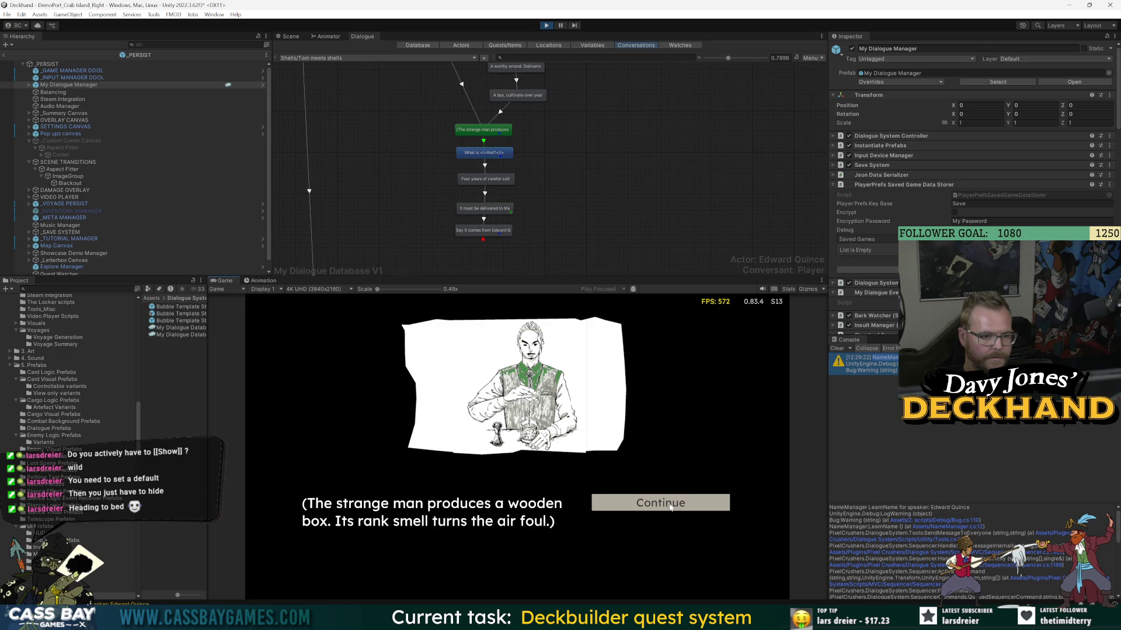
left_click(669, 507)
left_click(670, 506)
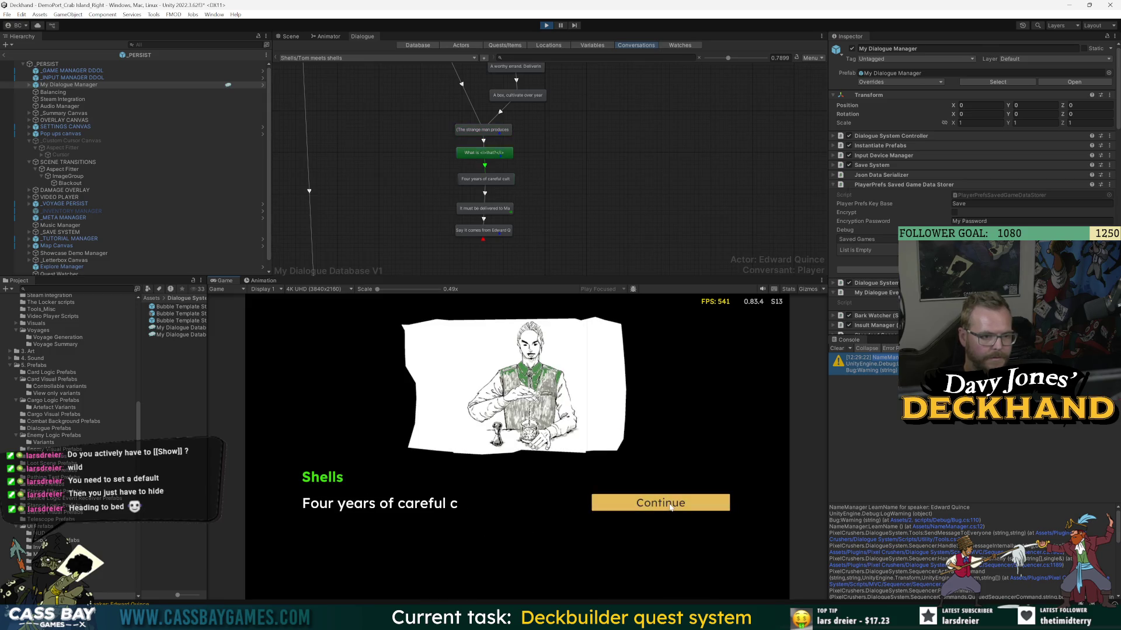
left_click(672, 508)
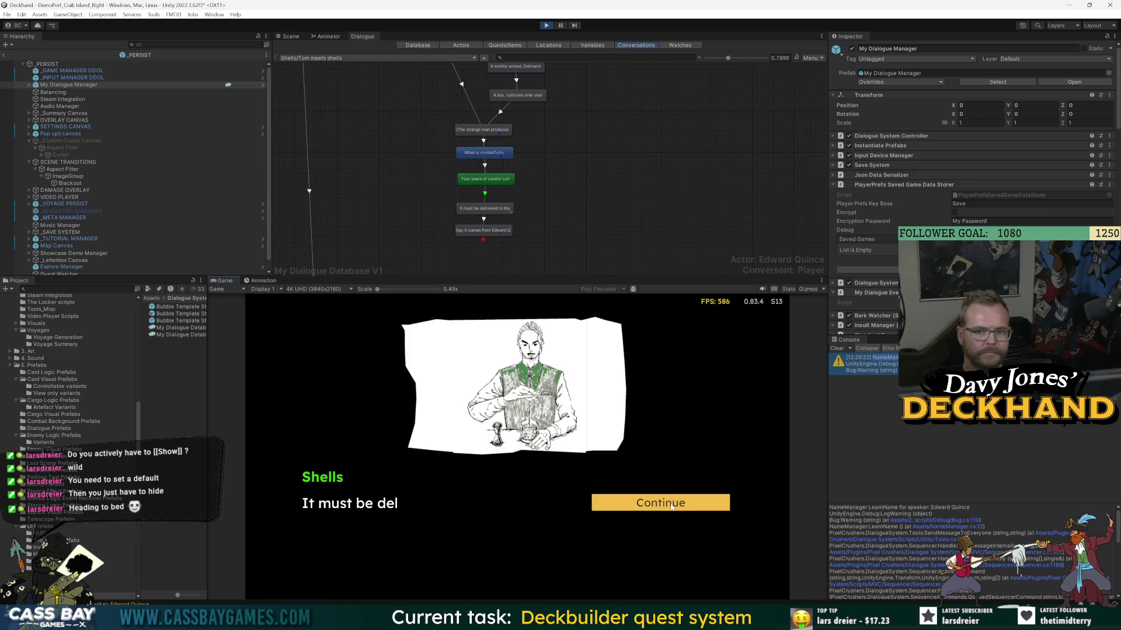
left_click(672, 507)
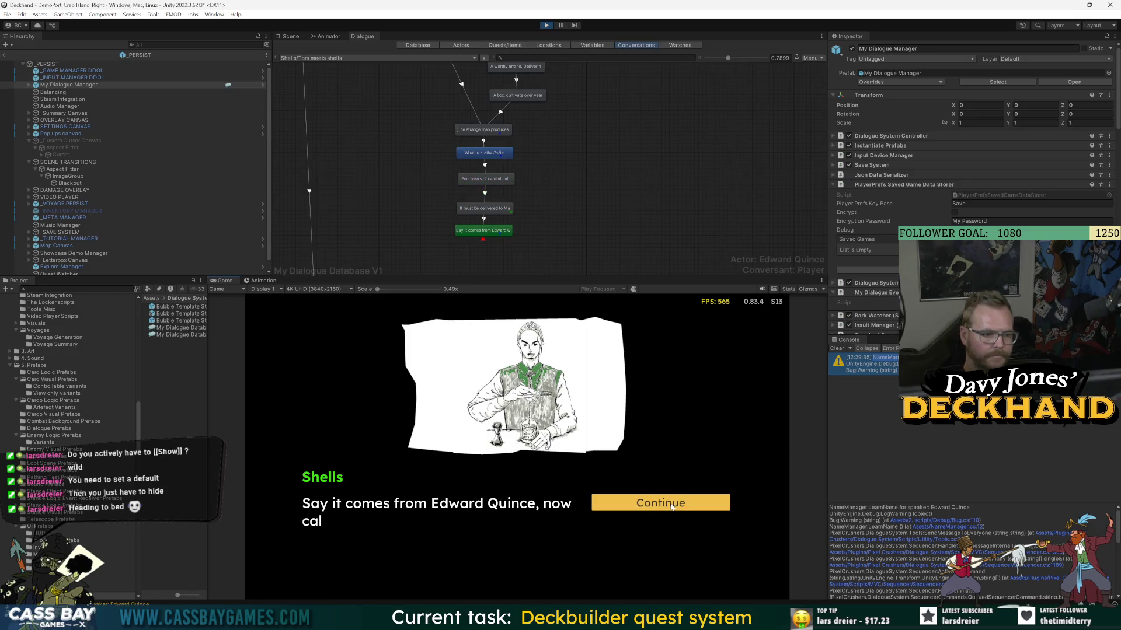
left_click(671, 506)
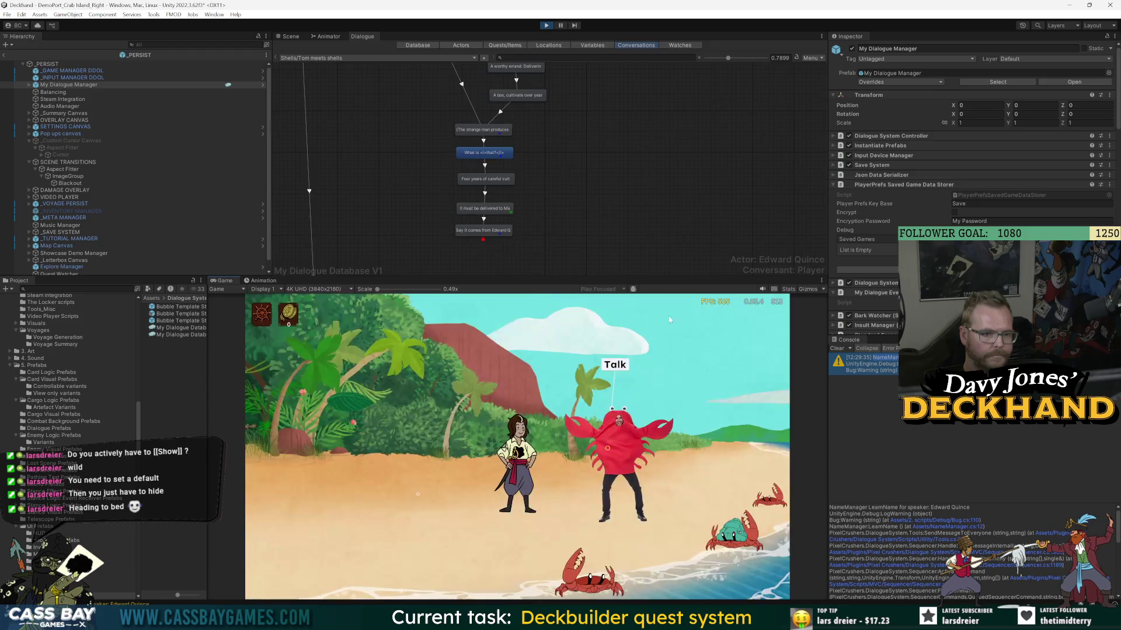
key("ctrl+p")
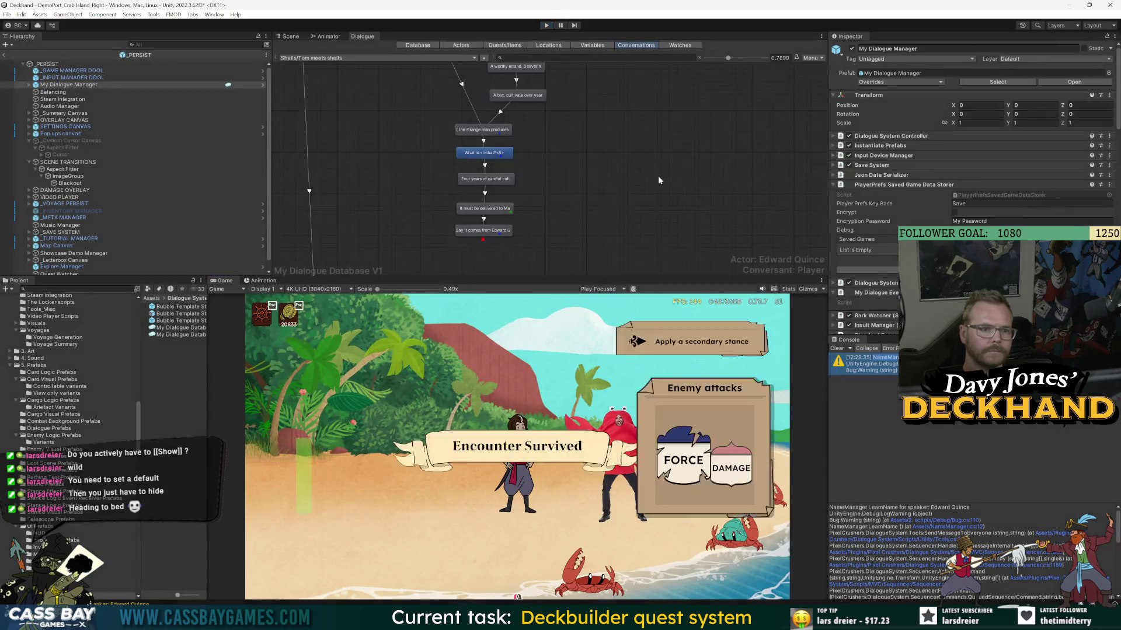
- Add an Actor-type condition to the 'Say it comes from Edward Quince' line
scroll(558, 190, "down", 3)
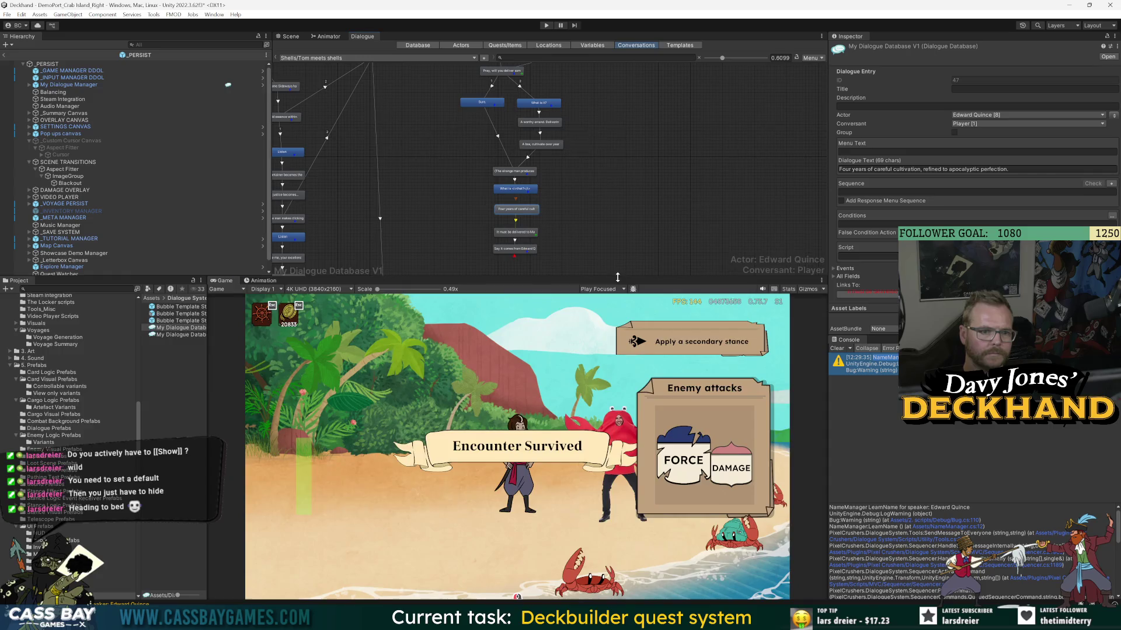
left_click_drag(617, 276, 618, 336)
scroll(609, 173, "down", 3)
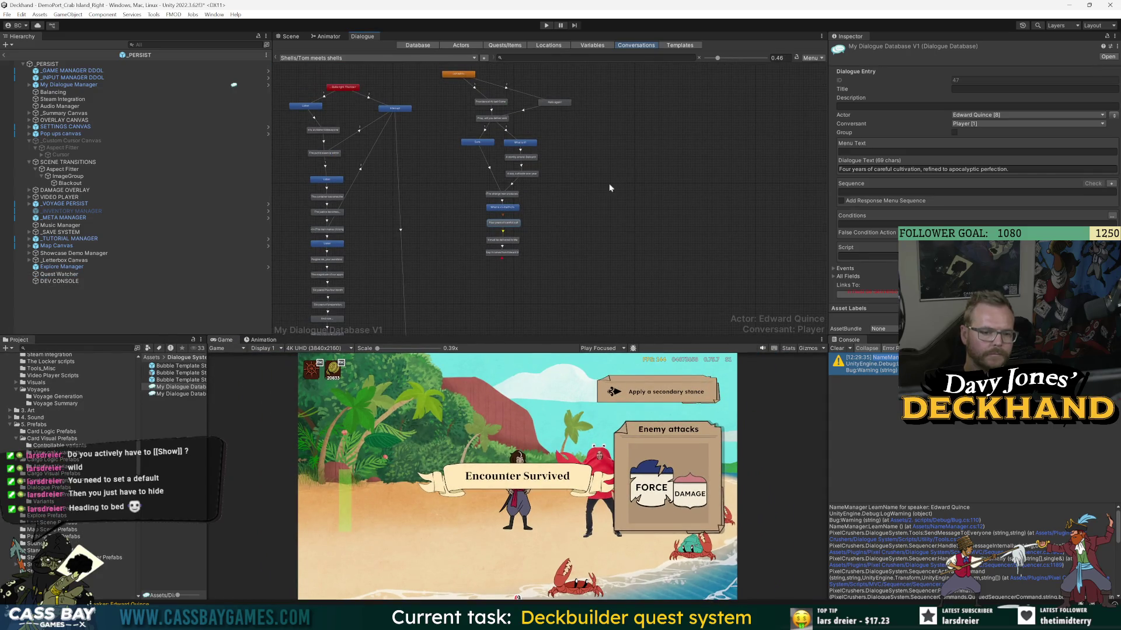
left_click(502, 252)
scroll(502, 252, "up", 5)
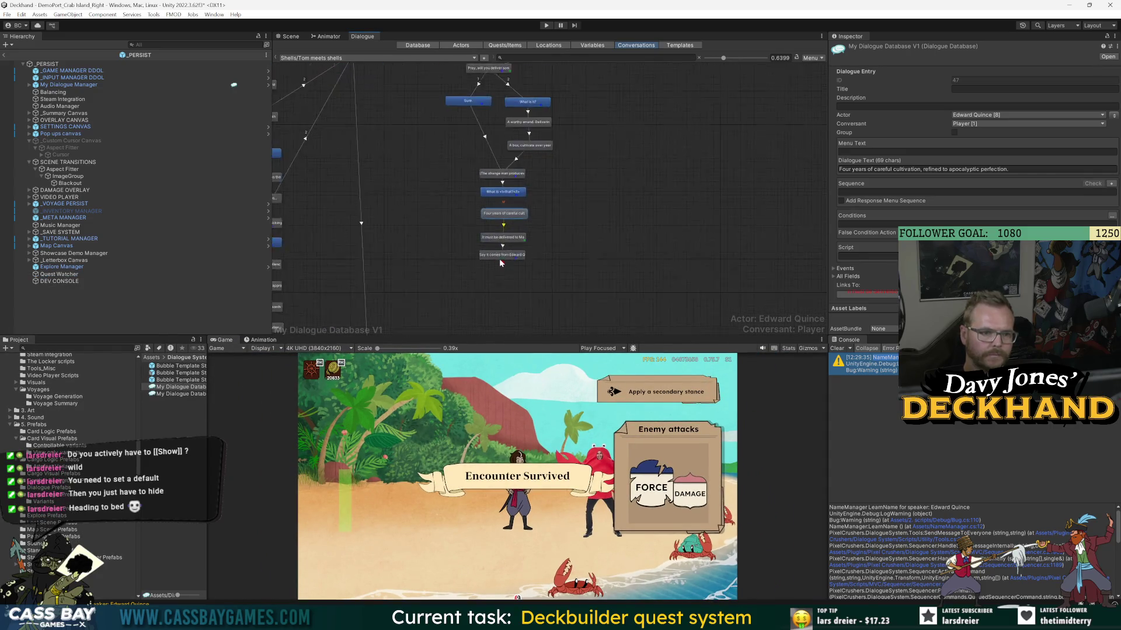
left_click(1111, 216)
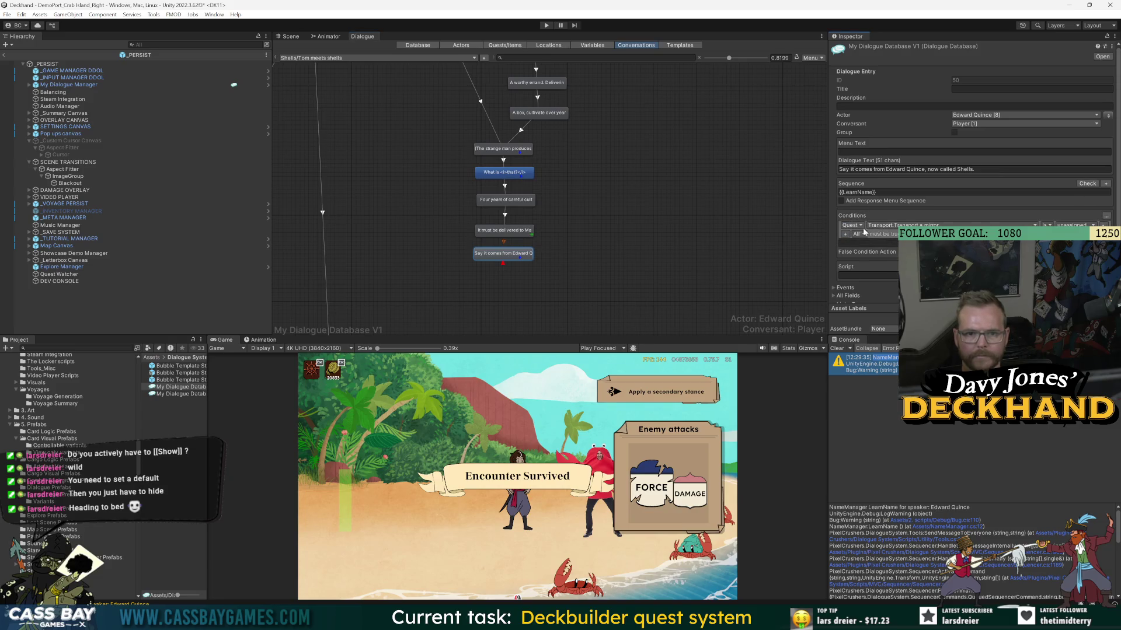
left_click(859, 226)
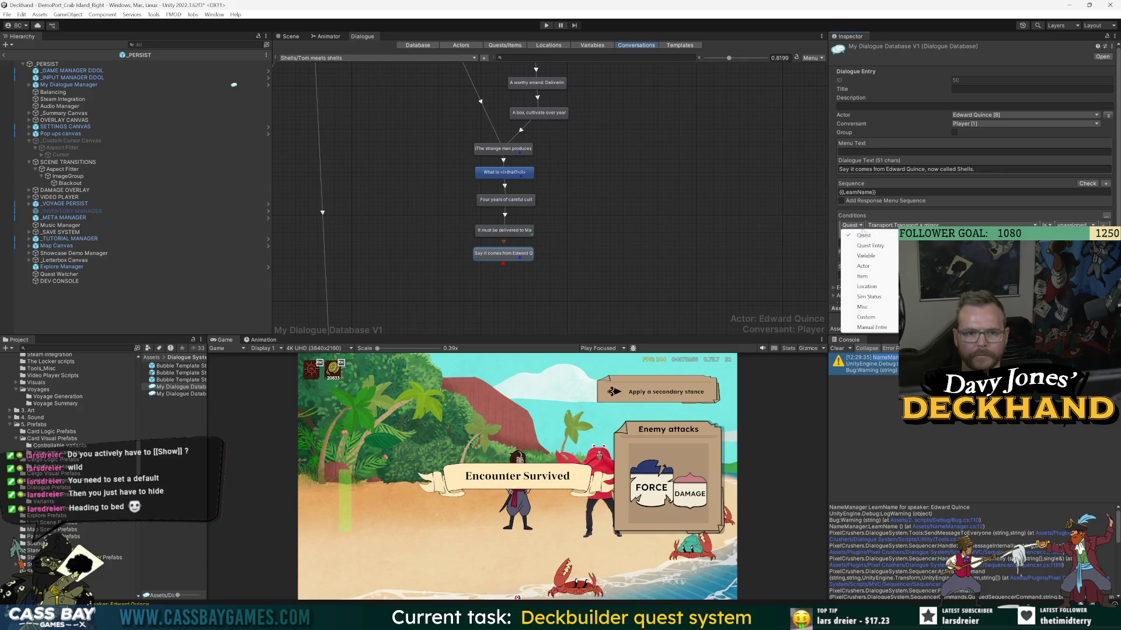
left_click(864, 265)
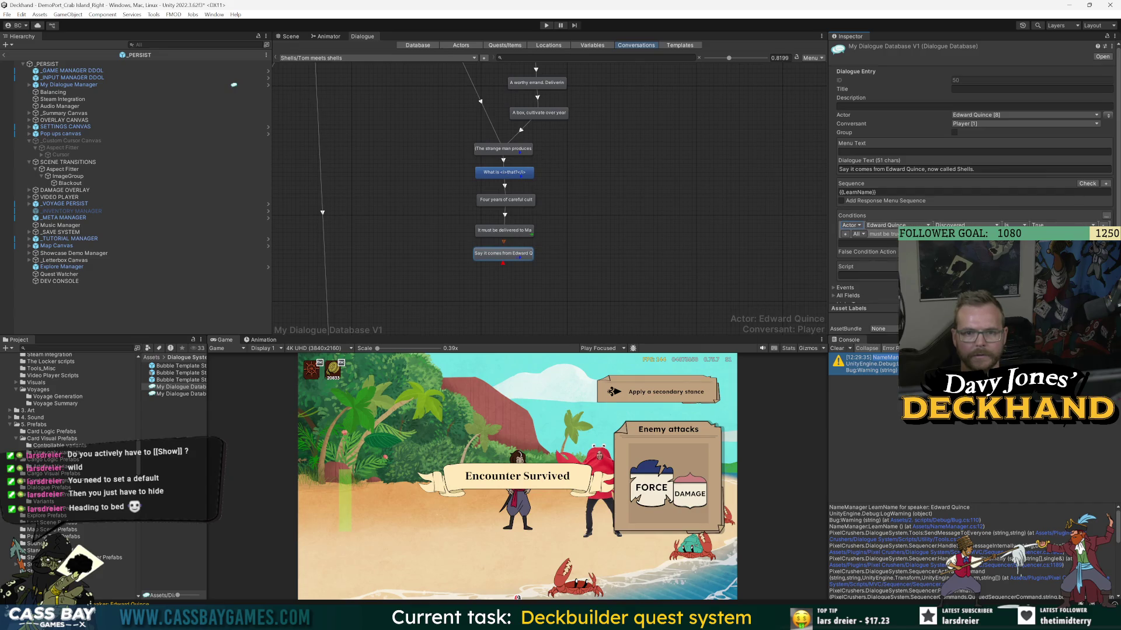
- Select the link leading into 'Hello again!' and request its deletion
left_click(700, 191)
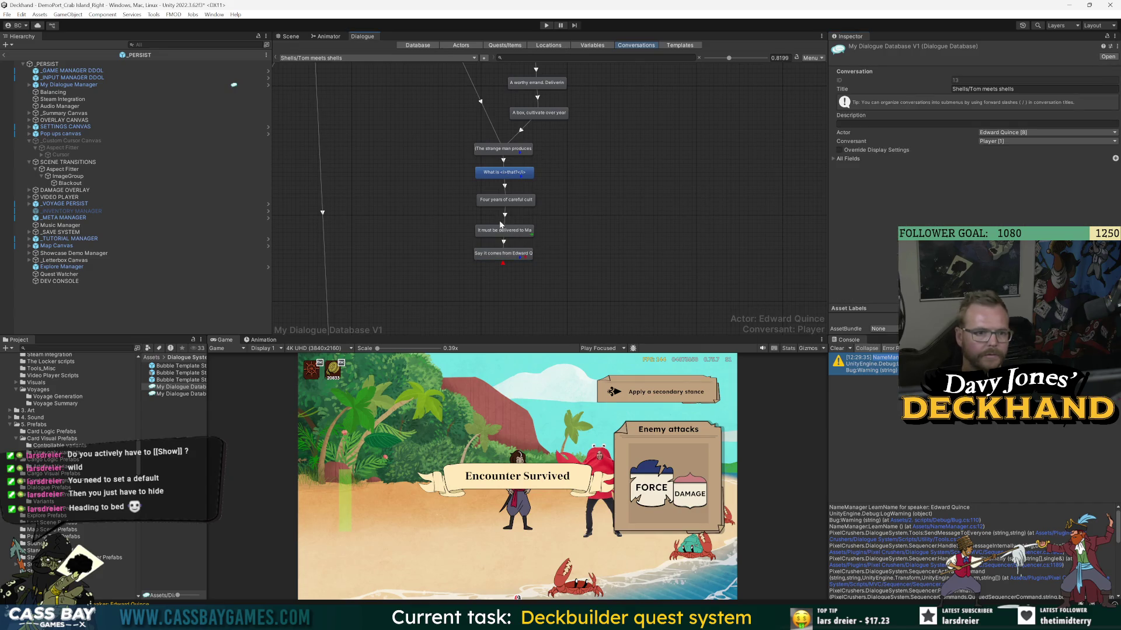
left_click_drag(605, 147, 608, 254)
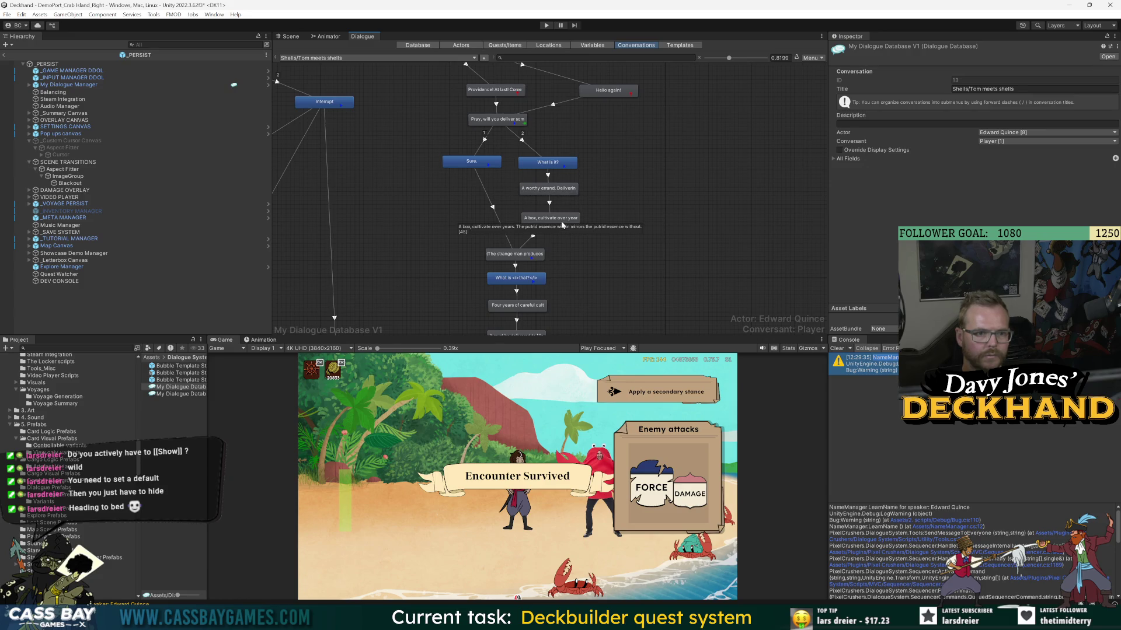
scroll(563, 168, "down", 3)
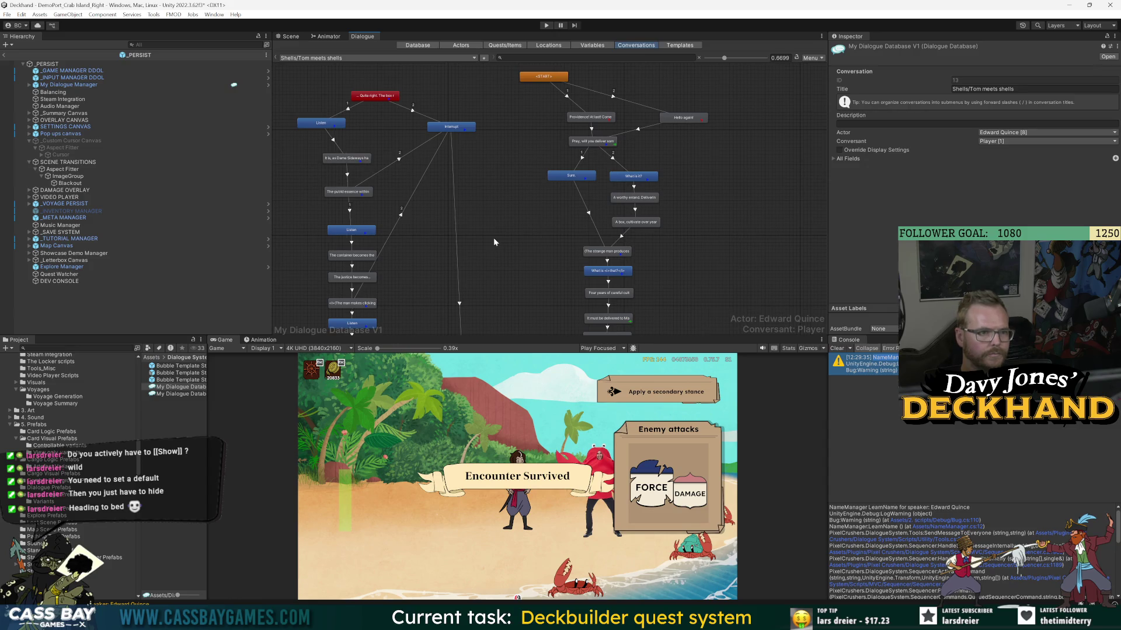
left_click(328, 125)
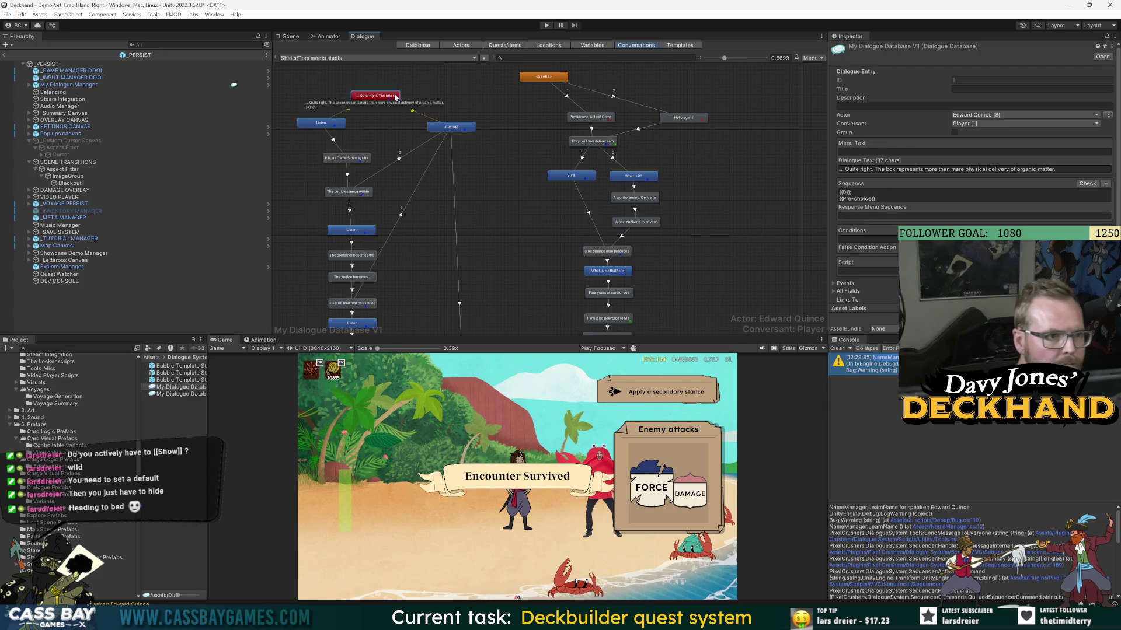
left_click(409, 180)
scroll(475, 326, "down", 2)
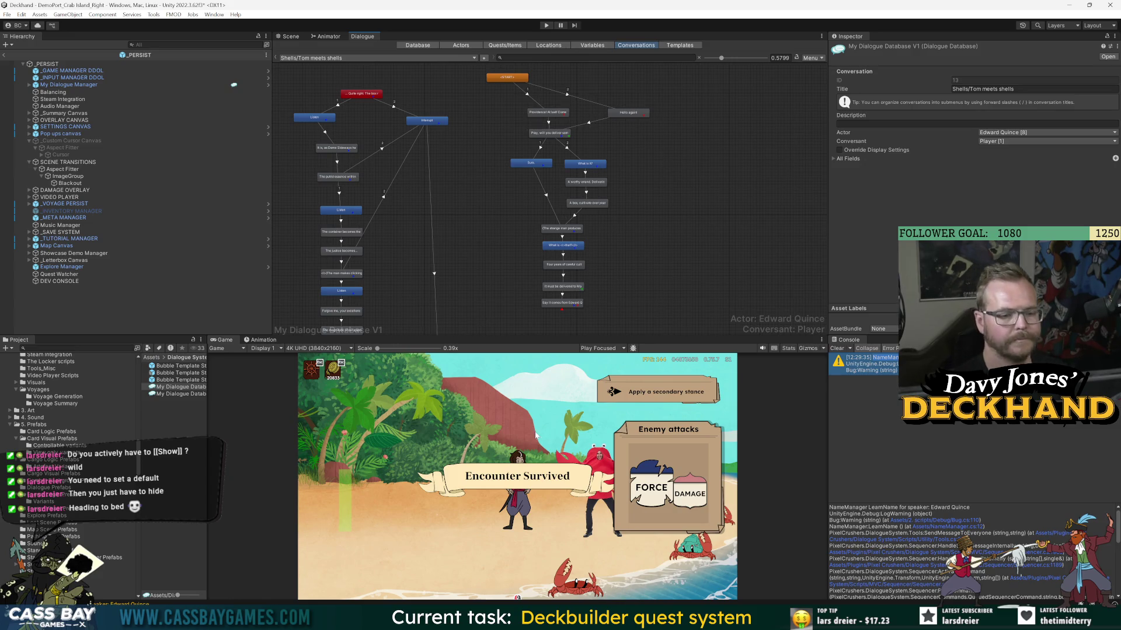
scroll(590, 149, "up", 3)
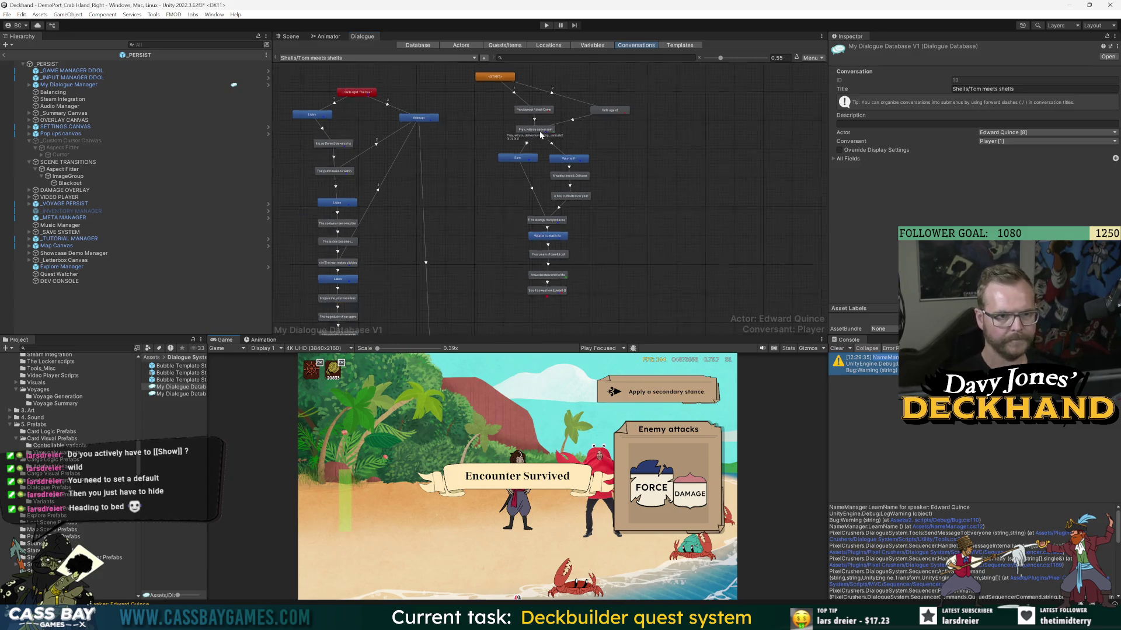
left_click_drag(655, 135, 692, 110)
left_click(673, 127)
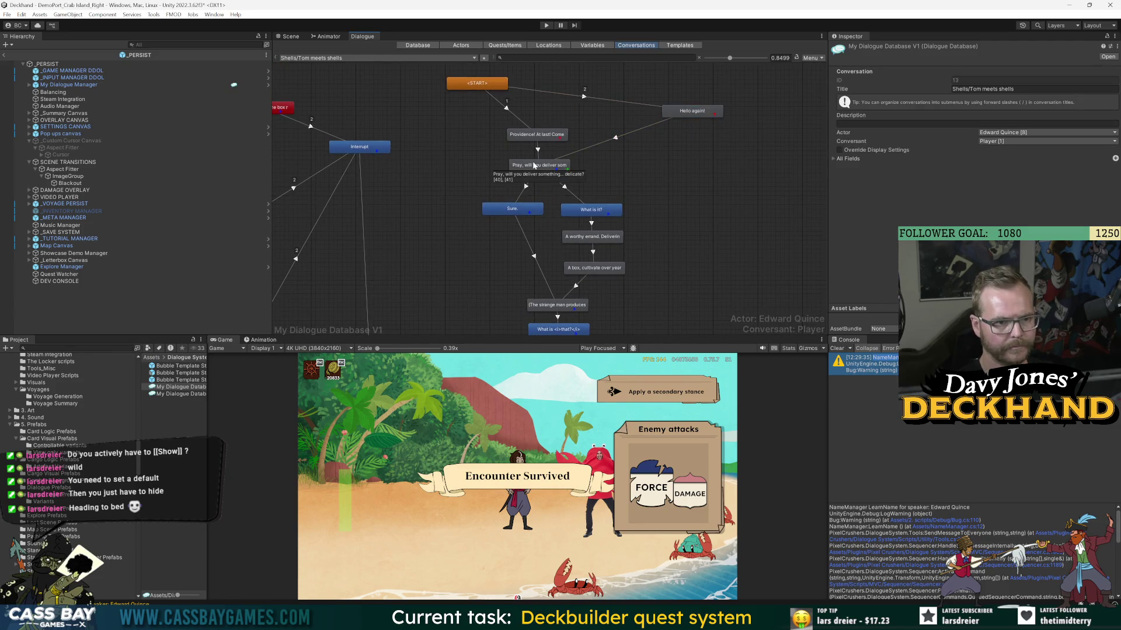
left_click(618, 138)
key("Delete")
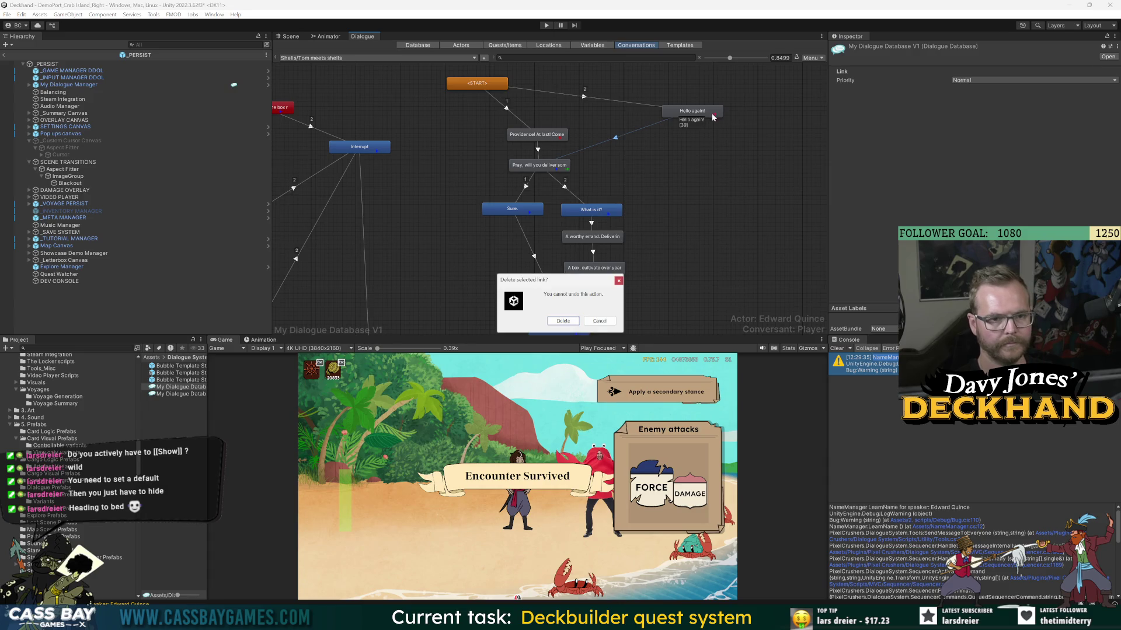
- Confirm the link deletion and add a child reply node under 'Hello again!'
key("Return")
right_click(692, 111)
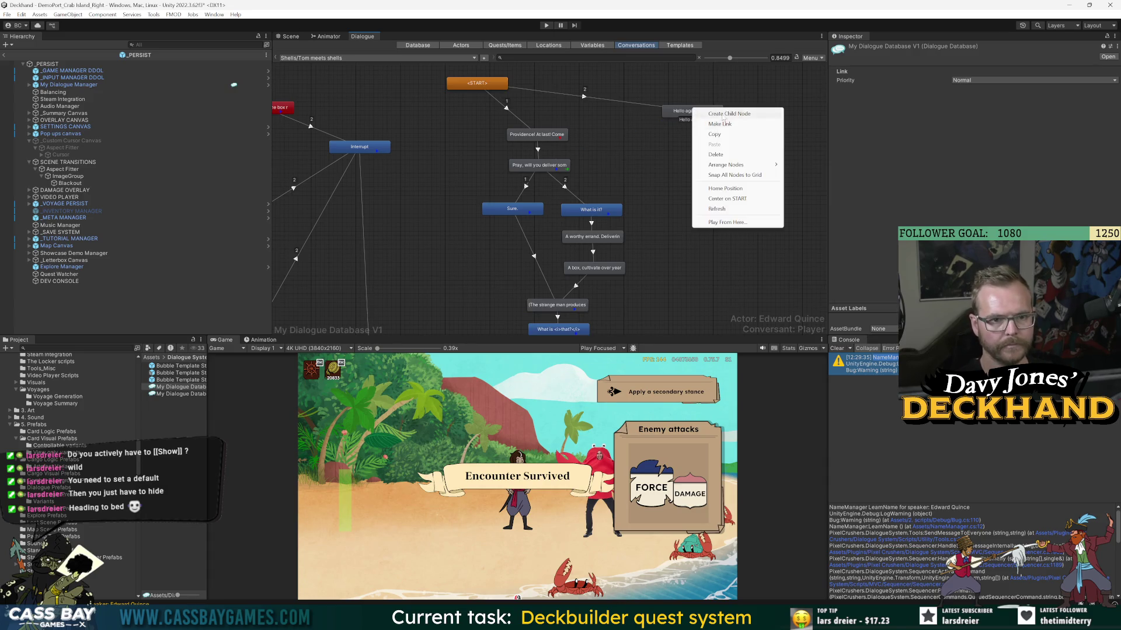
left_click(718, 123)
left_click_drag(677, 135, 666, 140)
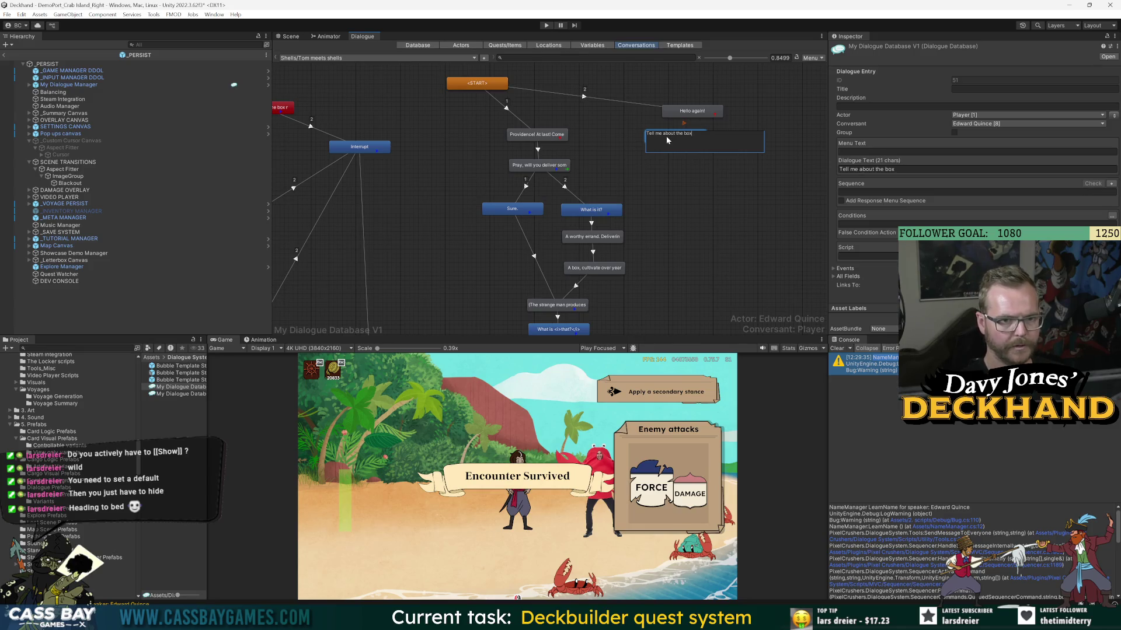
- Set the new reply's menu text to 'Delivery info'
left_click(934, 152)
type("About de")
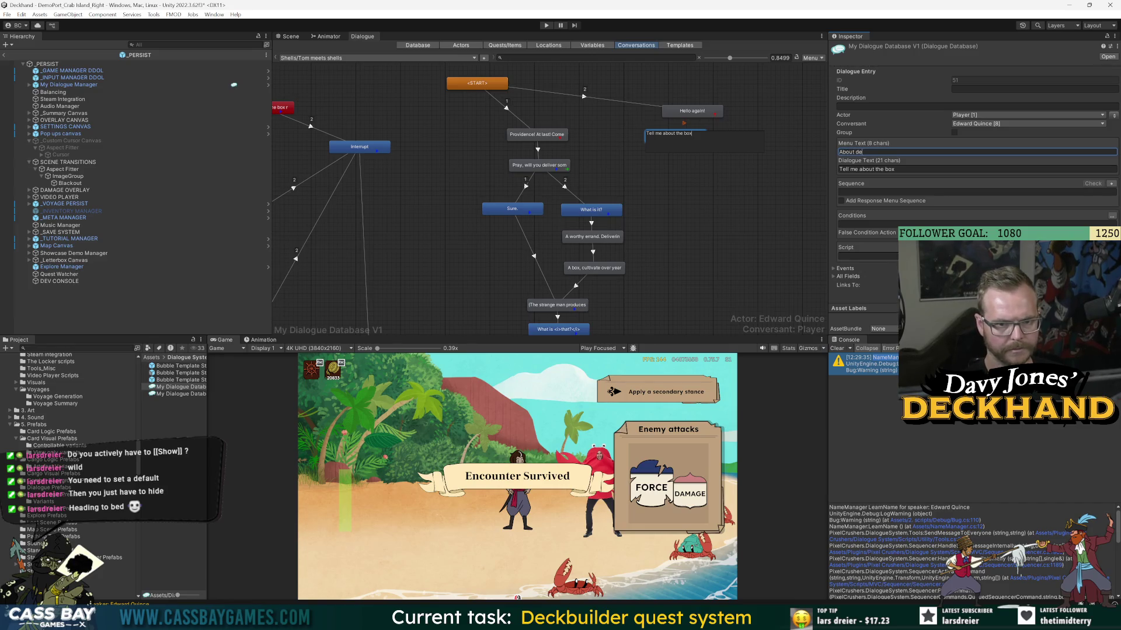
key("ctrl+a")
type("About deliv")
key("Return")
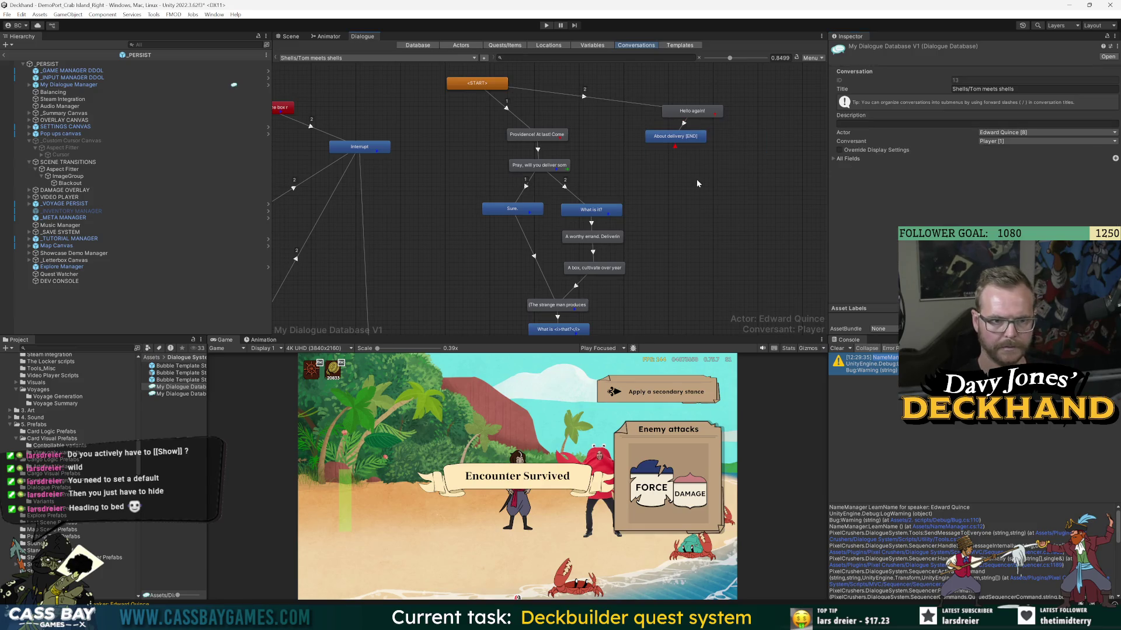
left_click(858, 152)
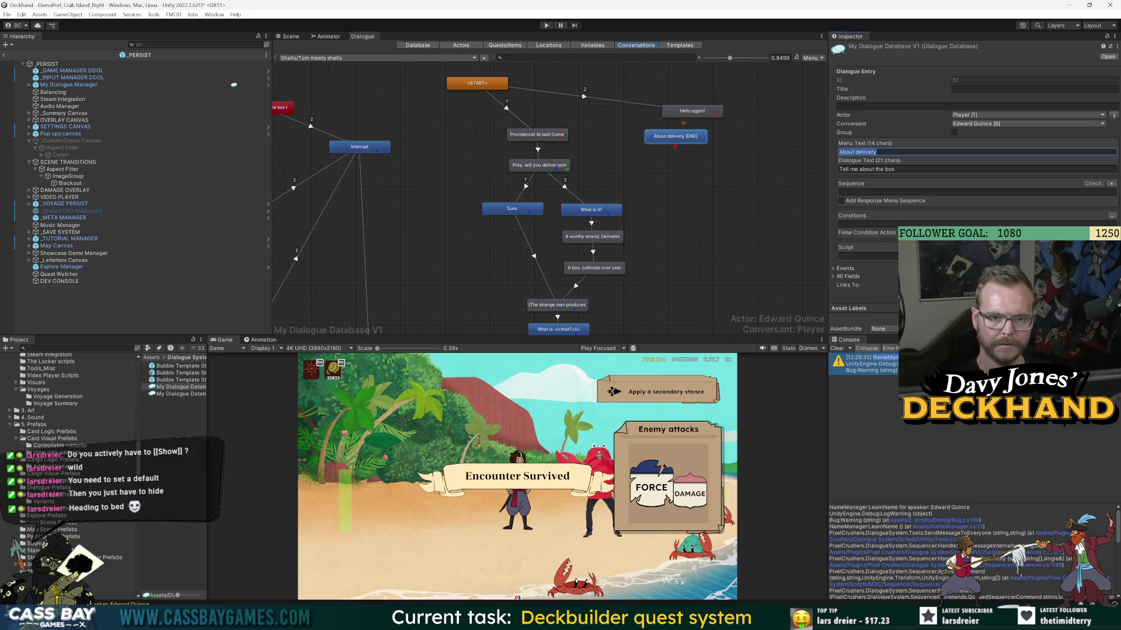
type("Delivery info")
key("ctrl+a")
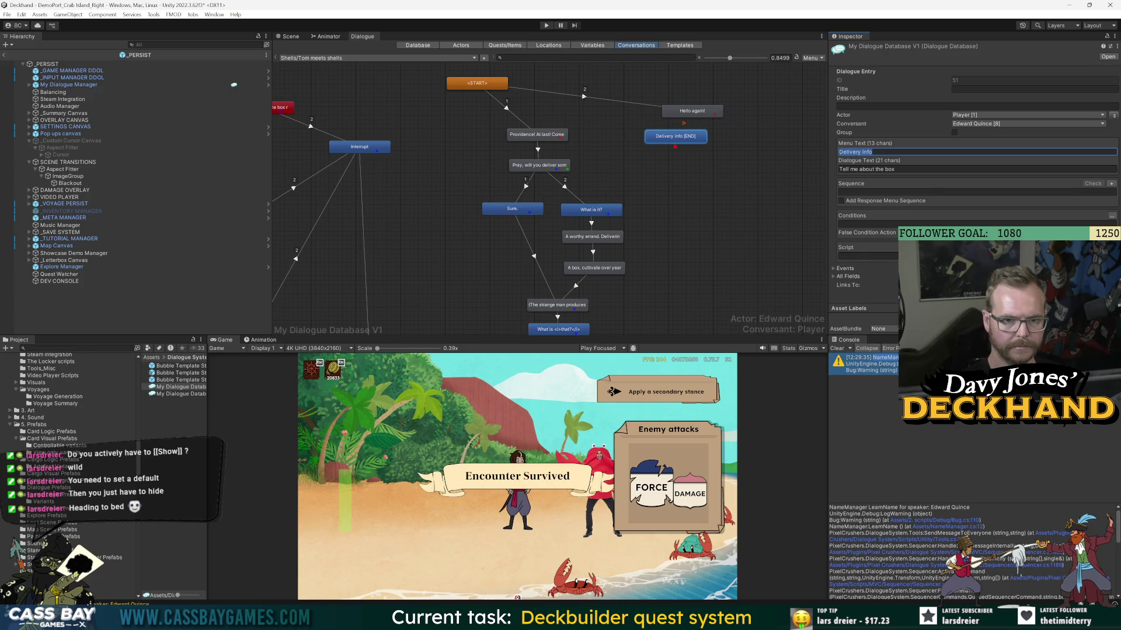
left_click(676, 136)
left_click_drag(676, 136, 683, 138)
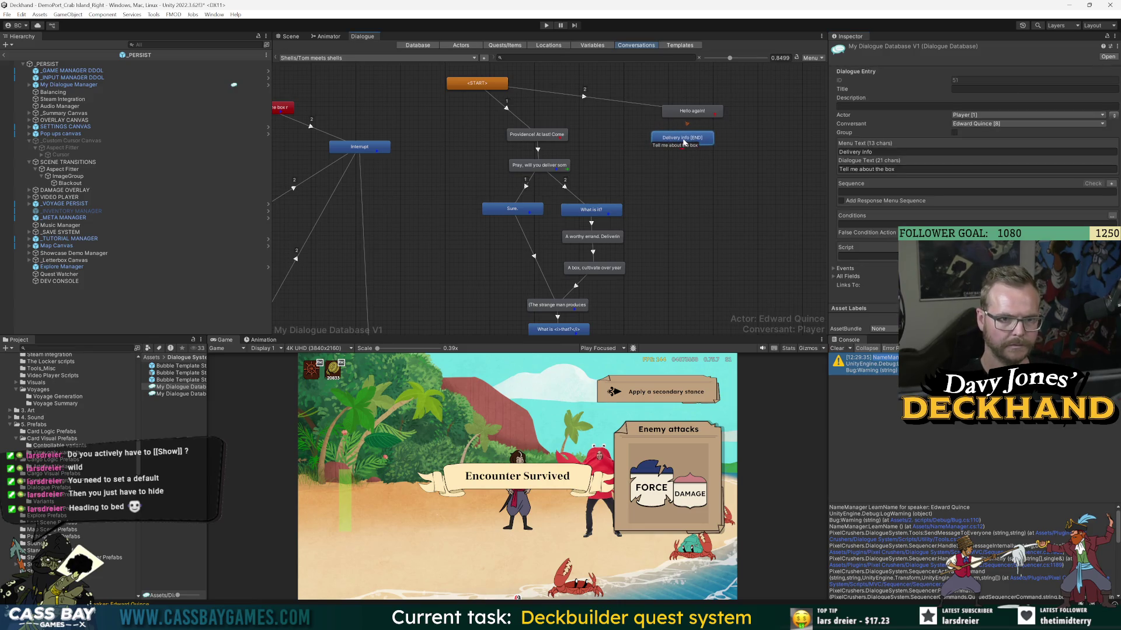
left_click_drag(422, 127, 429, 123)
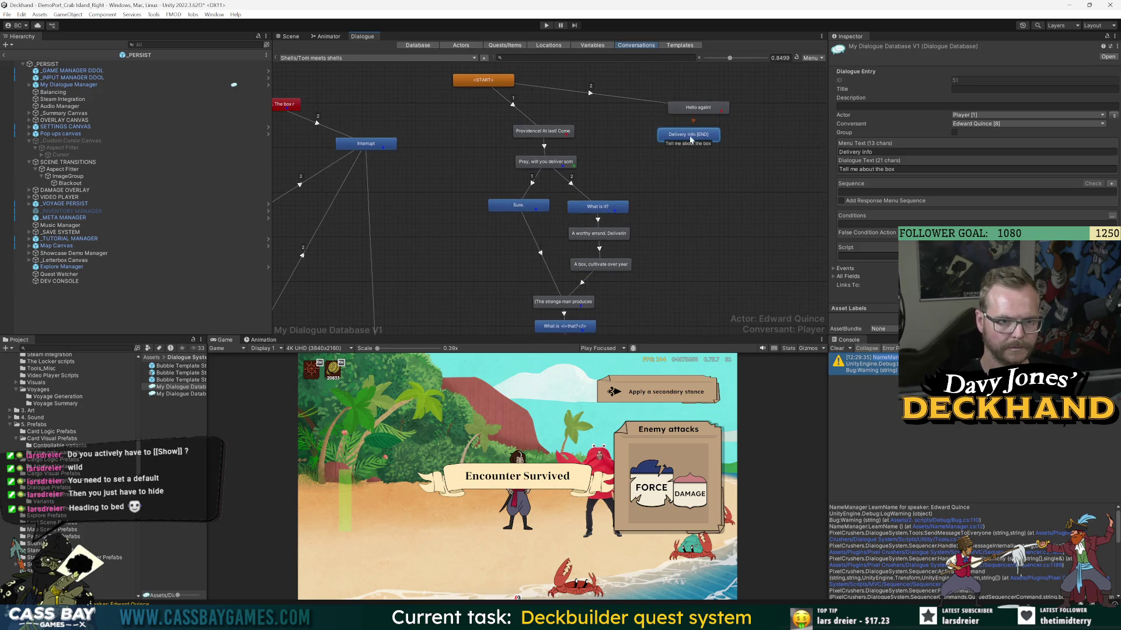
- Add a link from the Interrupt entry to the Providence node
scroll(690, 141, "down", 3)
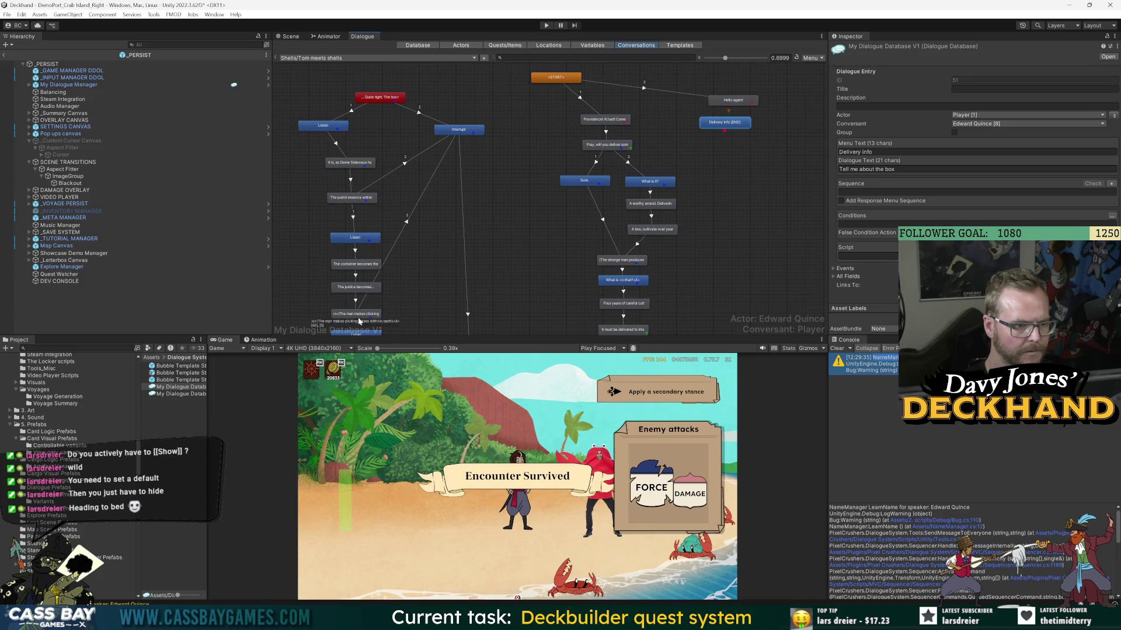
scroll(545, 91, "down", 3)
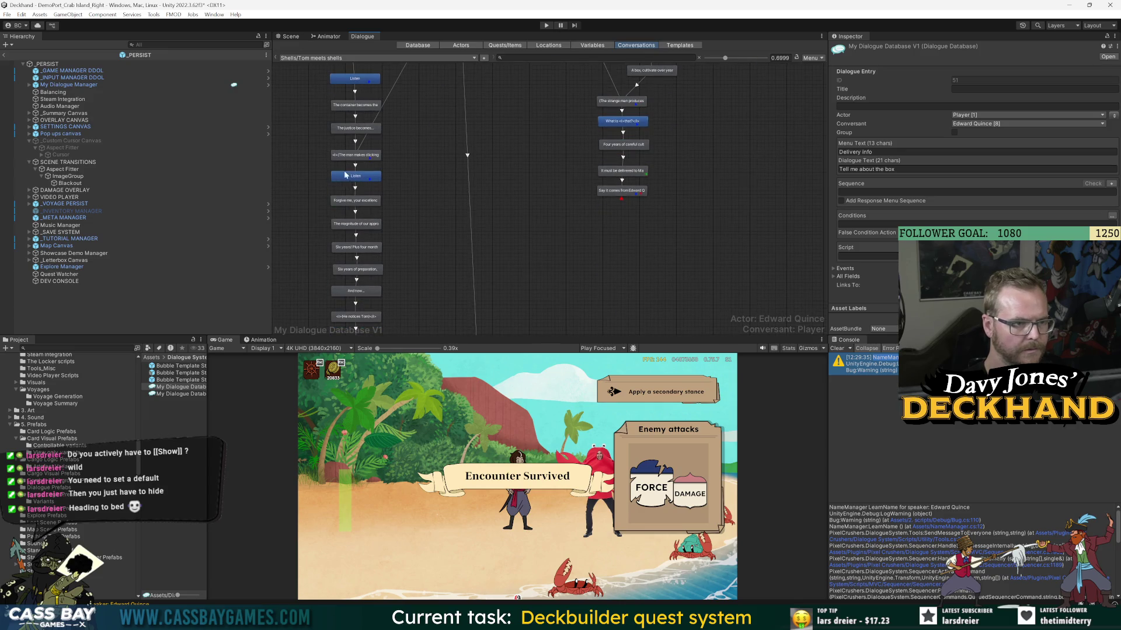
scroll(365, 106, "up", 3)
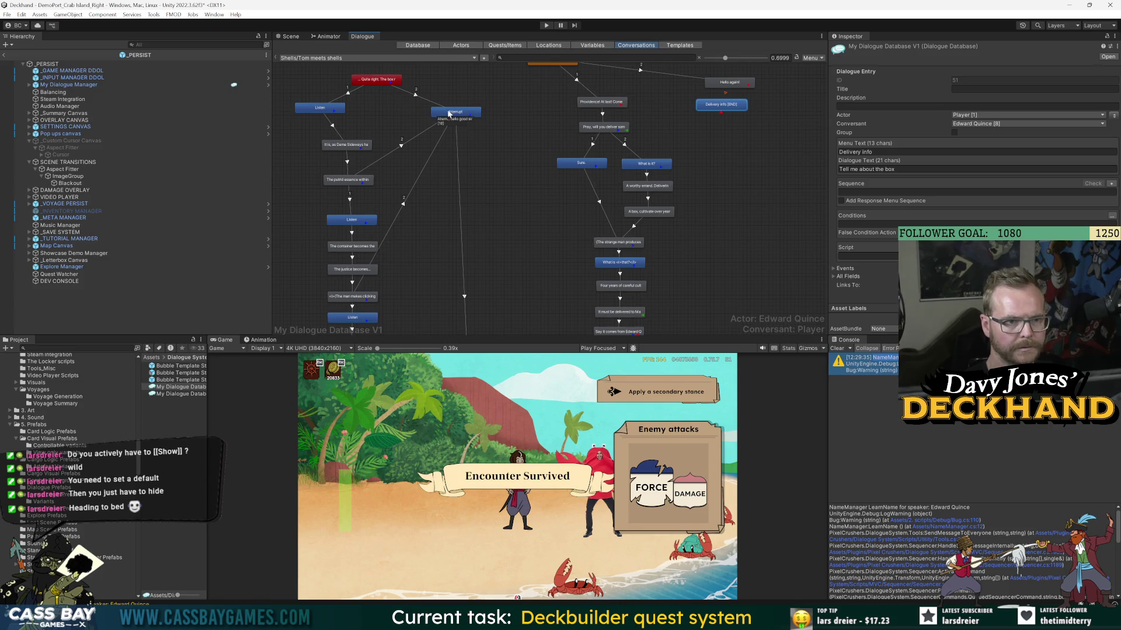
left_click(472, 115)
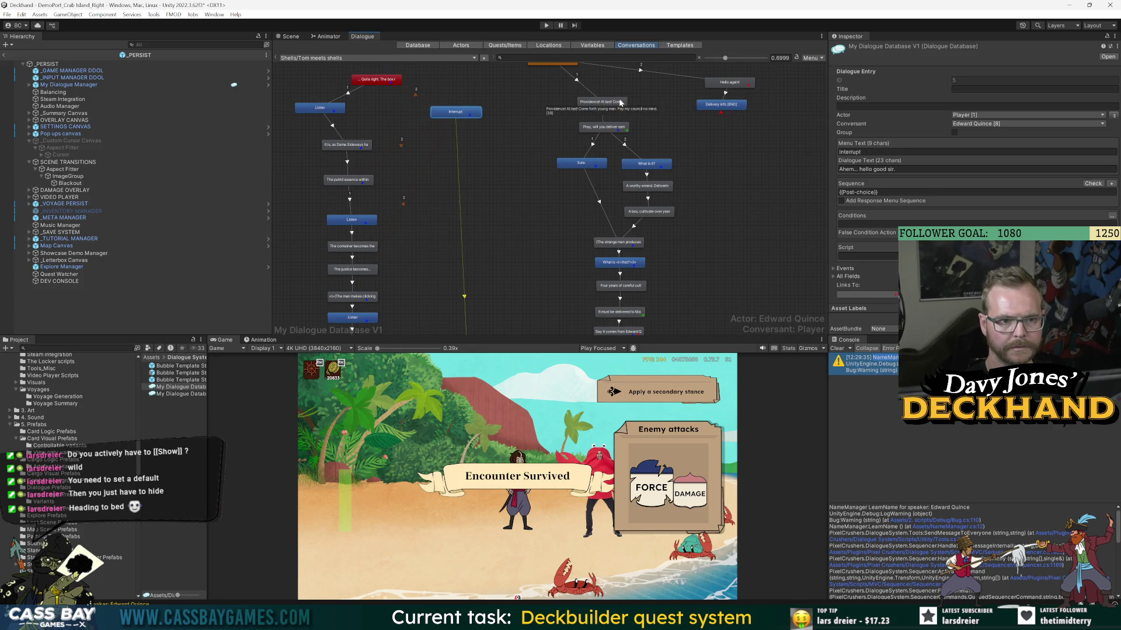
right_click(458, 110)
left_click(485, 127)
left_click(595, 103)
left_click(487, 89)
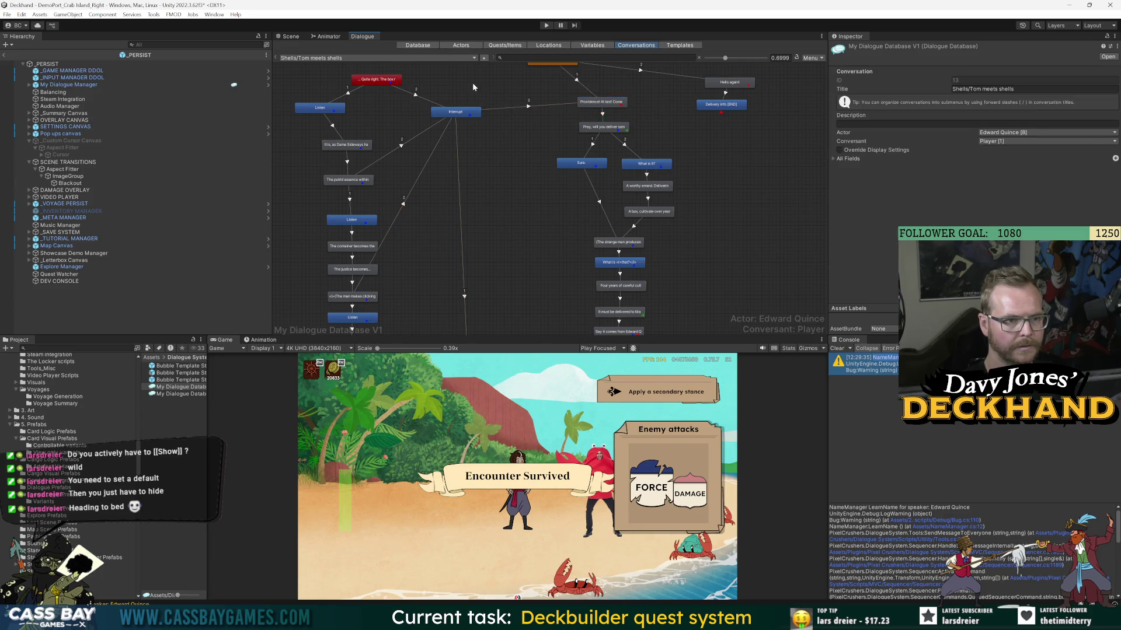
- Delete Interrupt's old link leading down the graph
scroll(461, 212, "down", 5)
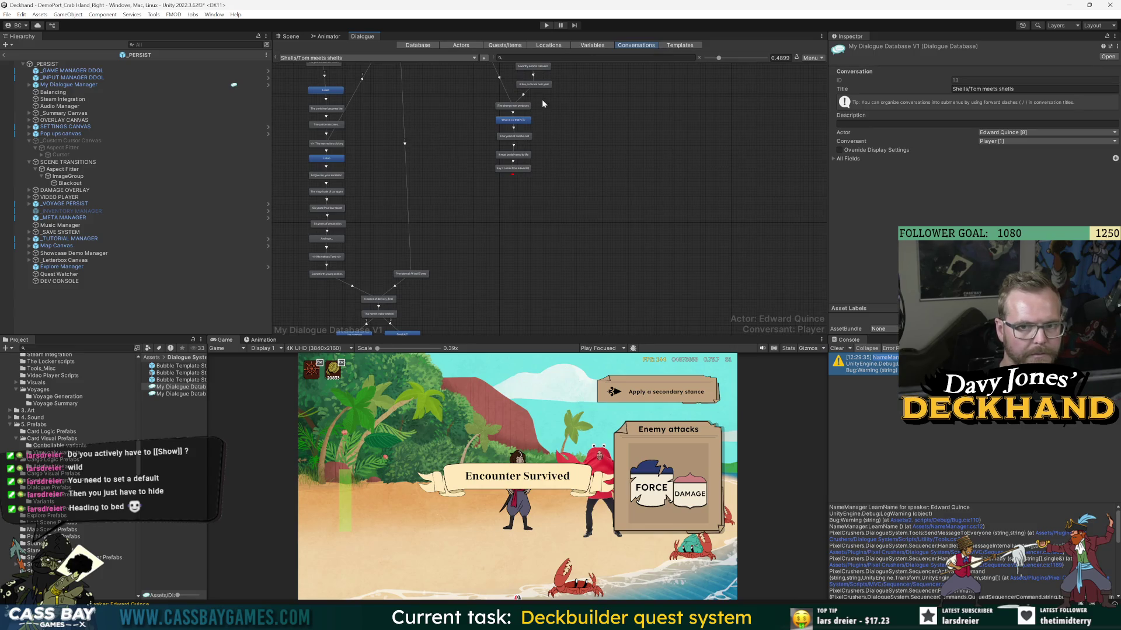
left_click(513, 136)
scroll(362, 142, "up", 4)
left_click(420, 147)
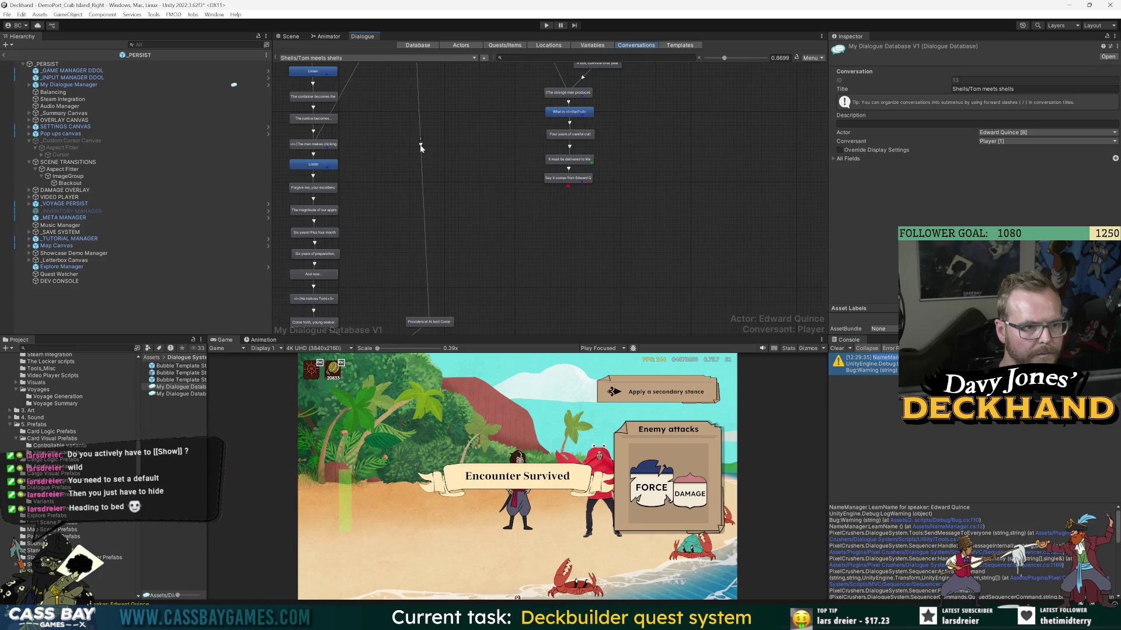
scroll(444, 137, "up", 4)
left_click(462, 324)
key("Delete")
key("Return")
- Link the START node to the 'Quite right' entry
left_click_drag(469, 147, 492, 184)
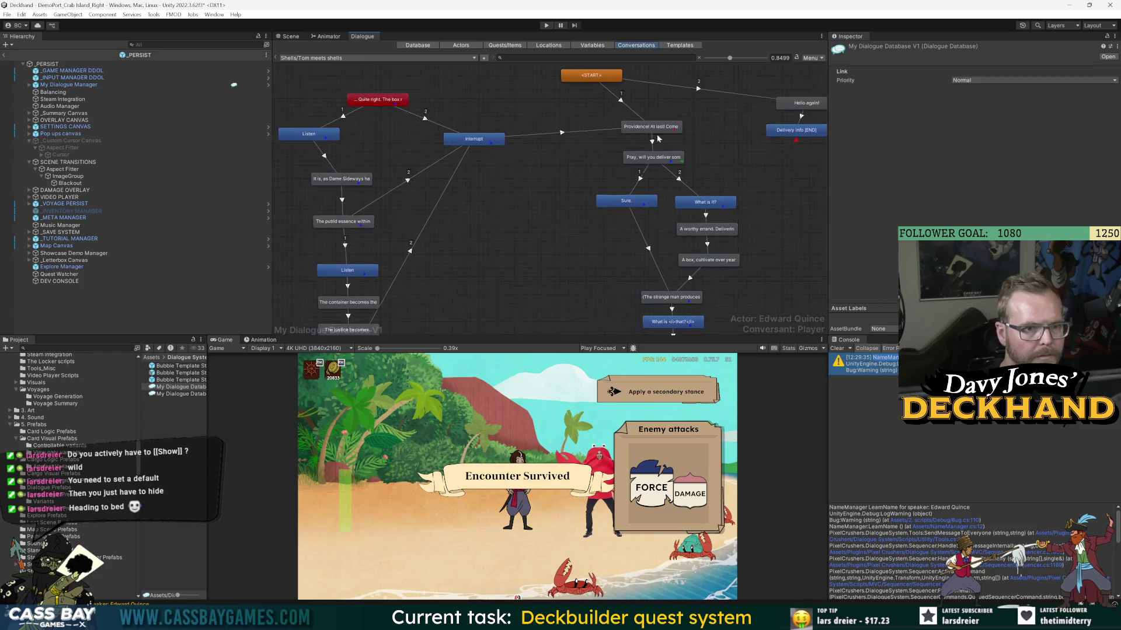
right_click(590, 75)
left_click(607, 93)
left_click(379, 99)
left_click(630, 106)
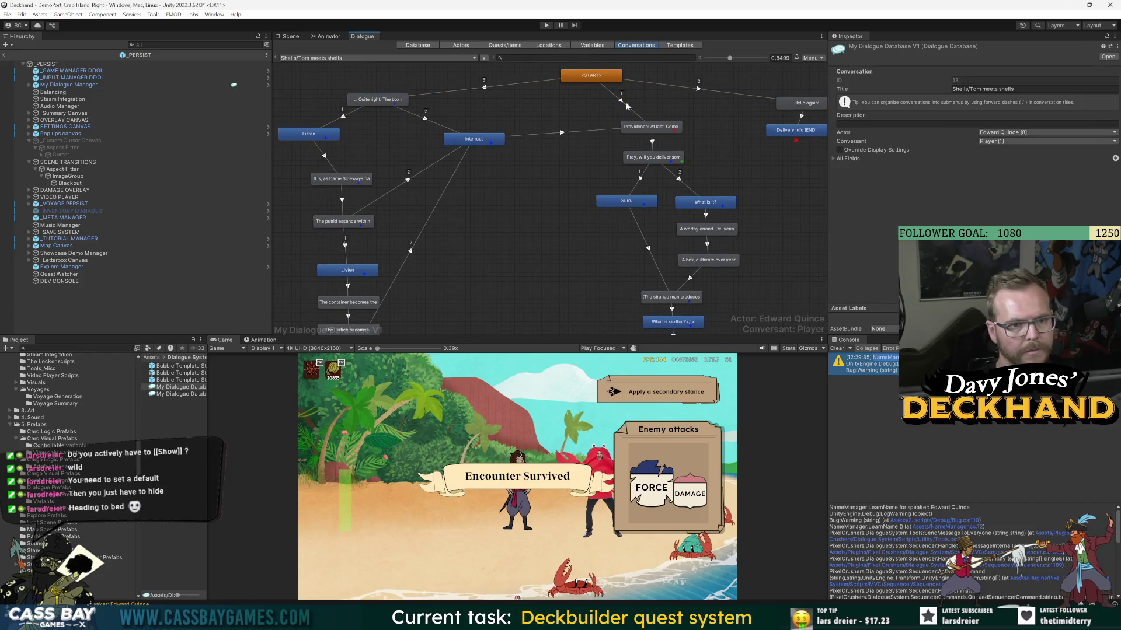
left_click(622, 106)
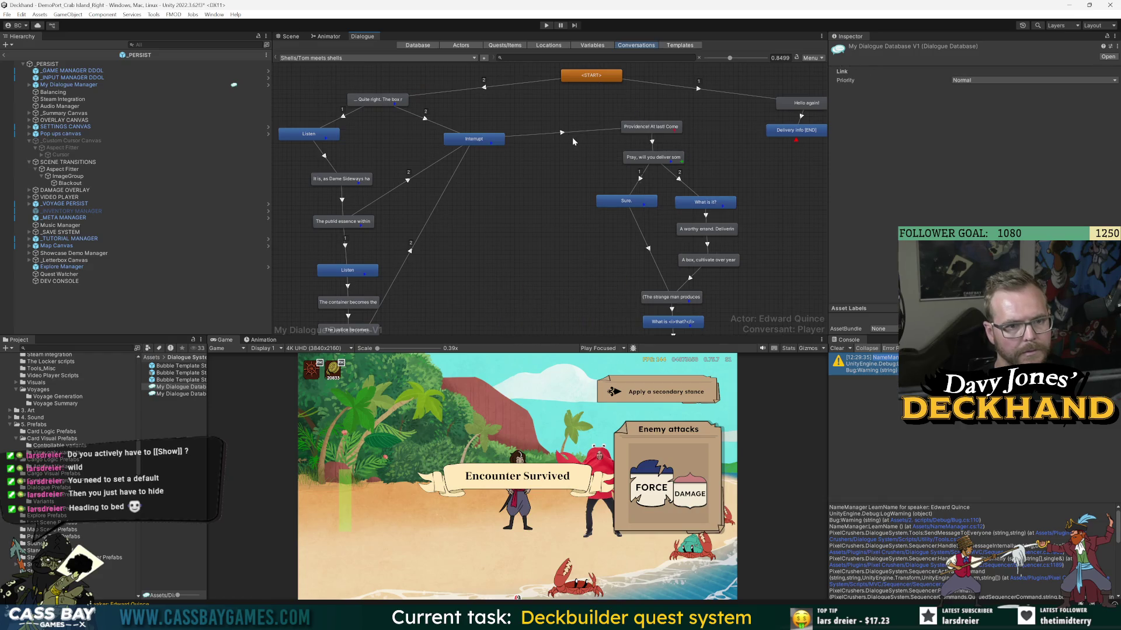
- Shift the Providence branch left and delete the red 'Providence! At last!' node
scroll(607, 187, "down", 3)
left_click_drag(501, 101, 544, 303)
left_click_drag(568, 158, 523, 200)
mouse_move(432, 236)
left_mouse_down()
mouse_move(421, 223)
mouse_move(450, 117)
left_mouse_up()
left_click(433, 286)
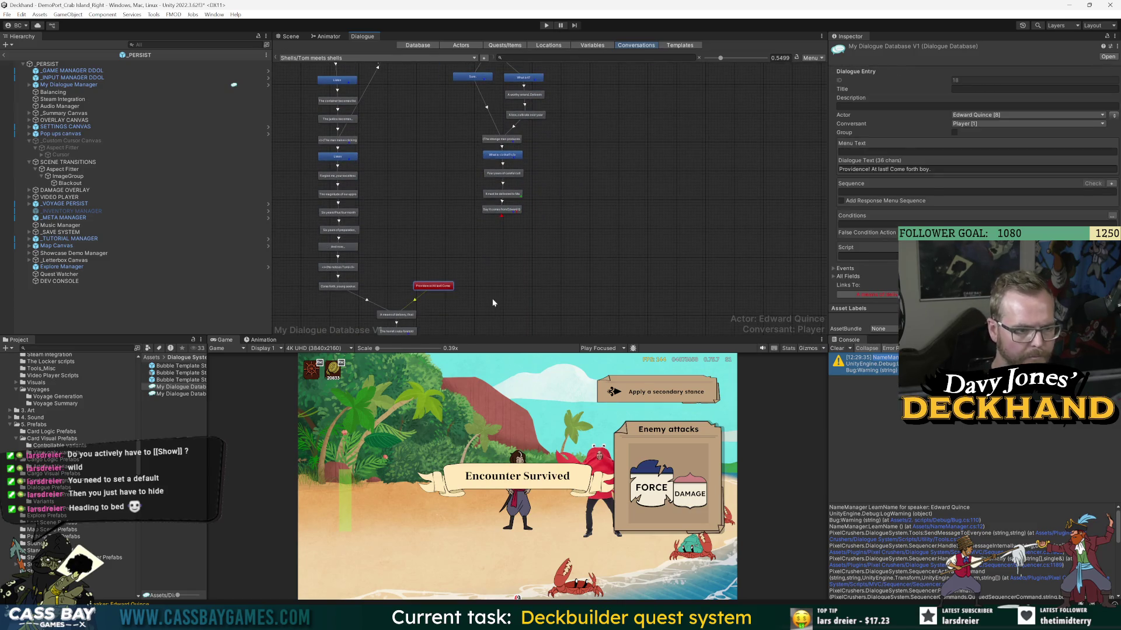
key("Delete")
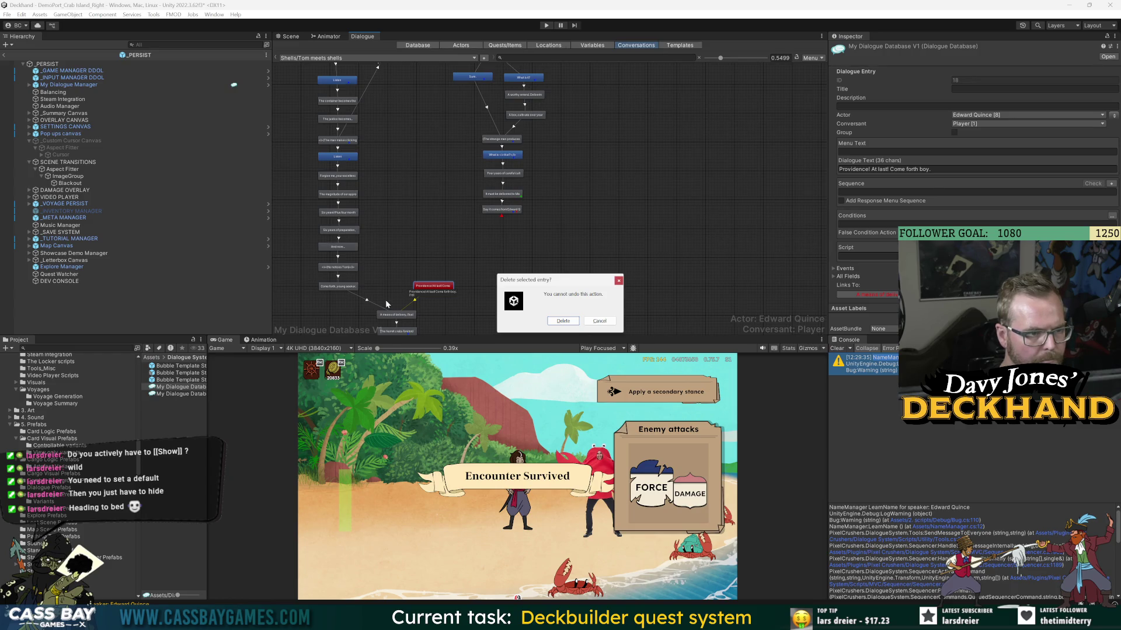
key("Return")
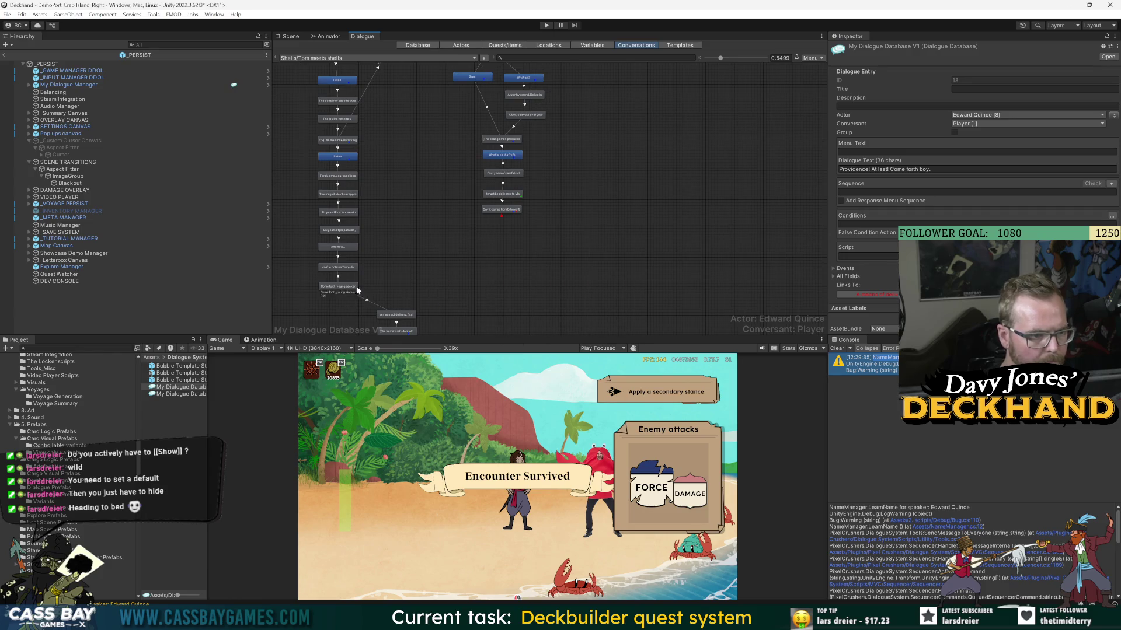
left_click(339, 267)
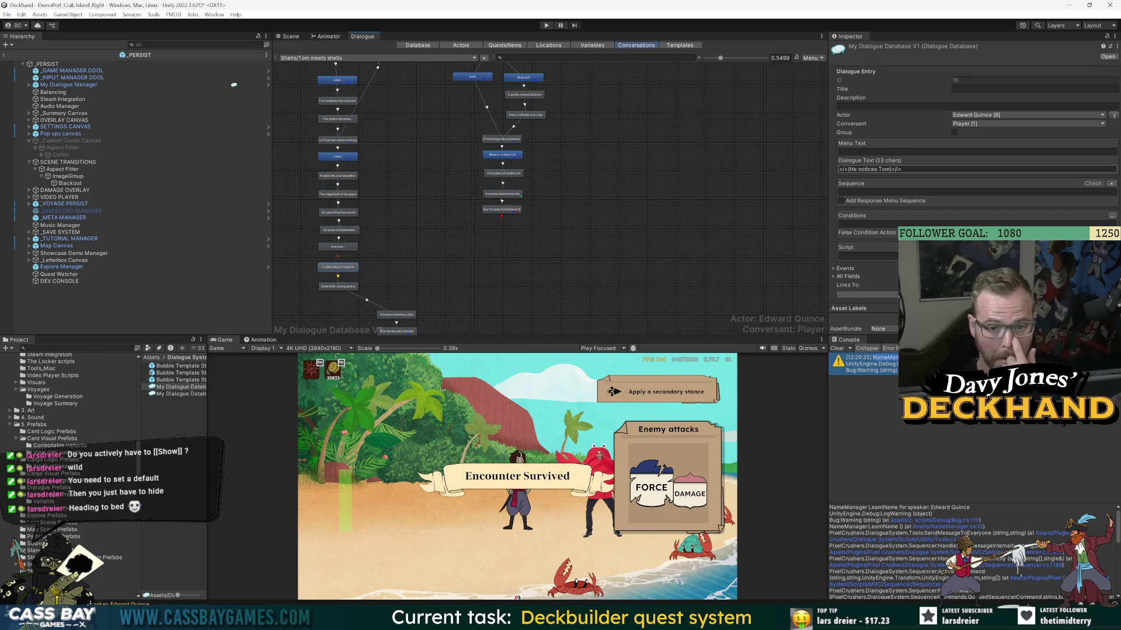
- Strip the <i></i> tags from '(He notices Tom)' and give it a Hide sequence
key("Home")
key("Delete")
key("Delete")
key("Delete")
key("End")
key("BackSpace")
key("BackSpace")
key("BackSpace")
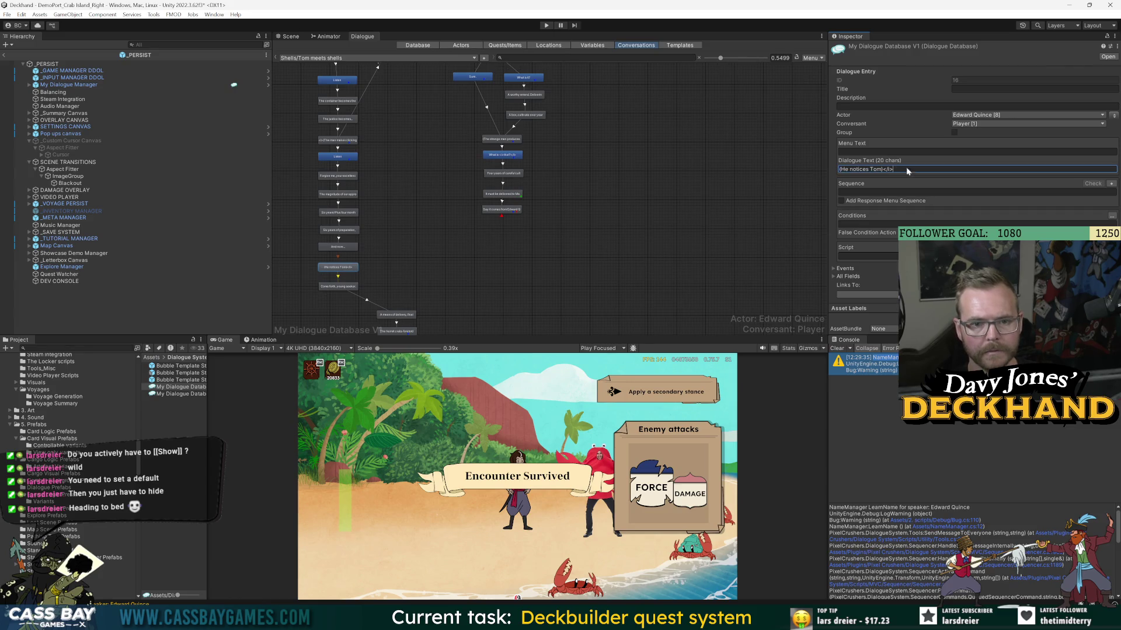
left_click(1111, 184)
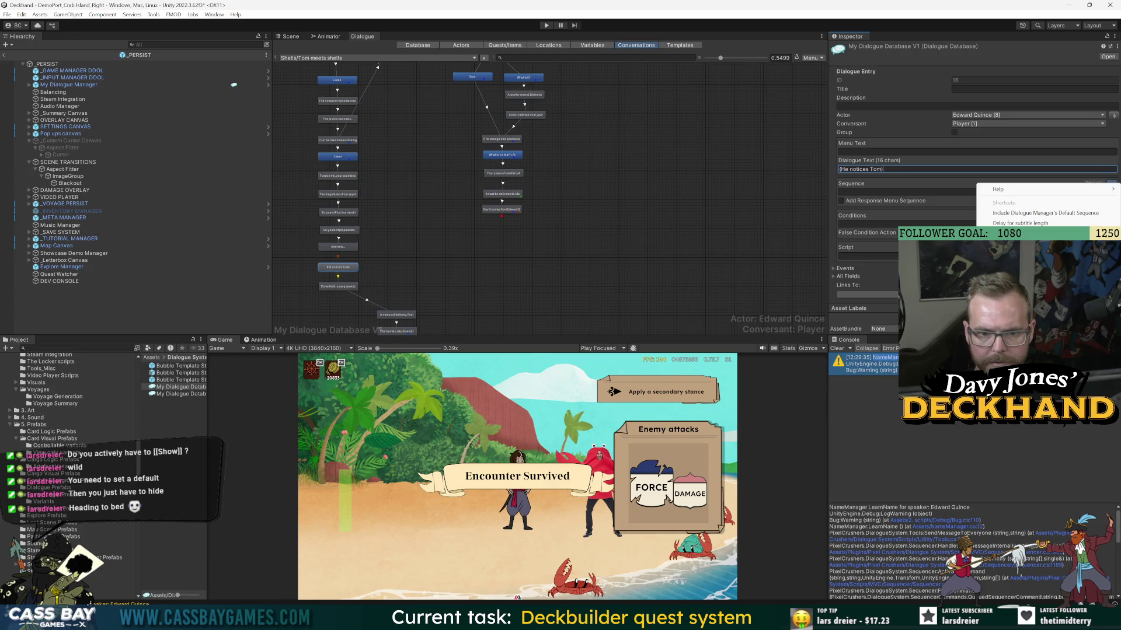
key("Escape")
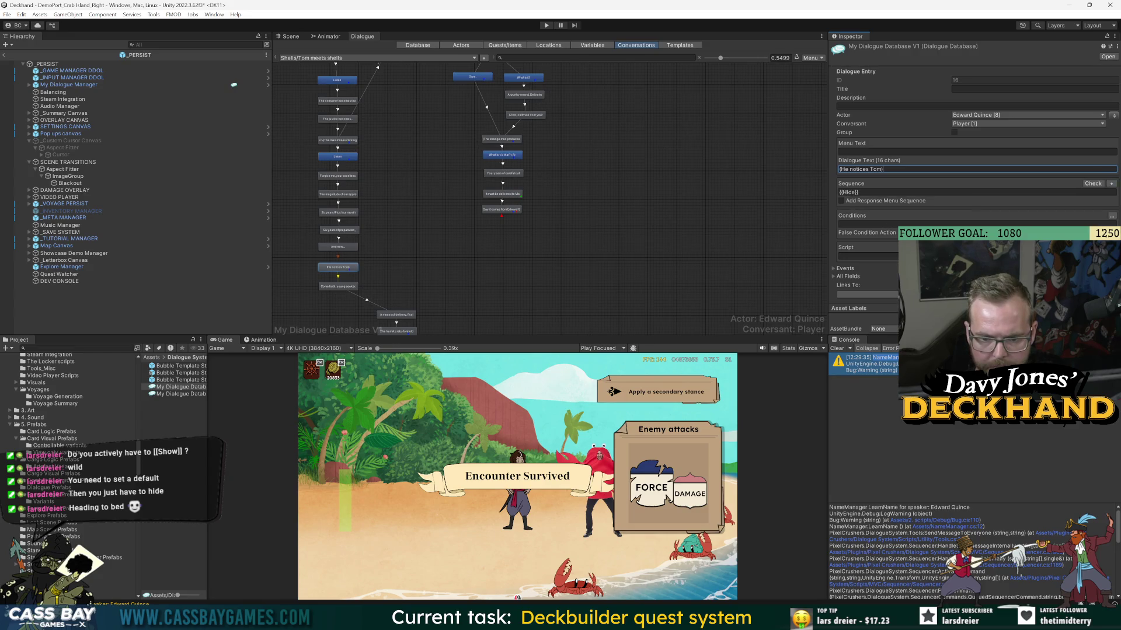
- Give 'Come forth, young seeker' a Show sequence and move a group of entries together
left_click(353, 287)
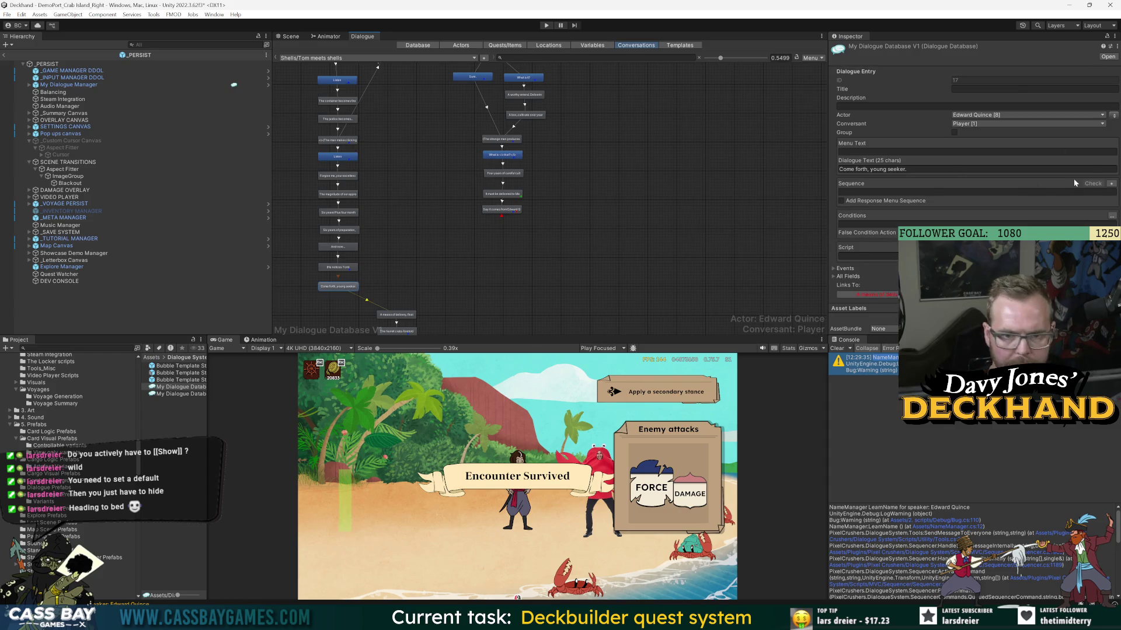
left_click(1111, 183)
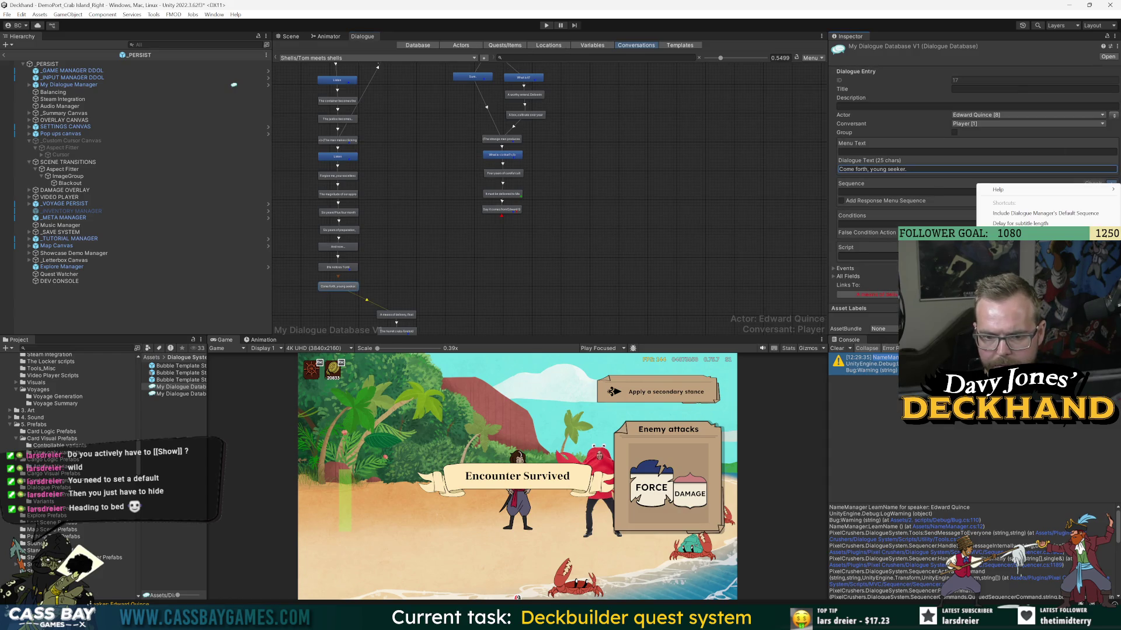
left_click(488, 278)
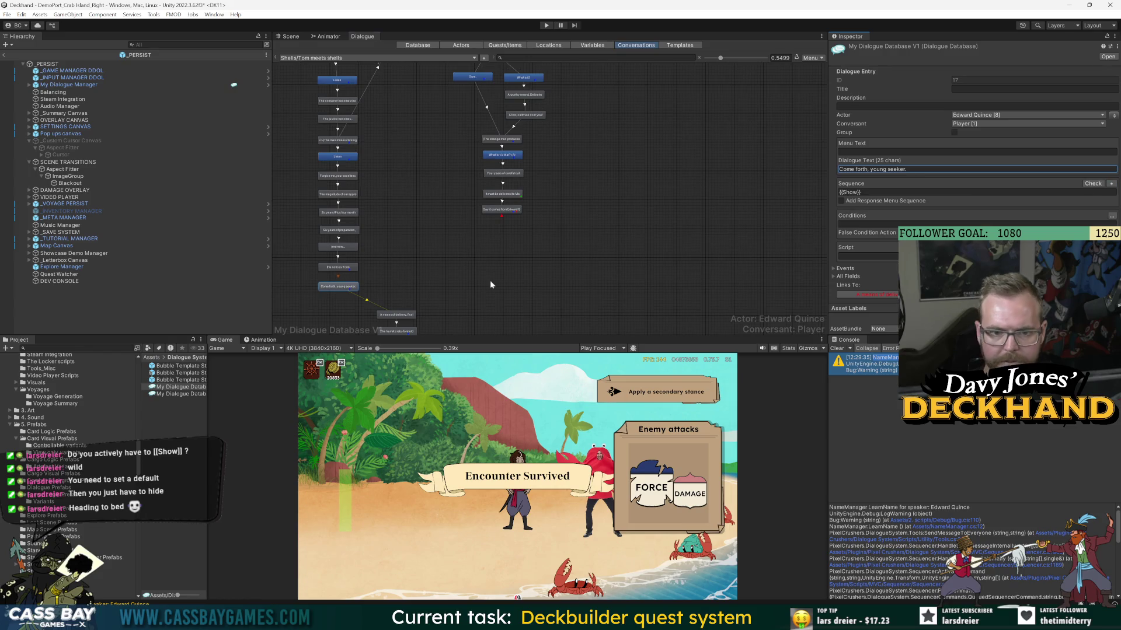
scroll(408, 302, "up", 2)
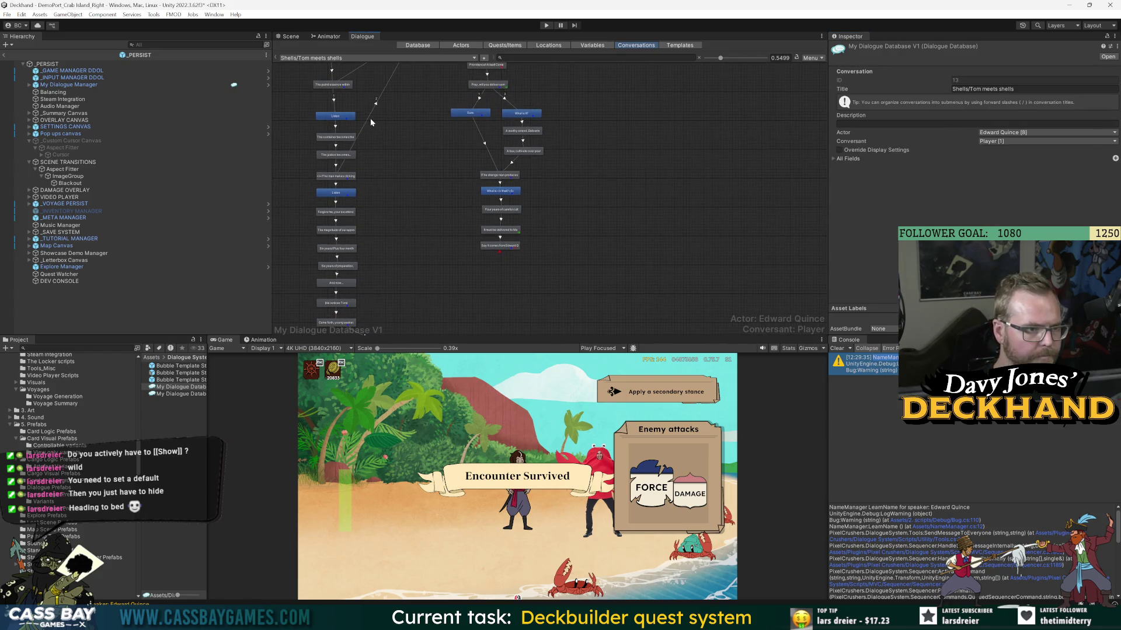
scroll(455, 307, "down", 2)
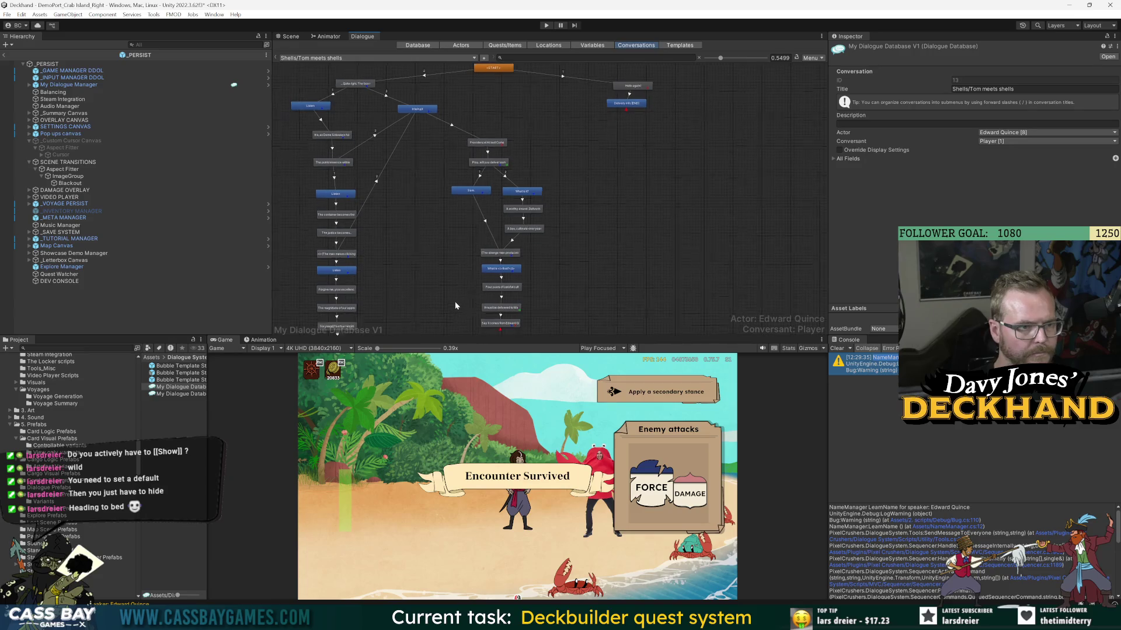
left_click_drag(420, 142, 550, 313)
left_click_drag(440, 177, 515, 253)
scroll(453, 151, "down", 3)
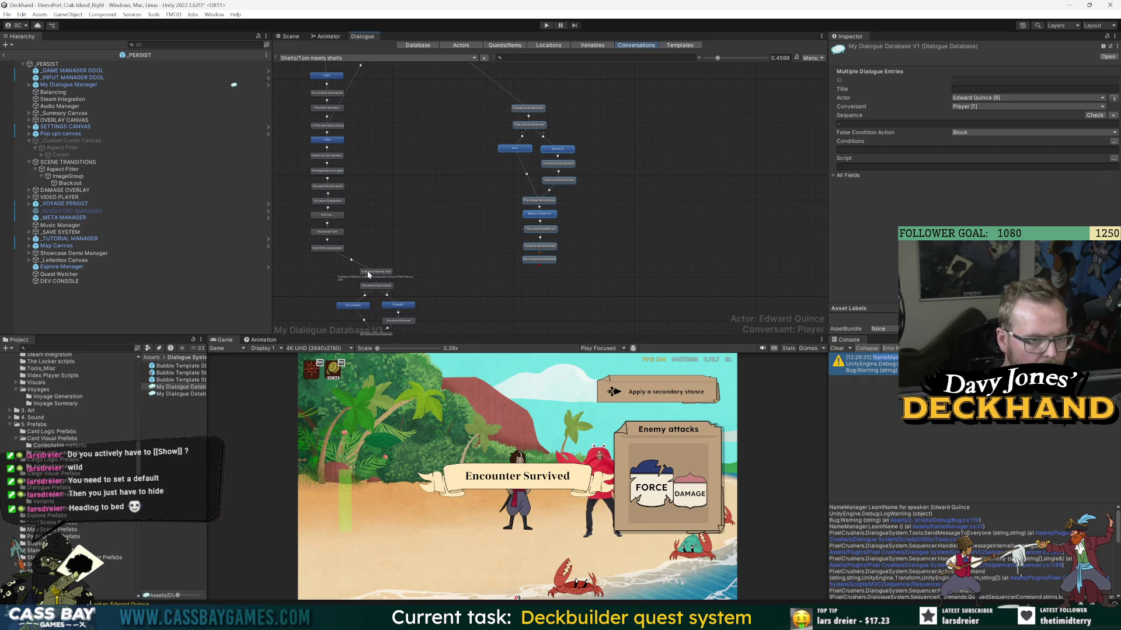
- Link 'A means of delivery' to 'Sure' and shift the Sure column down slightly
left_click(537, 126)
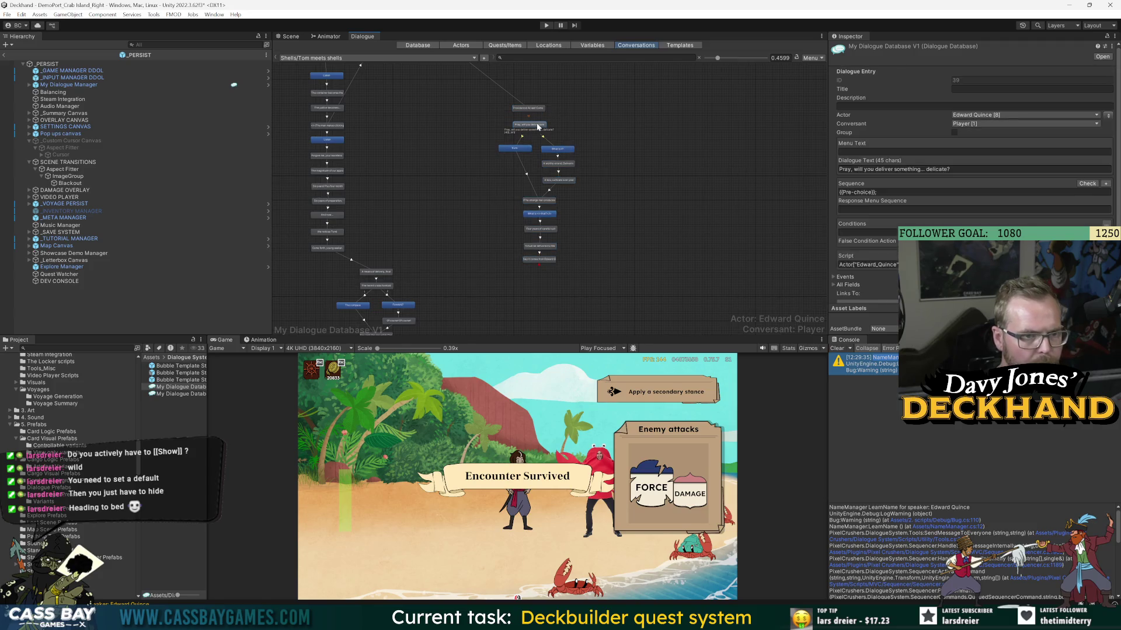
left_click(387, 218)
right_click(379, 272)
left_click(417, 286)
left_click(515, 150)
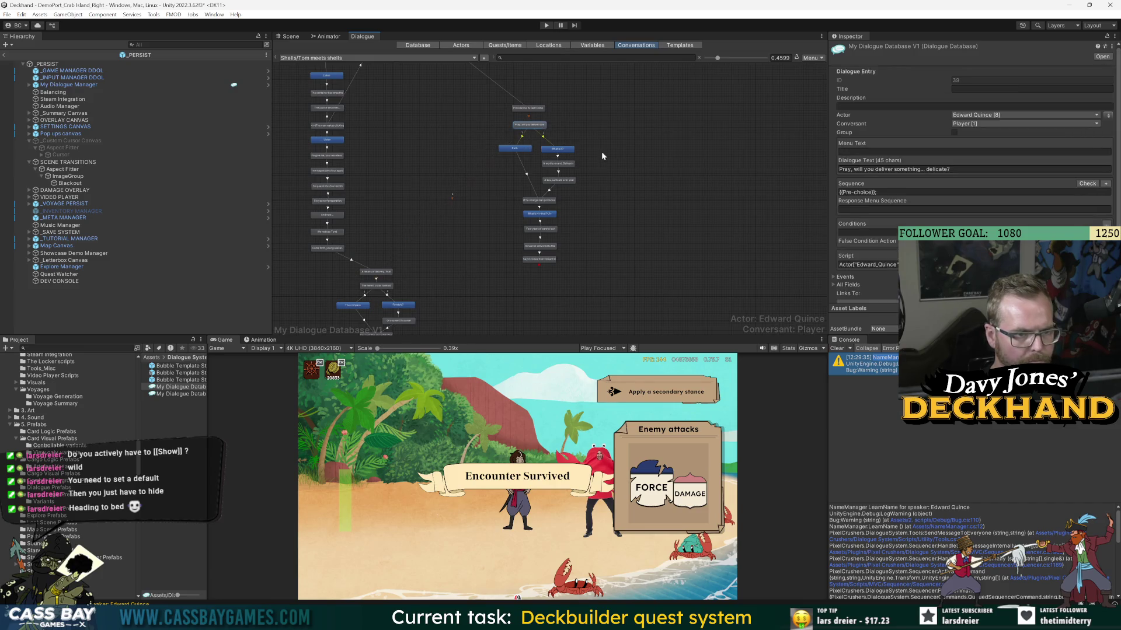
left_click_drag(523, 159, 523, 177)
left_click(502, 187)
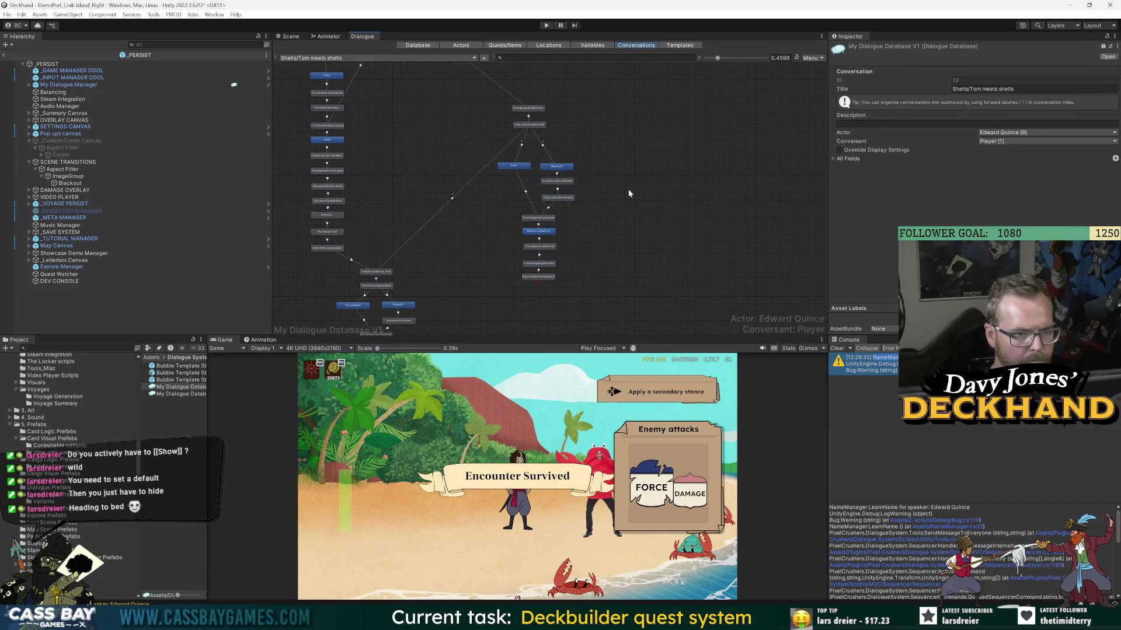
- Inspect the hermit crabs foretold line's outgoing link, keeping it after a cancelled delete
scroll(407, 295, "down", 2)
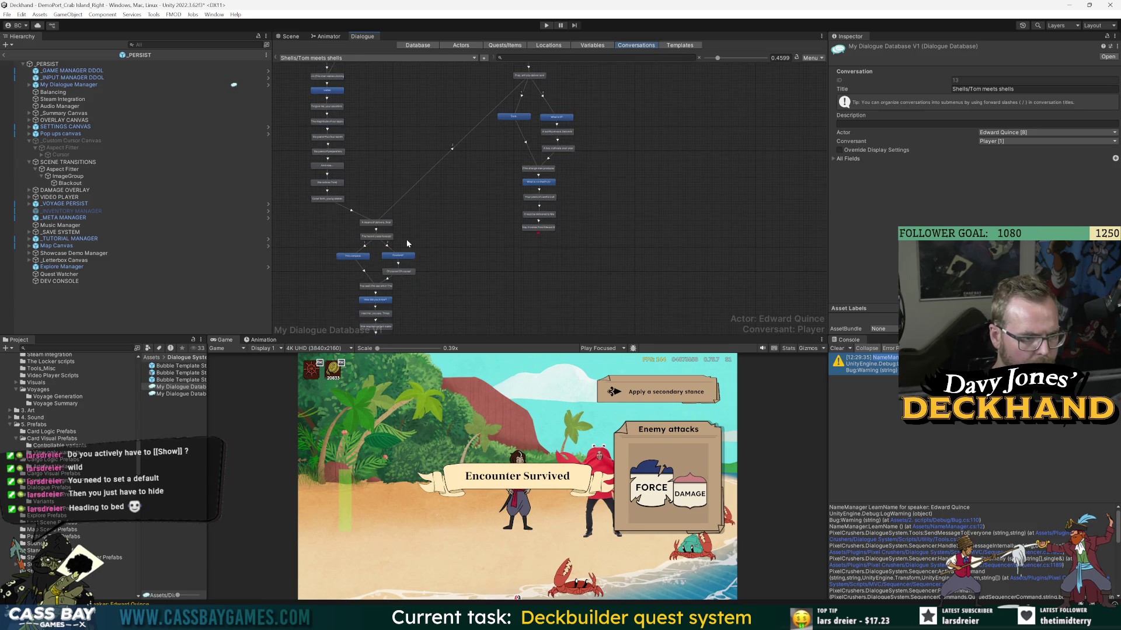
left_click(377, 238)
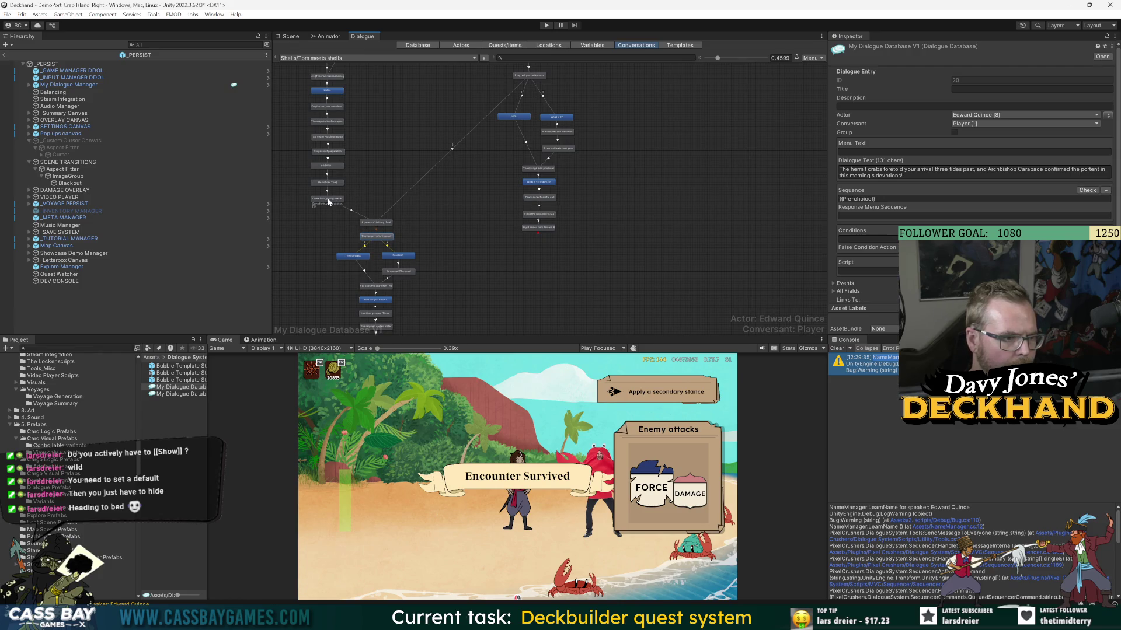
scroll(371, 239, "up", 3)
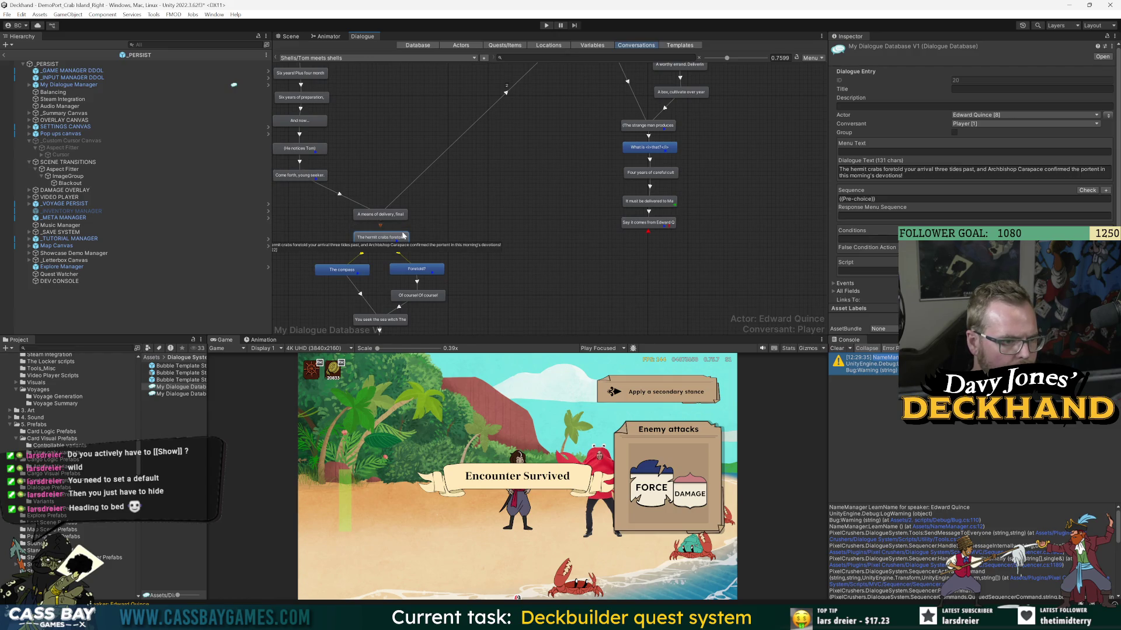
left_click(467, 133)
key("Delete")
key("Escape")
right_click(387, 235)
key("Escape")
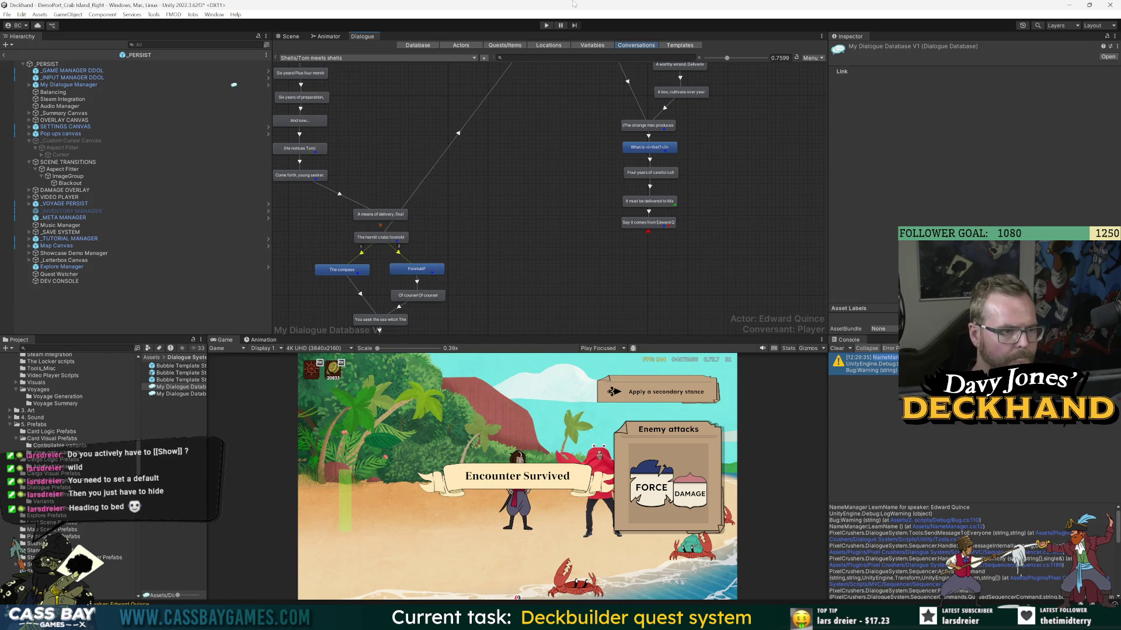
scroll(476, 132, "down", 2)
scroll(566, 131, "up", 1)
- Pan across the delivery nodes and drag the hermit crabs line further right
left_click_drag(482, 112, 437, 259)
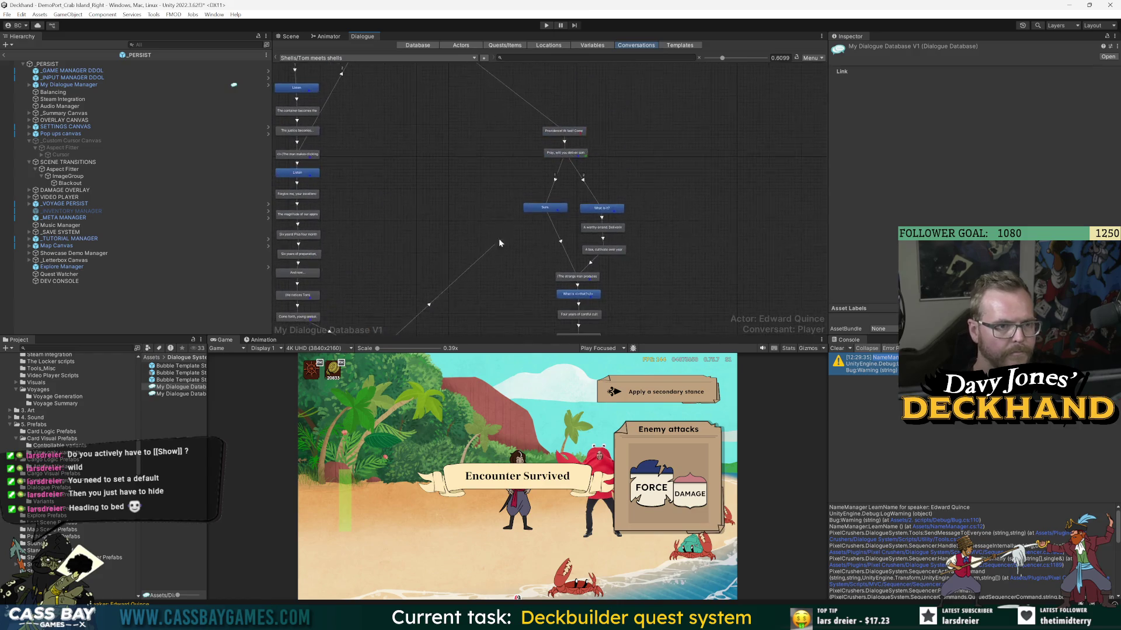
left_click(565, 153)
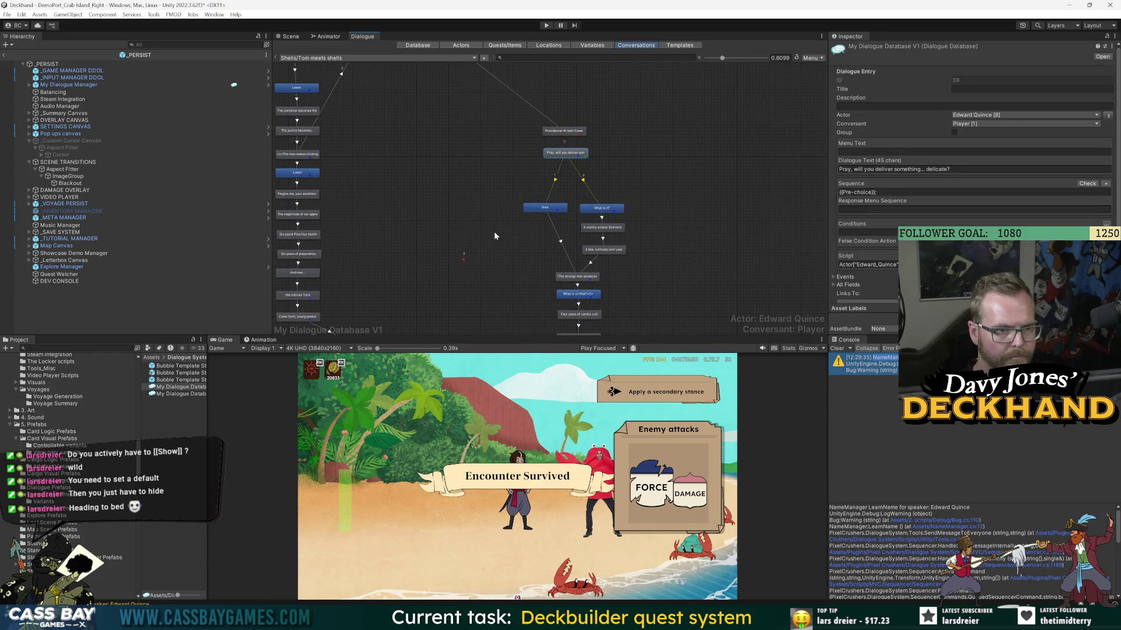
left_click_drag(545, 292, 593, 75)
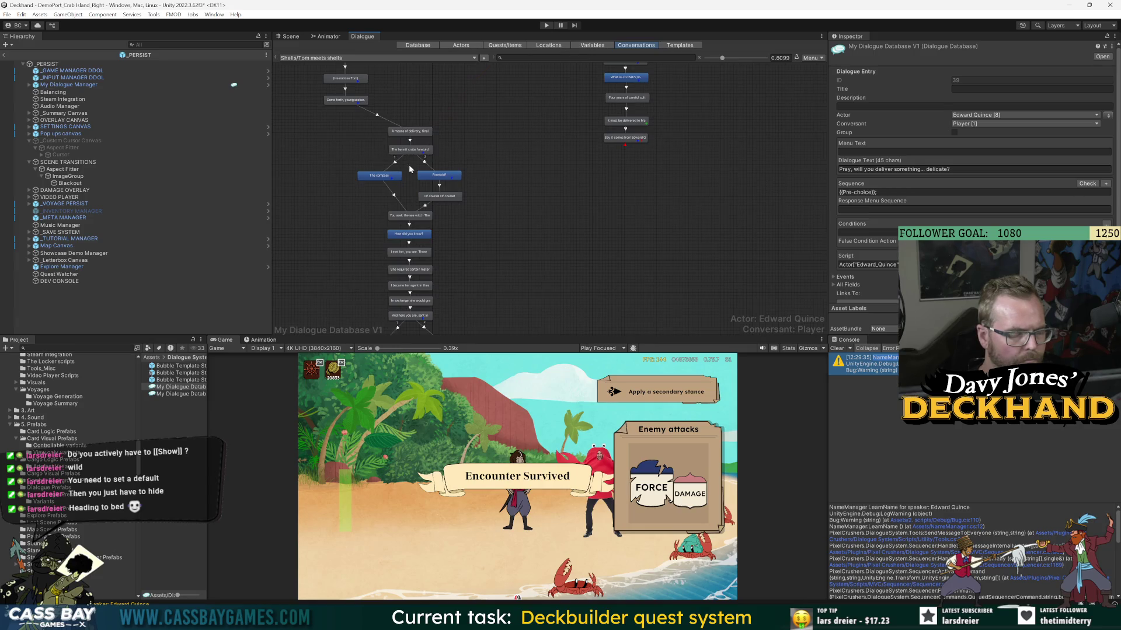
left_click(520, 124)
scroll(495, 156, "down", 3)
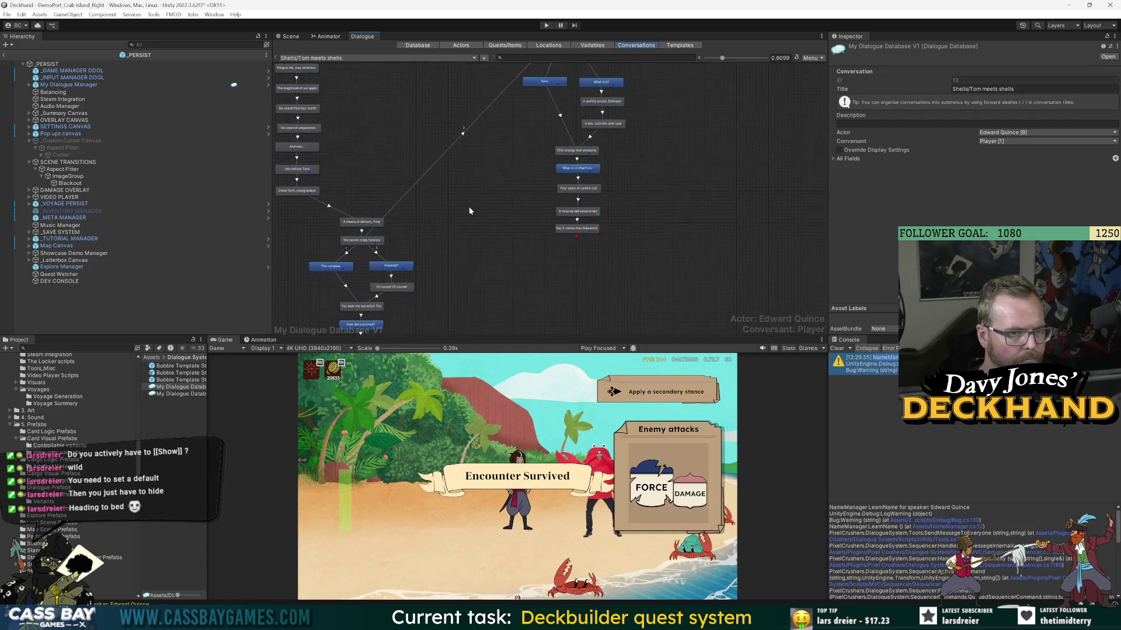
scroll(505, 146, "down", 3)
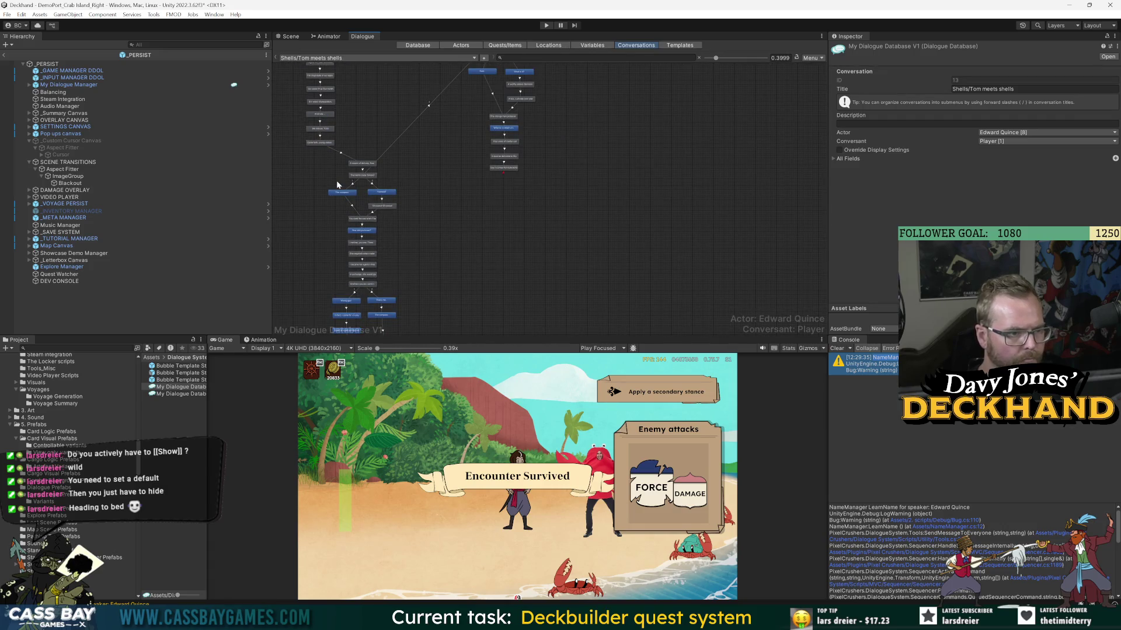
left_click(343, 185)
mouse_move(344, 184)
left_mouse_down()
mouse_move(389, 185)
mouse_move(415, 154)
mouse_move(372, 156)
left_mouse_up()
left_click(419, 170)
- Delete the links leading into 'The compass' and 'Foretold?'
left_click(356, 171)
left_click(355, 168)
key("Delete")
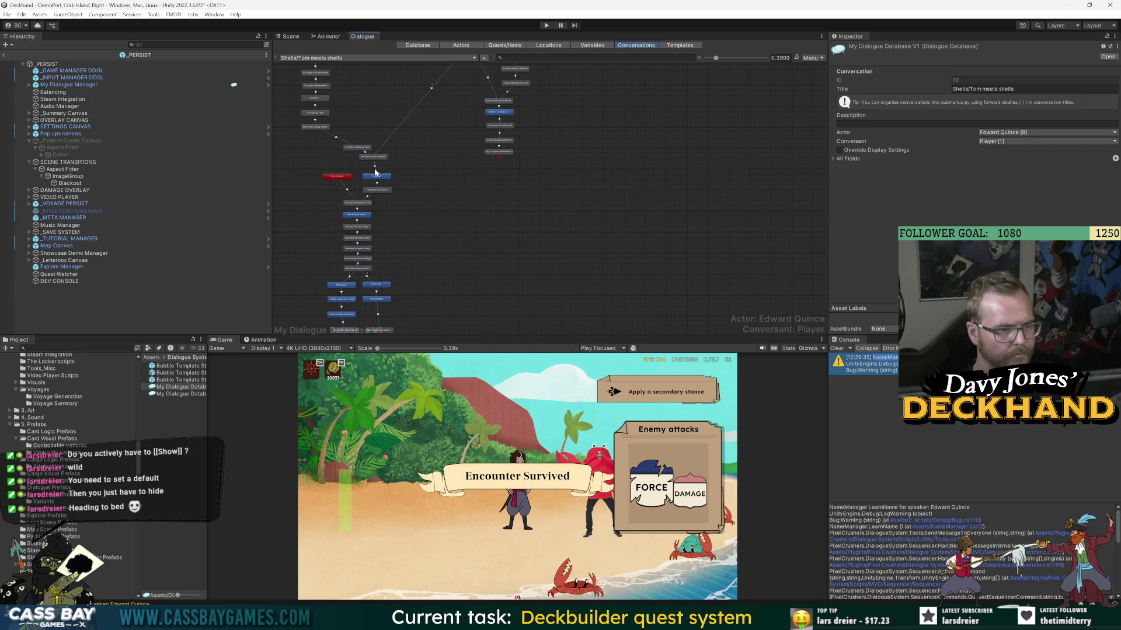
scroll(399, 172, "up", 5)
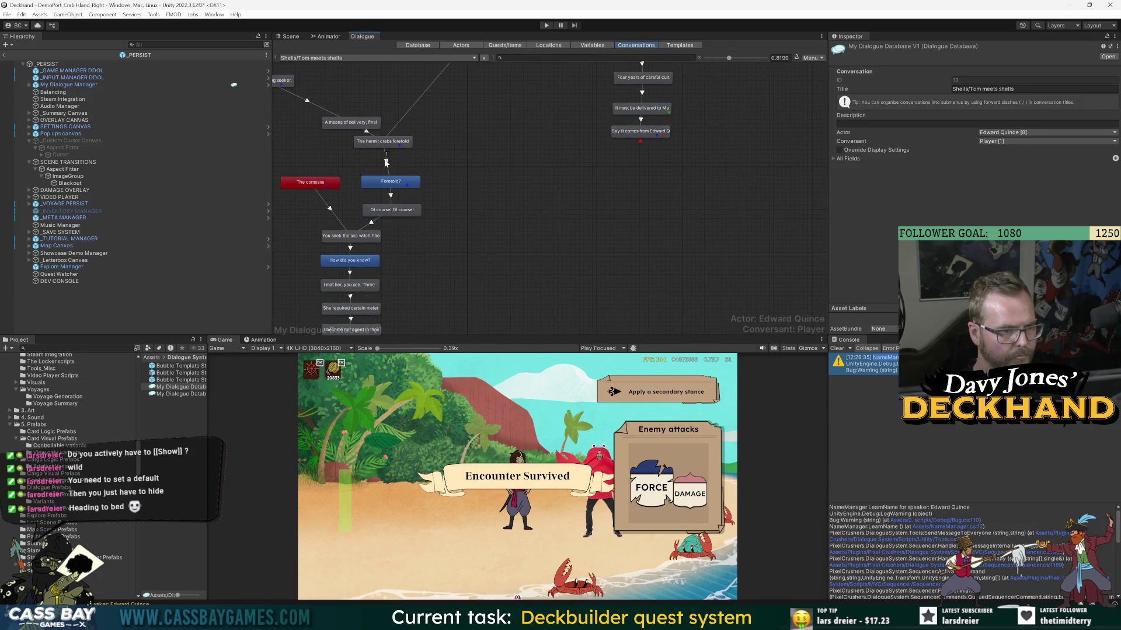
left_click(386, 159)
key("Delete")
left_click(390, 194)
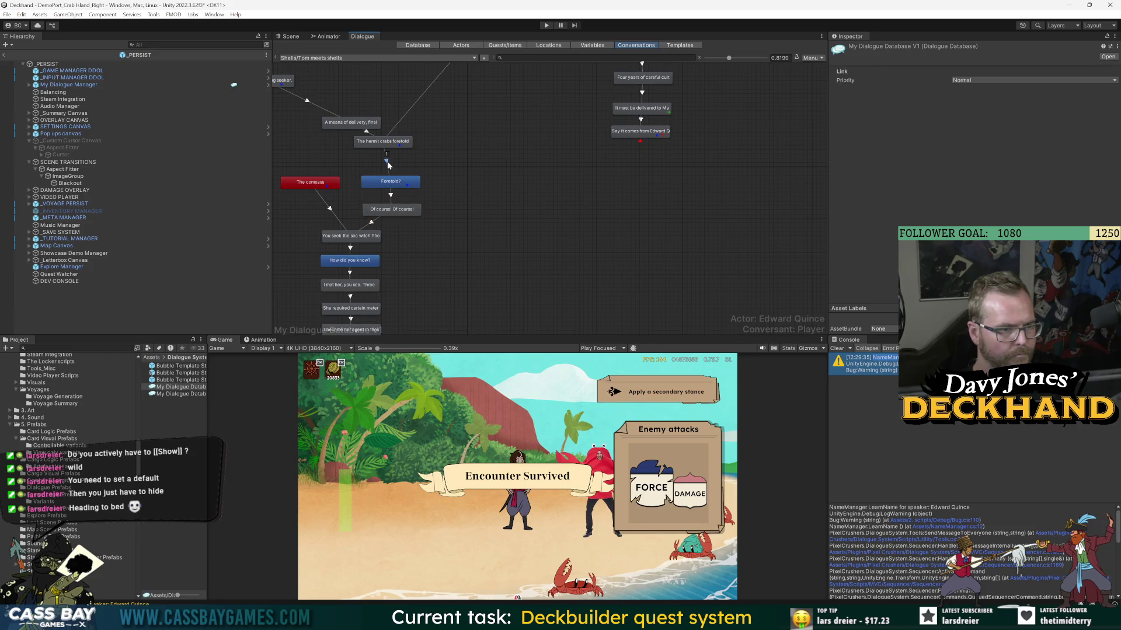
scroll(405, 241, "down", 3)
left_click(362, 254)
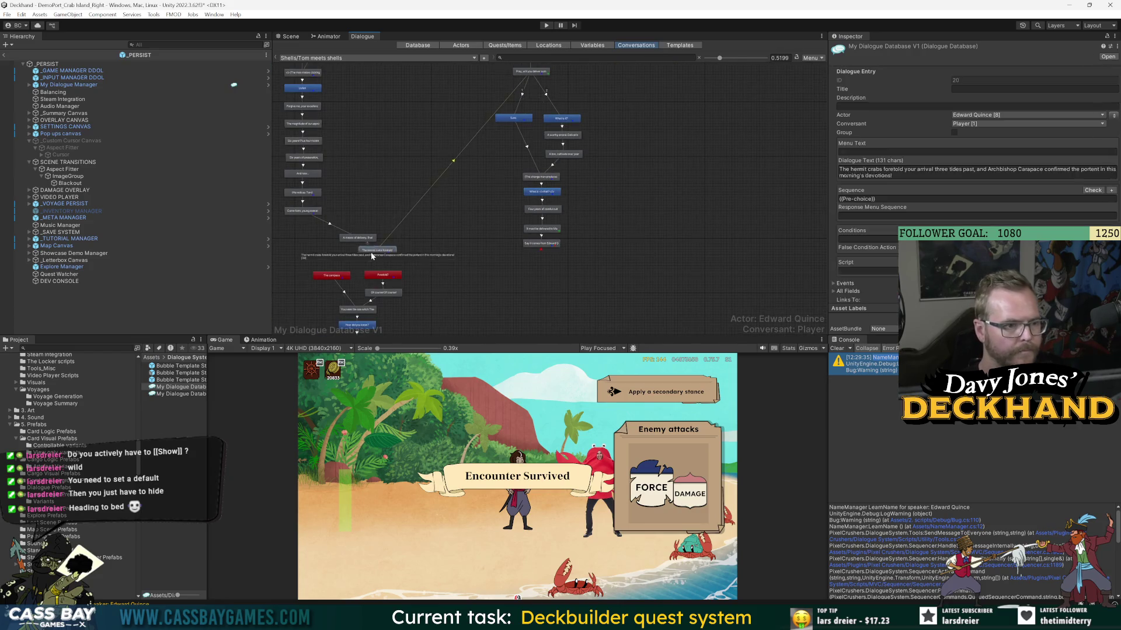
scroll(363, 141, "down", 3)
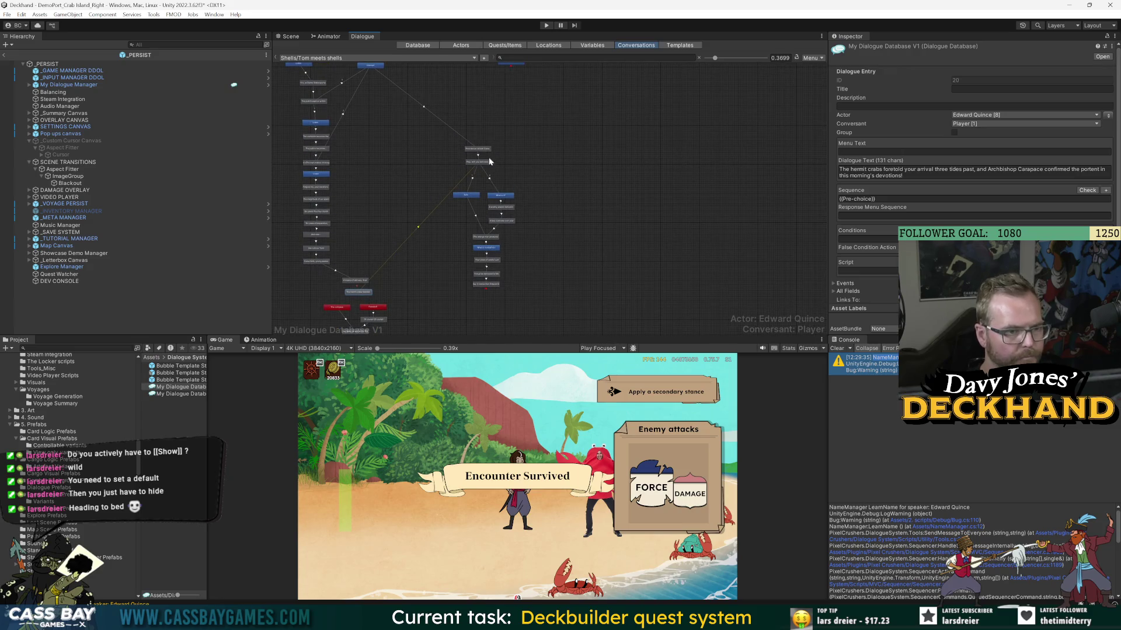
- Pan the graph left and nudge the Listen response slightly right and down
left_click(449, 143)
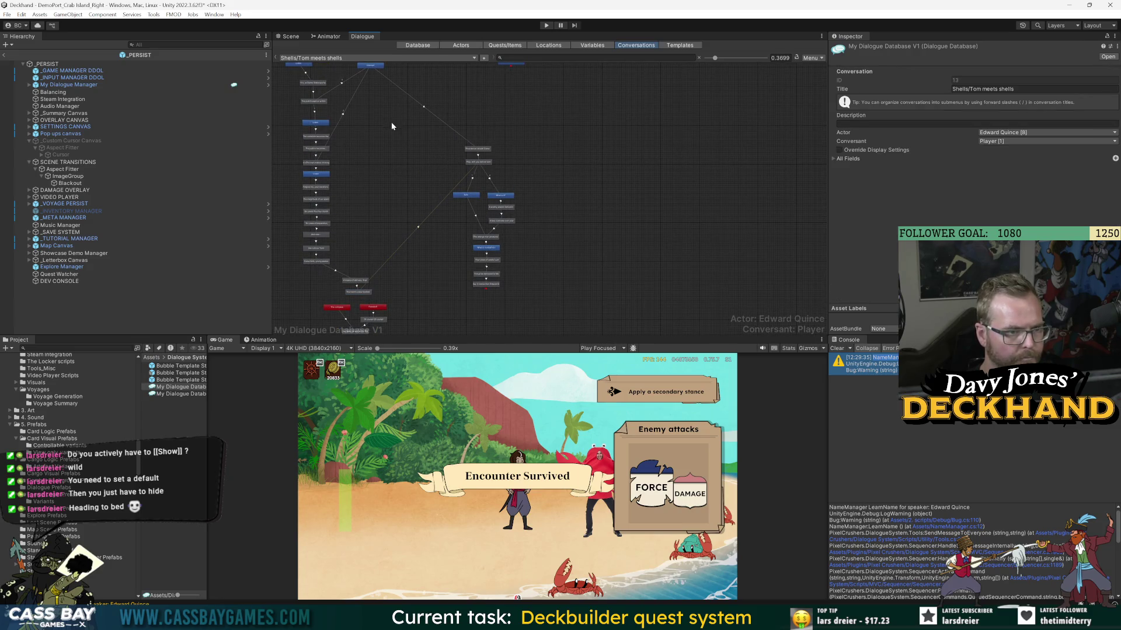
left_click_drag(477, 142, 477, 175)
scroll(466, 82, "up", 4)
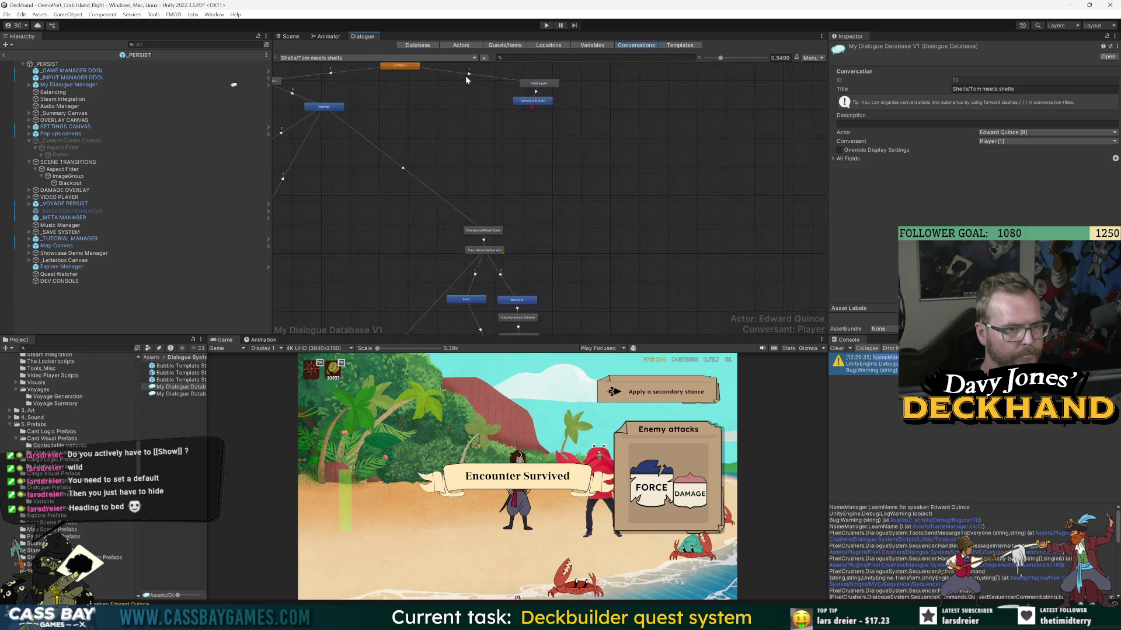
scroll(426, 99, "down", 1)
left_click_drag(348, 117, 421, 111)
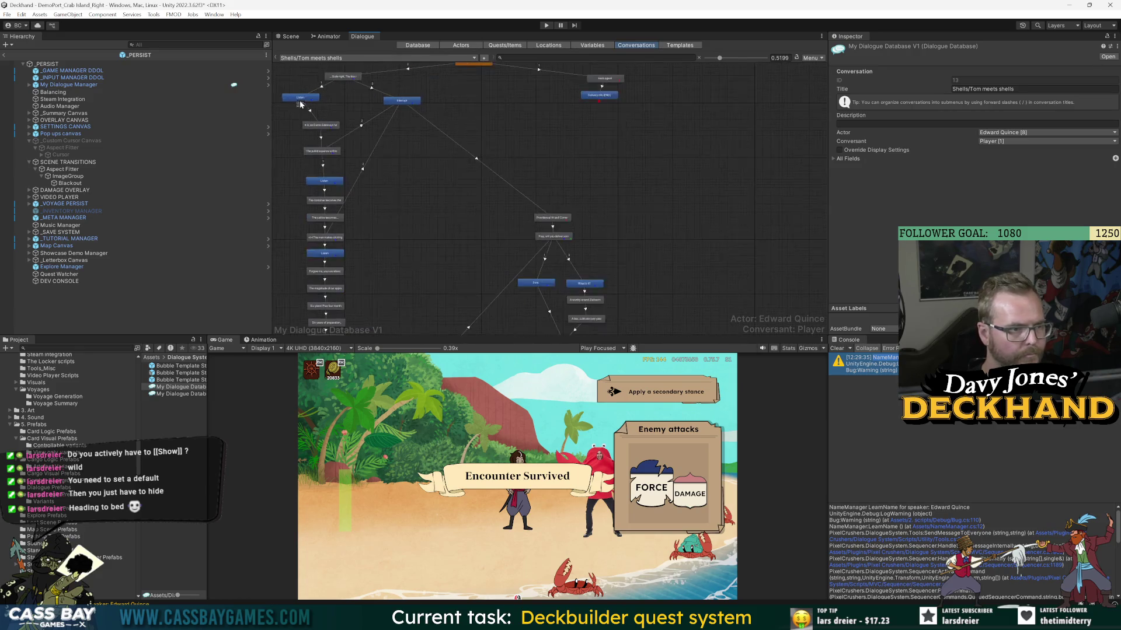
left_click(300, 99)
left_click_drag(302, 102, 319, 107)
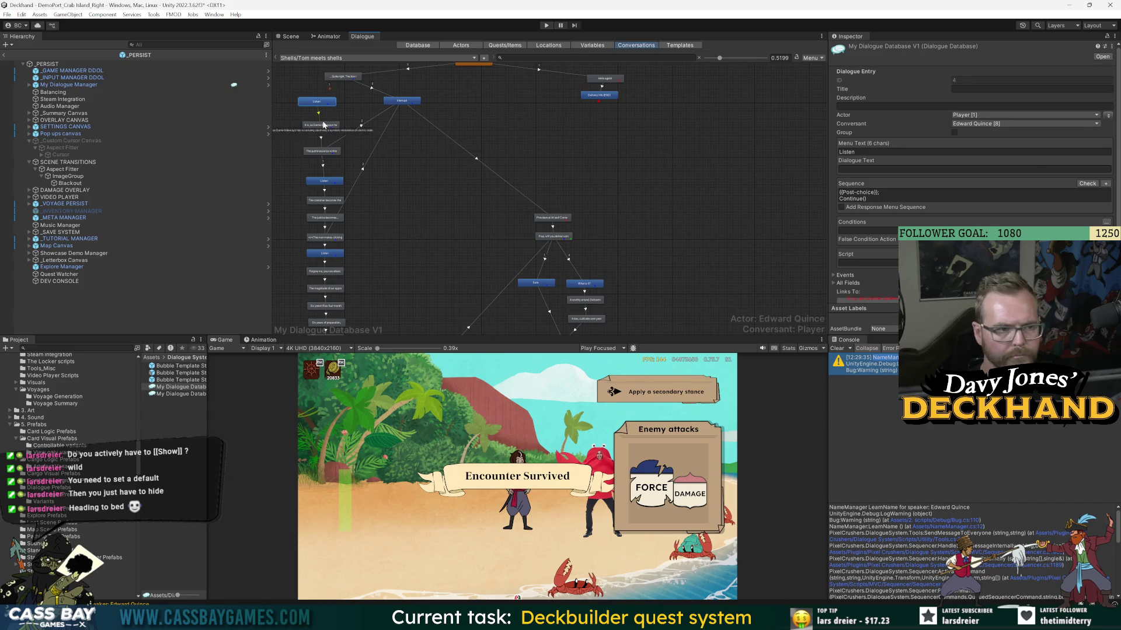
- Give the clicking-noises line a Hide sequence
left_click(321, 125)
scroll(477, 193, "down", 2)
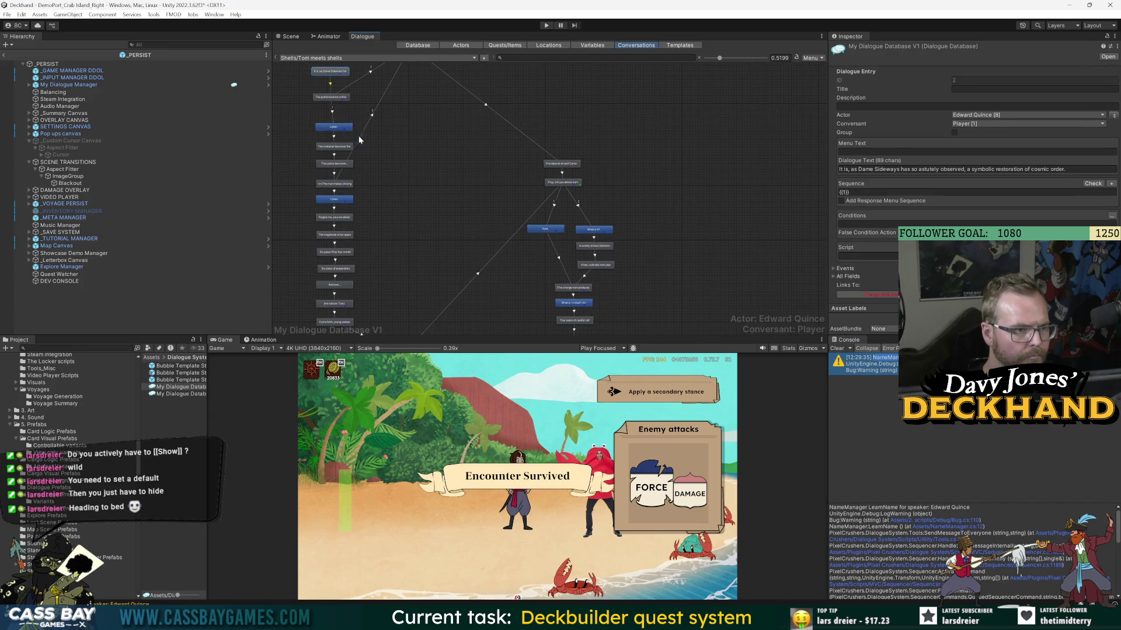
left_click(334, 183)
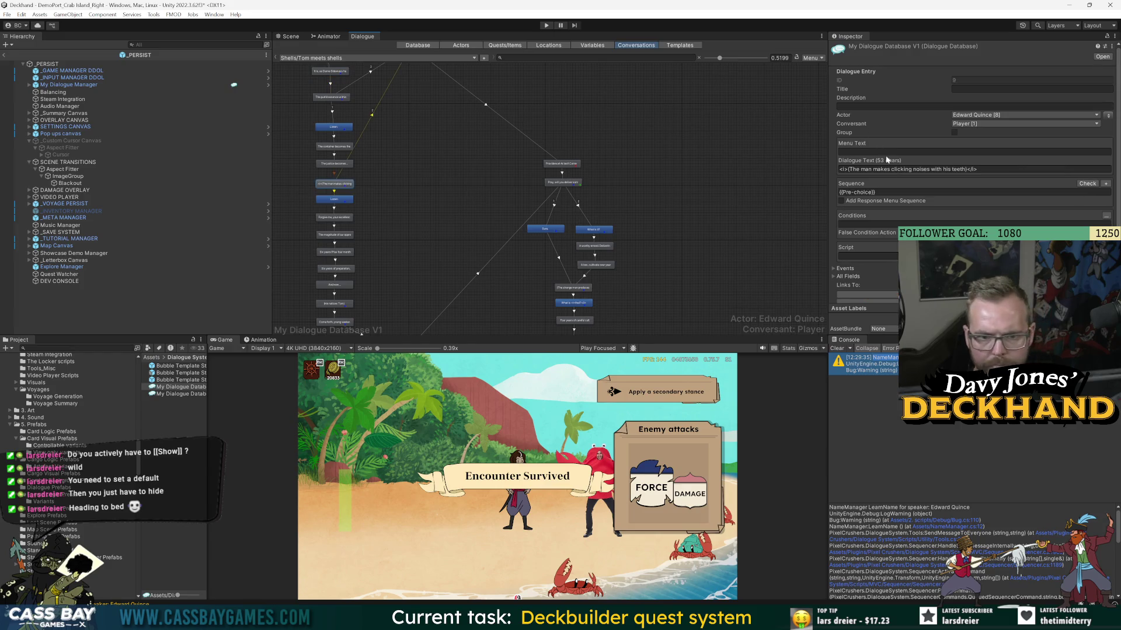
left_click(1105, 184)
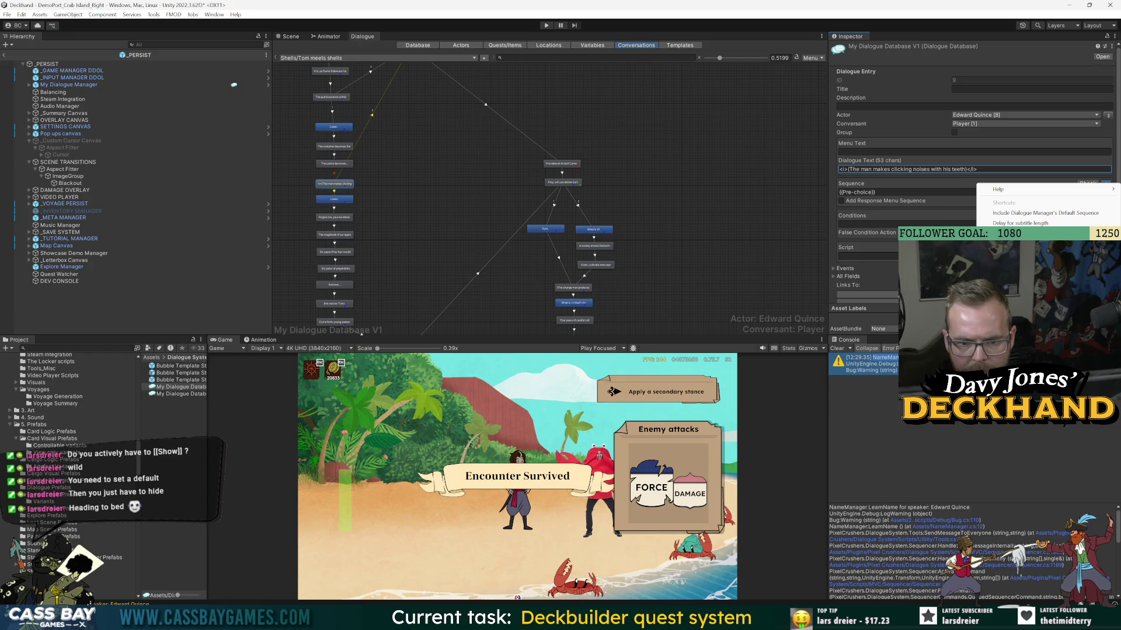
key("Escape")
type("{{Hide}}")
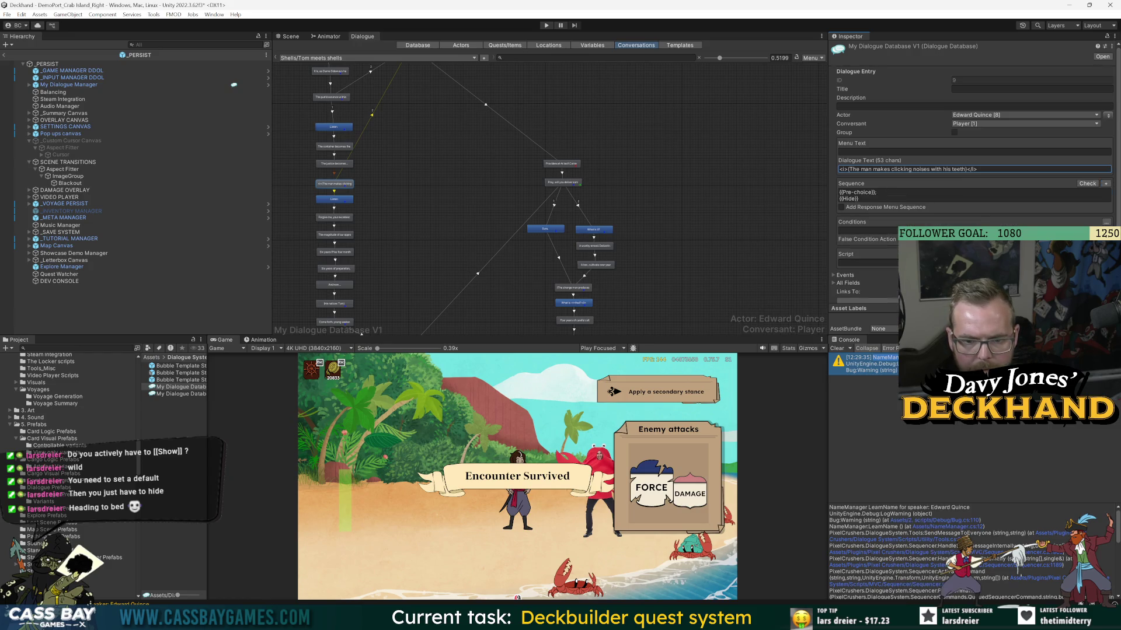
- Add a Show sequence to 'Forgive me, your excellencies.' and launch the game to test
left_click(330, 201)
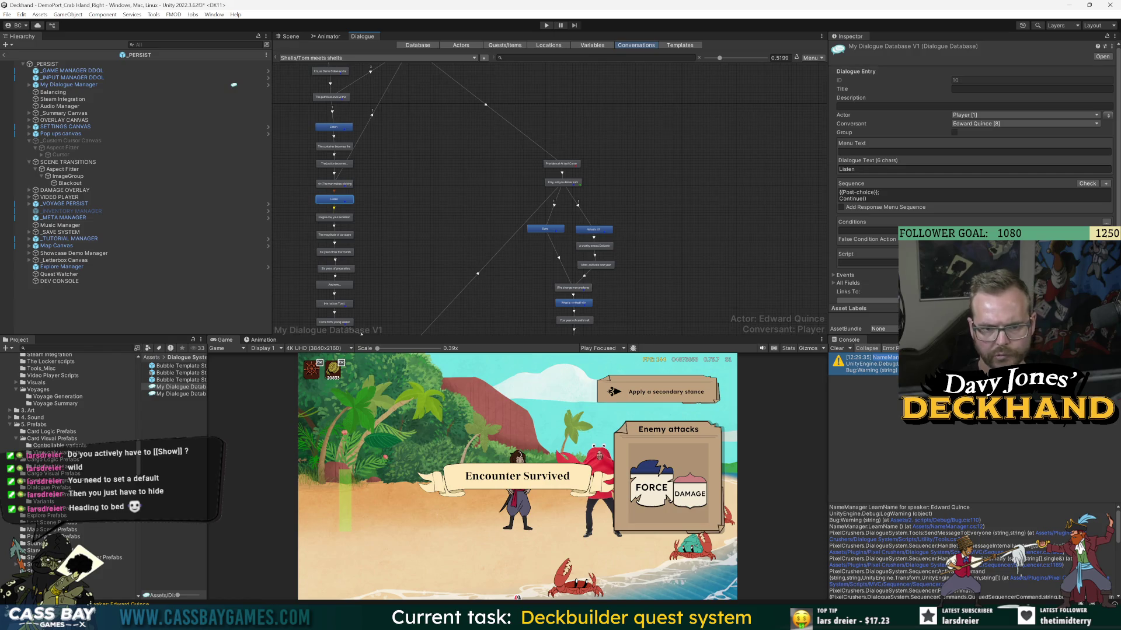
left_click(341, 220)
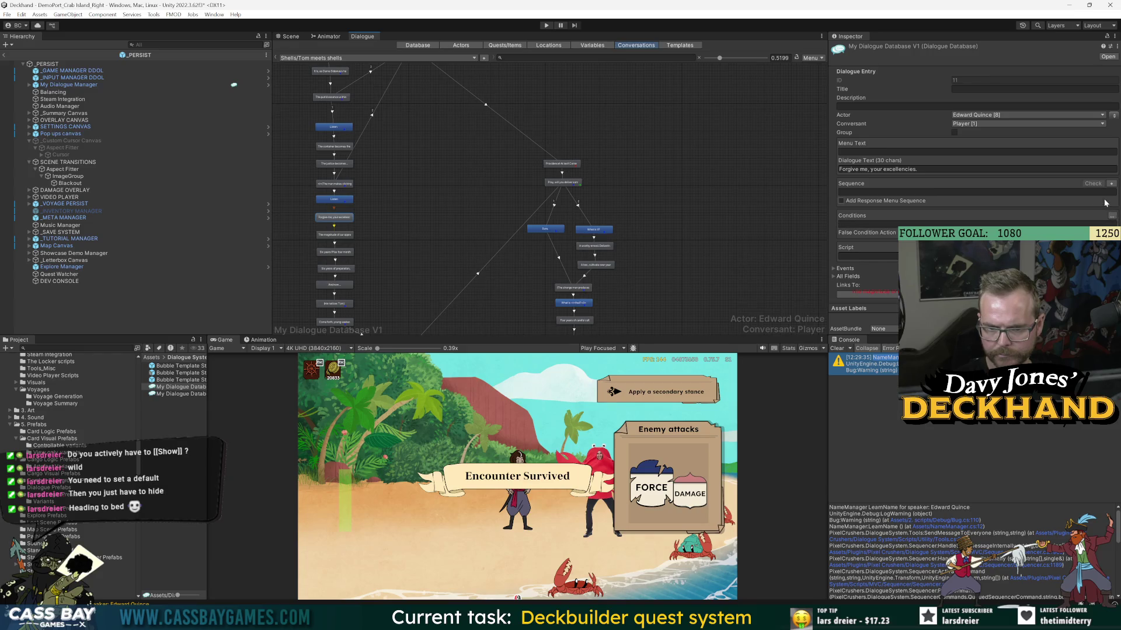
left_click(1112, 183)
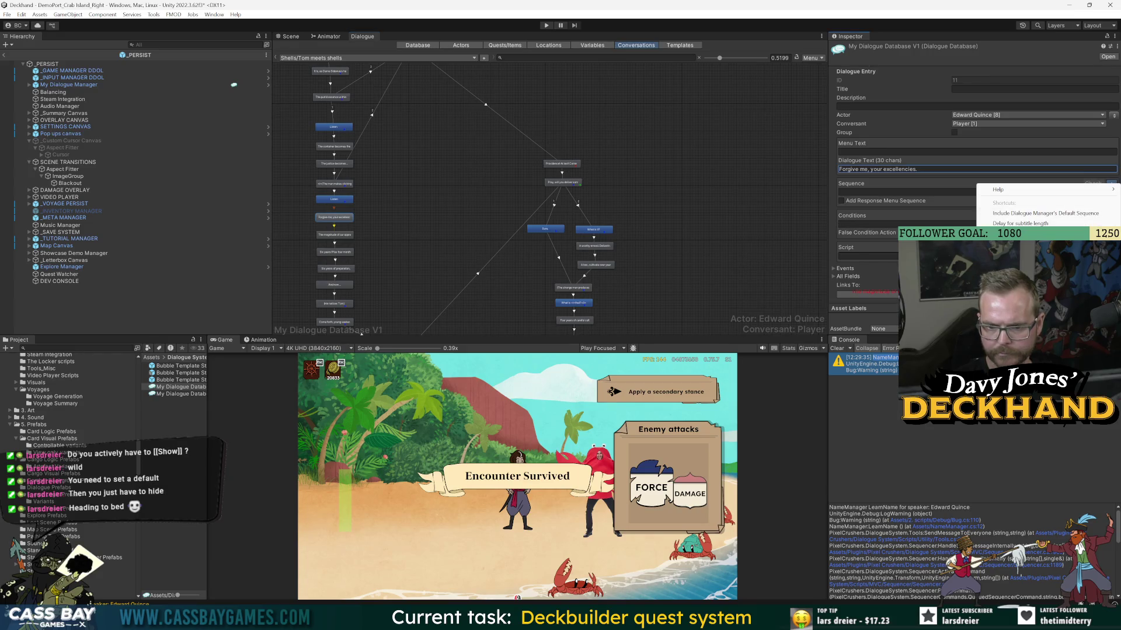
key("Escape")
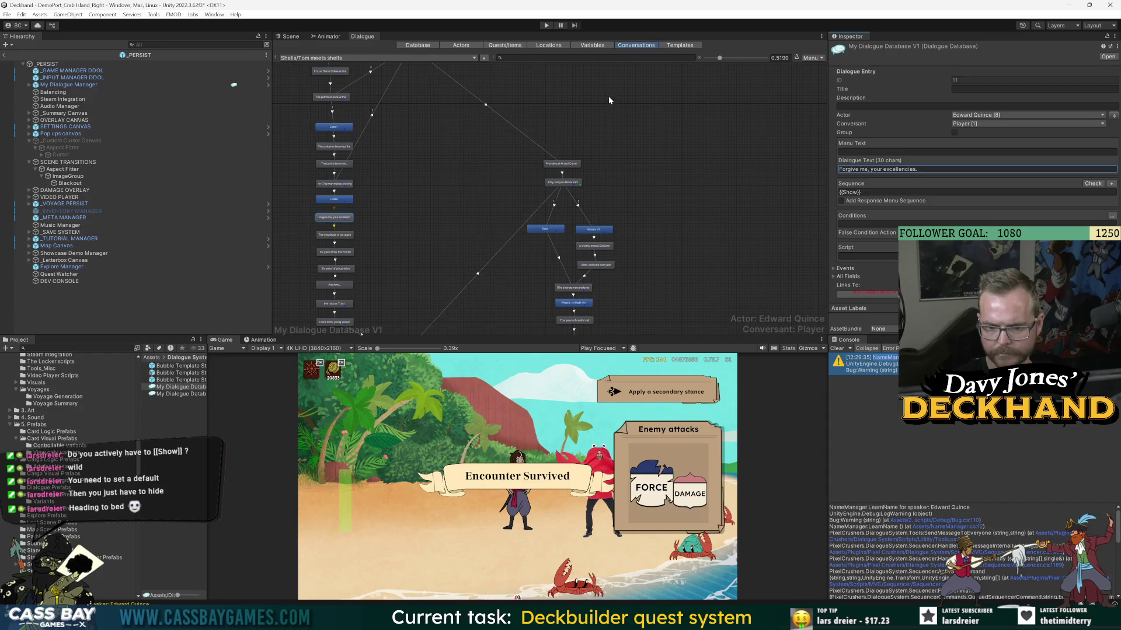
key("ctrl+p")
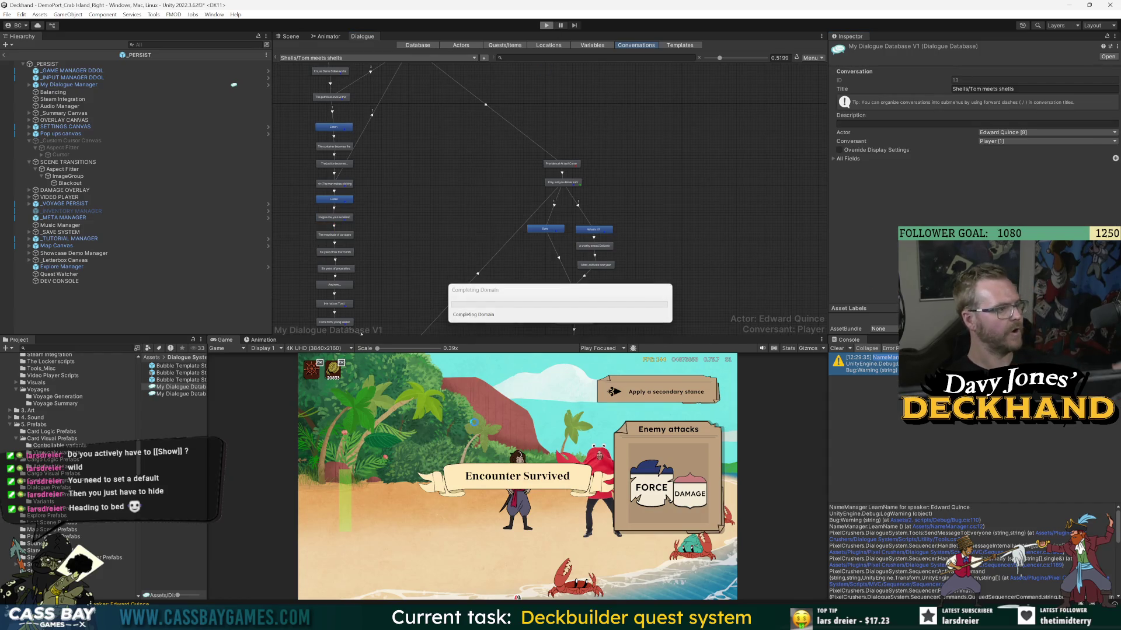
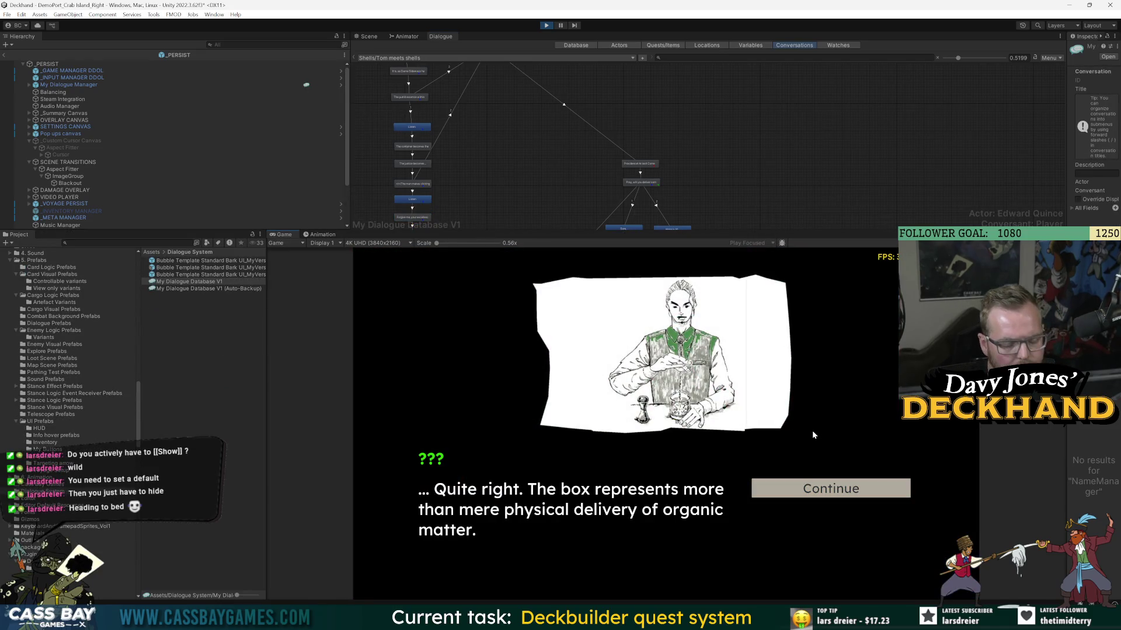
- Play through to the Listen choice, then select the 'Quite right…' node and widen the Inspector
left_click(845, 494)
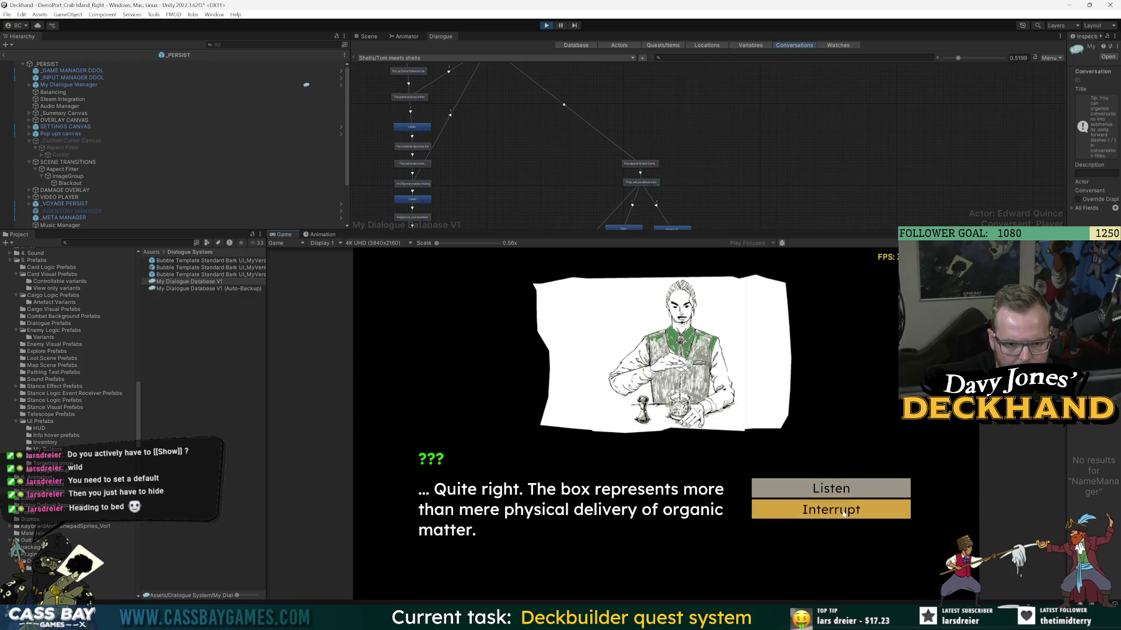
left_click(839, 490)
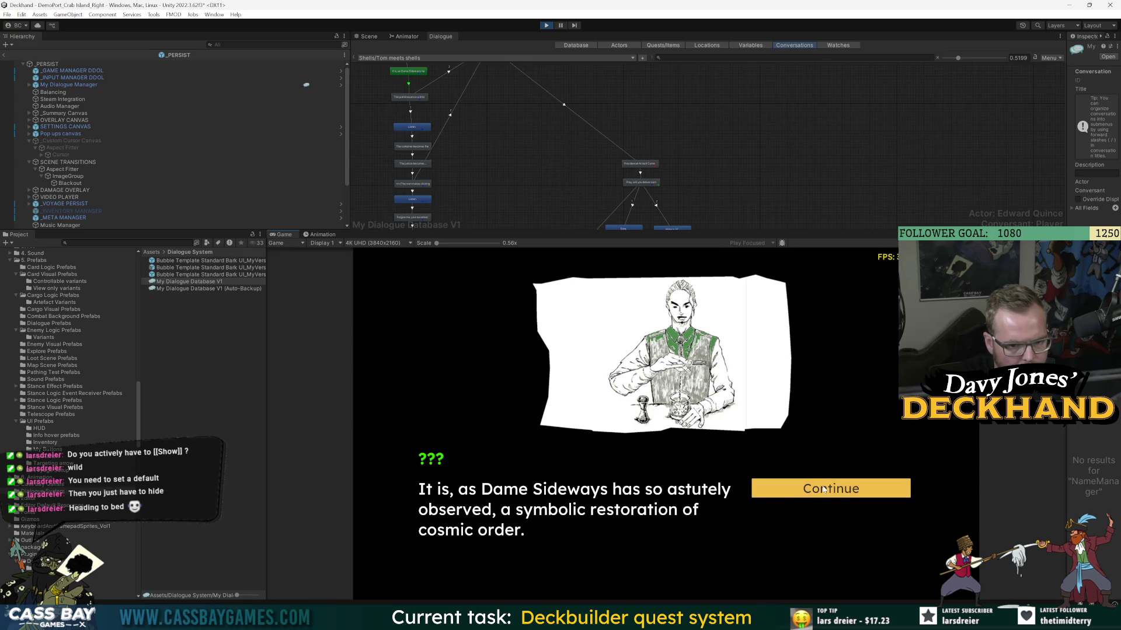
scroll(574, 190, "up", 1)
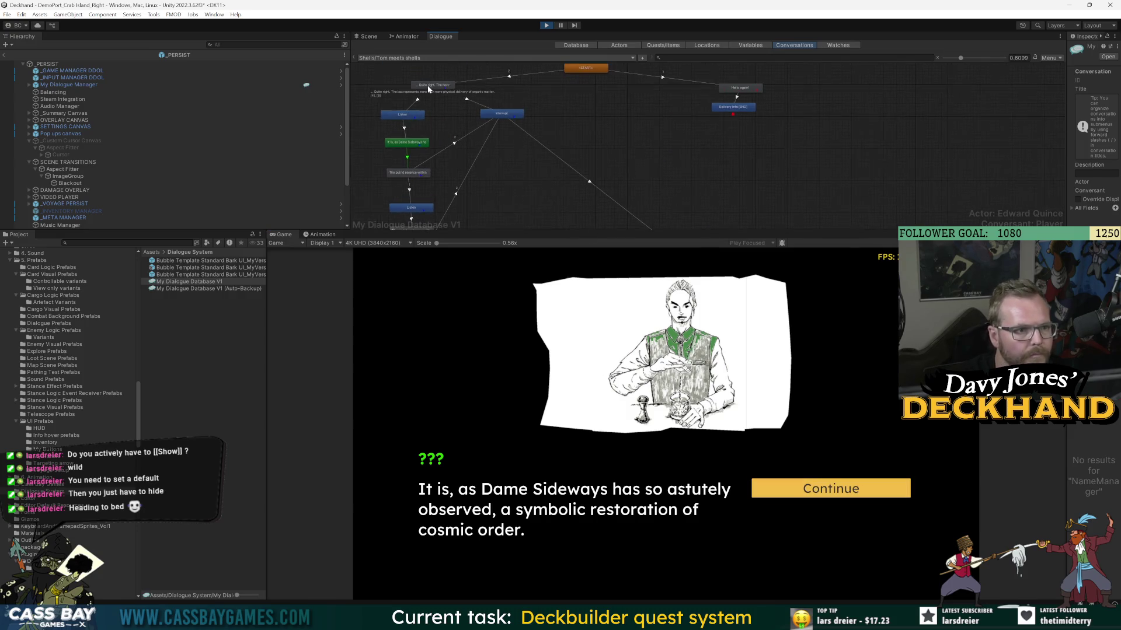
left_click(434, 85)
left_click_drag(1068, 210, 894, 216)
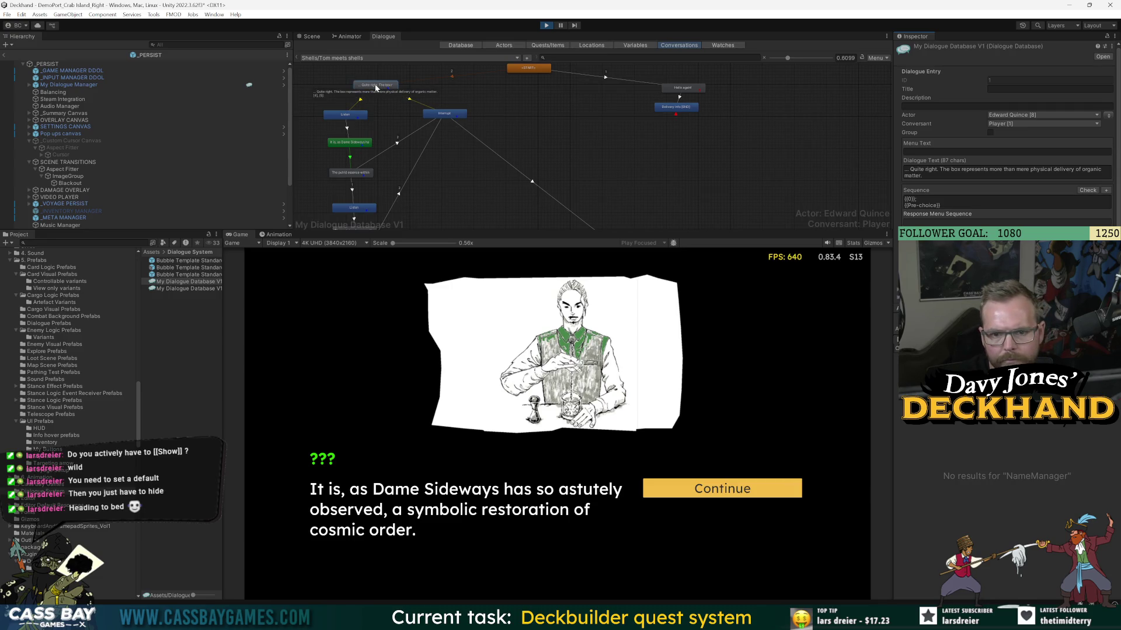
- Delete the {{0}}; line from the 'Quite right…' entry's Sequence, leaving only {{Pre-choice}}
left_click(963, 199)
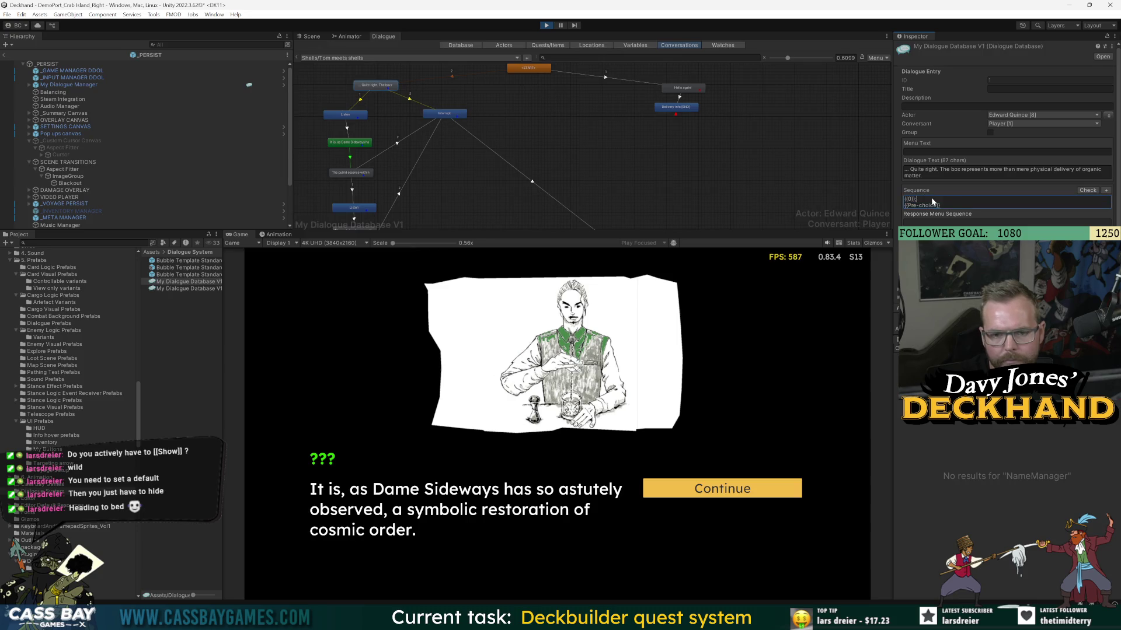
left_click_drag(964, 199, 843, 199)
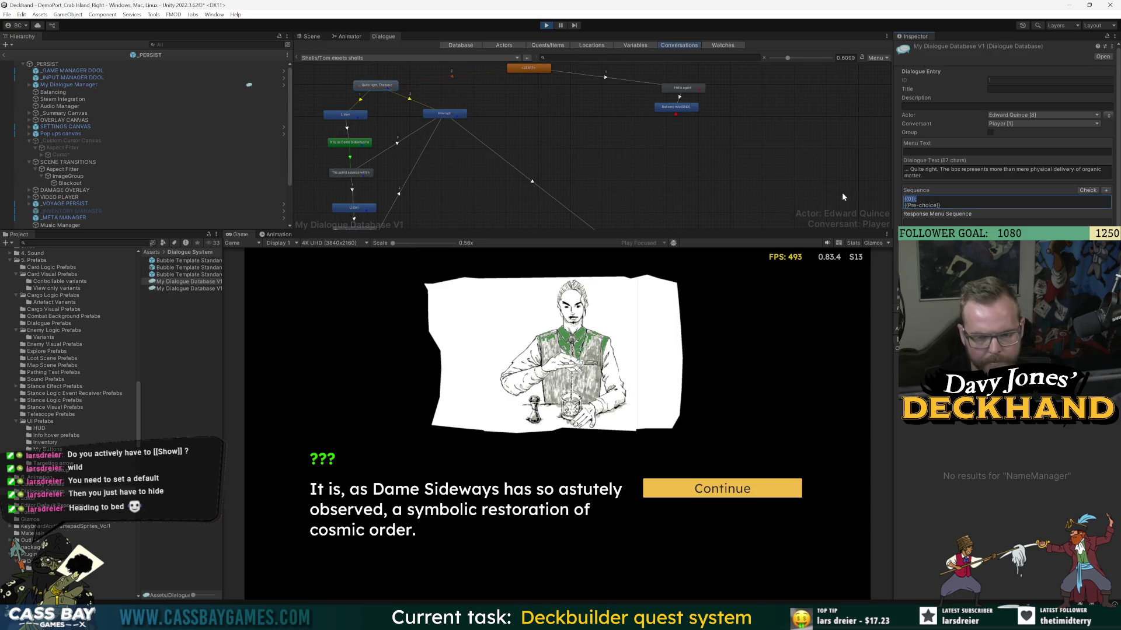
key("Delete")
key("Delete")
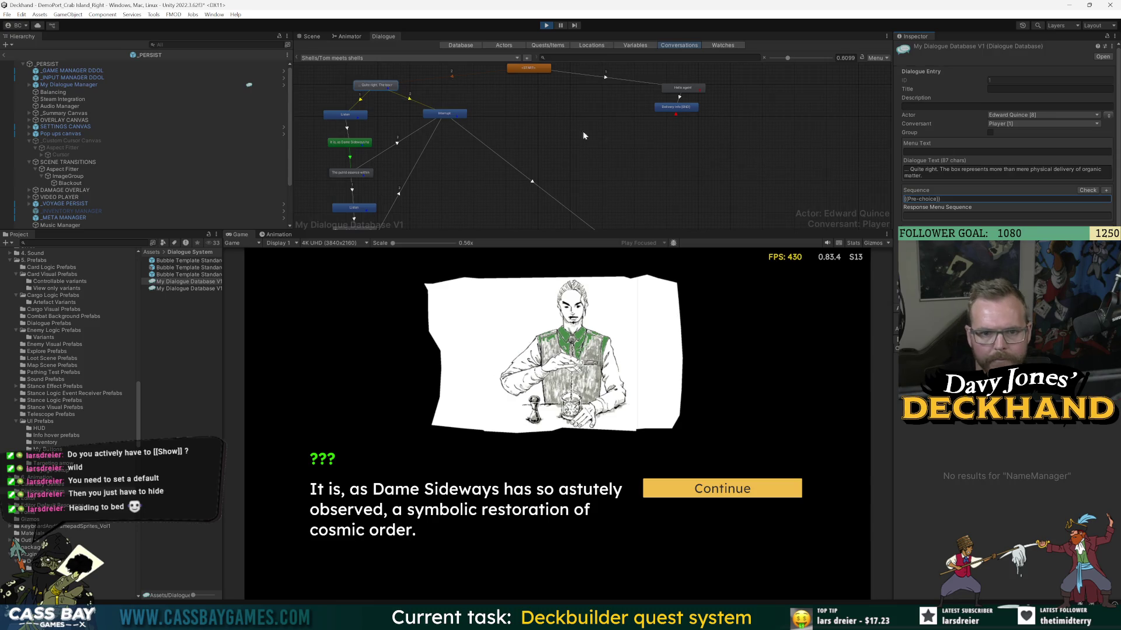
left_click(553, 134)
left_click(389, 87)
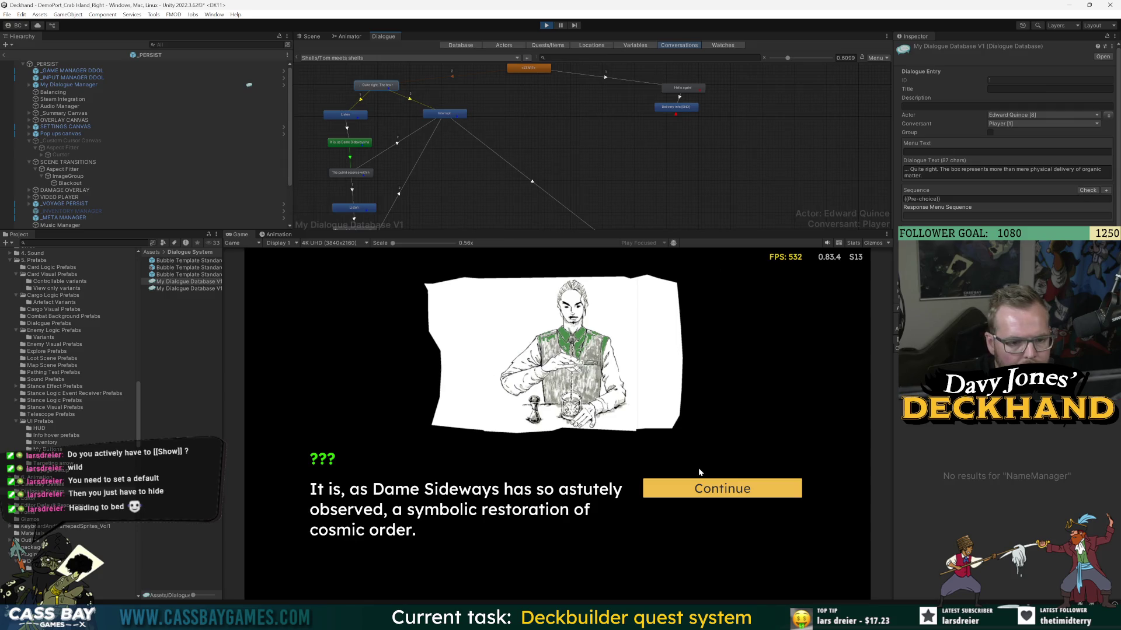
- Restart play mode and talk to the crab to reopen the shells conversation
left_click(545, 26)
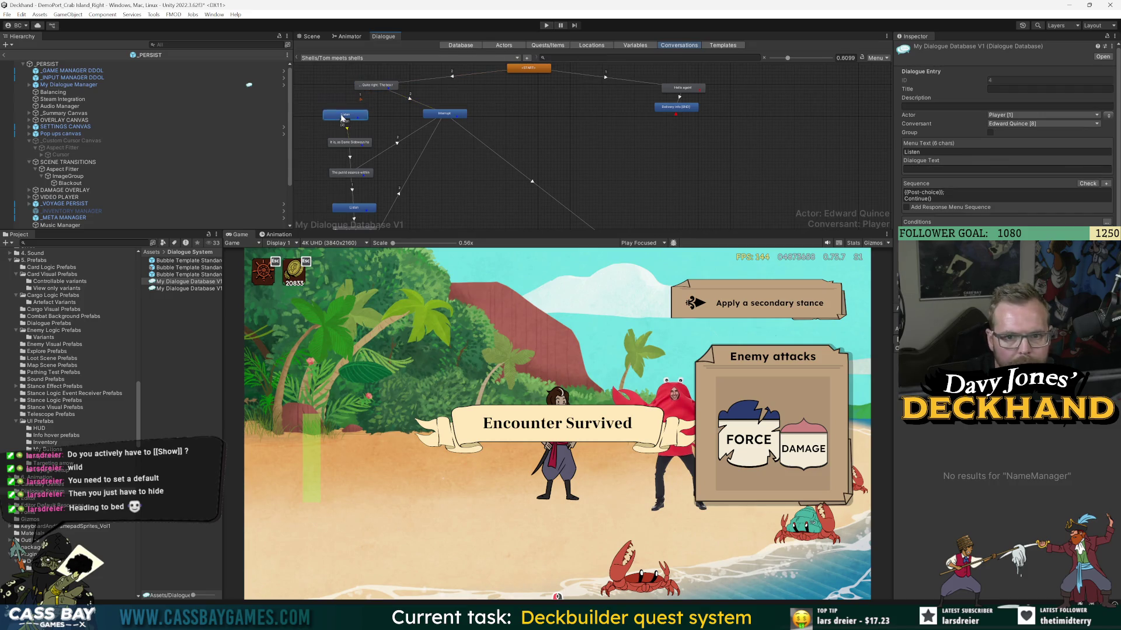
left_click(450, 117)
left_click(545, 26)
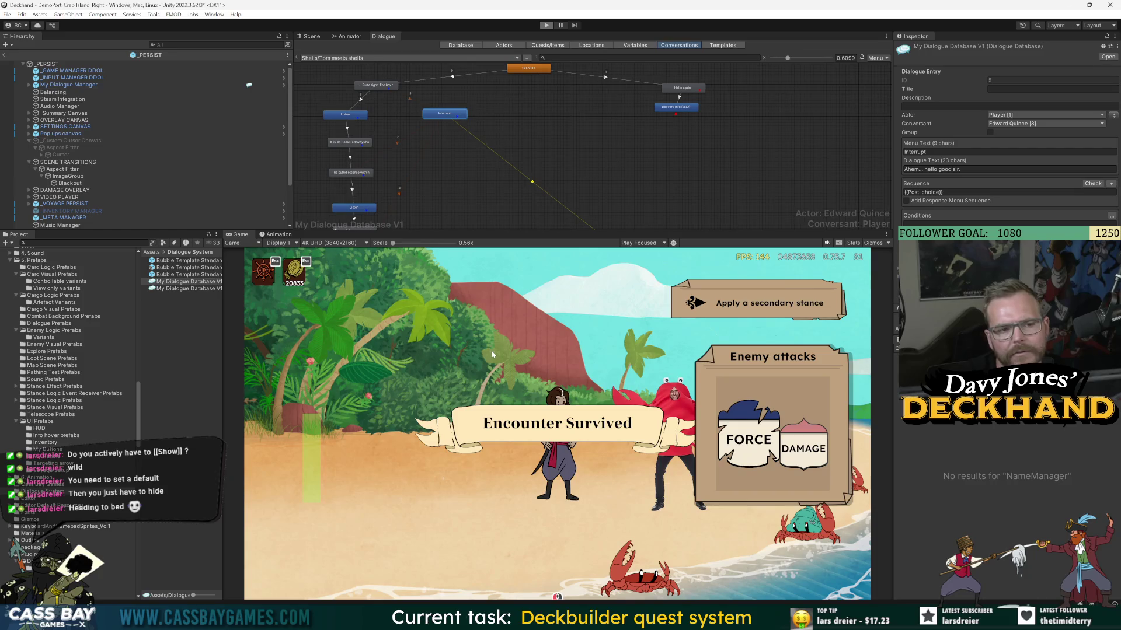
left_click(669, 331)
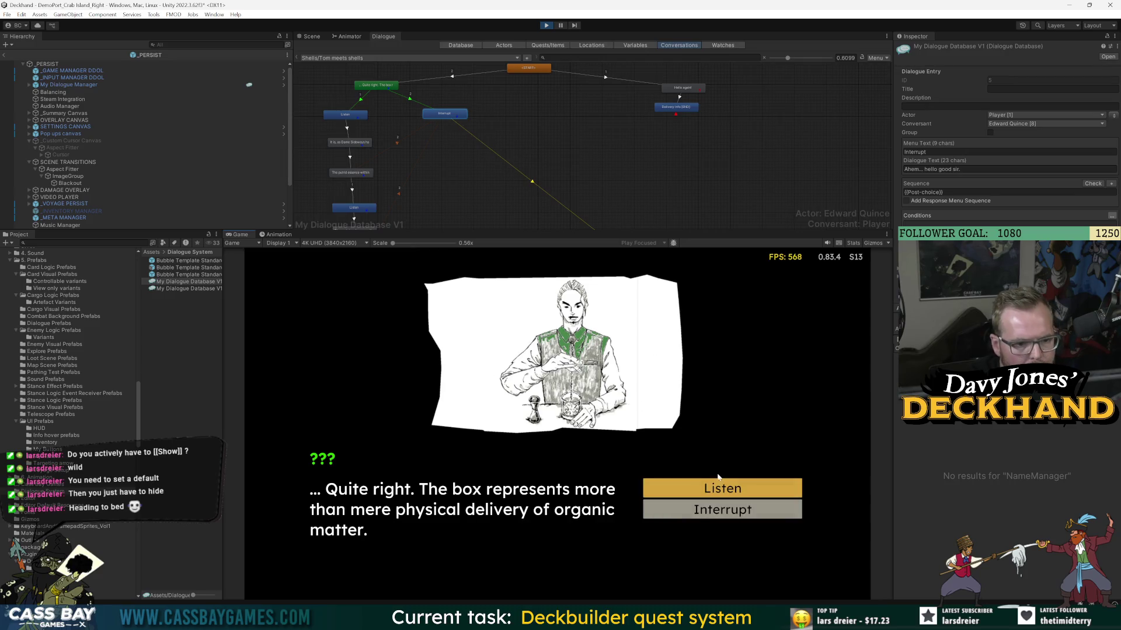
- Choose Listen at every choice and continue until the conversation ends at 'Encounter Survived'
left_click(712, 490)
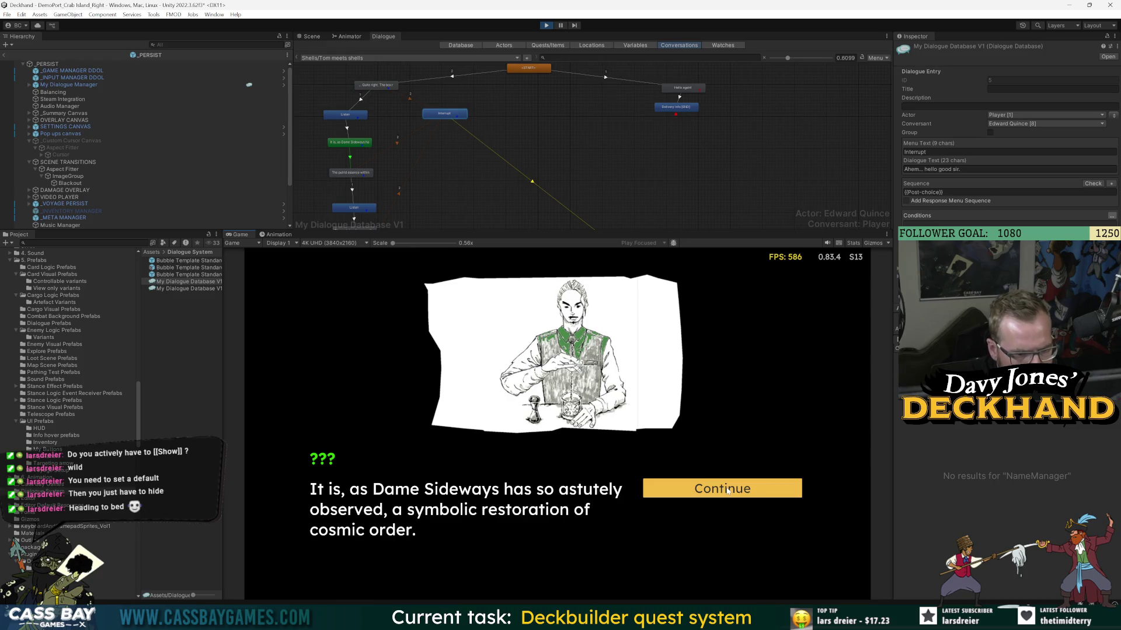
left_click(727, 489)
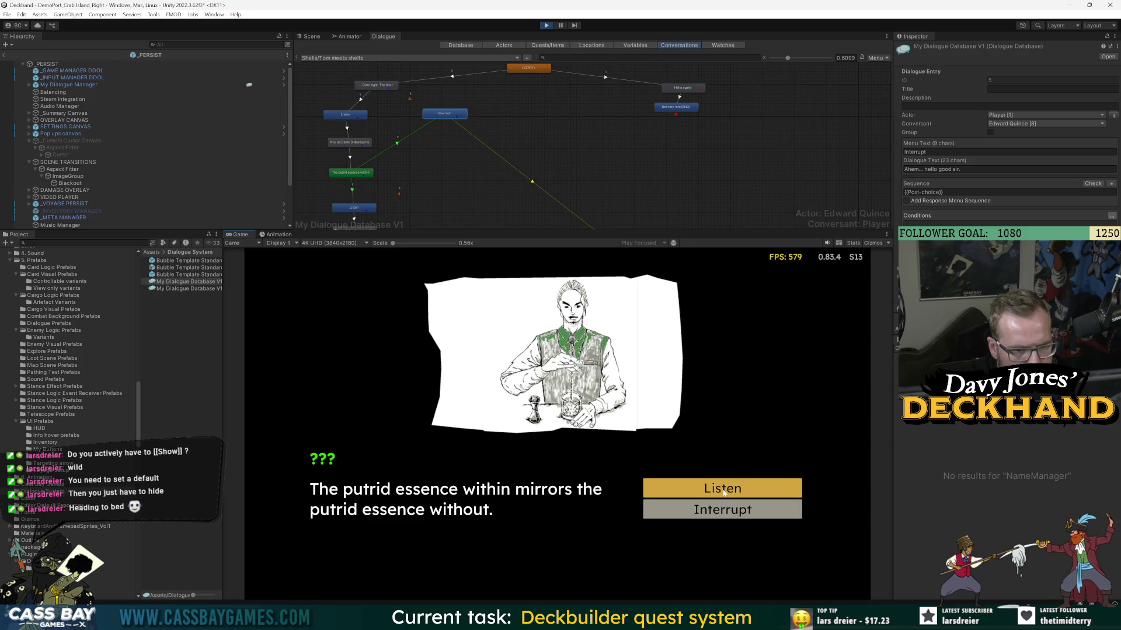
left_click(723, 493)
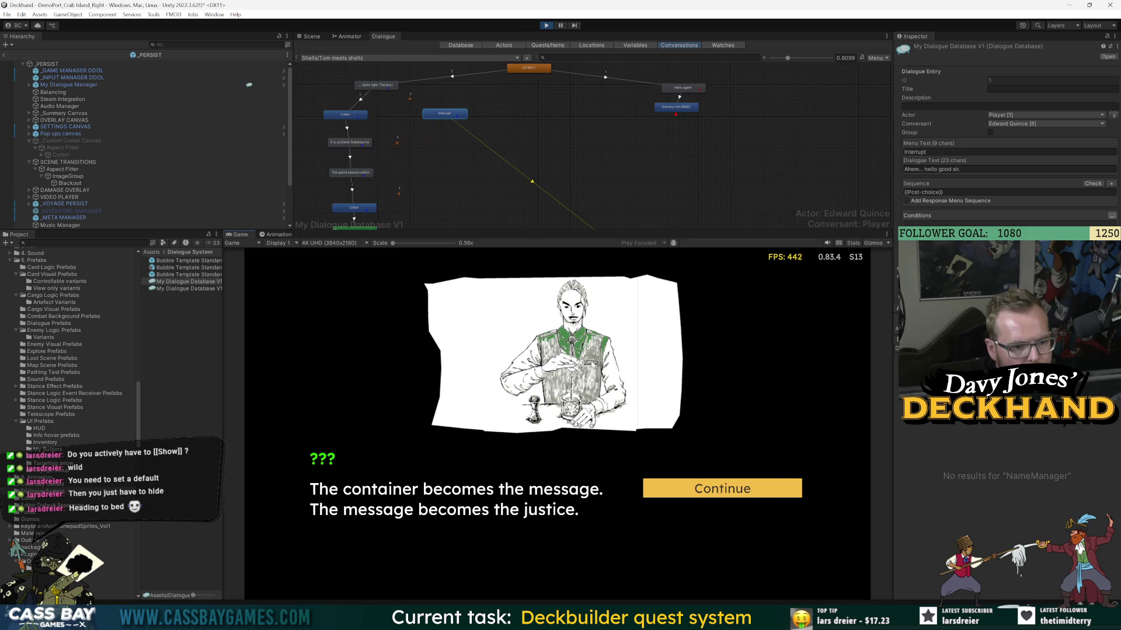
left_click(723, 487)
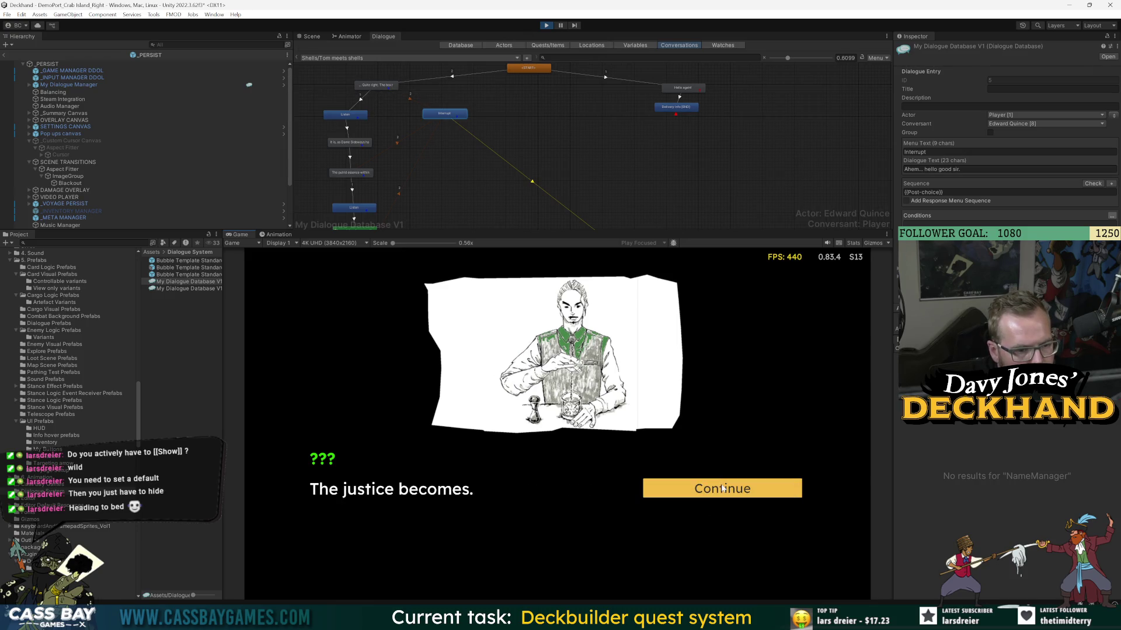
left_click(722, 488)
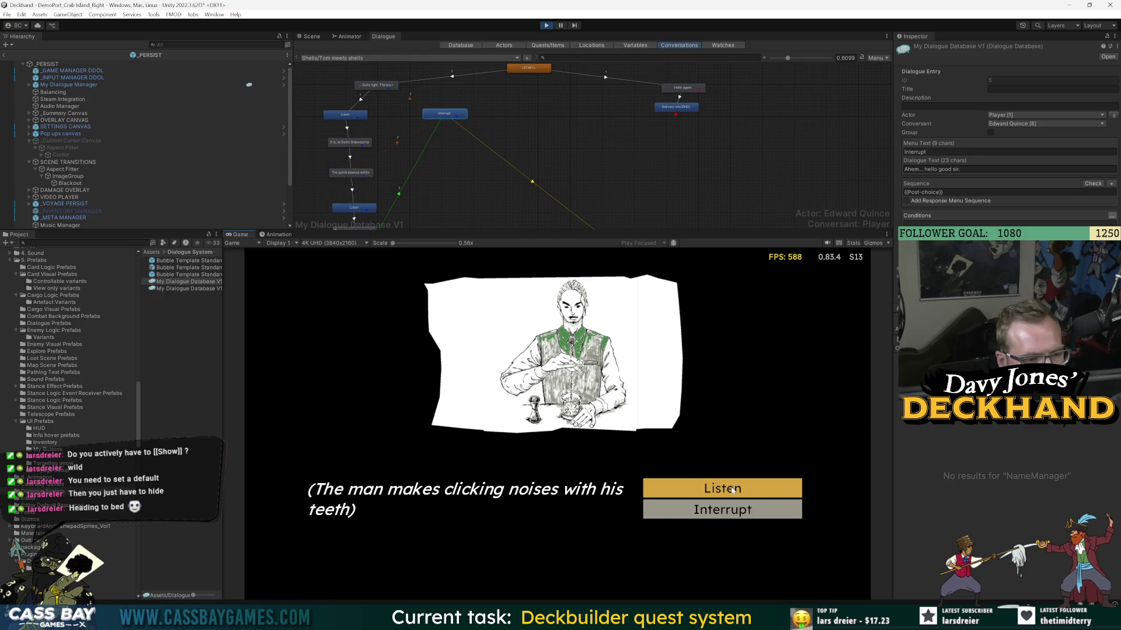
left_click(732, 490)
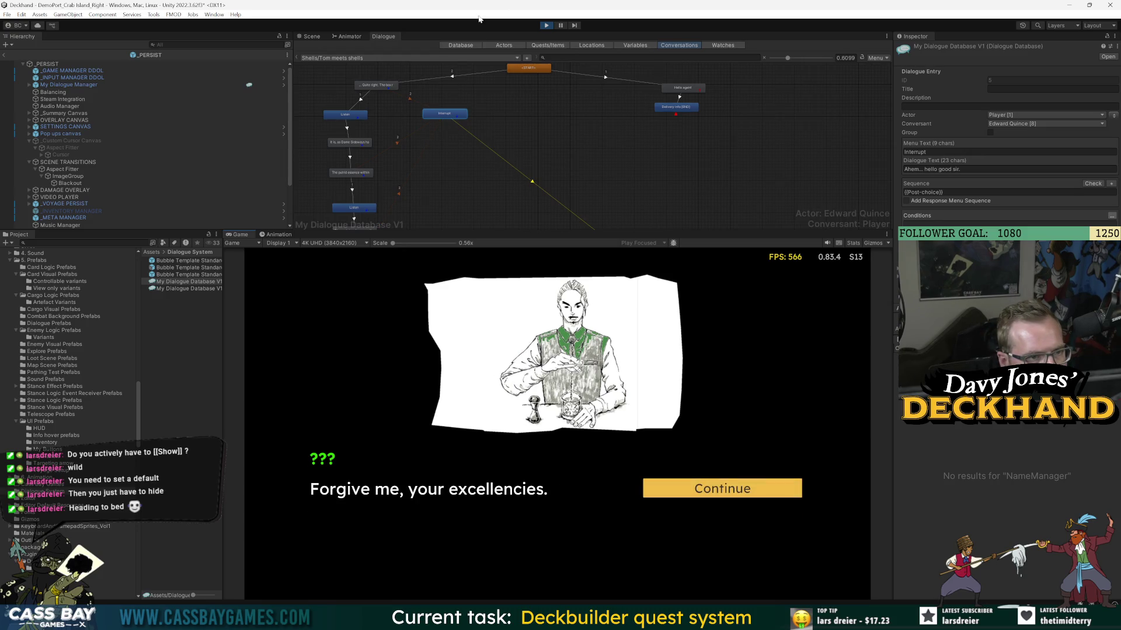
scroll(441, 162, "down", 3)
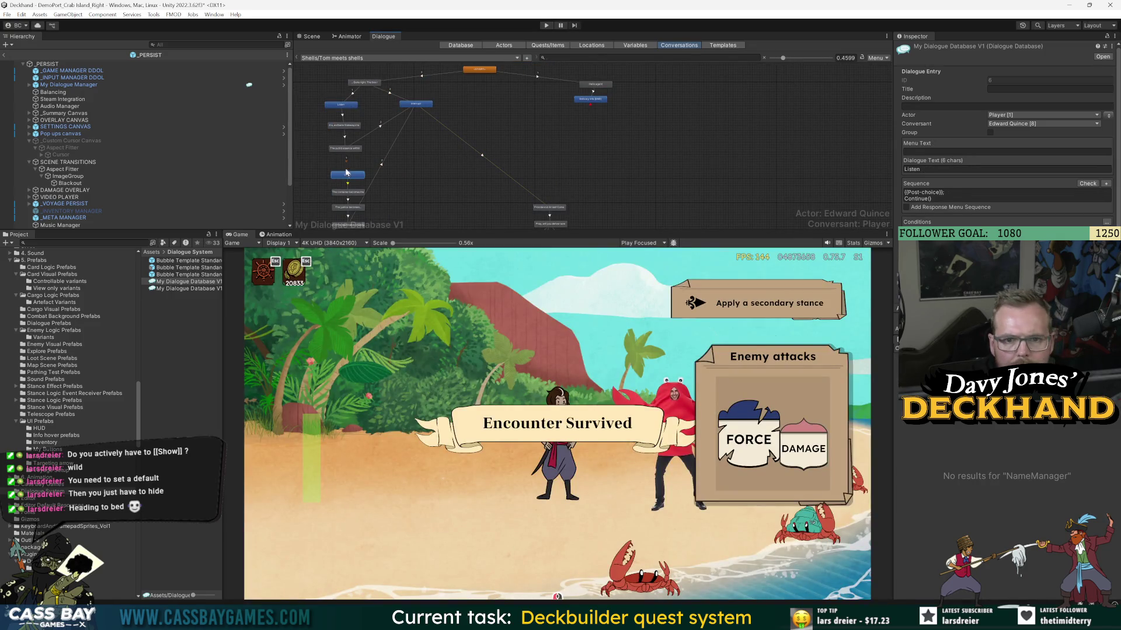
- Change the Listen reply's dialogue text to 'Keep listening'
left_click(346, 150)
mouse_move(369, 209)
left_mouse_down()
mouse_move(374, 121)
mouse_move(363, 187)
left_mouse_up()
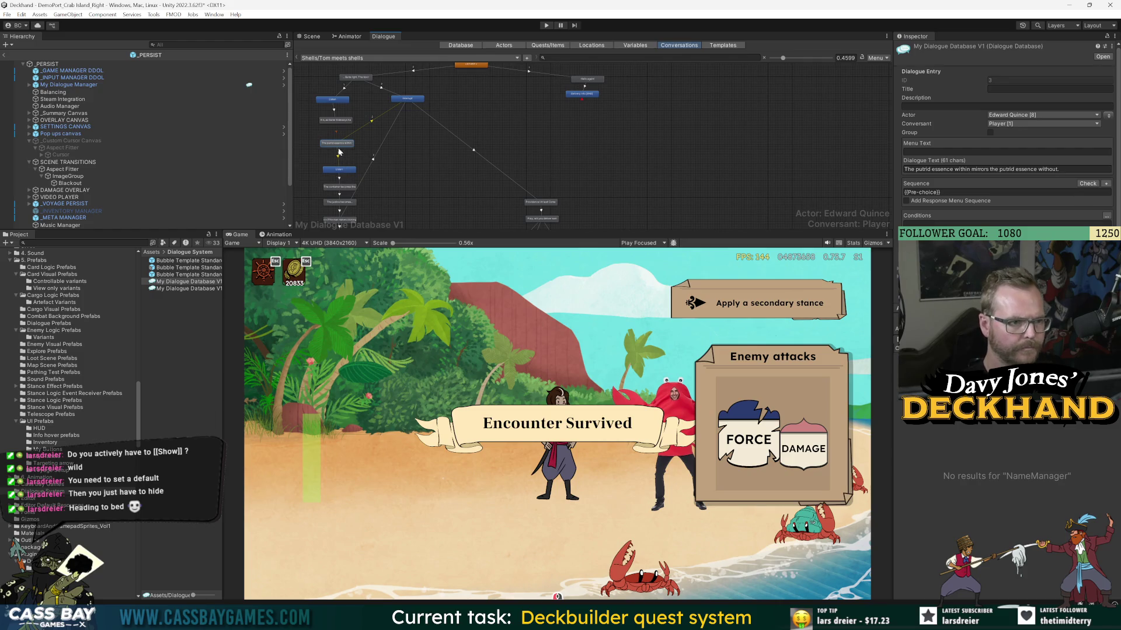
left_click(339, 170)
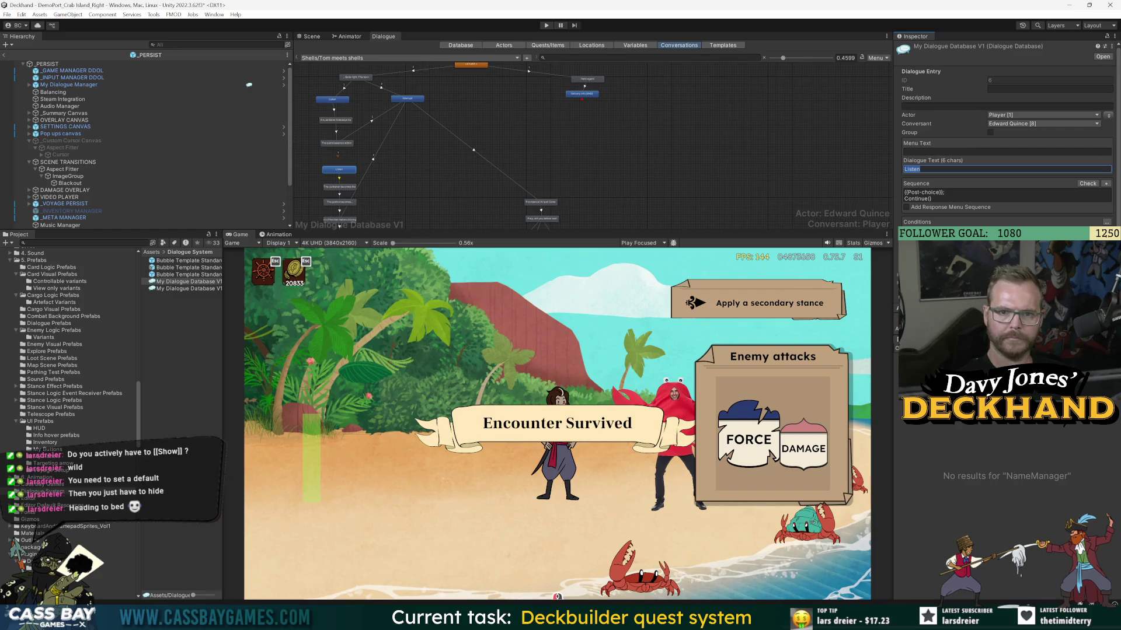
type("Keep listening")
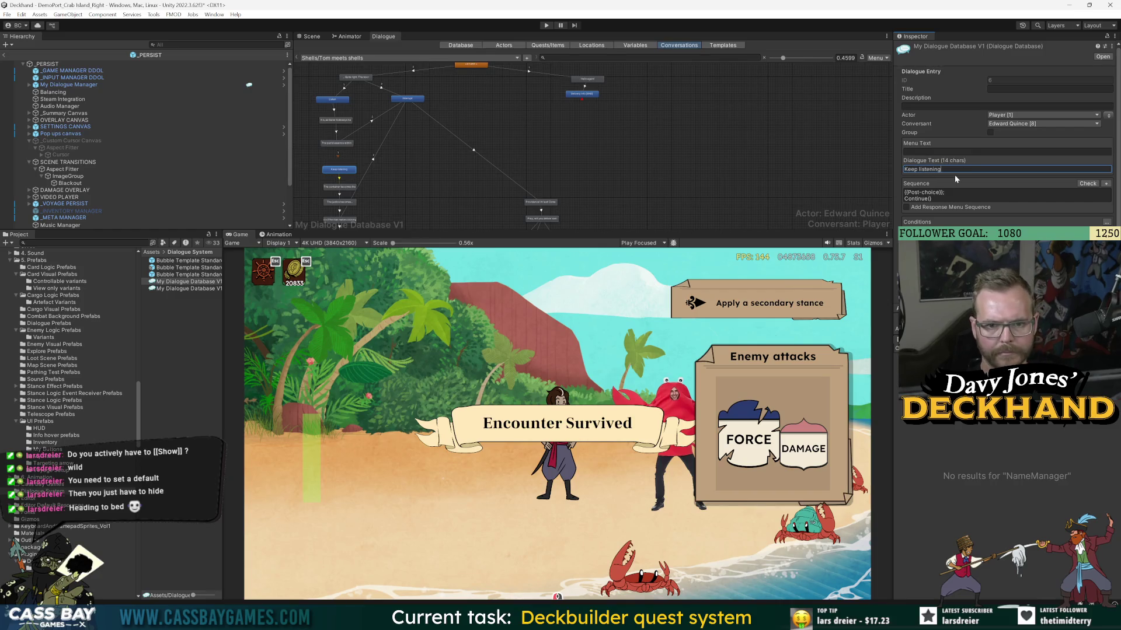
key("Return")
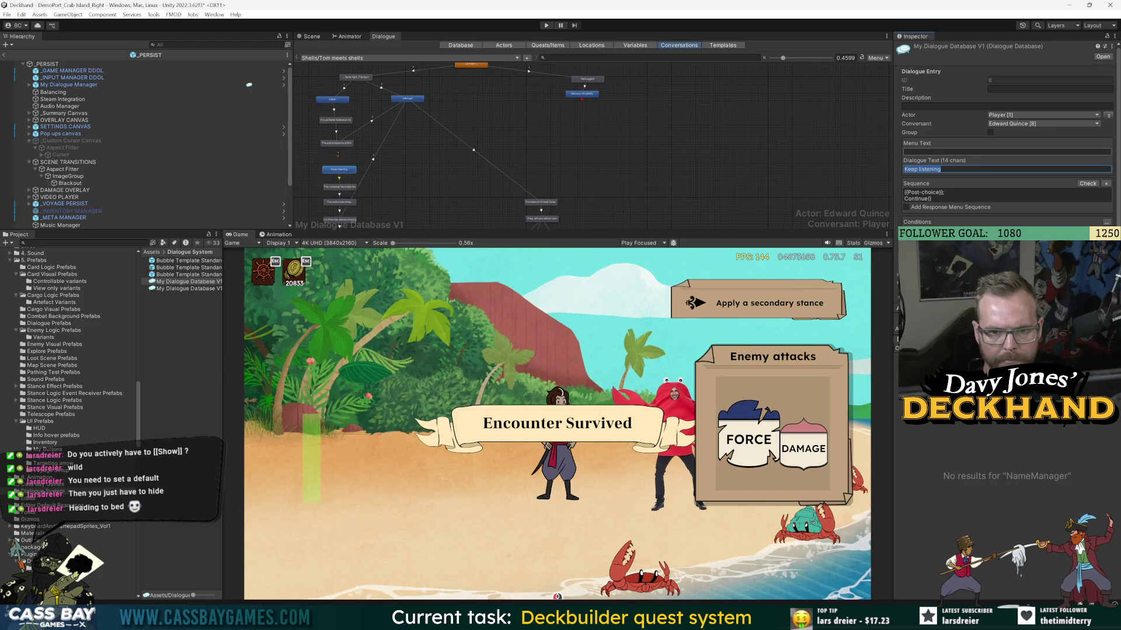
left_click_drag(391, 181, 390, 112)
left_click(343, 160)
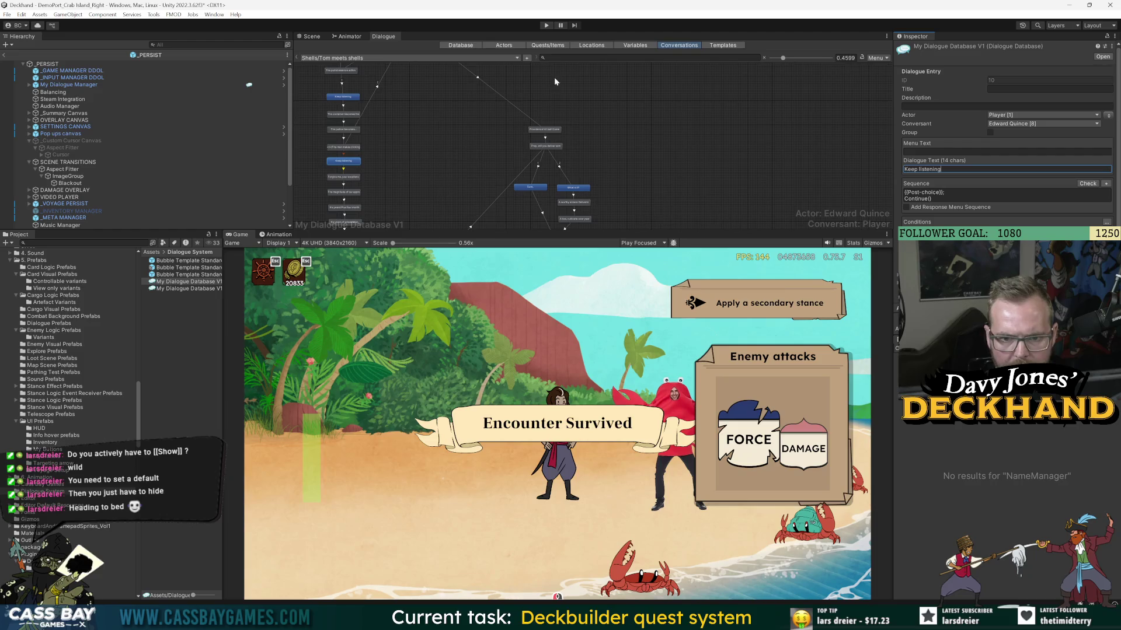
- Strip the <i> italic tags from the narrator's clicking-noises line
left_click(343, 147)
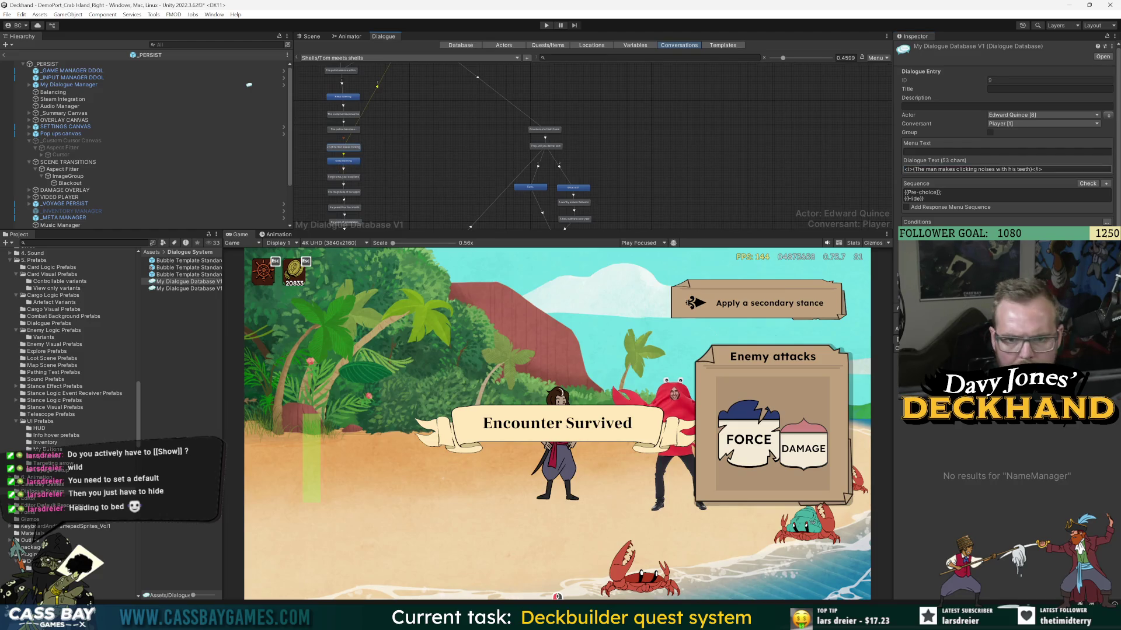
key("Home")
key("Delete")
key("Delete")
key("Delete")
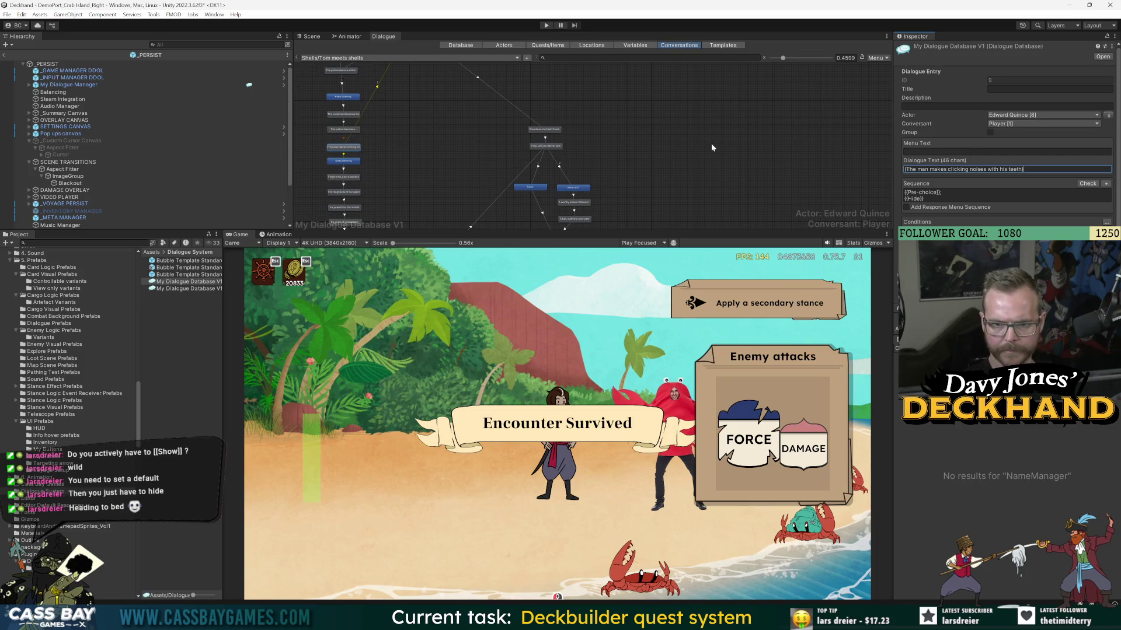
left_click(421, 140)
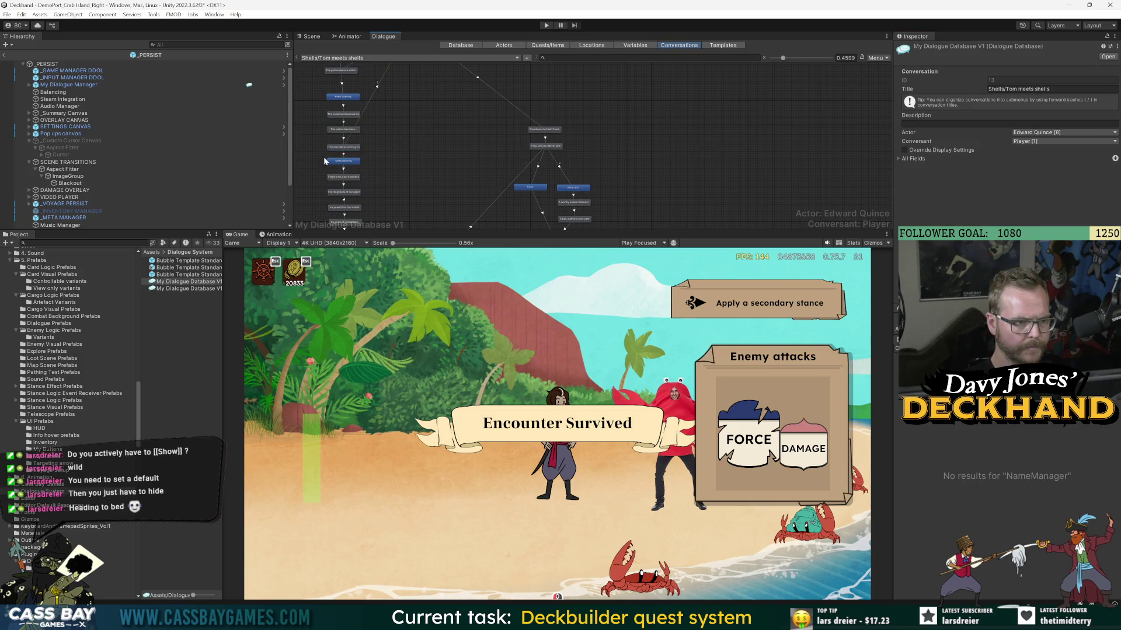
- Create a new empty child node under the 'Quite right' line
scroll(388, 134, "up", 3)
scroll(374, 159, "up", 1)
scroll(399, 106, "up", 2)
left_click(393, 98)
left_click_drag(393, 99, 414, 86)
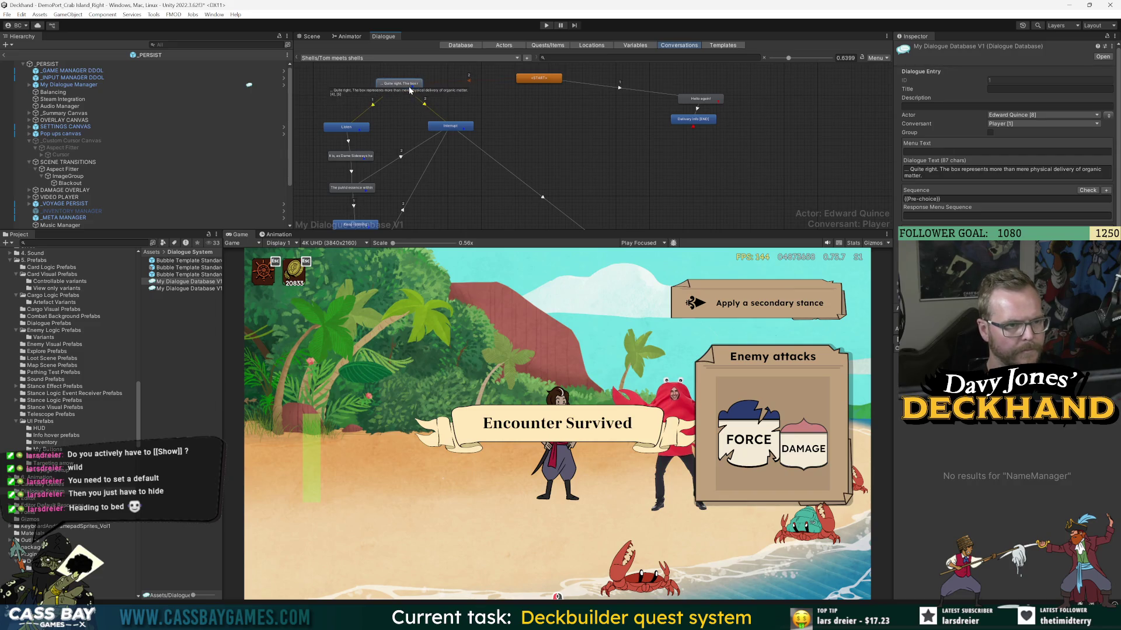
right_click(398, 85)
left_click(417, 89)
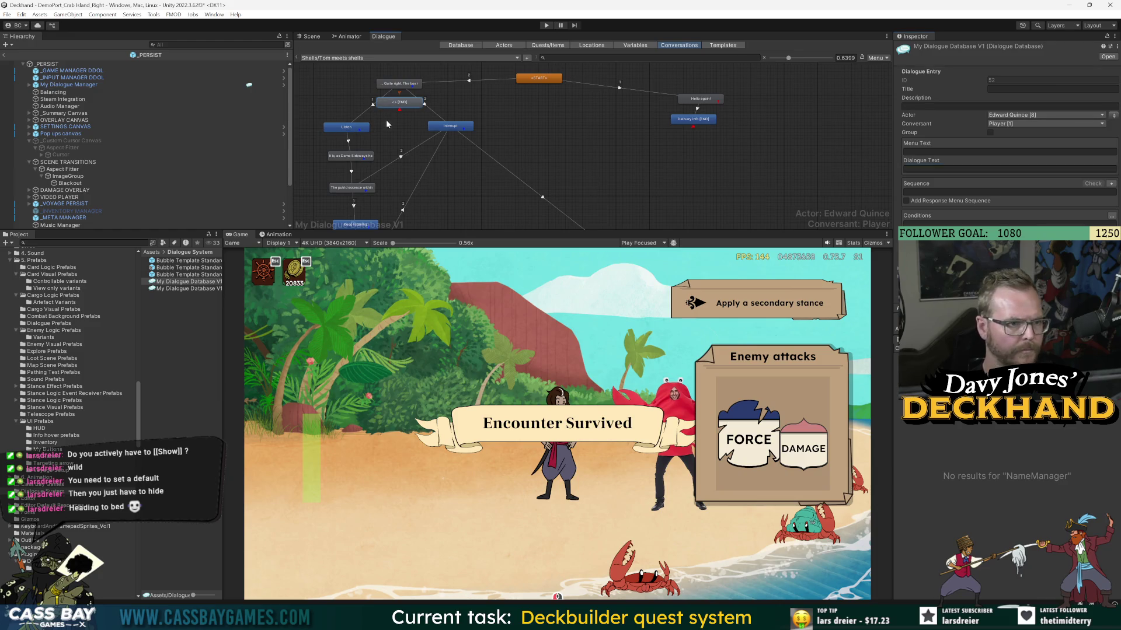
- Link the new node to both the Listen and Interrupt responses
right_click(398, 103)
left_click(467, 108)
left_click(346, 127)
right_click(425, 102)
left_click(461, 119)
left_click(442, 104)
- Delete the two old links from 'Quite right' to Listen and Interrupt
left_click(405, 98)
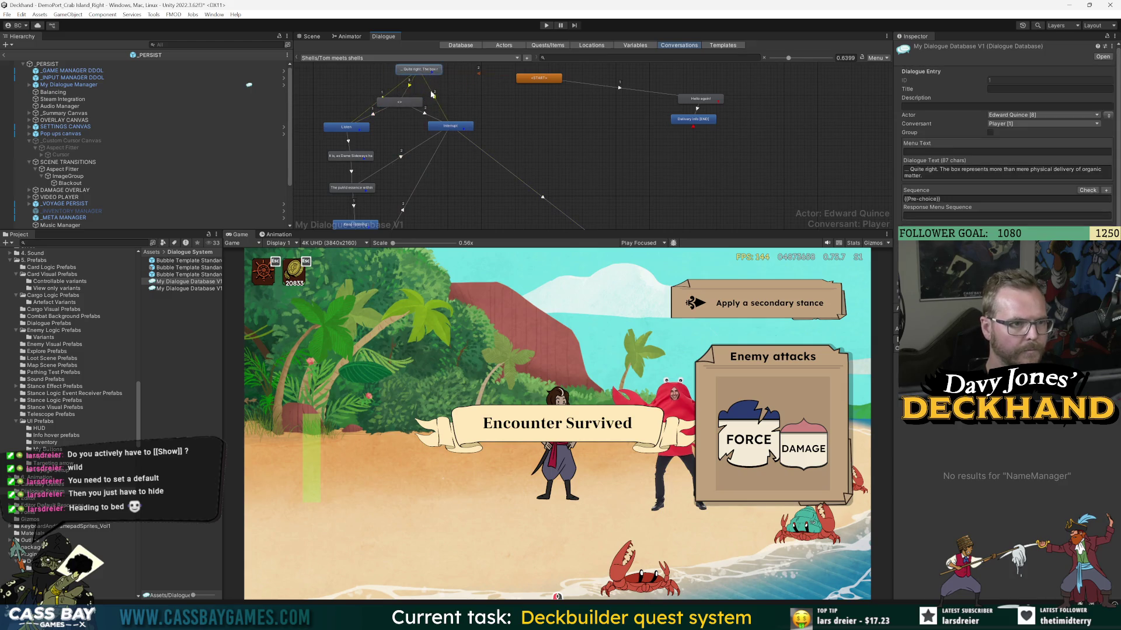
key("Delete")
key("Escape")
left_click_drag(418, 69, 374, 73)
left_click(358, 101)
key("Delete")
key("Return")
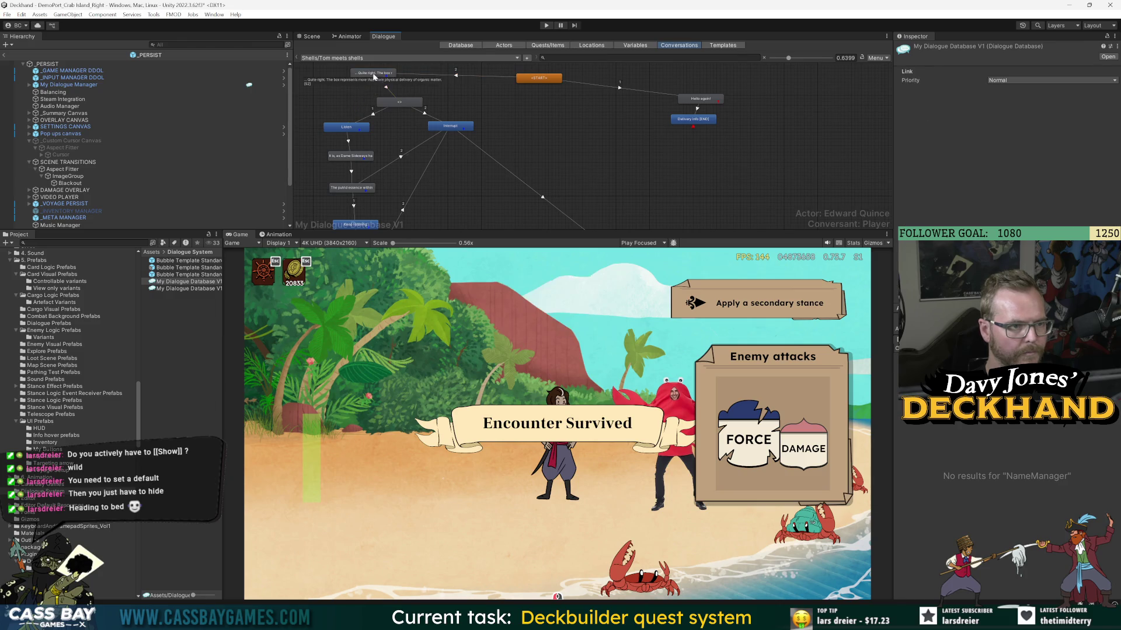
- Give the new blank node a {{Hide}} Sequence
left_click(399, 102)
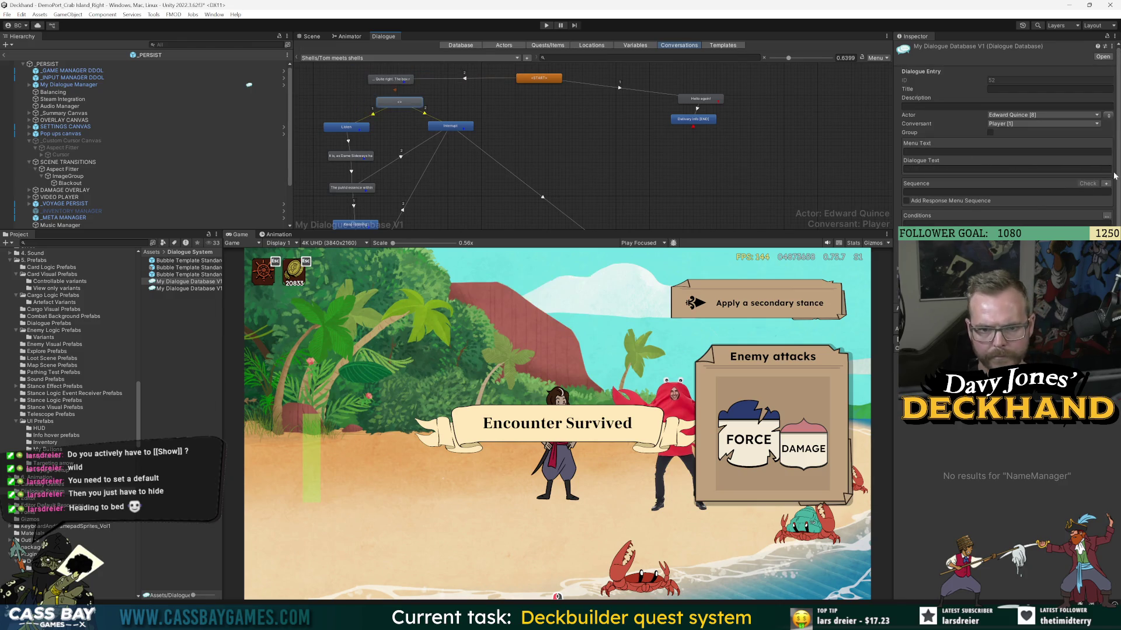
left_click(1106, 183)
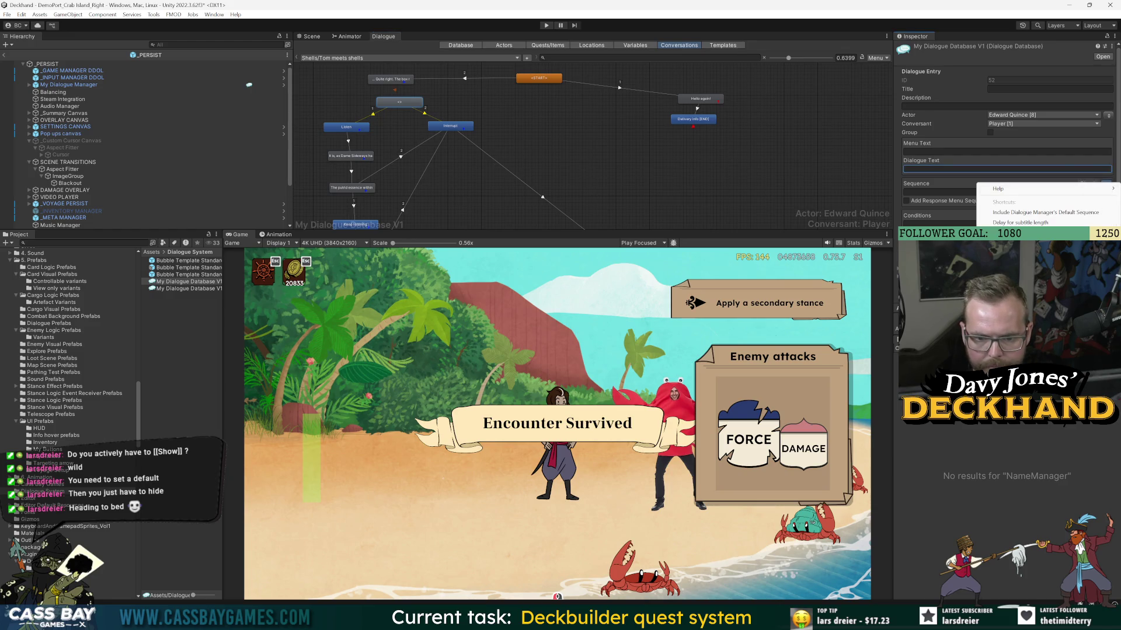
key("Escape")
left_click(362, 155)
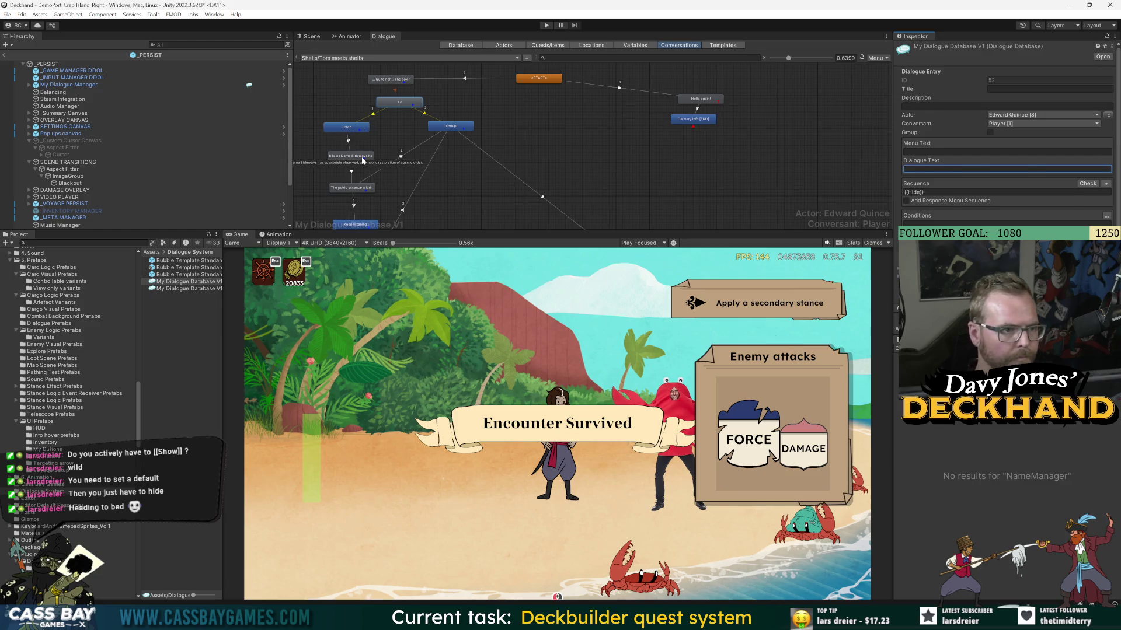
scroll(493, 151, "down", 3)
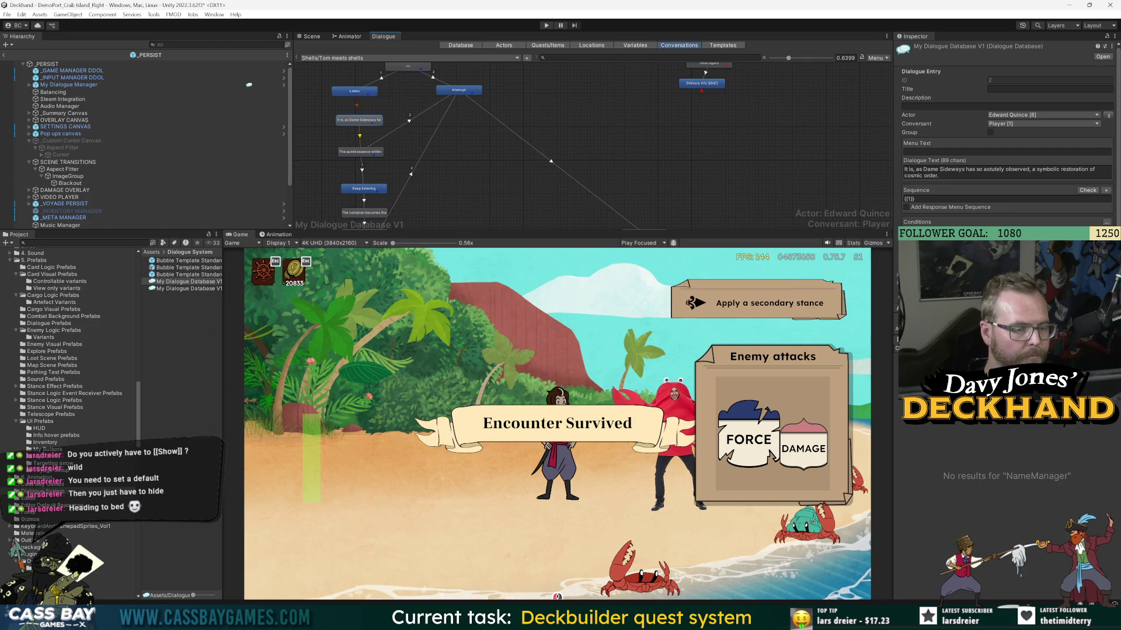
- Remove the {{Show}} command from the Dame Sideways line's Sequence
left_click(1106, 190)
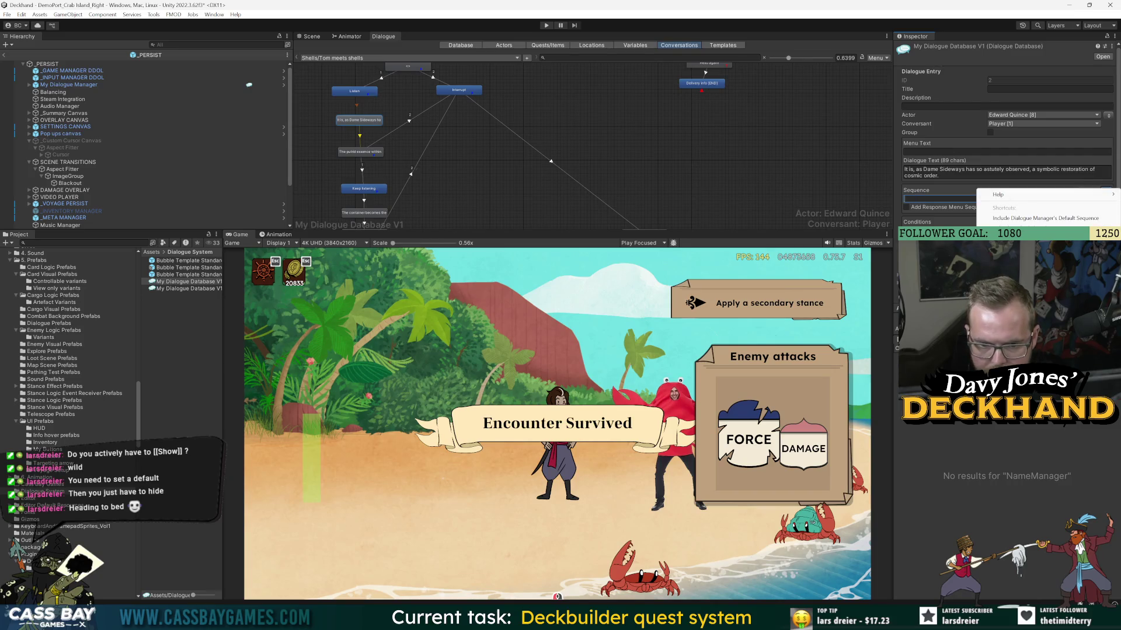
left_click(432, 131)
left_click(456, 92)
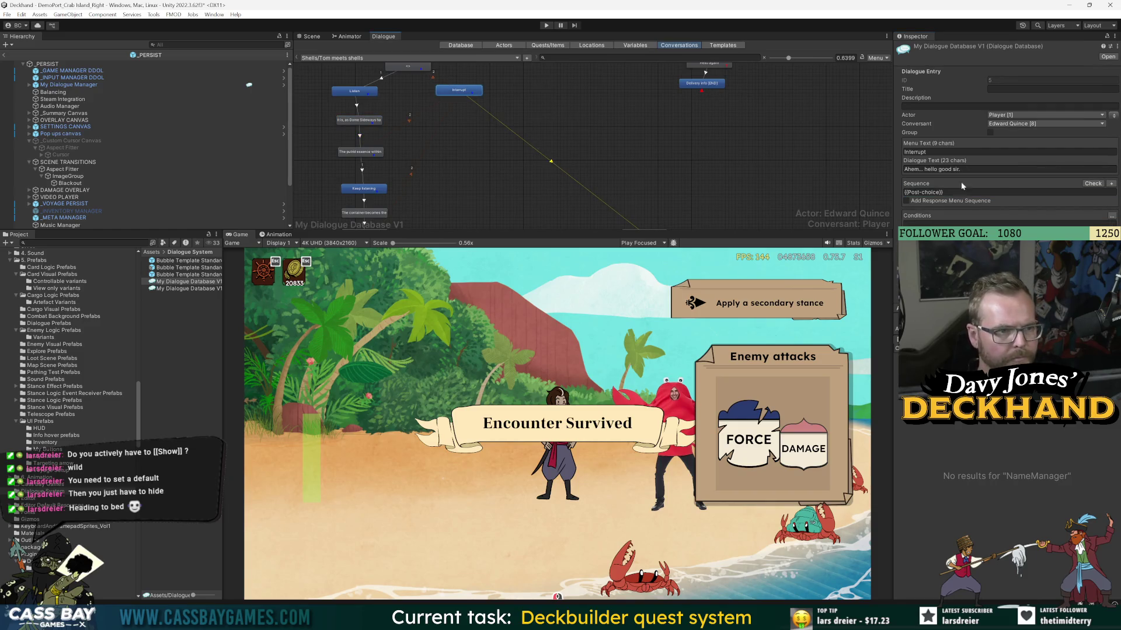
left_click(373, 124)
left_click(992, 199)
key("BackSpace")
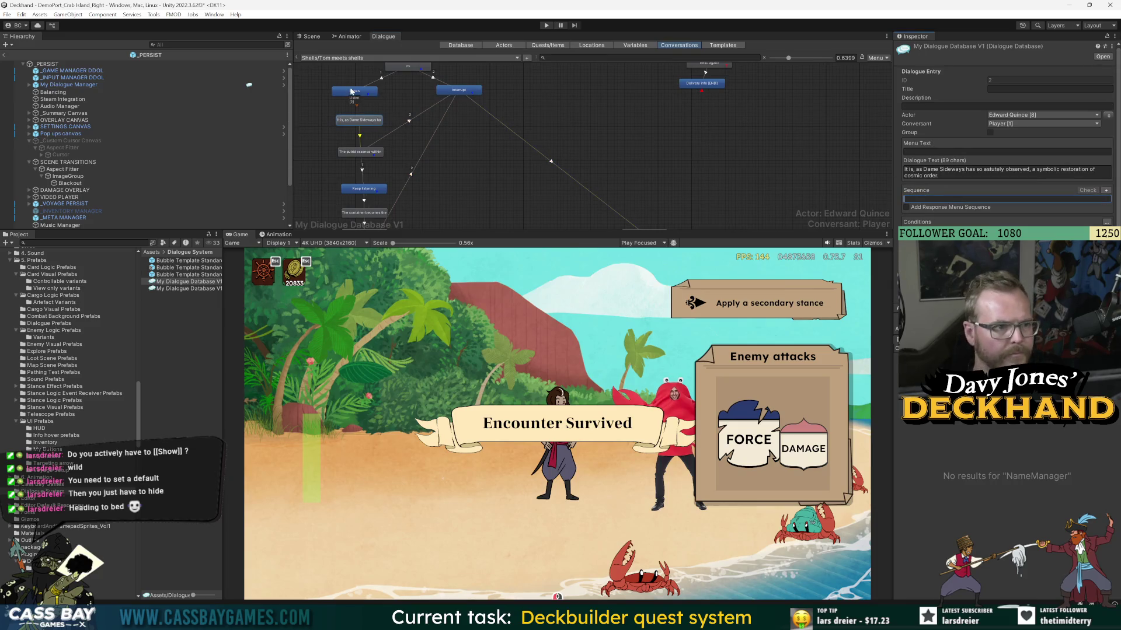
- Append '; {{Show}}' to the Listen response's Sequence after Continue()
left_click_drag(334, 84, 487, 100)
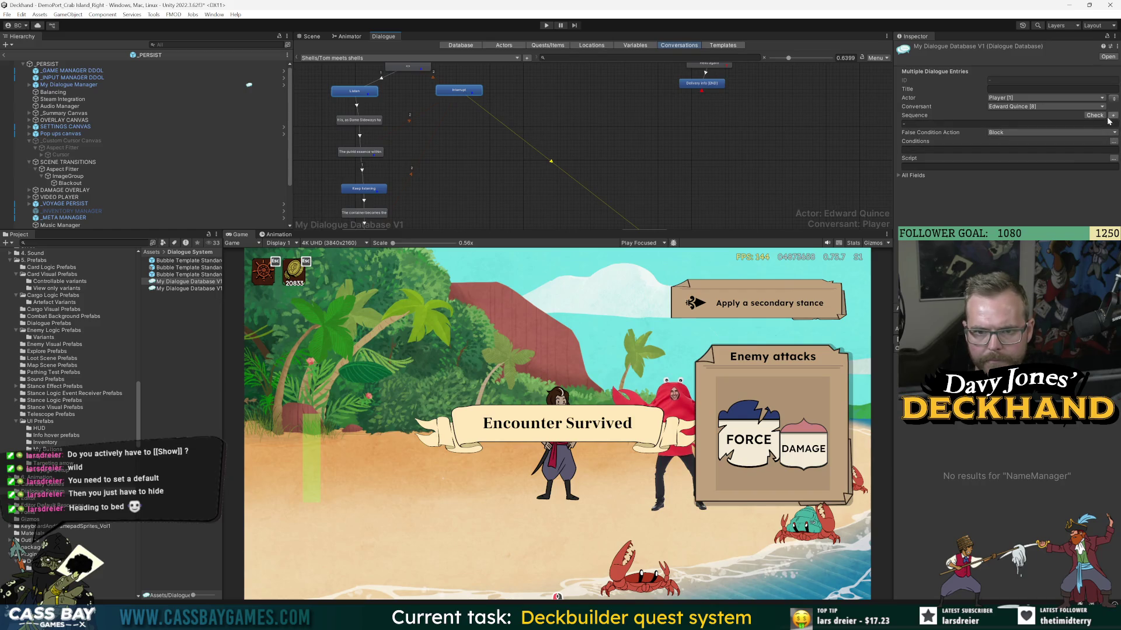
left_click(450, 92)
left_click(359, 92)
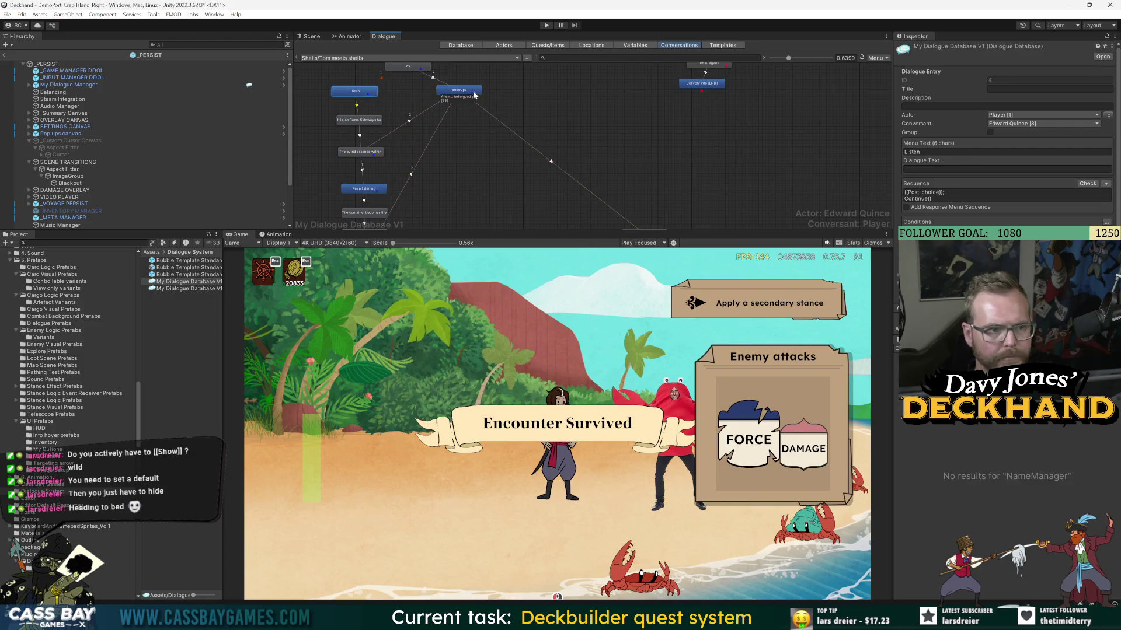
left_click(933, 195)
left_click(931, 198)
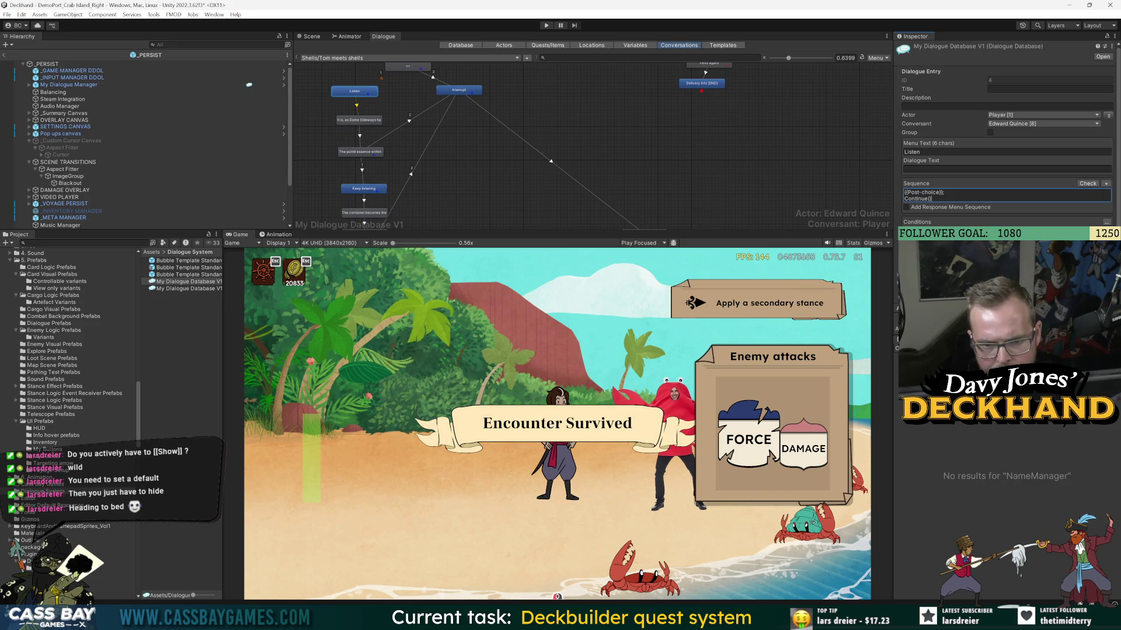
left_click_drag(942, 202, 865, 203)
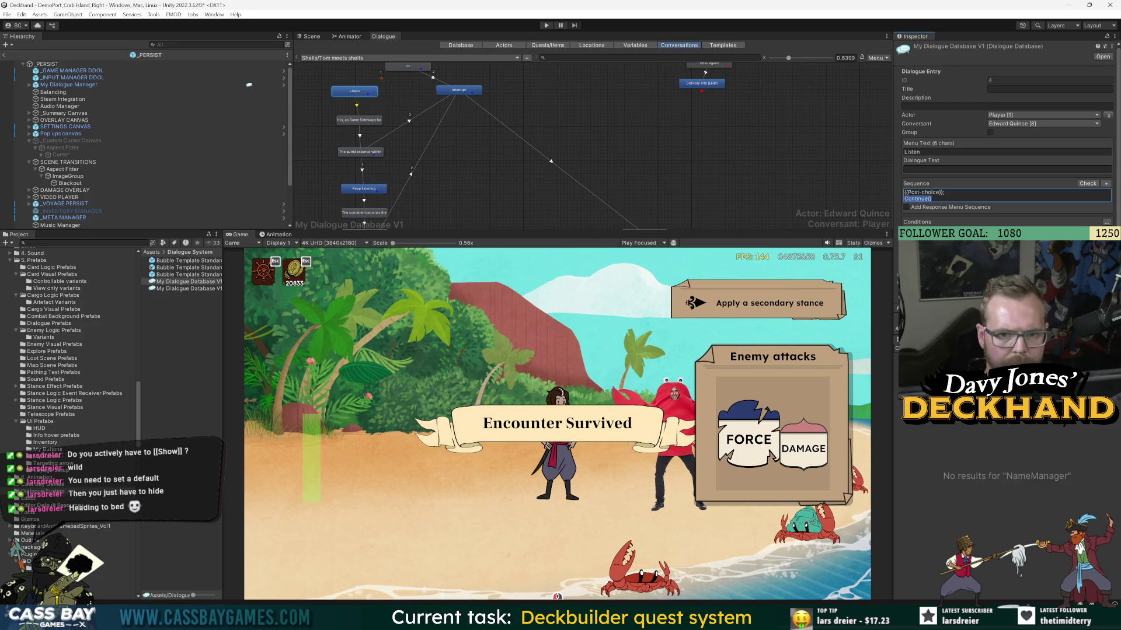
type("{{Show}}")
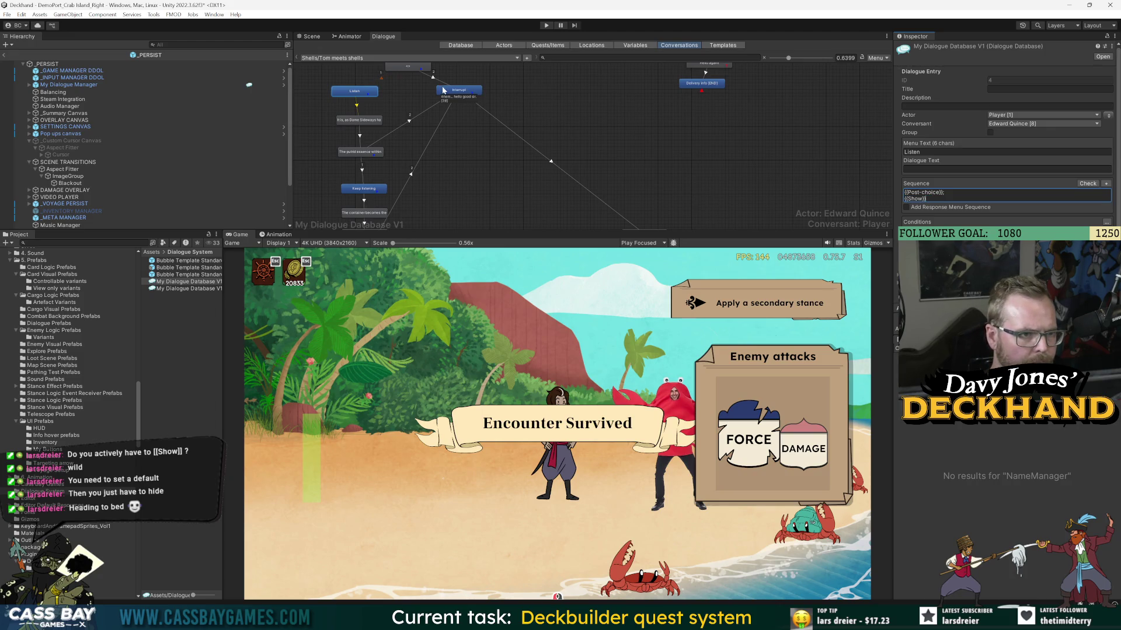
key("ctrl+z")
type("Continue(")
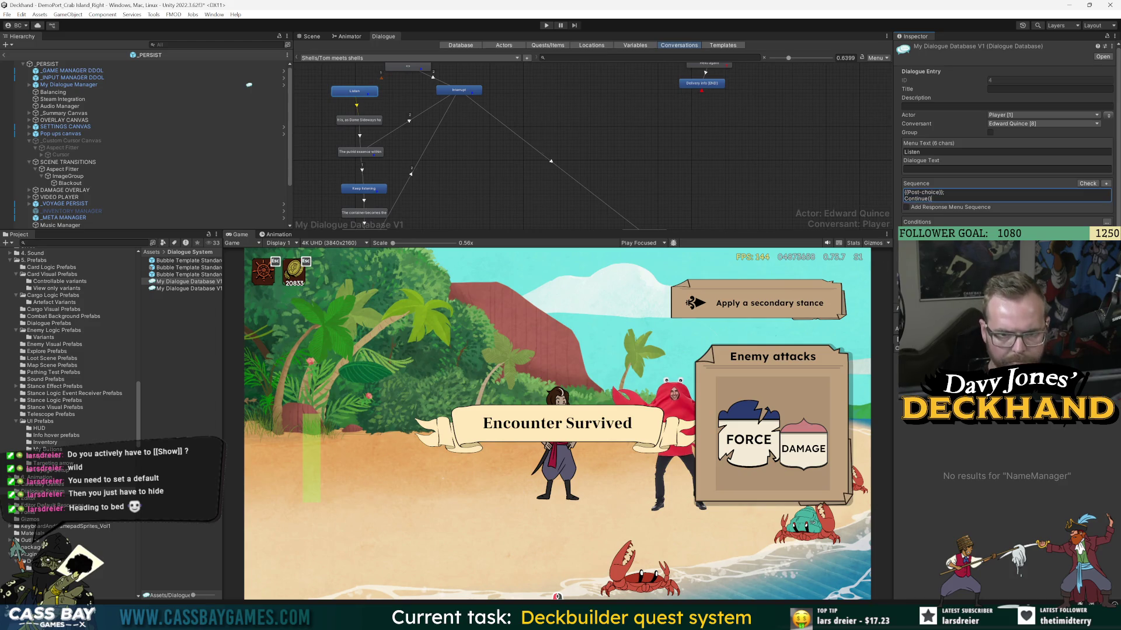
type("; {{Show}}")
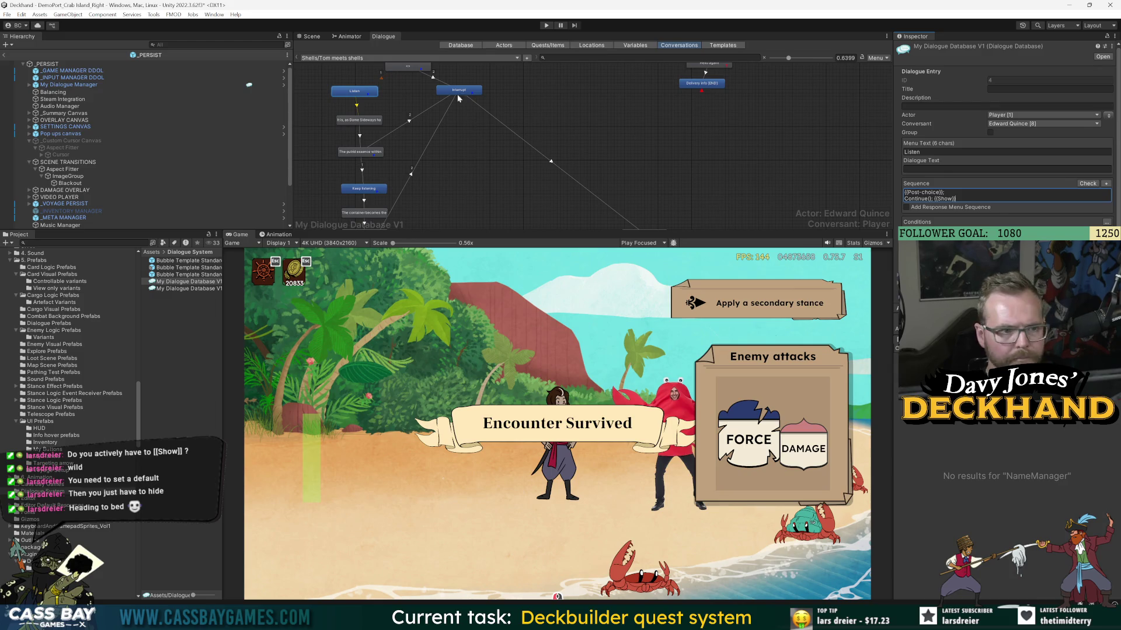
- Make the Interrupt response's Sequence read {{Post-choice}} {{Show}}
left_click(458, 92)
key("ctrl+a")
key("End")
type("{{Show}}")
left_click(943, 192)
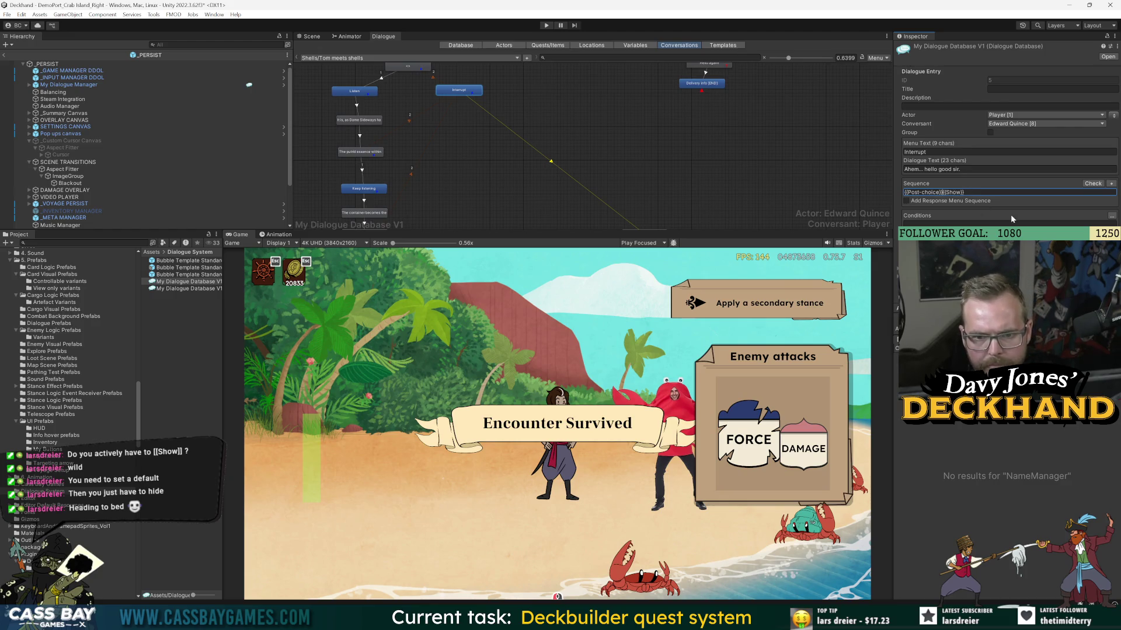
key("BackSpace")
type(";")
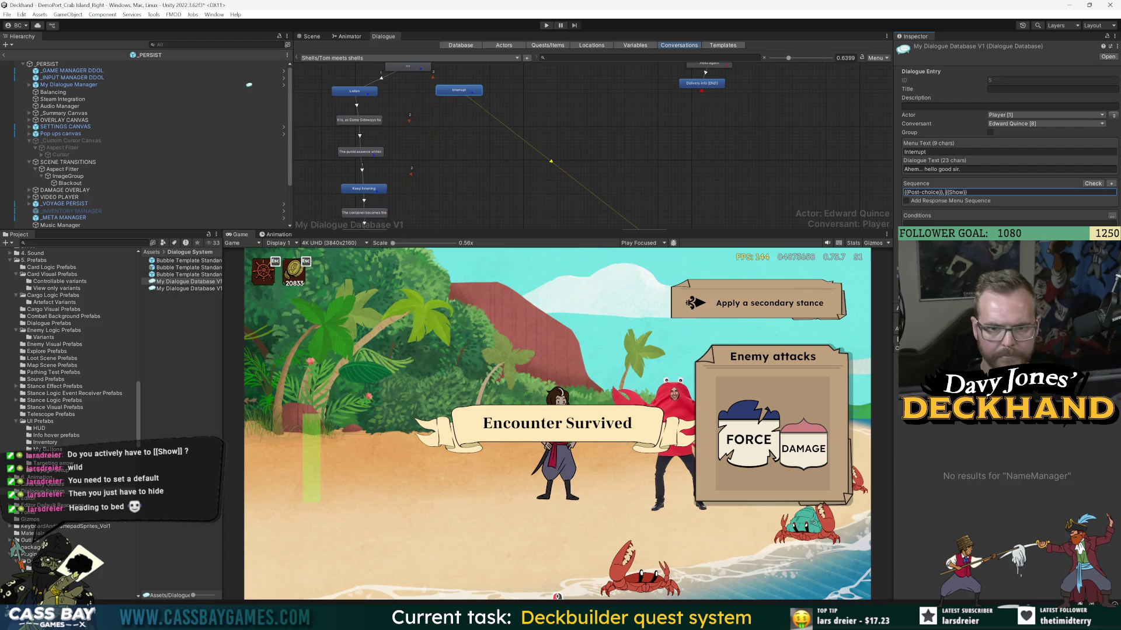
left_click(418, 162)
left_click(459, 90)
left_click(546, 25)
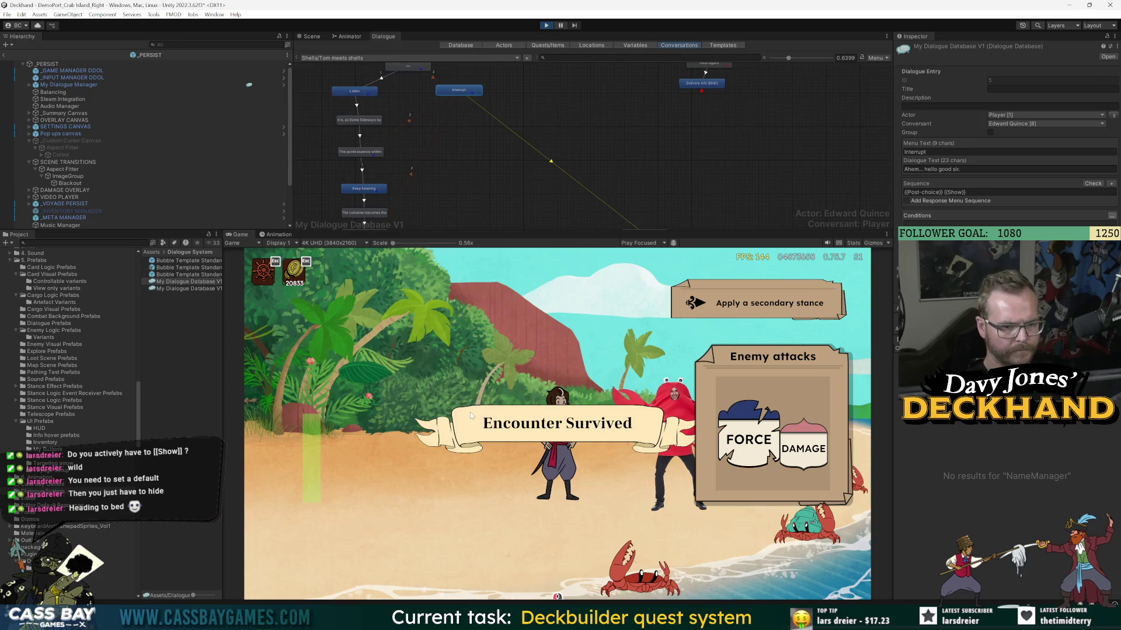
left_click(671, 330)
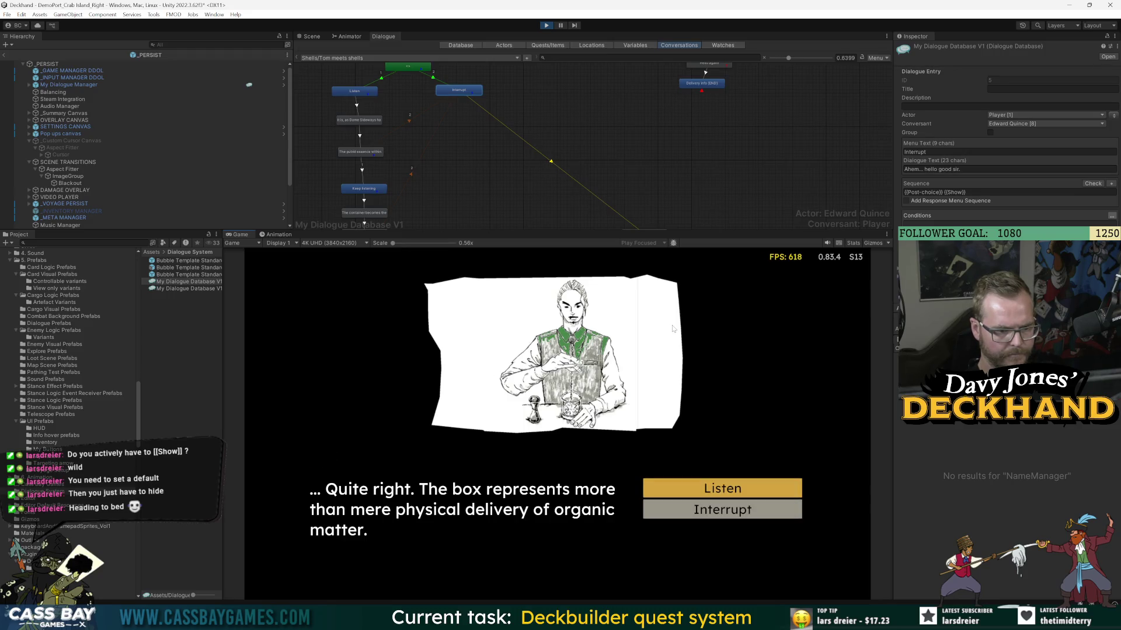
scroll(409, 188, "up", 2)
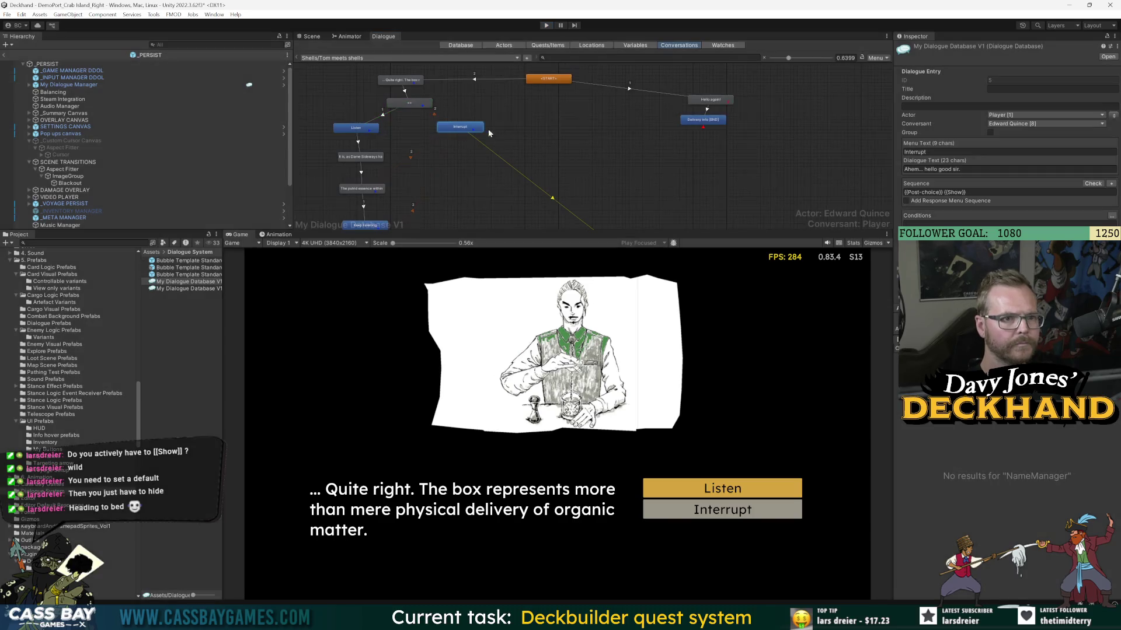
left_click(412, 104)
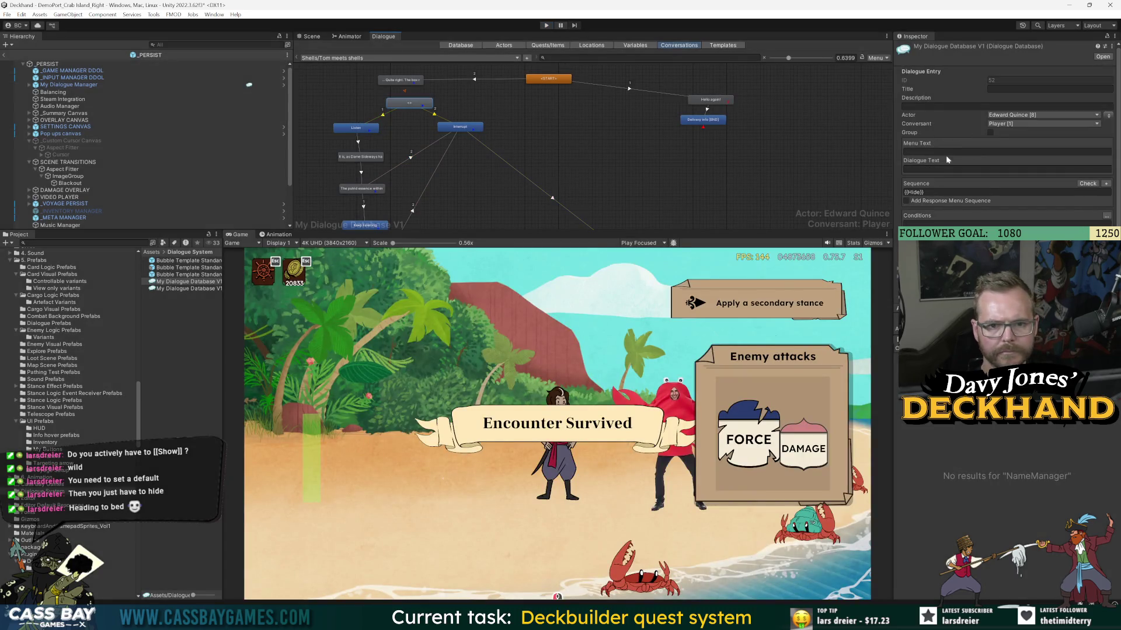
- Copy the {{Pre-choice}} command from 'Quite right' into the branching node's Sequence
left_click(407, 106)
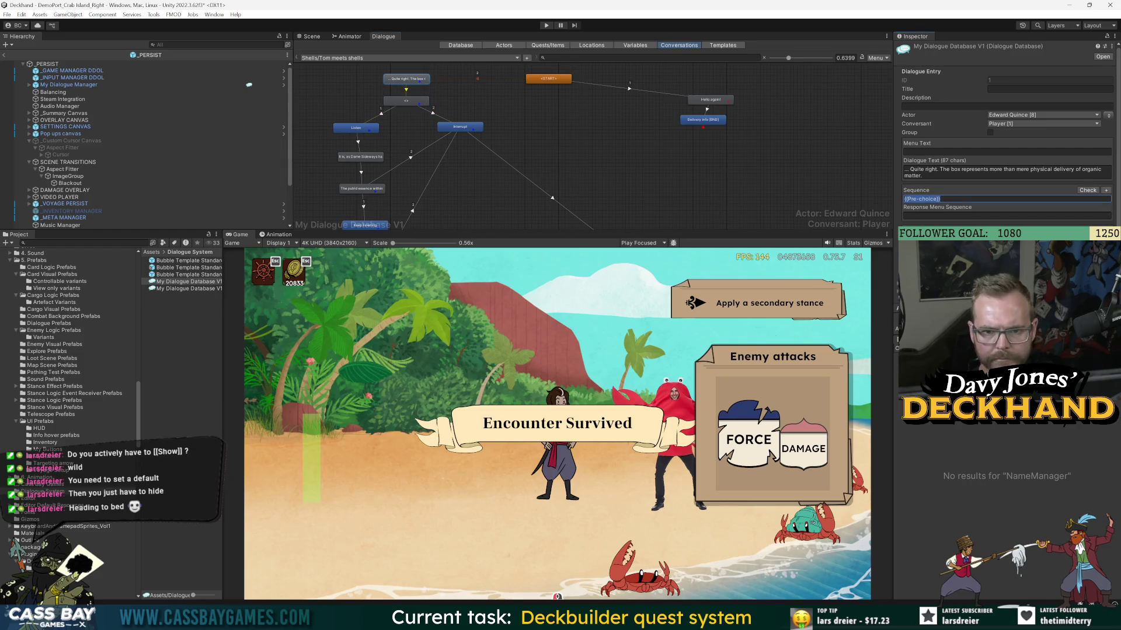
left_click(407, 101)
left_click(1022, 193)
type("{{Pre-choice}}")
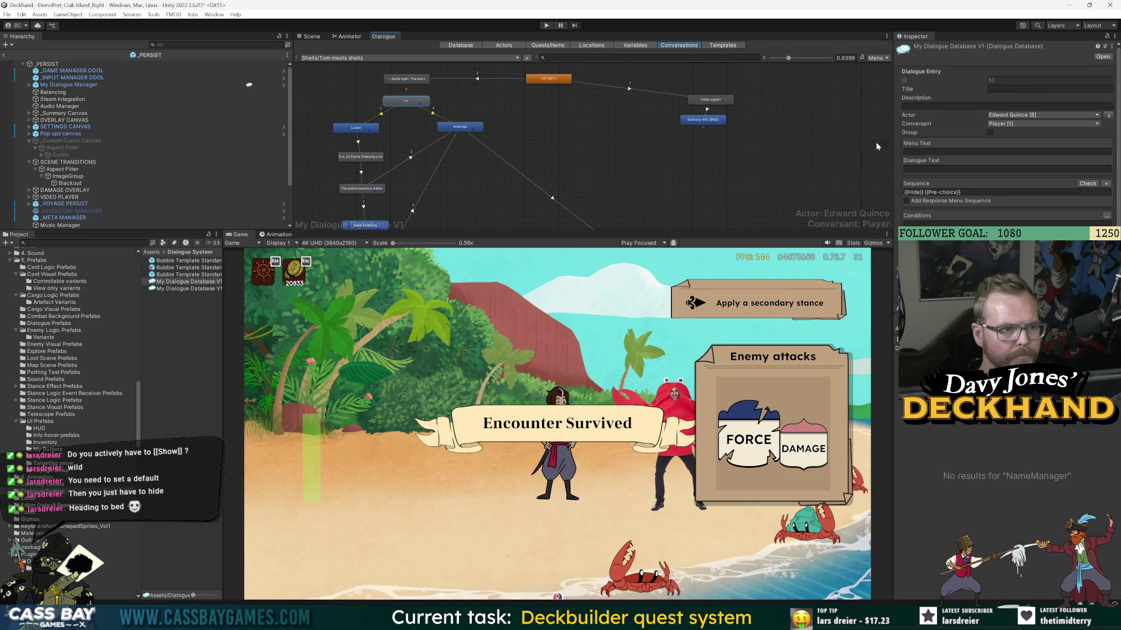
left_click(1007, 152)
- Rewrite the narrator line as 'The strange man speaks to a group of crabs. He doesn't notice Tom.'
left_click(952, 170)
type("The stanc")
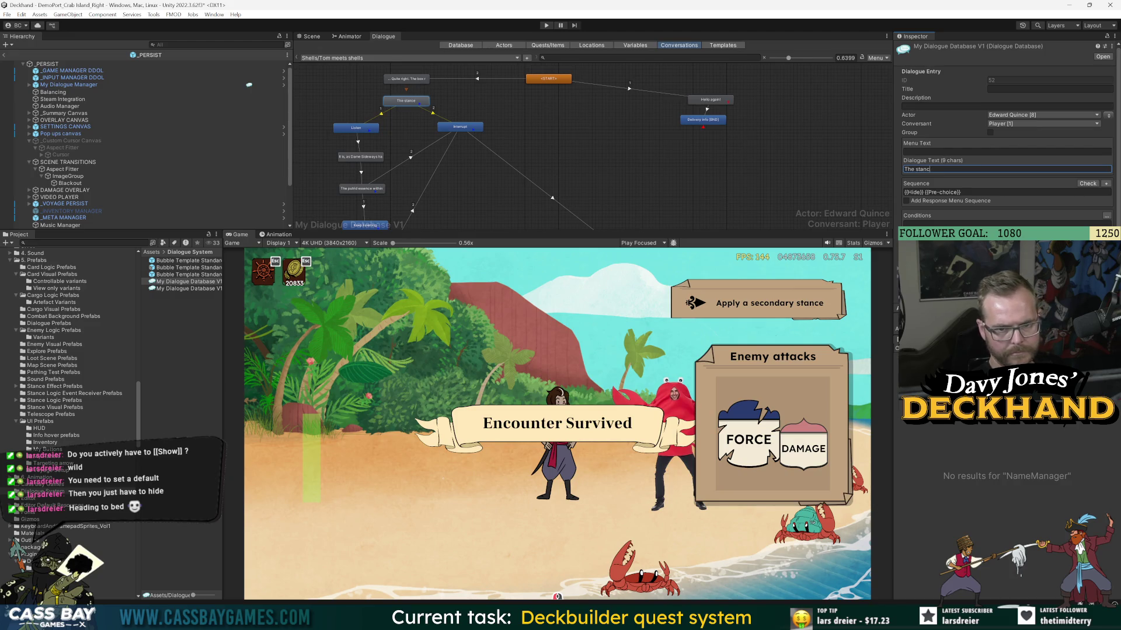
type("e man sp")
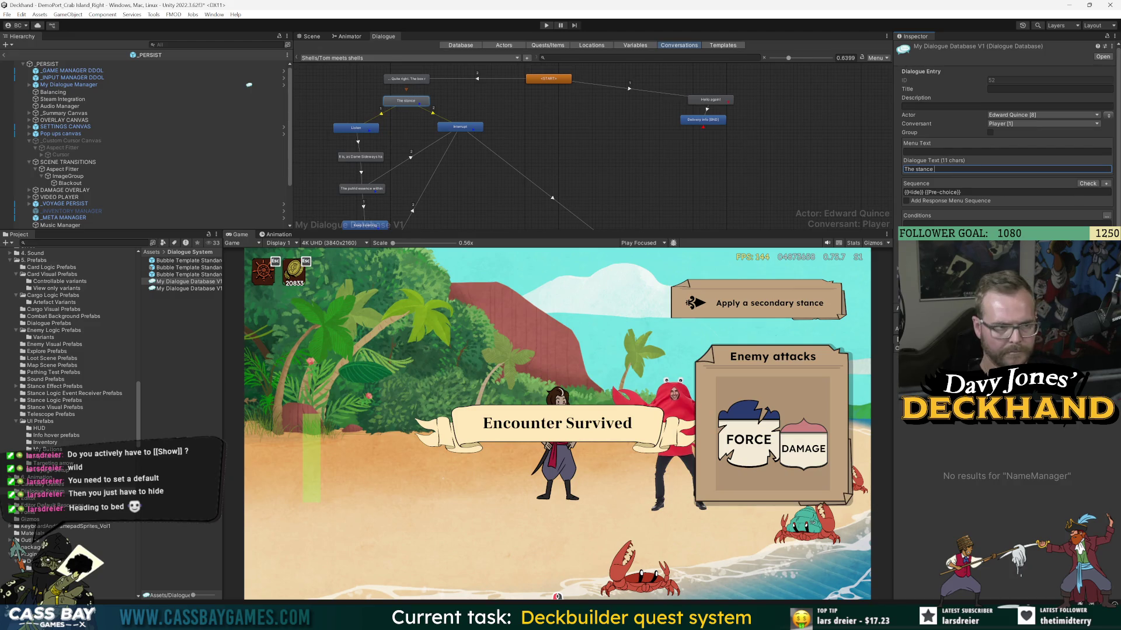
type("eaks to a group of crabs. H")
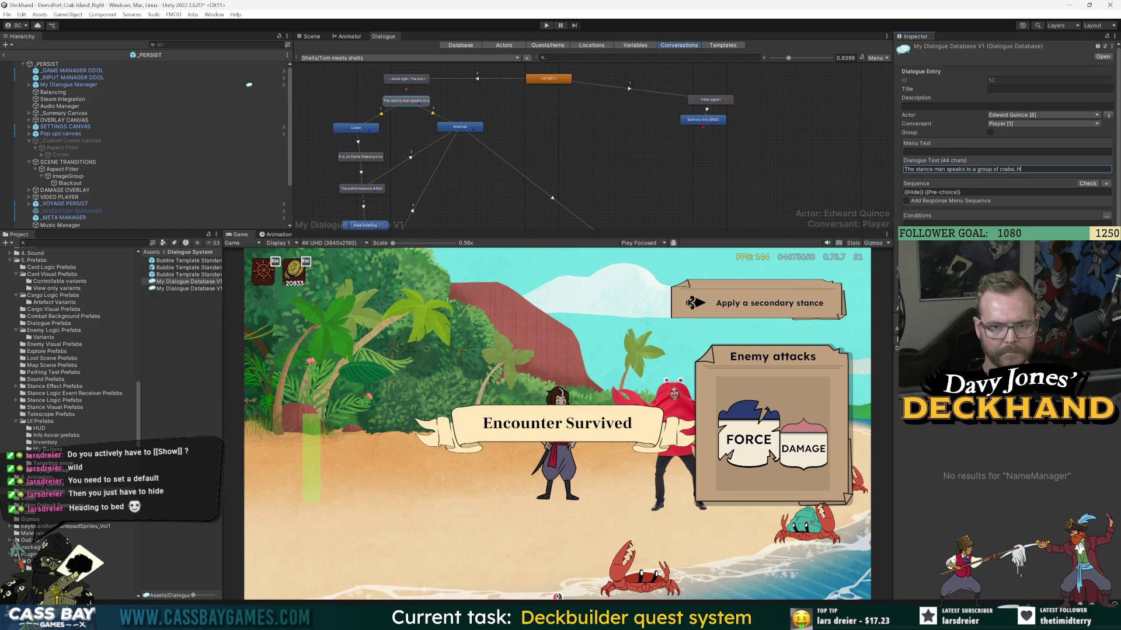
type("e hasn't noticed Tom.")
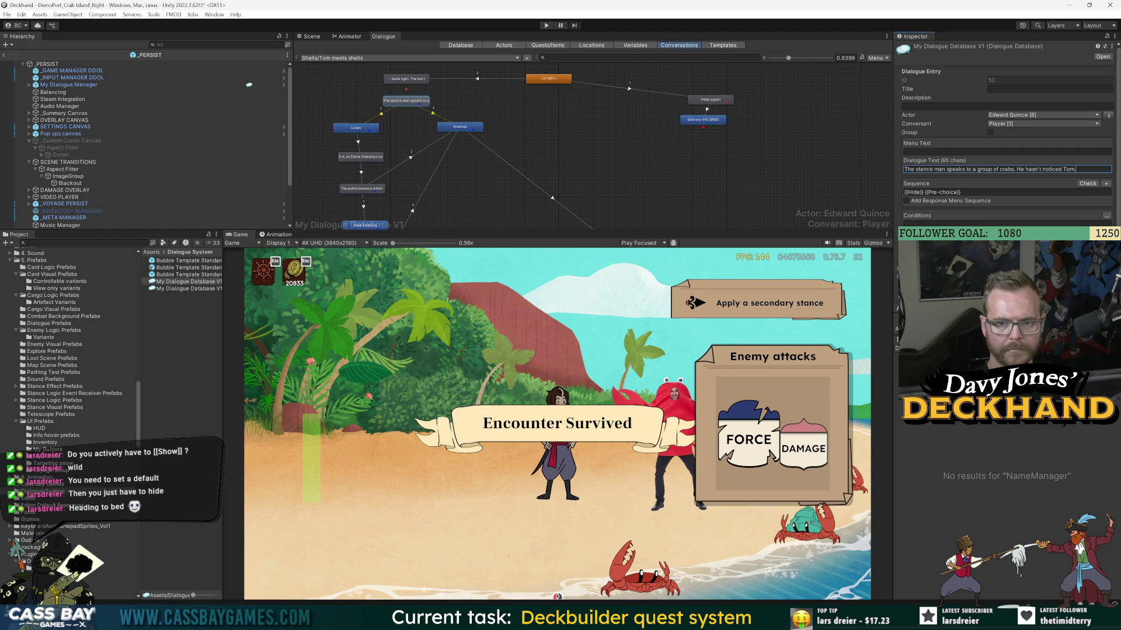
key("ctrl+shift+Left")
key("ctrl+shift+Left")
key("ctrl+shift+Left")
type("doesn't notice Tom")
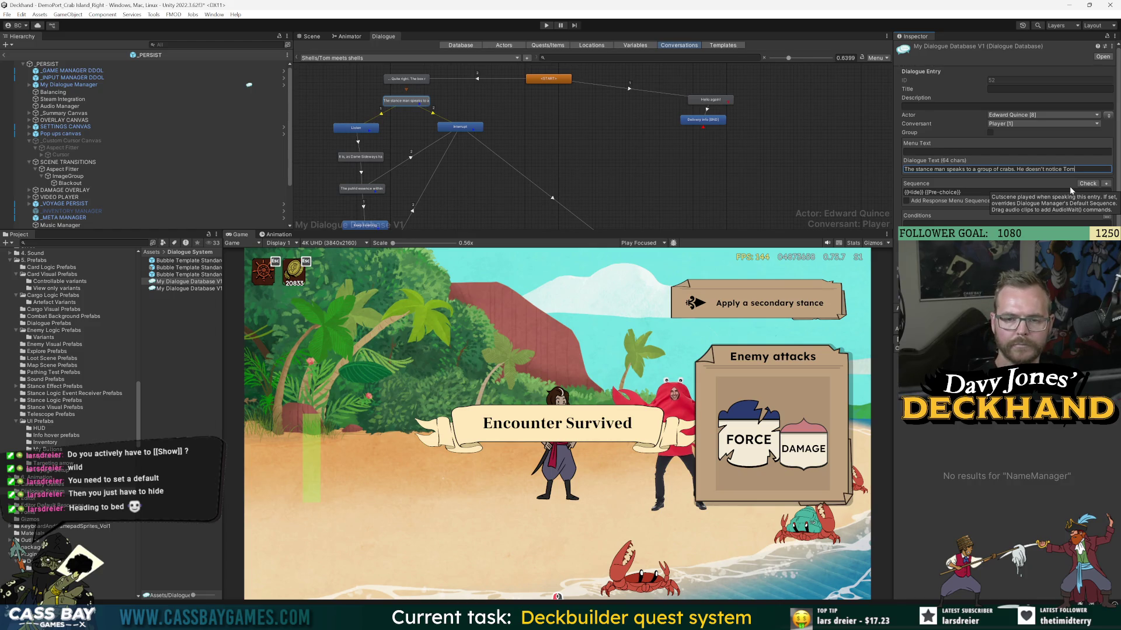
key("Home")
key("ctrl+Right")
key("ctrl+shift+Right")
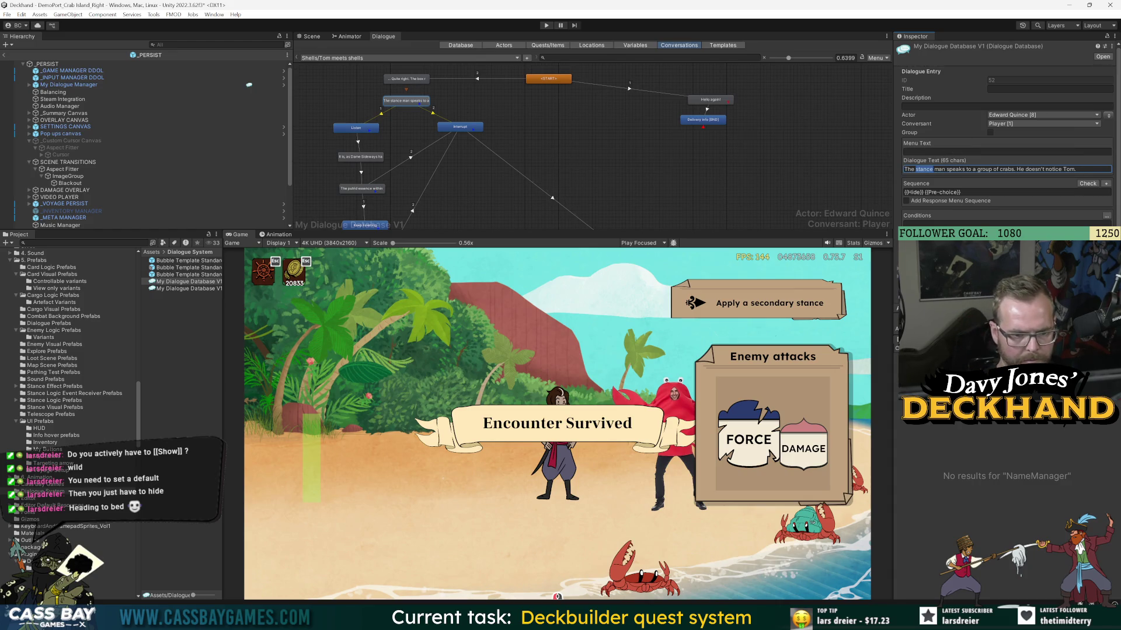
type("strange")
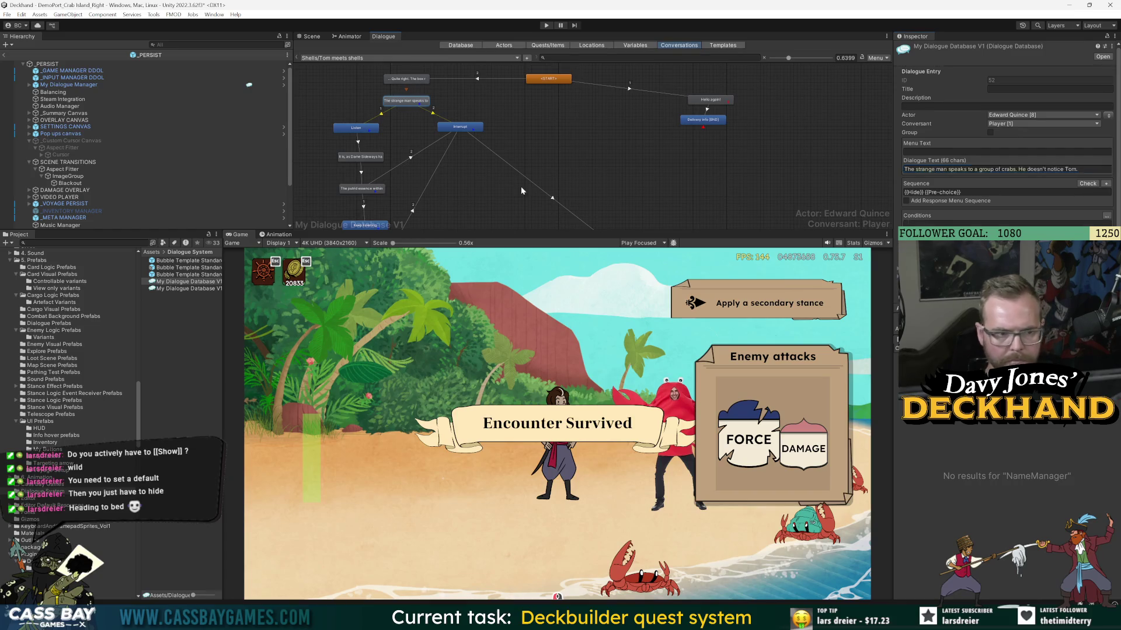
left_click(521, 189)
scroll(433, 175, "down", 3)
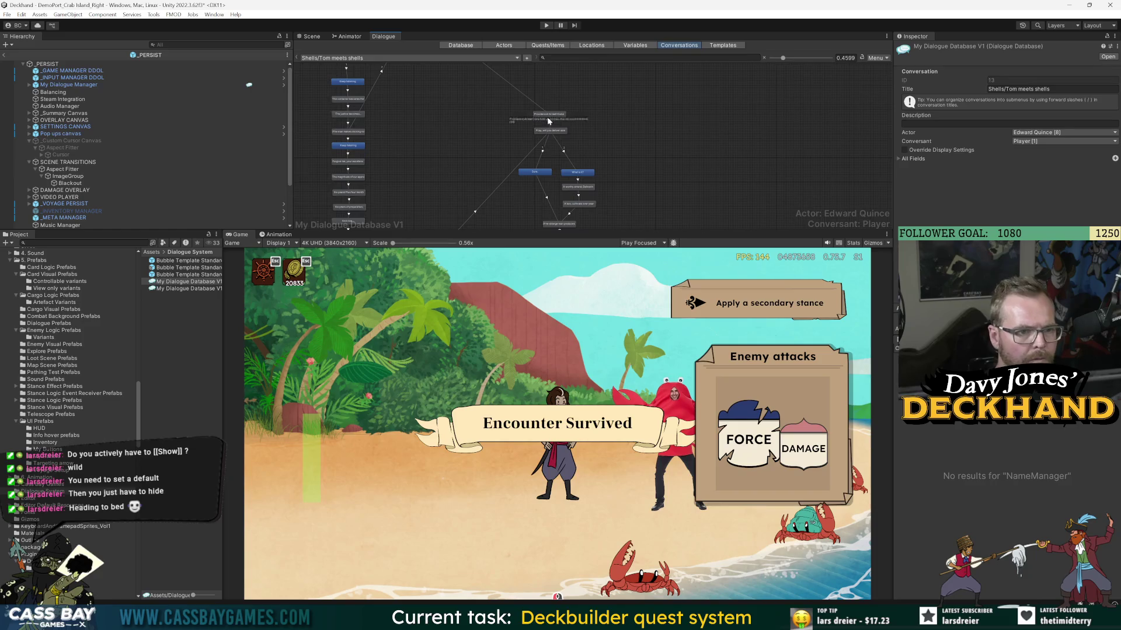
- Replace 'The strange man' with 'He' in the wooden-box narrator line
left_click_drag(465, 190, 483, 145)
left_click(559, 185)
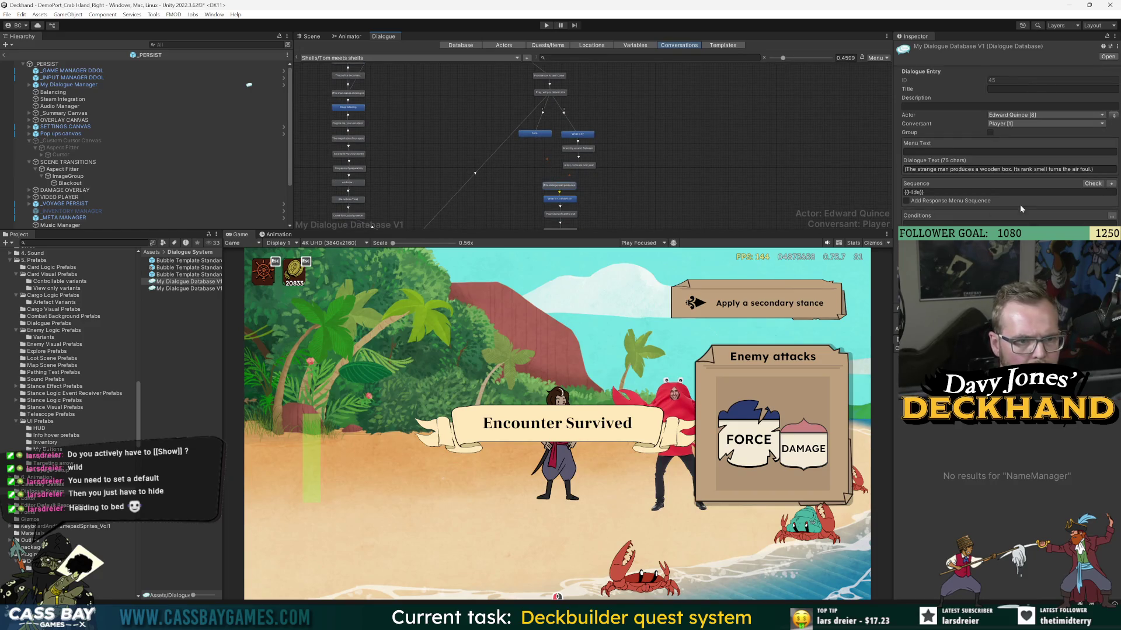
double_click(926, 169)
key("ctrl+shift+Right")
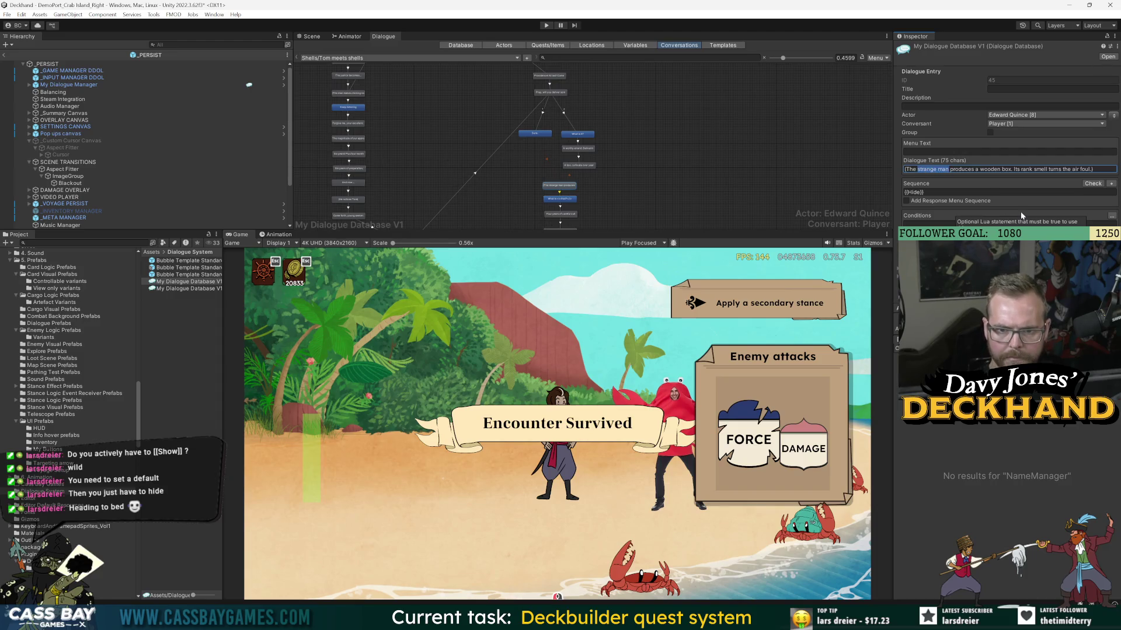
key("BackSpace")
key("BackSpace")
key("BackSpace")
type("He")
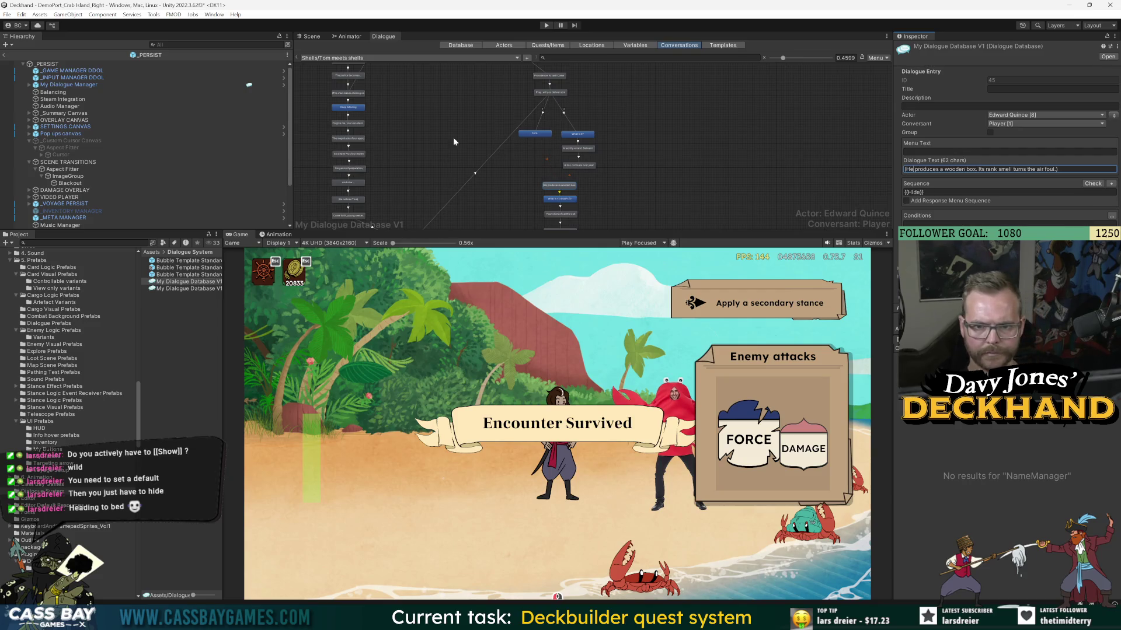
- Check the clicking-noises narrator line, leaving it unchanged
left_click_drag(411, 114, 411, 151)
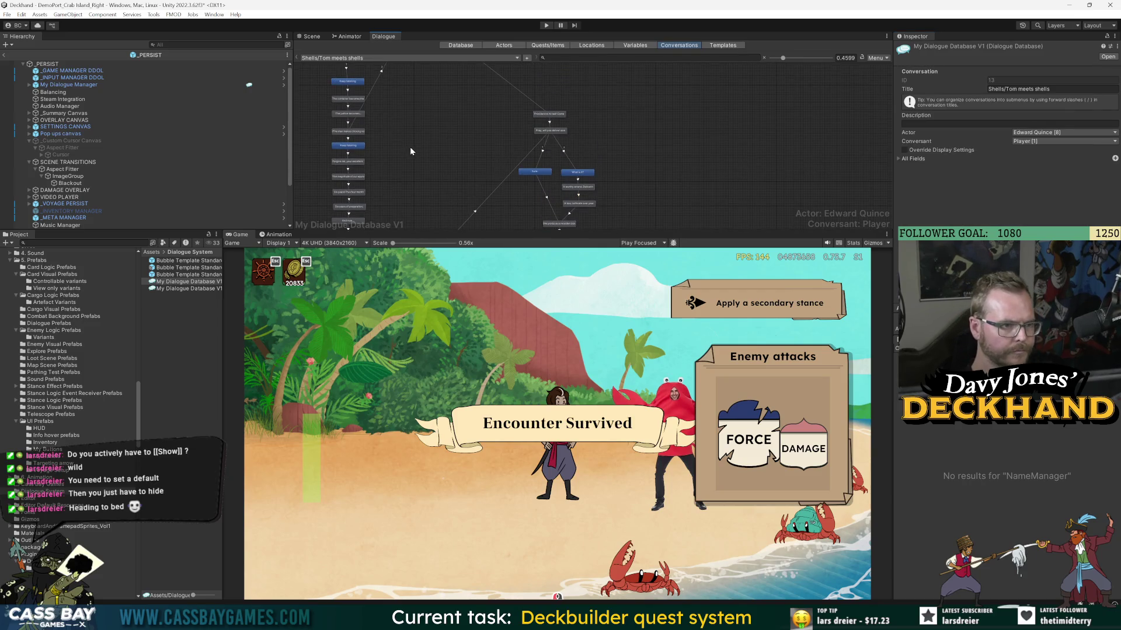
scroll(349, 131, "up", 3)
left_click(349, 130)
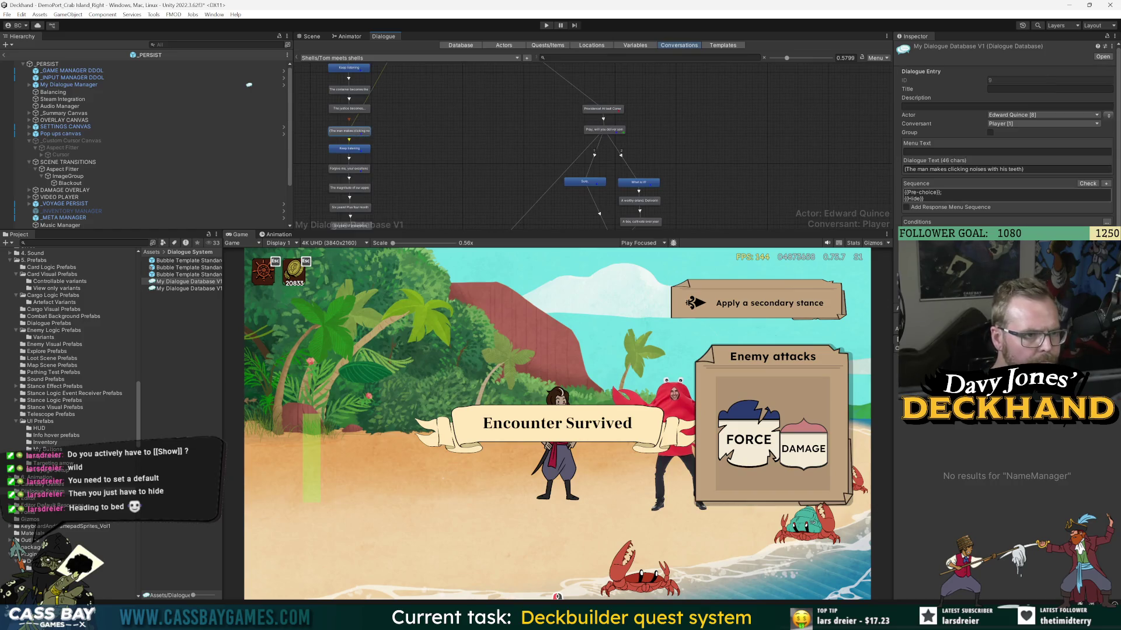
double_click(922, 169)
left_click(928, 169)
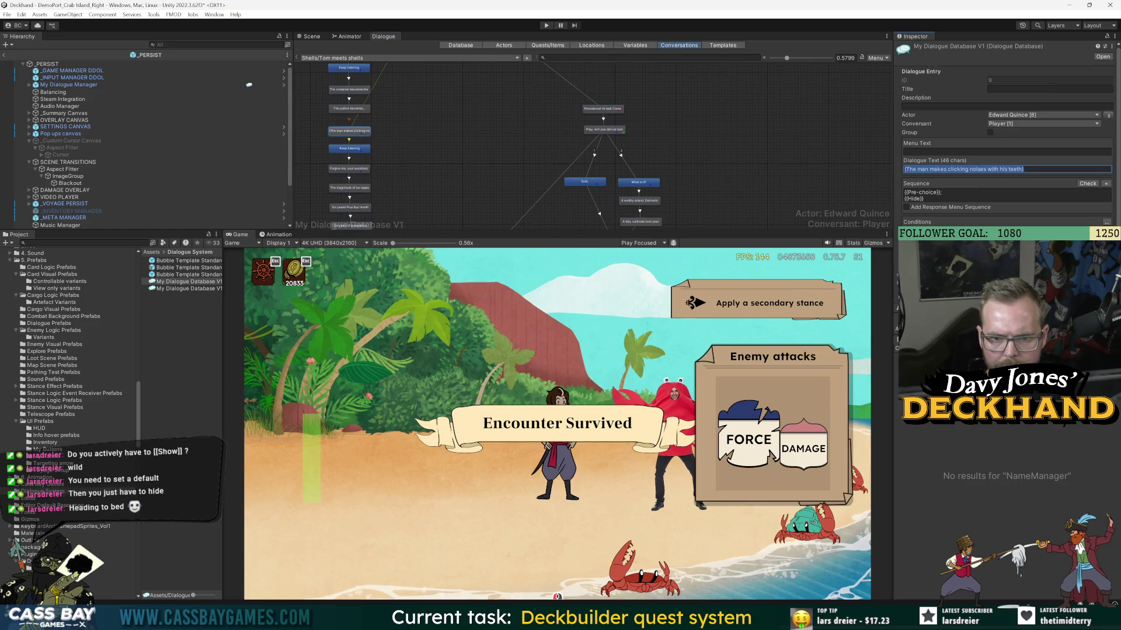
- Start a playtest and talk to the crab
left_click_drag(384, 92, 402, 128)
left_click(546, 26)
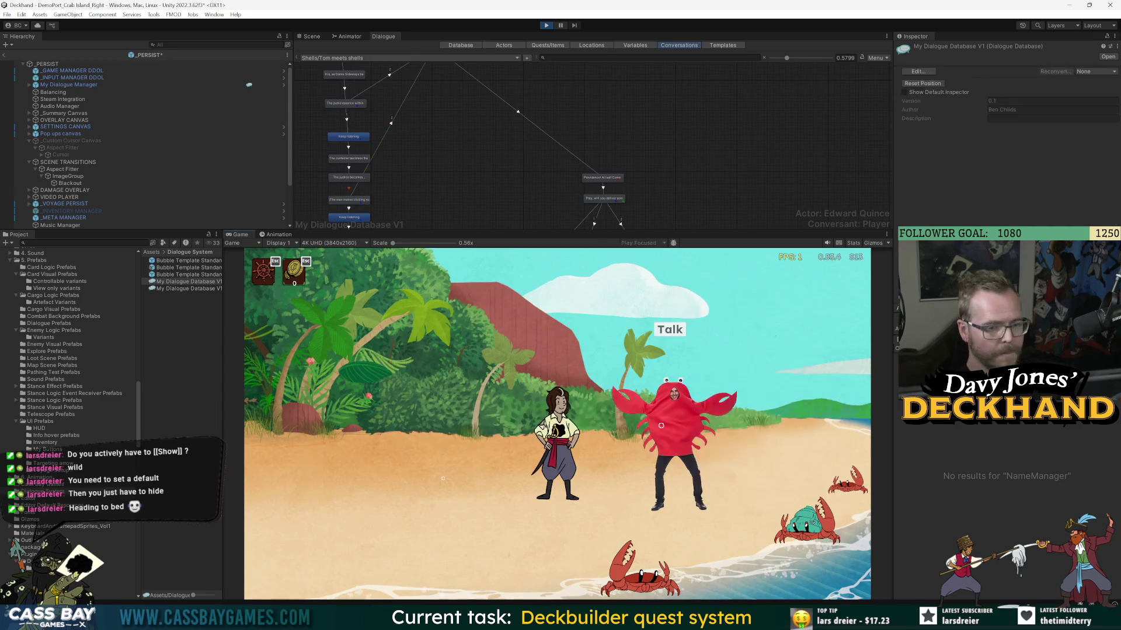
left_click(674, 331)
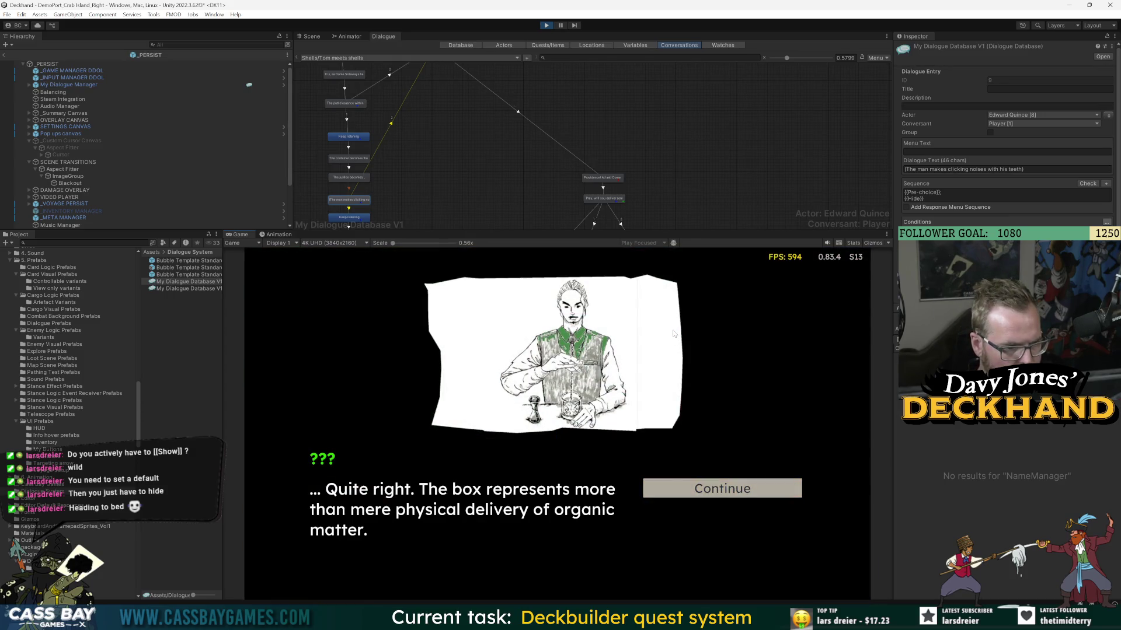
- Continue the crab conversation, pick Listen, then stop the playtest
left_click(740, 489)
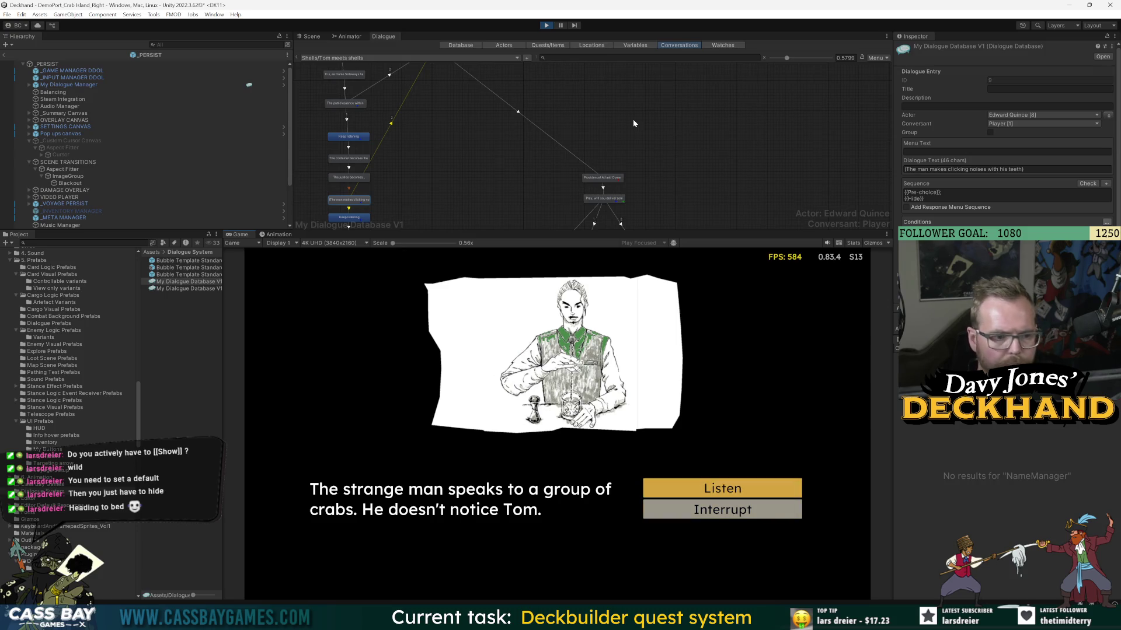
left_click(730, 492)
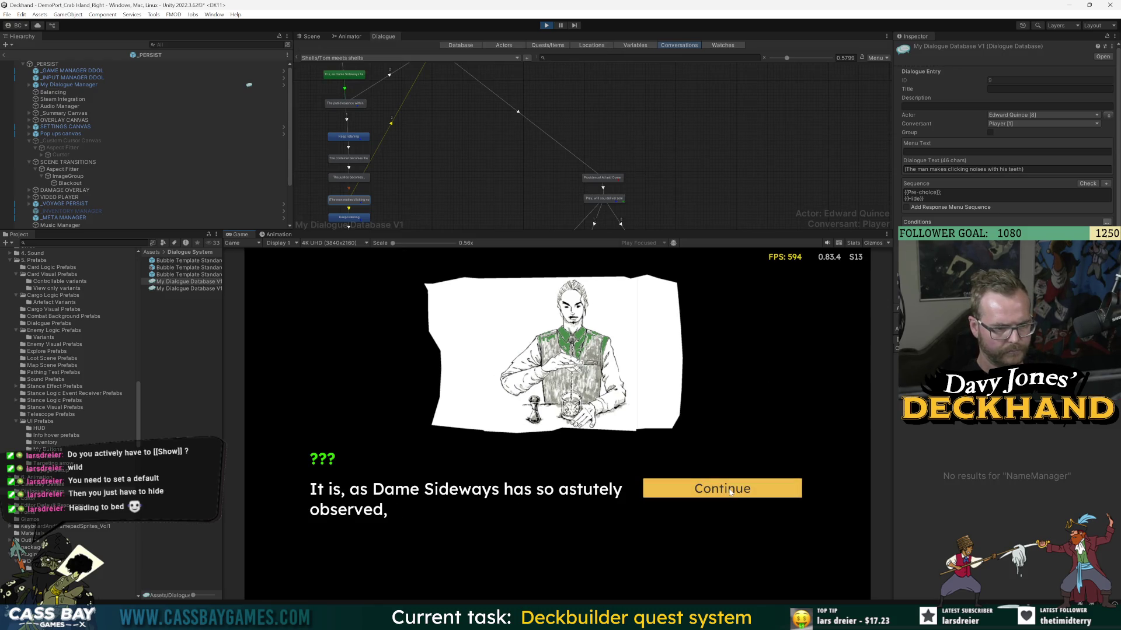
left_click(546, 26)
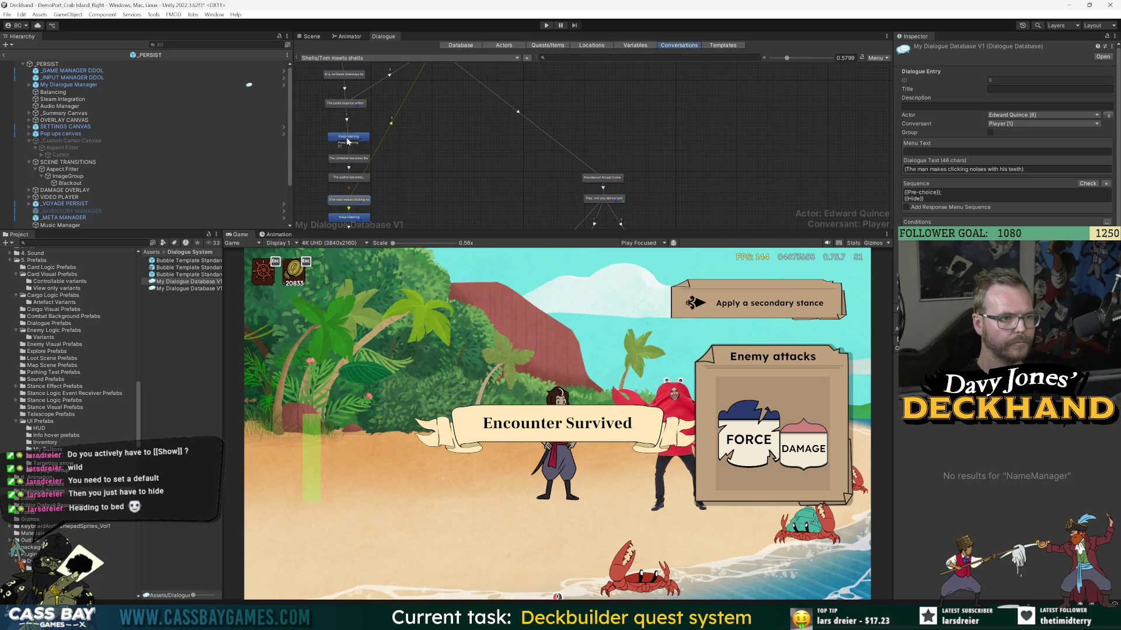
- Wrap the 'The strange man speaks…' Dialogue Text in brackets, then start a fresh playtest
scroll(359, 93, "up", 1)
left_click_drag(373, 86, 380, 171)
left_click(399, 96)
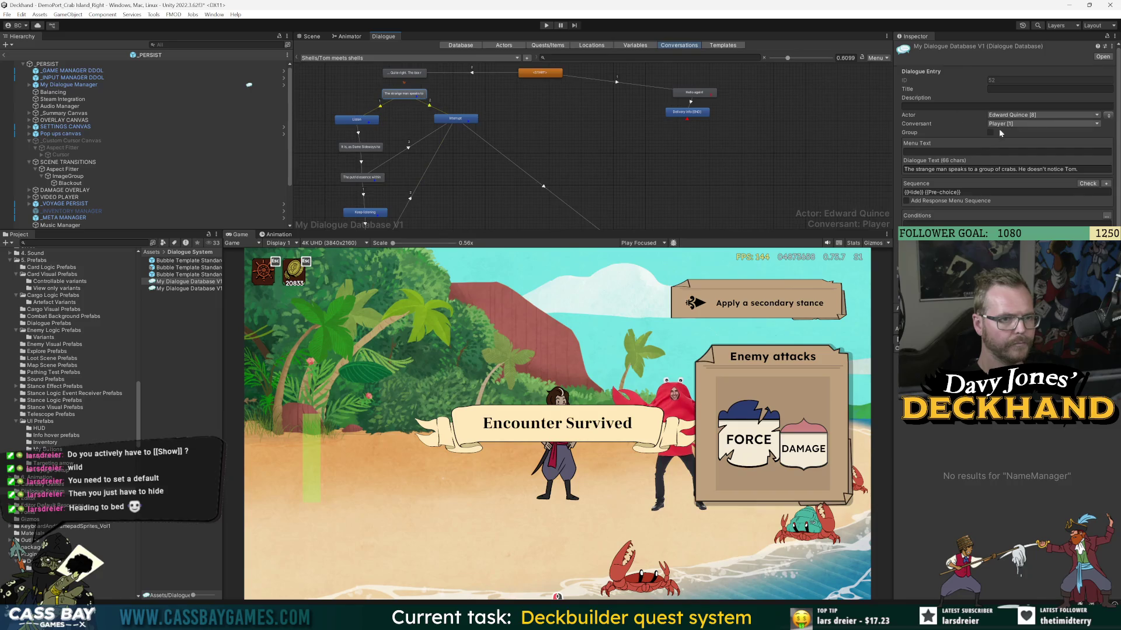
type("[")
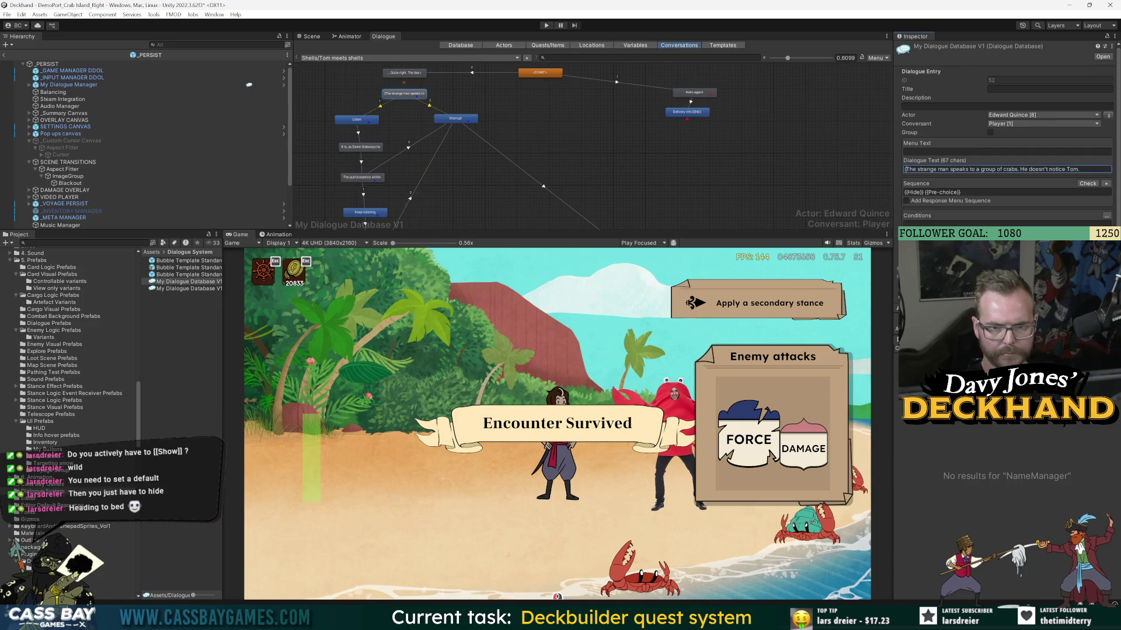
left_click(517, 358)
scroll(415, 162, "down", 4)
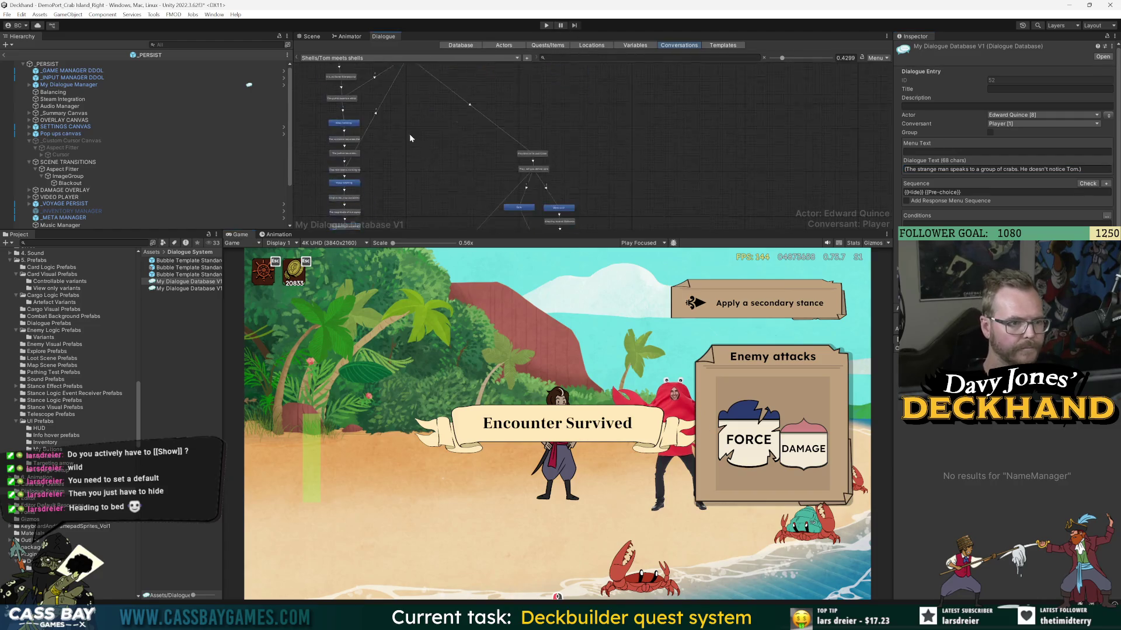
left_click(549, 26)
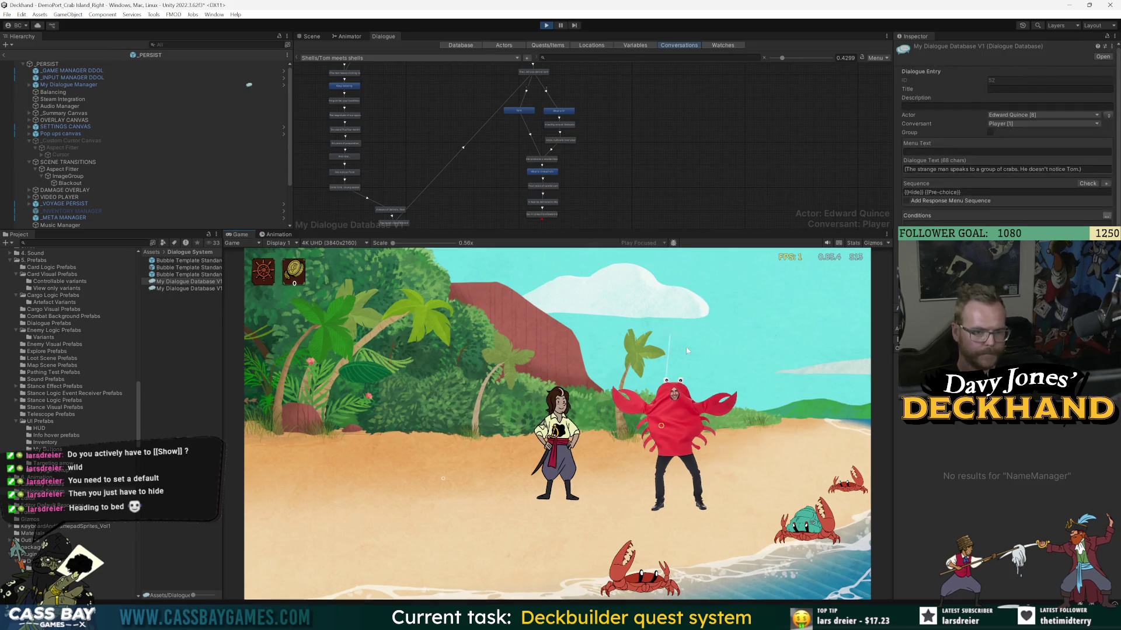
- Talk to the crab and choose Listen, then Keep listening twice, reaching the Six years line
left_click(655, 326)
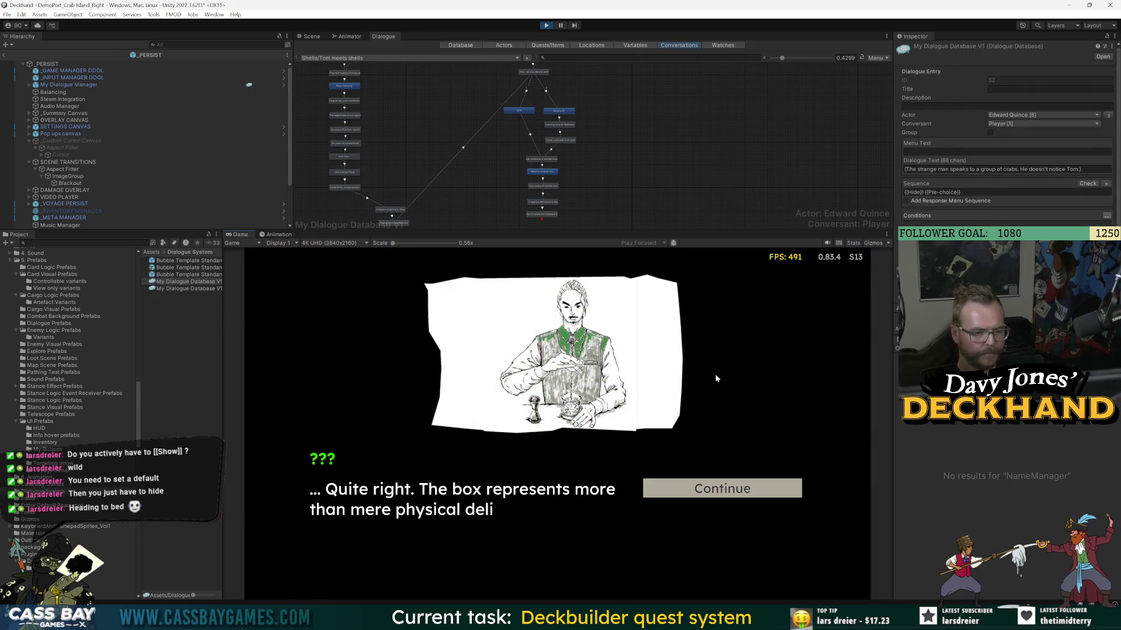
left_click(726, 500)
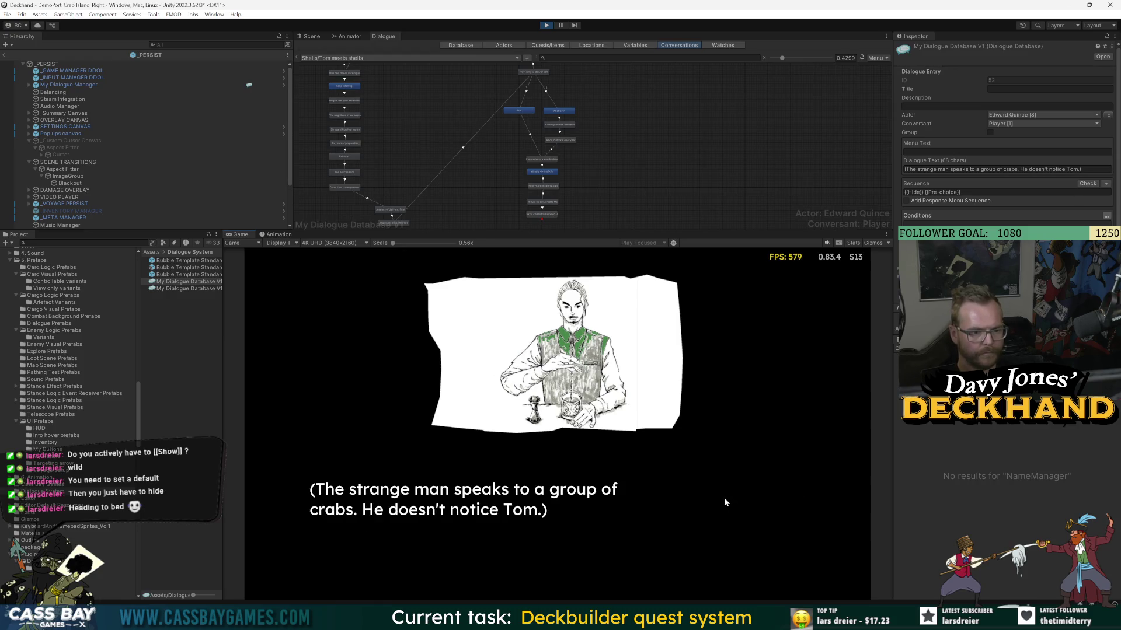
left_click(729, 497)
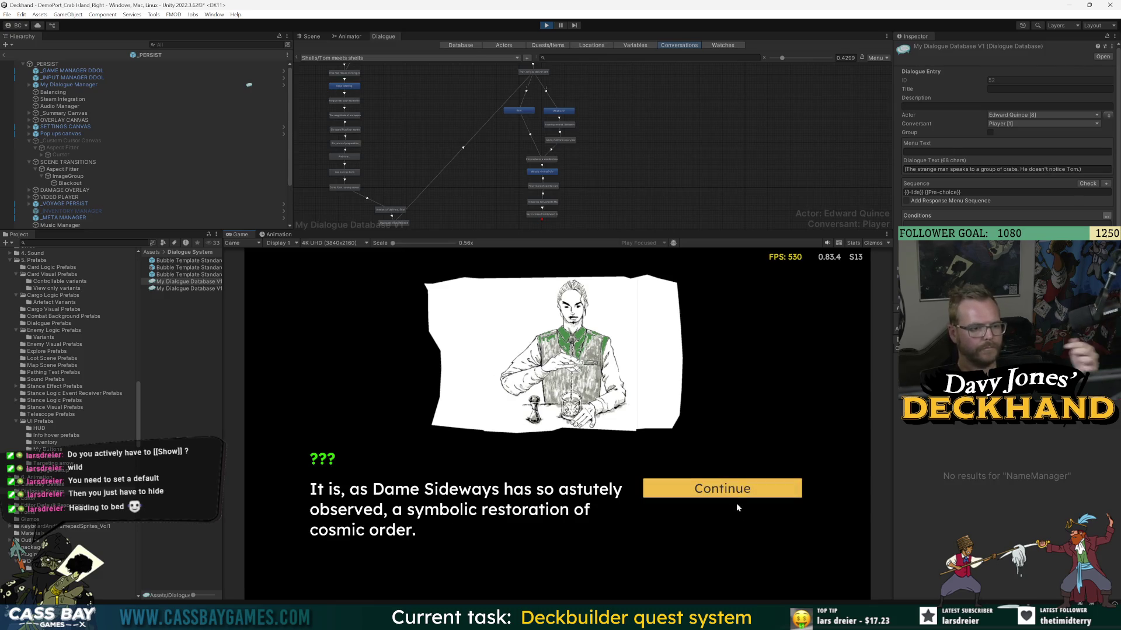
left_click(736, 497)
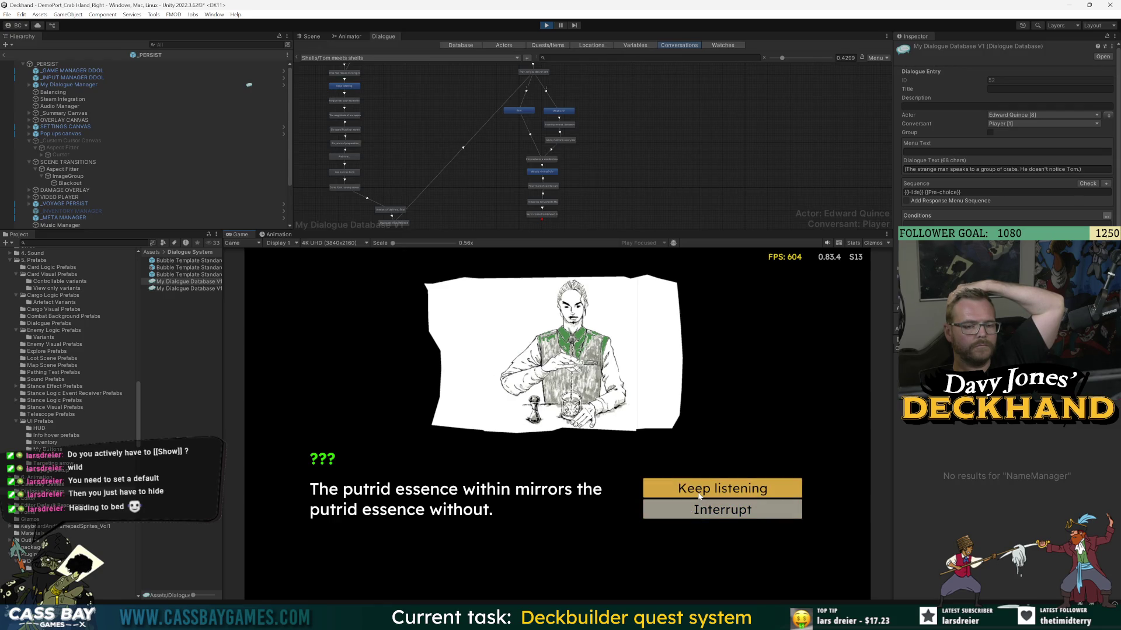
left_click(699, 495)
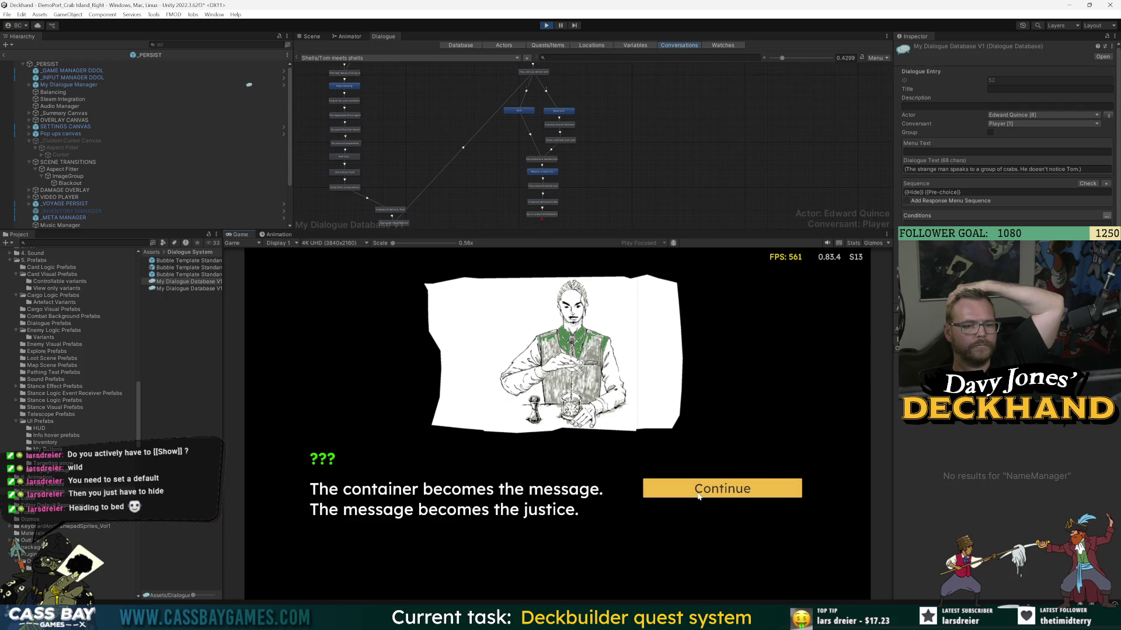
left_click(700, 496)
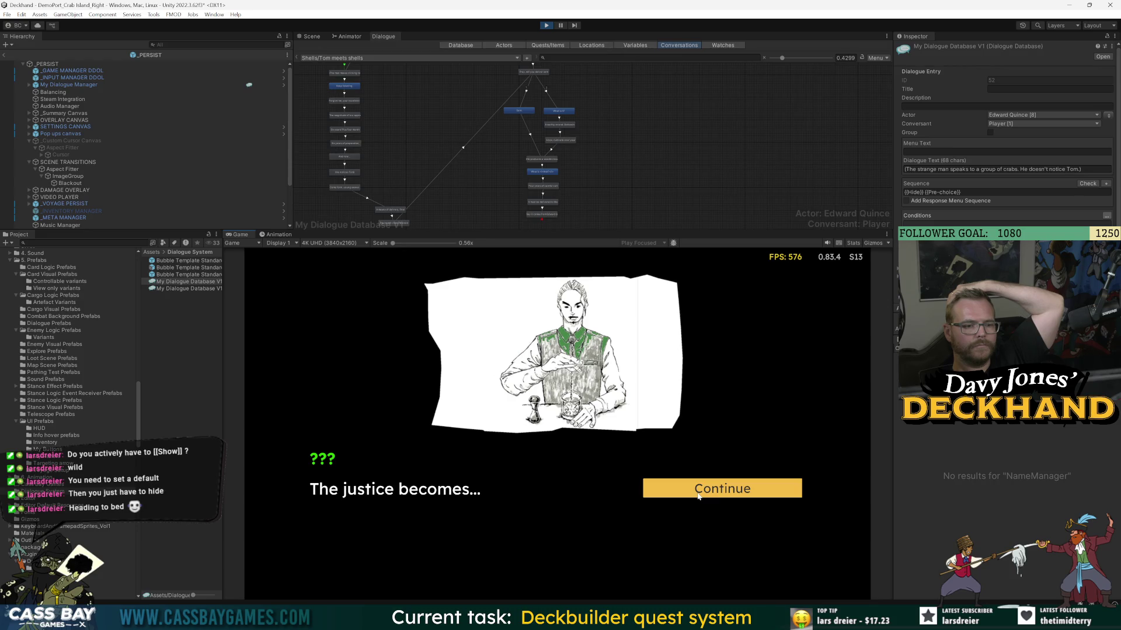
left_click(698, 494)
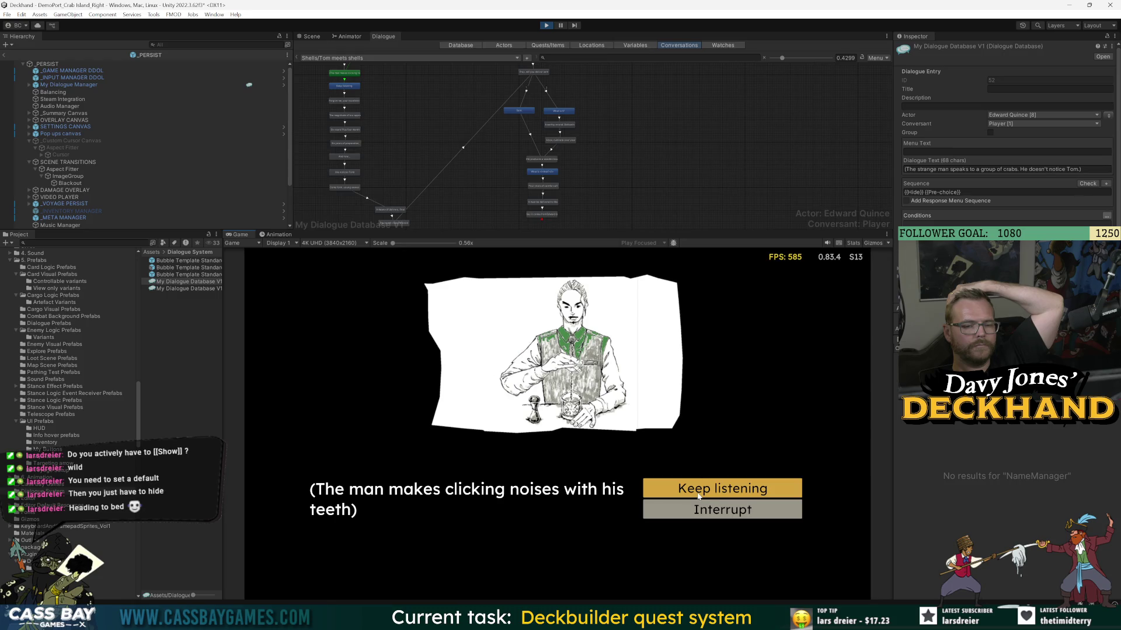
left_click(699, 495)
left_click(698, 496)
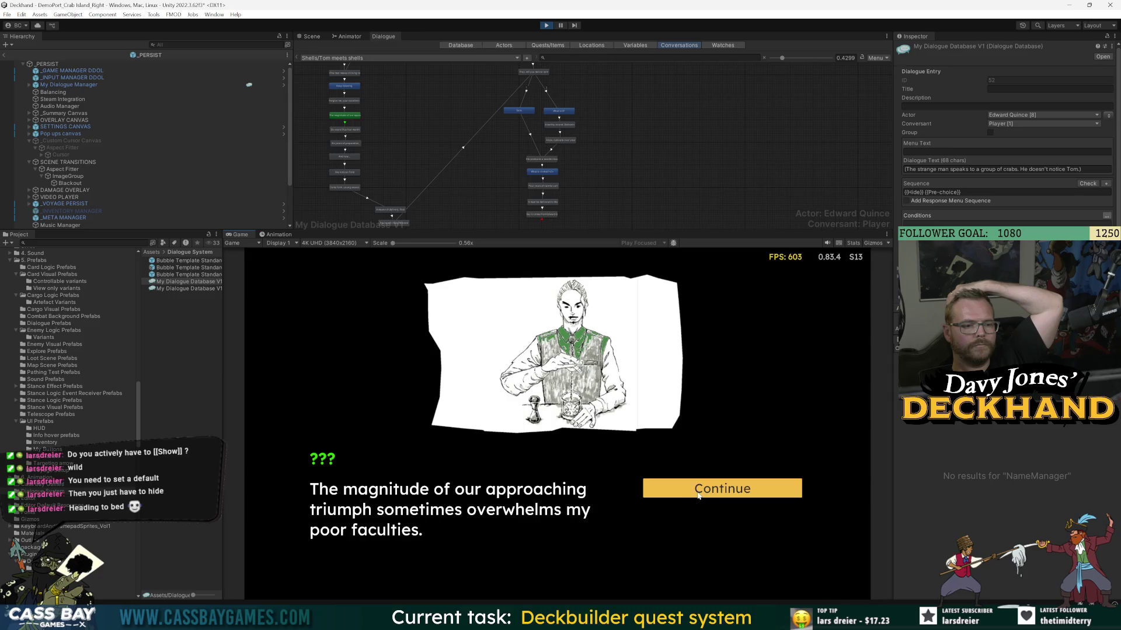
left_click(706, 490)
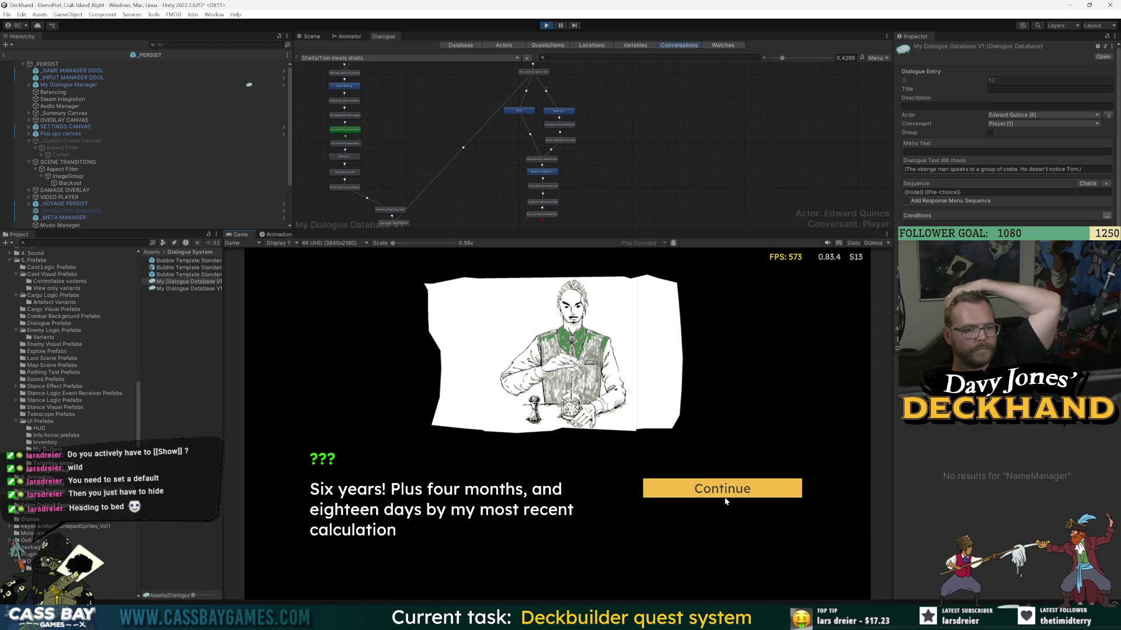
- End the Six years line with a full stop and continue the playtest to the delivery question
left_click(345, 130)
type(".")
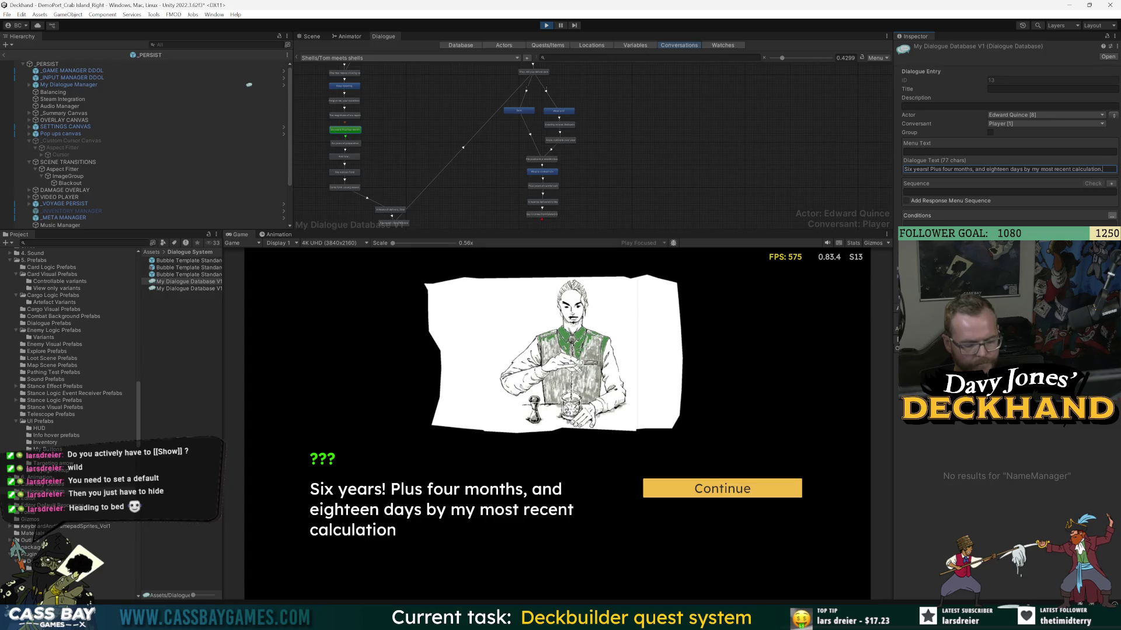
left_click(716, 497)
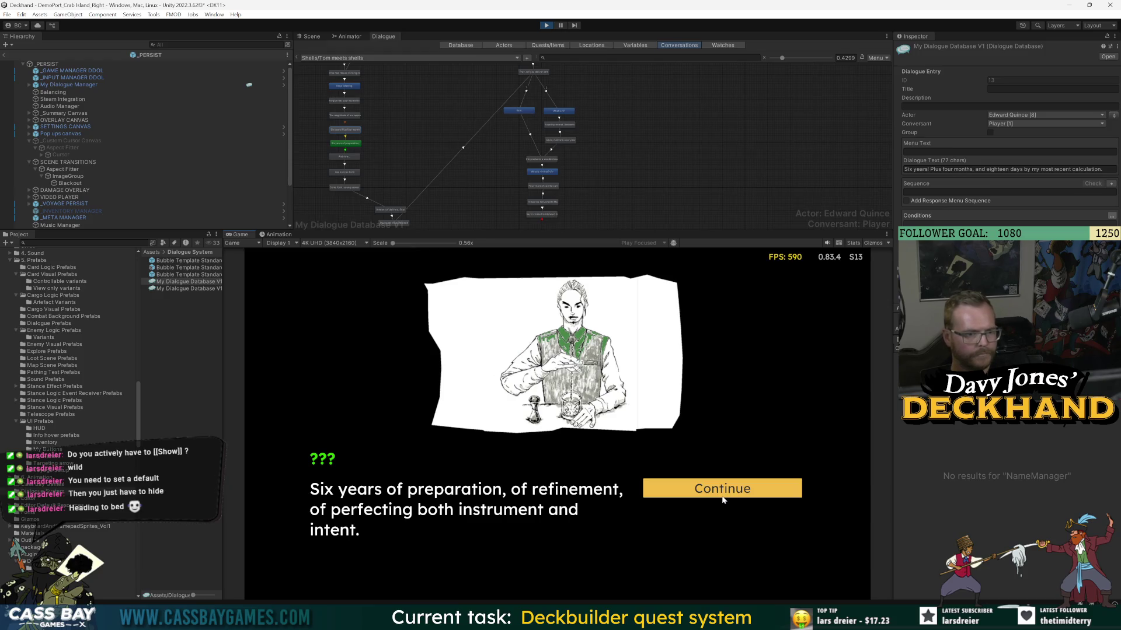
left_click(722, 497)
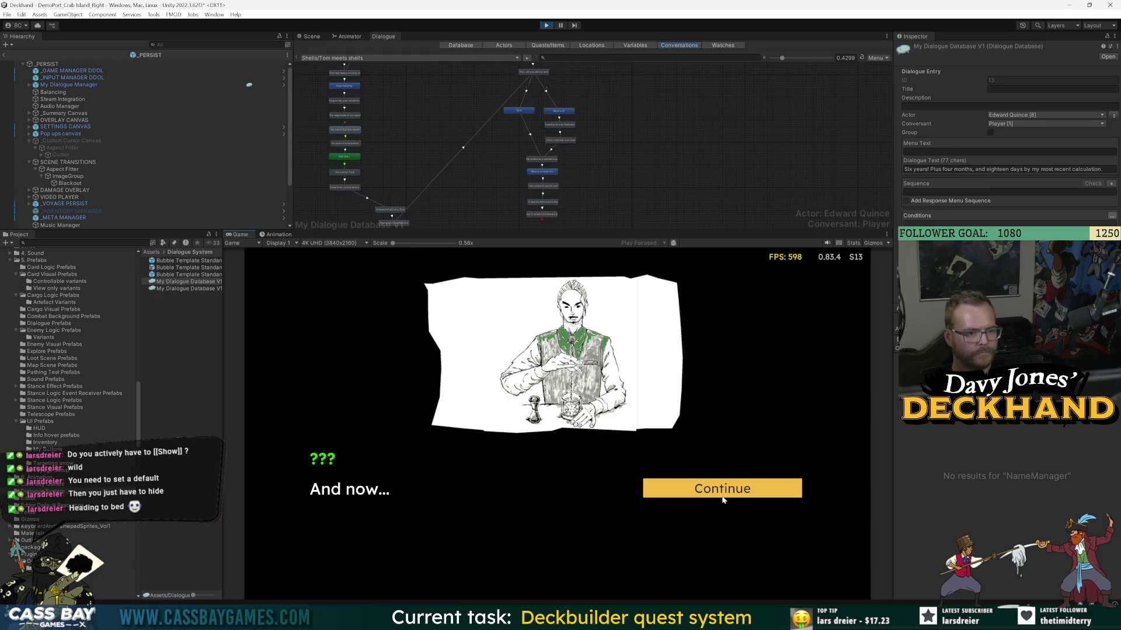
left_click(722, 500)
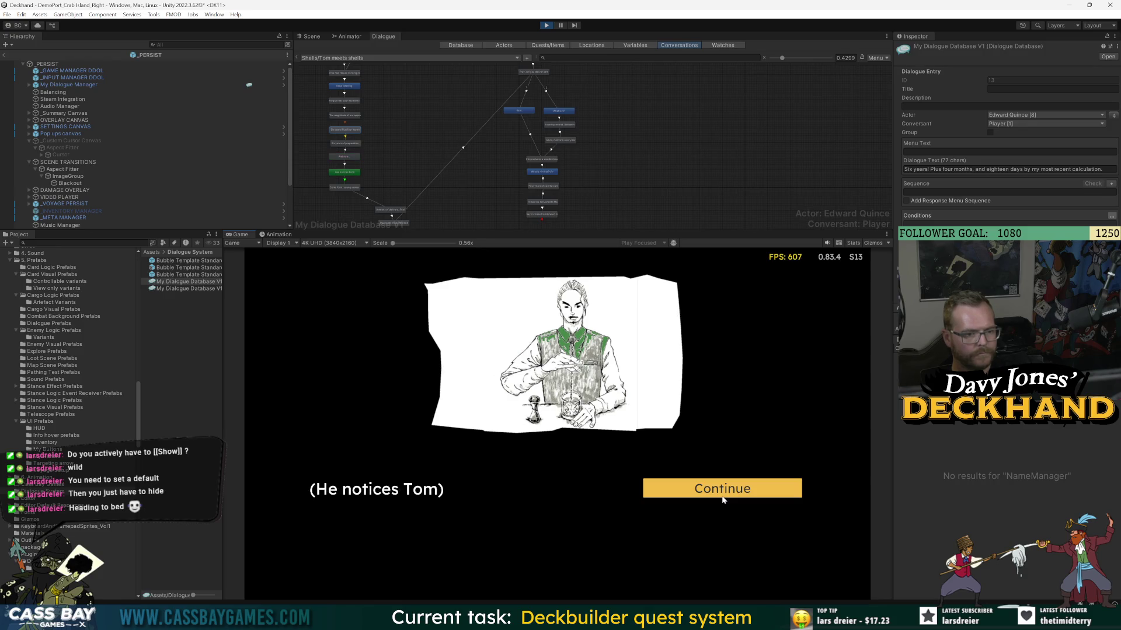
left_click(723, 500)
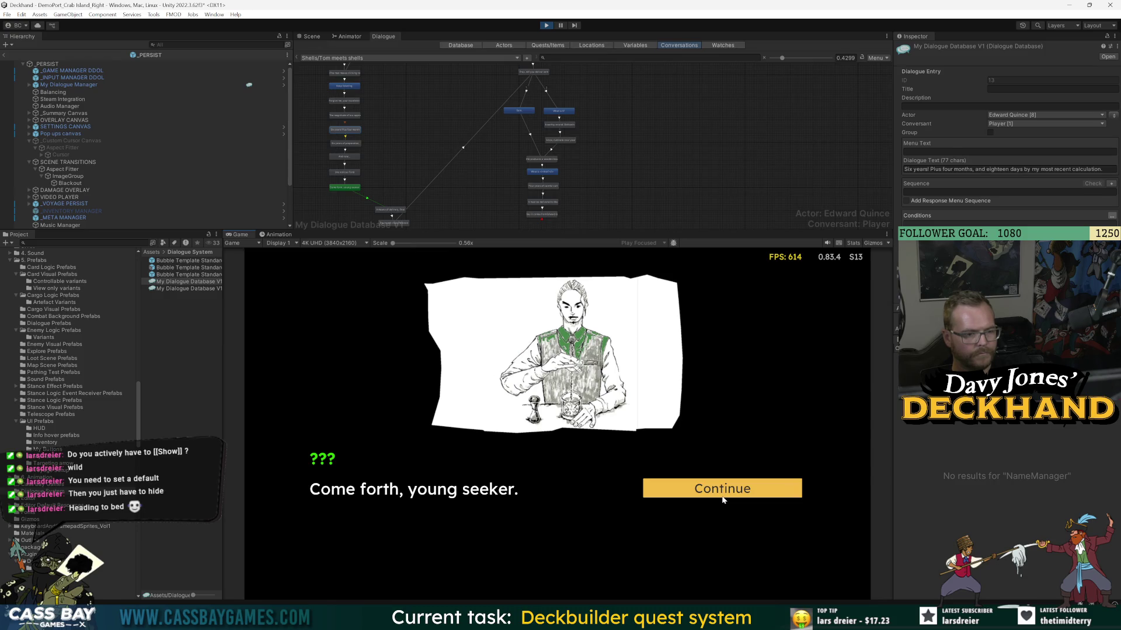
left_click(723, 500)
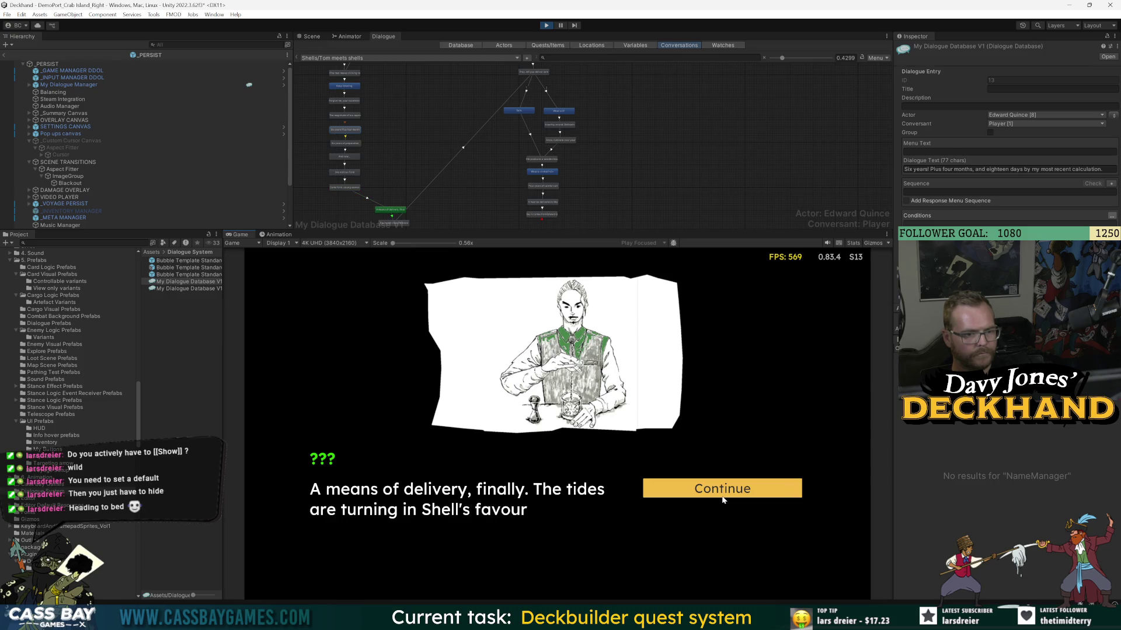
left_click(723, 500)
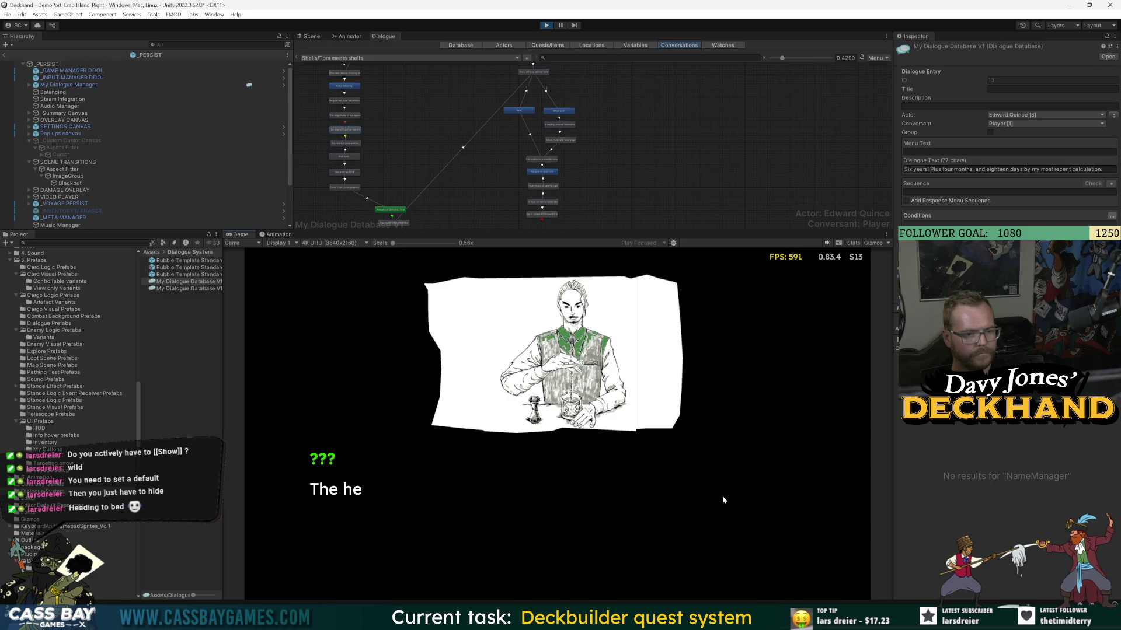
left_click(723, 499)
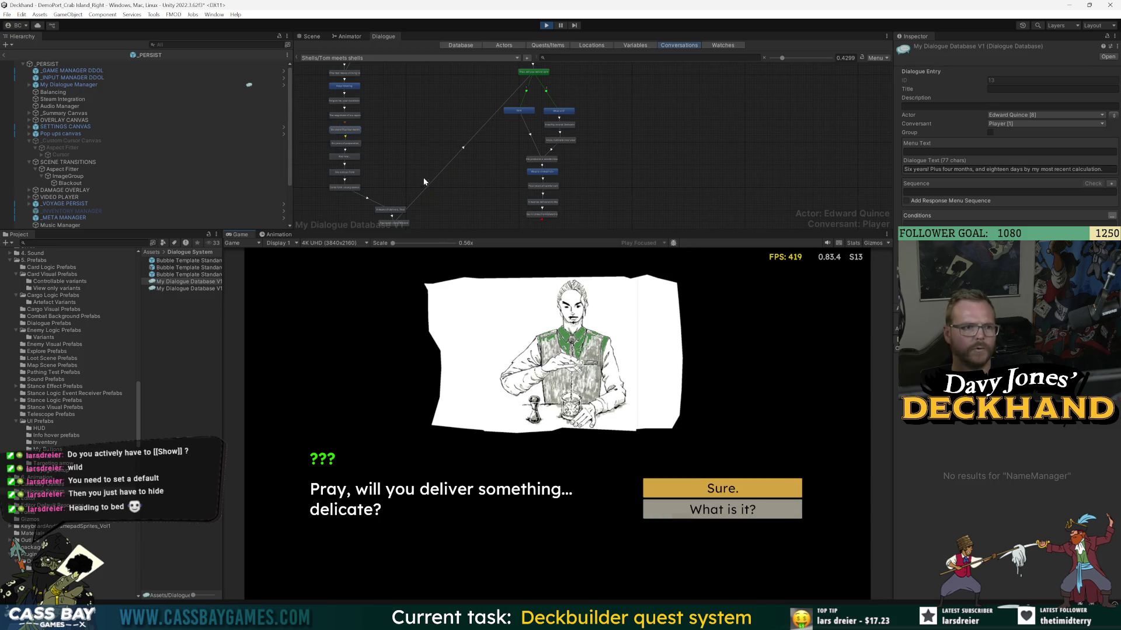
scroll(409, 164, "up", 3)
- Remove {{Pre-choice}} from the hermit crabs line's Sequence
left_click(361, 186)
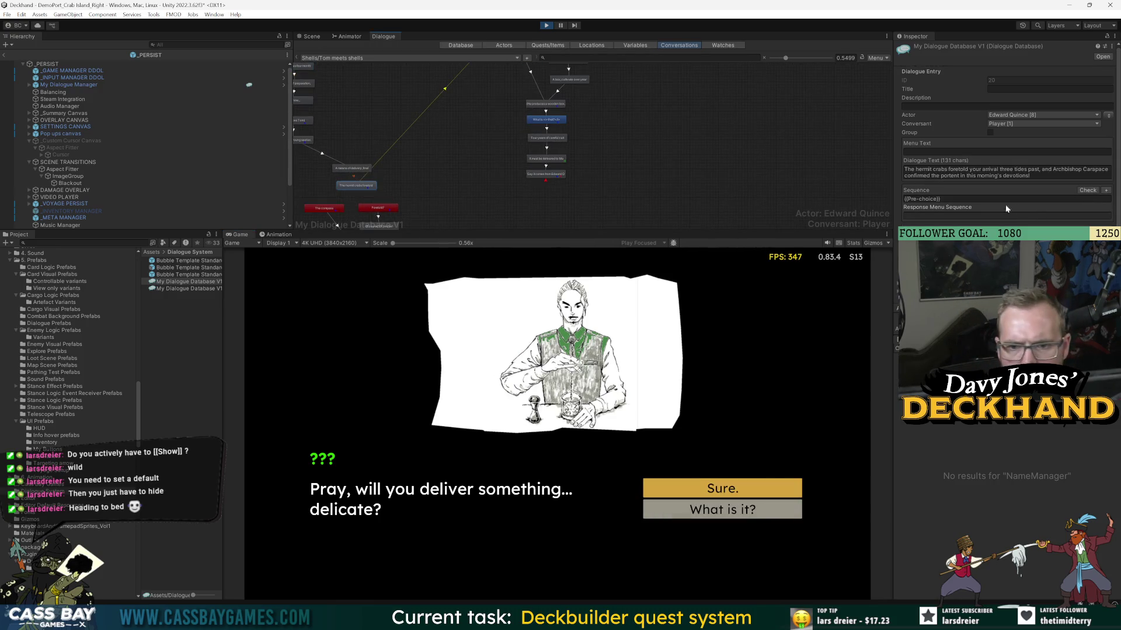
left_click(933, 199)
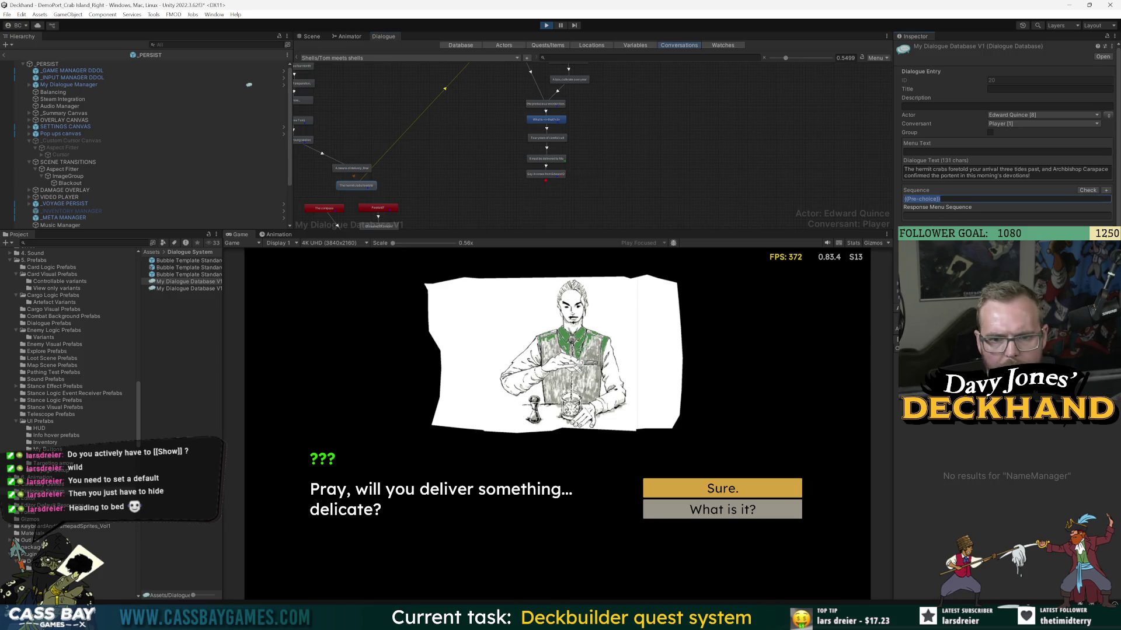
key("BackSpace")
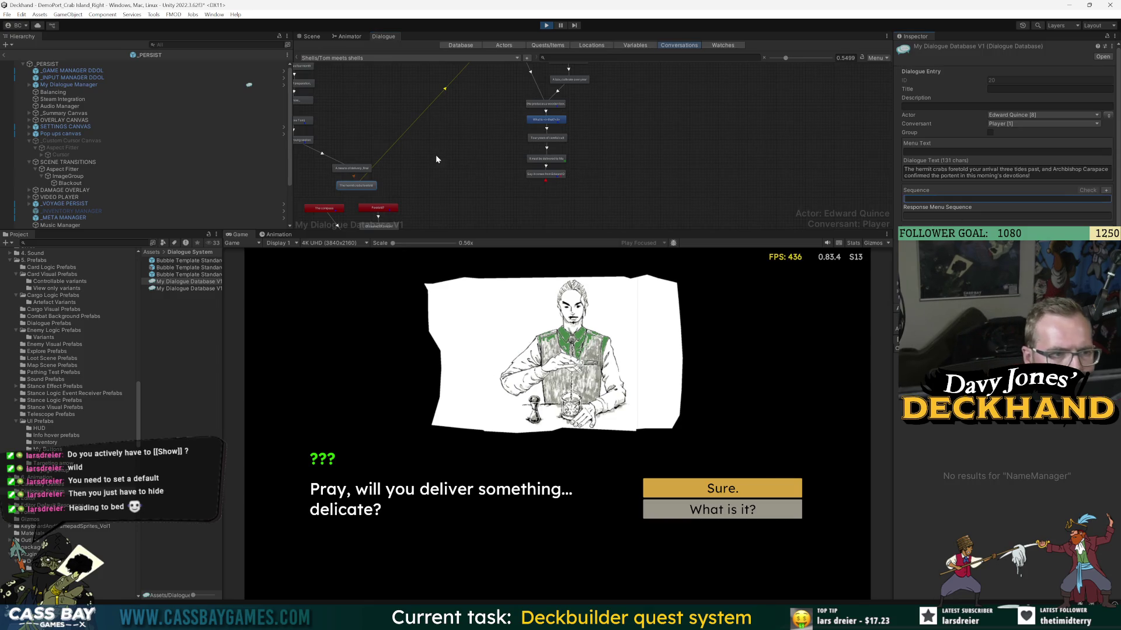
left_click(435, 155)
- Delete the 'Come forth, young seeker' node from the graph
left_click_drag(374, 145, 406, 174)
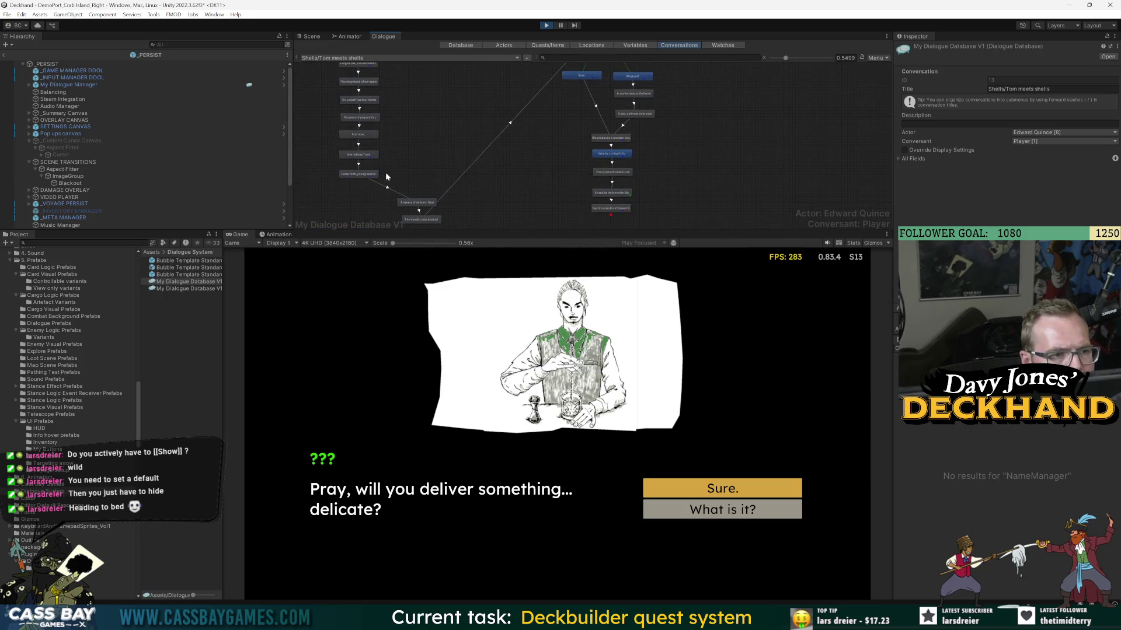
left_click(363, 174)
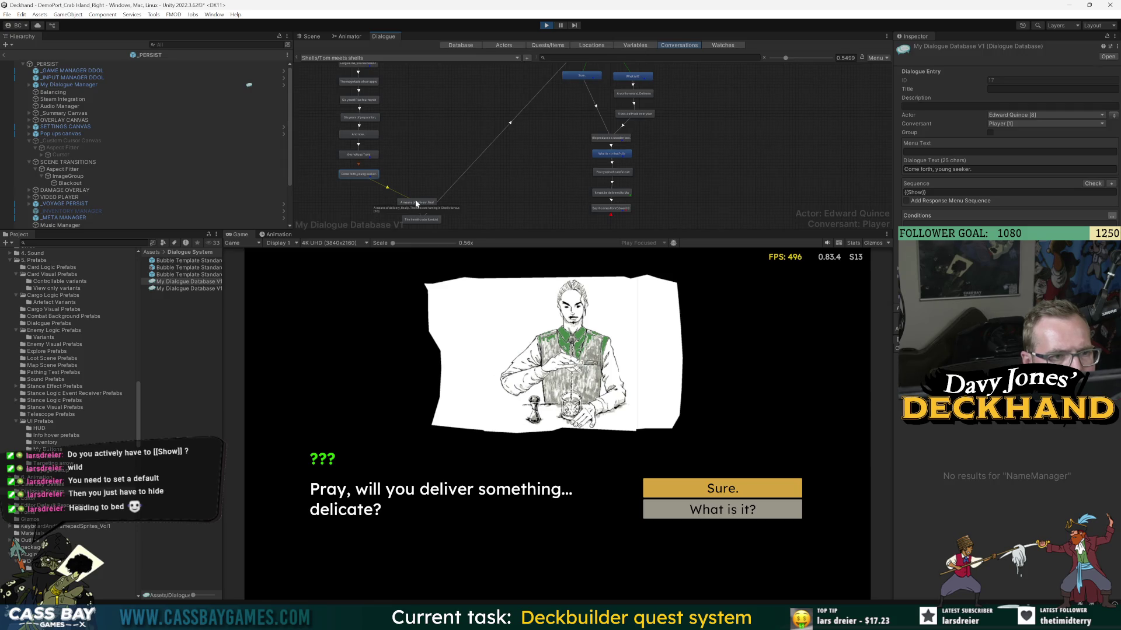
key("Delete")
key("Return")
- Link the He notices Tom node directly to A means of delivery
right_click(368, 154)
left_click(388, 166)
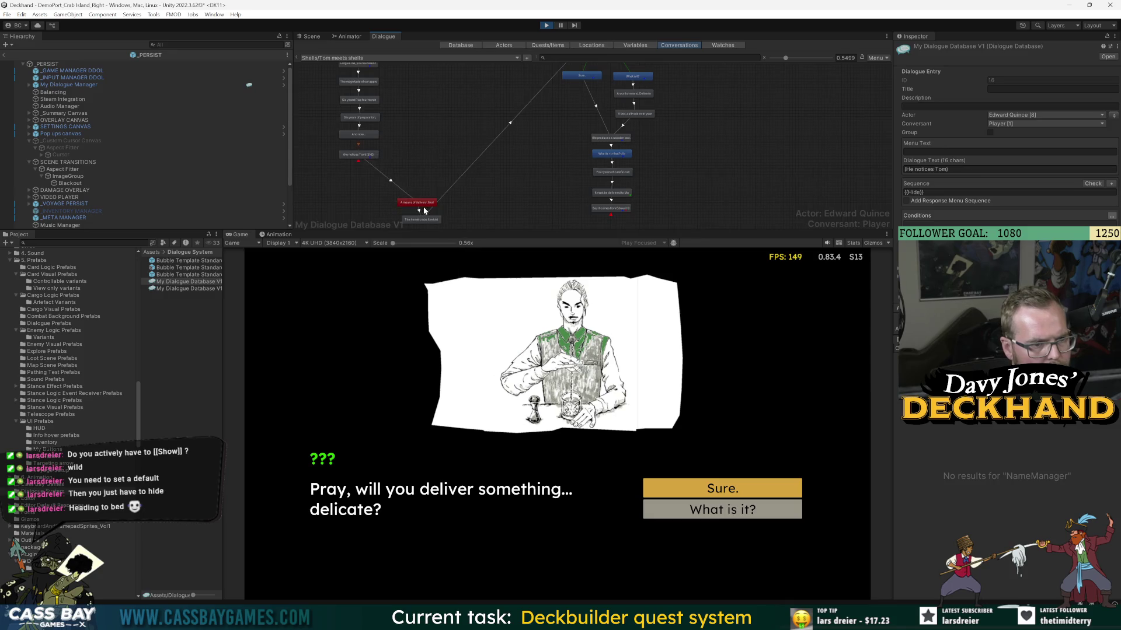
left_click(424, 210)
right_click(363, 153)
left_click(385, 171)
left_click(415, 204)
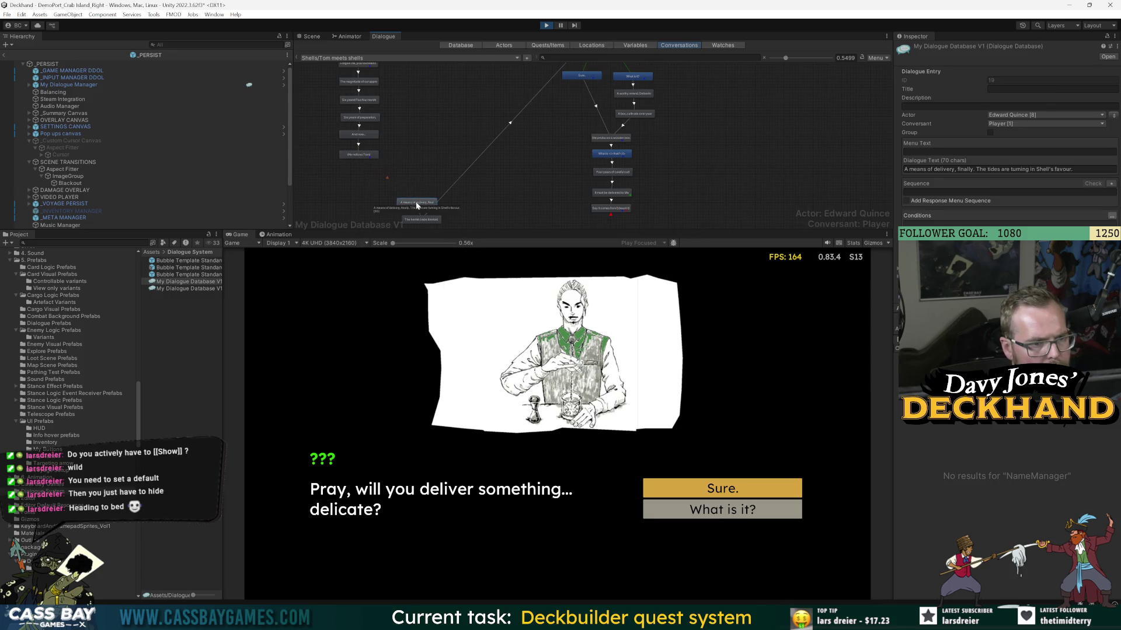
left_click(405, 175)
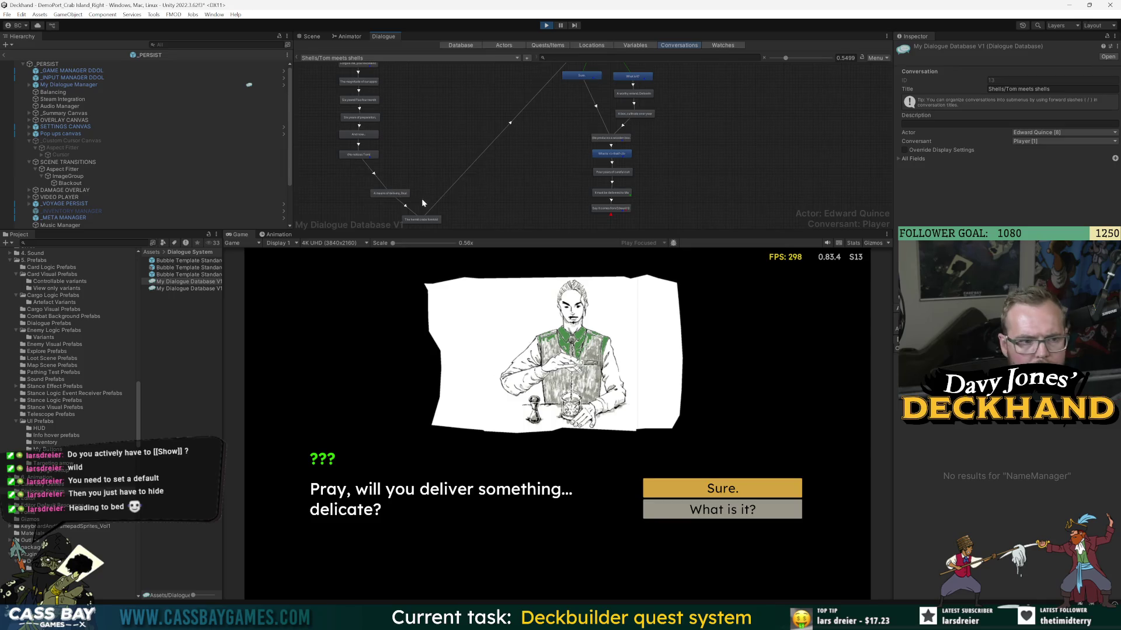